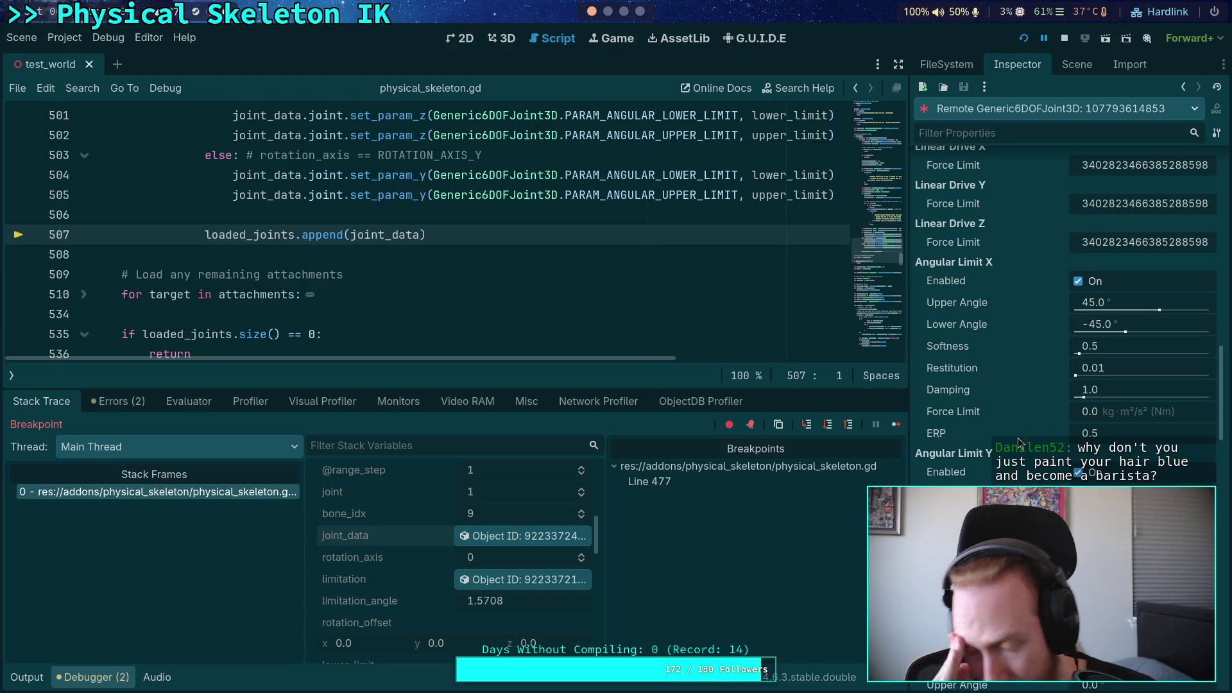
Scroll the Inspector through the joint's angular properties
scroll(1017, 437, down, 5)
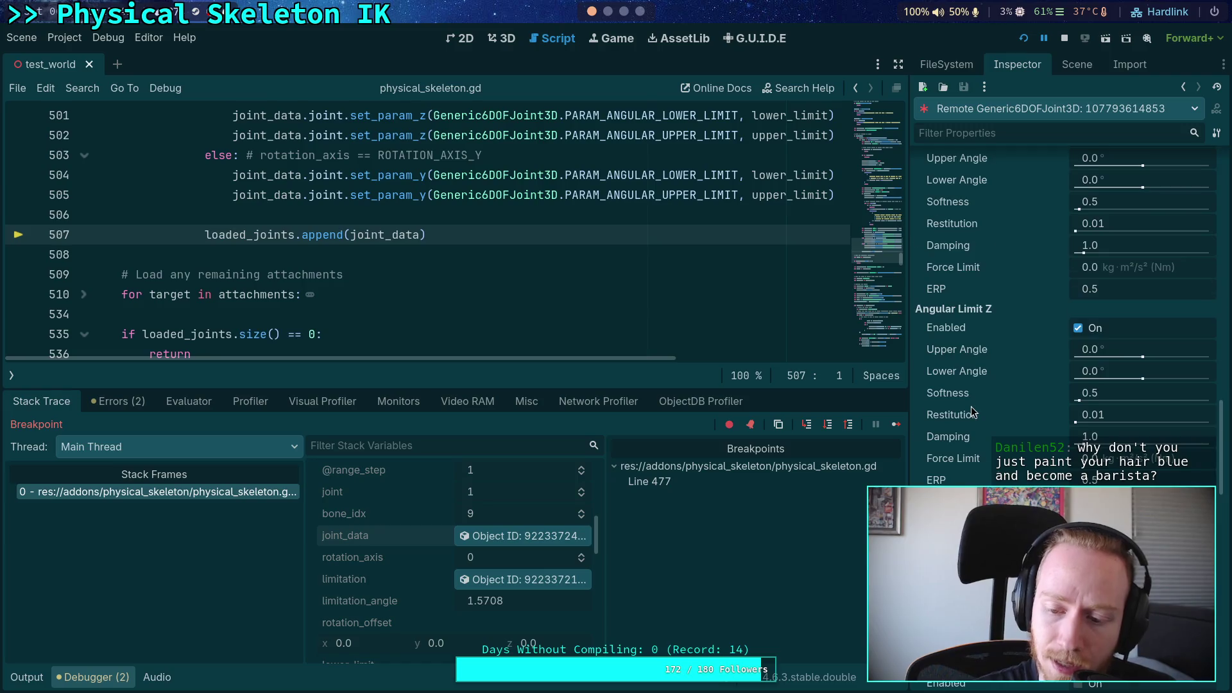
scroll(971, 406, down, 3)
scroll(976, 413, down, 7)
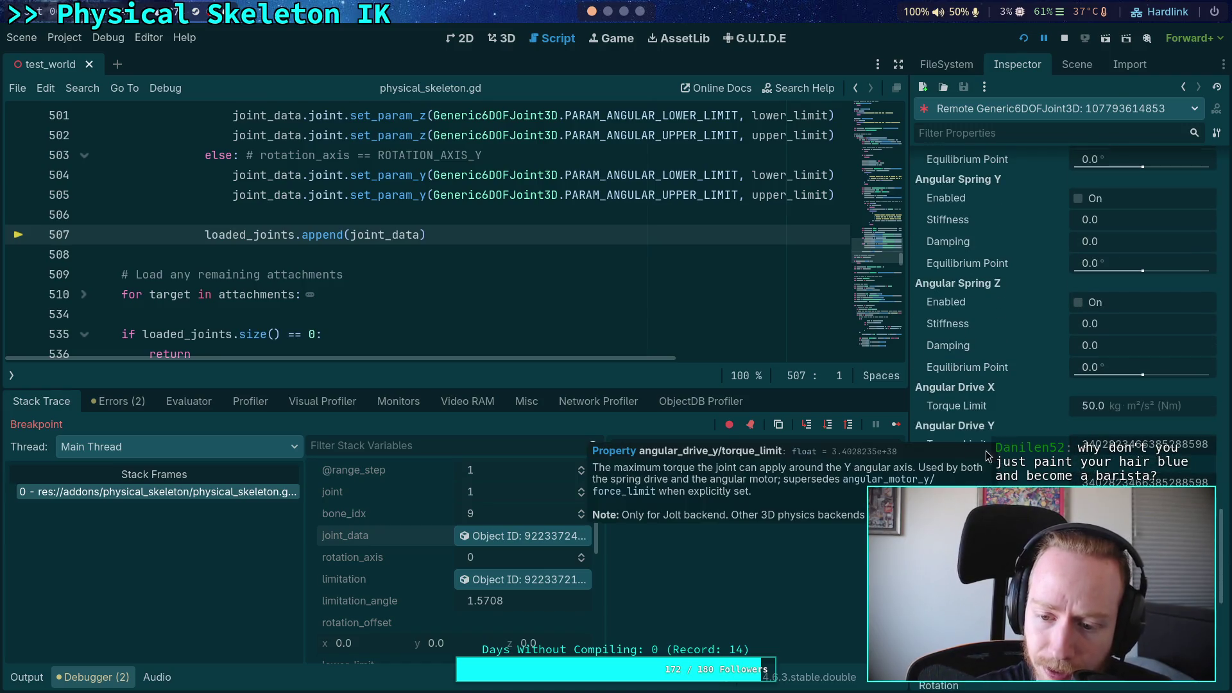
scroll(428, 313, down, 1)
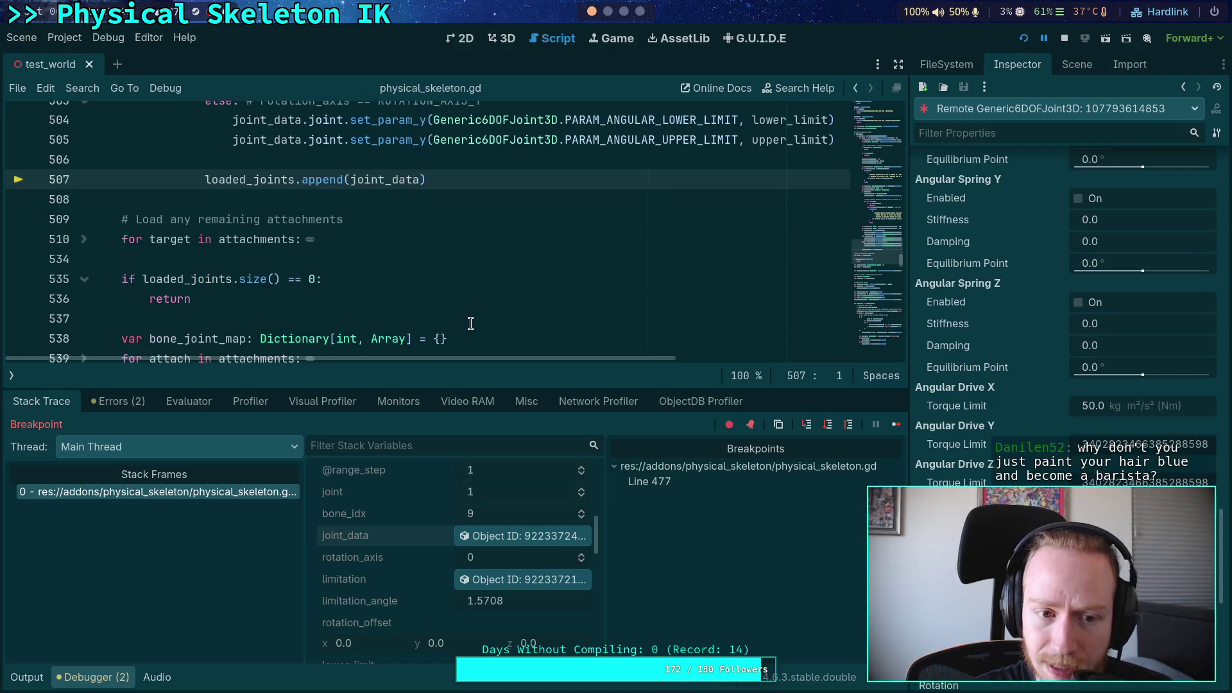
Enlarge the code editor and jump to the line 477 breakpoint in physical_skeleton.gd
click(12, 376)
click(170, 375)
drag(170, 389, 169, 453)
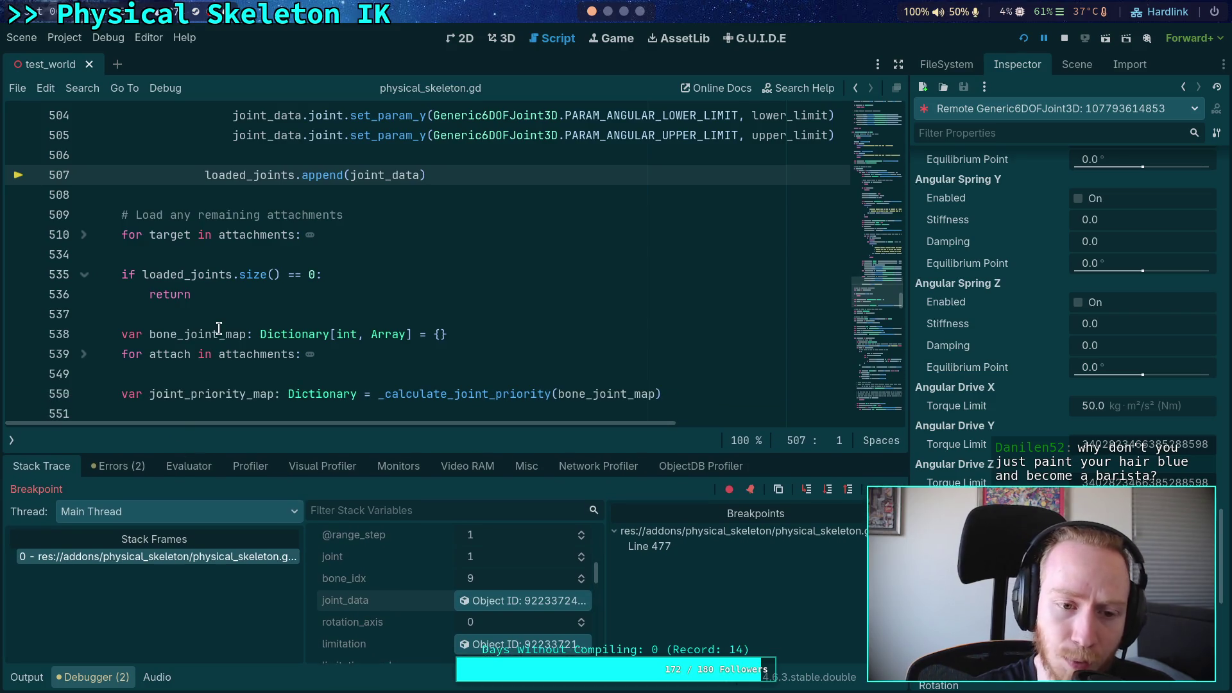
mouse_move(219, 328)
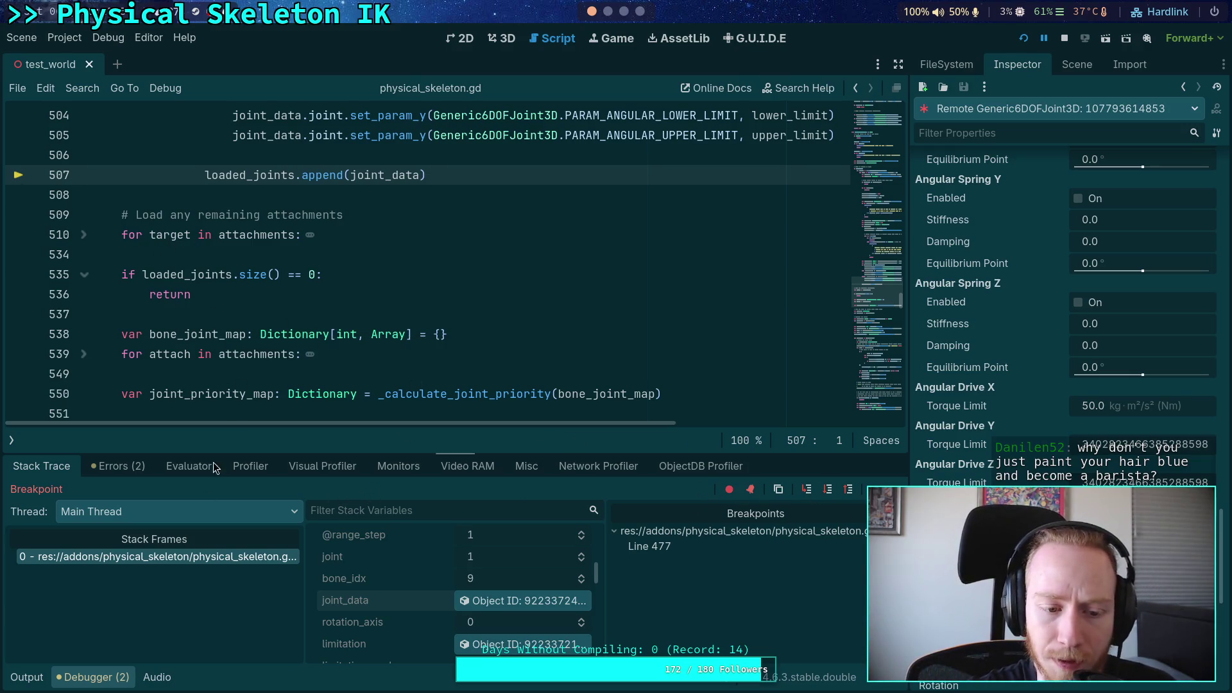
double_click(690, 548)
Clear the line 477 breakpoint, resume the paused game, and show the Remote scene tree
key(F9)
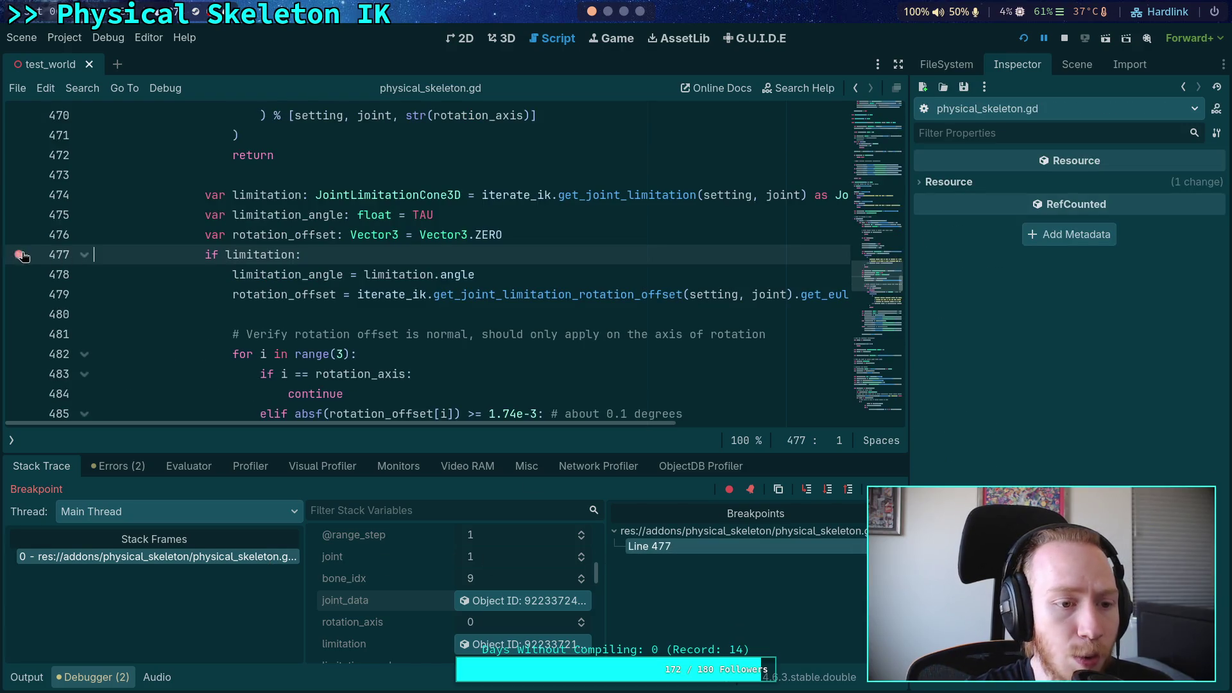
key(F12)
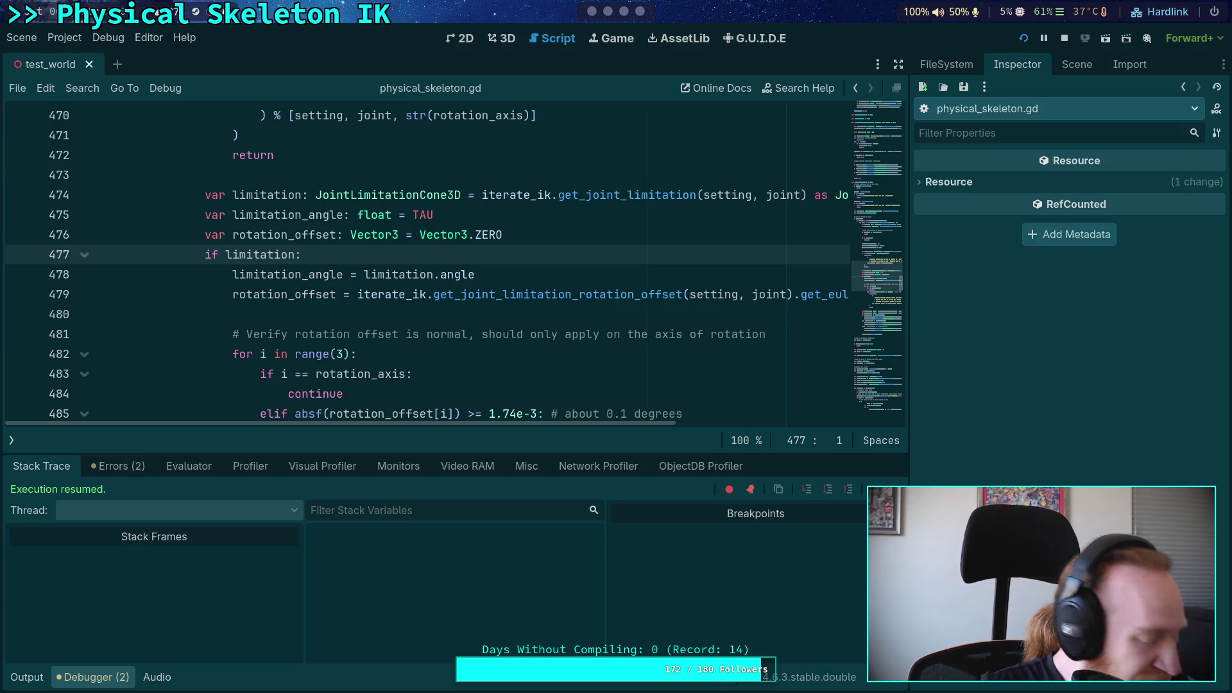
click(1076, 64)
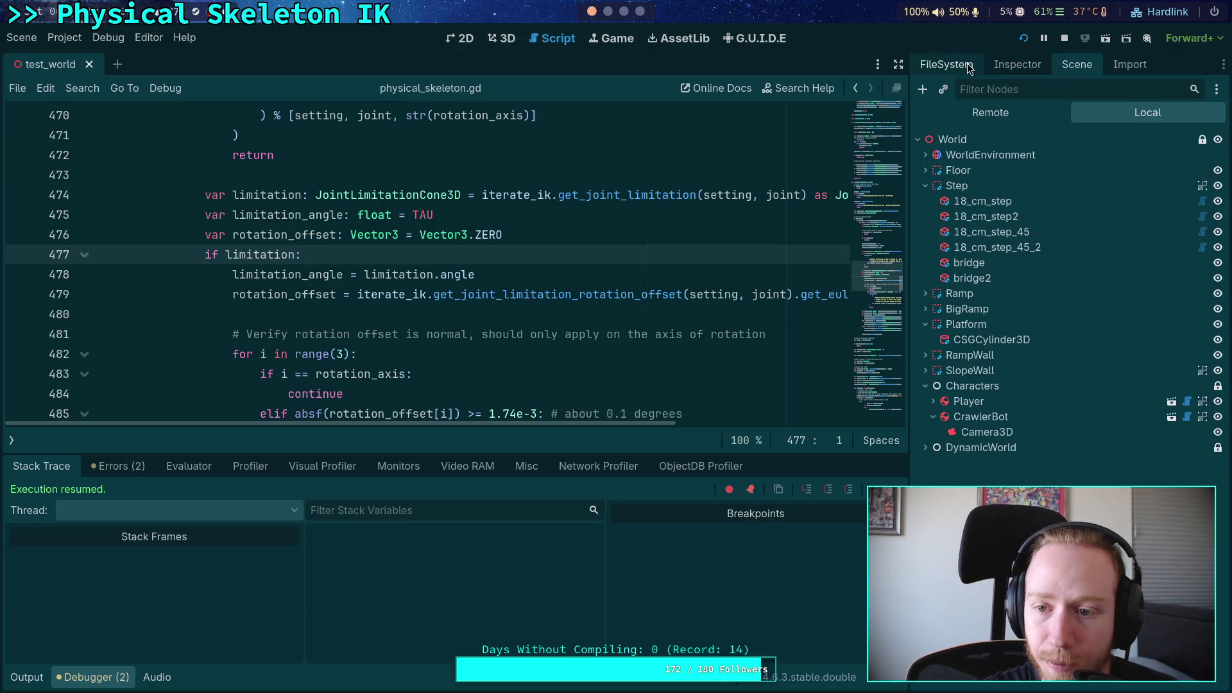
click(992, 112)
Select the live FL_Femur_Joint under FL_Femur_Body and inspect its properties
drag(909, 168, 778, 206)
click(797, 200)
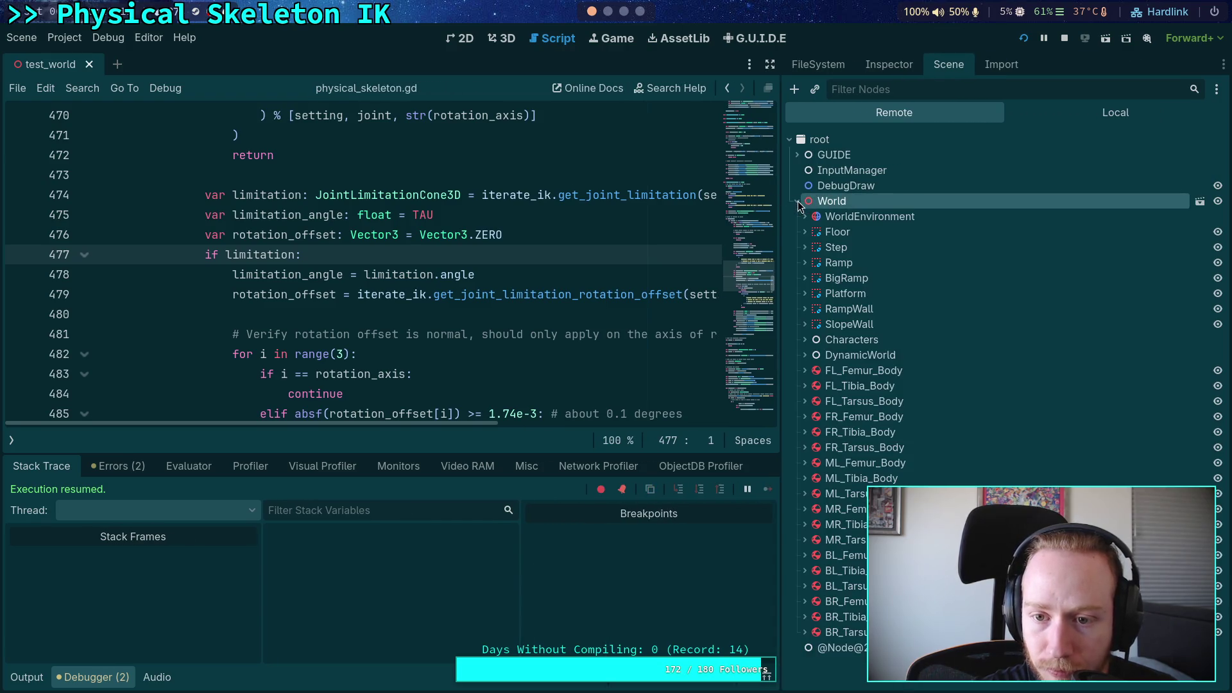
click(801, 370)
click(867, 395)
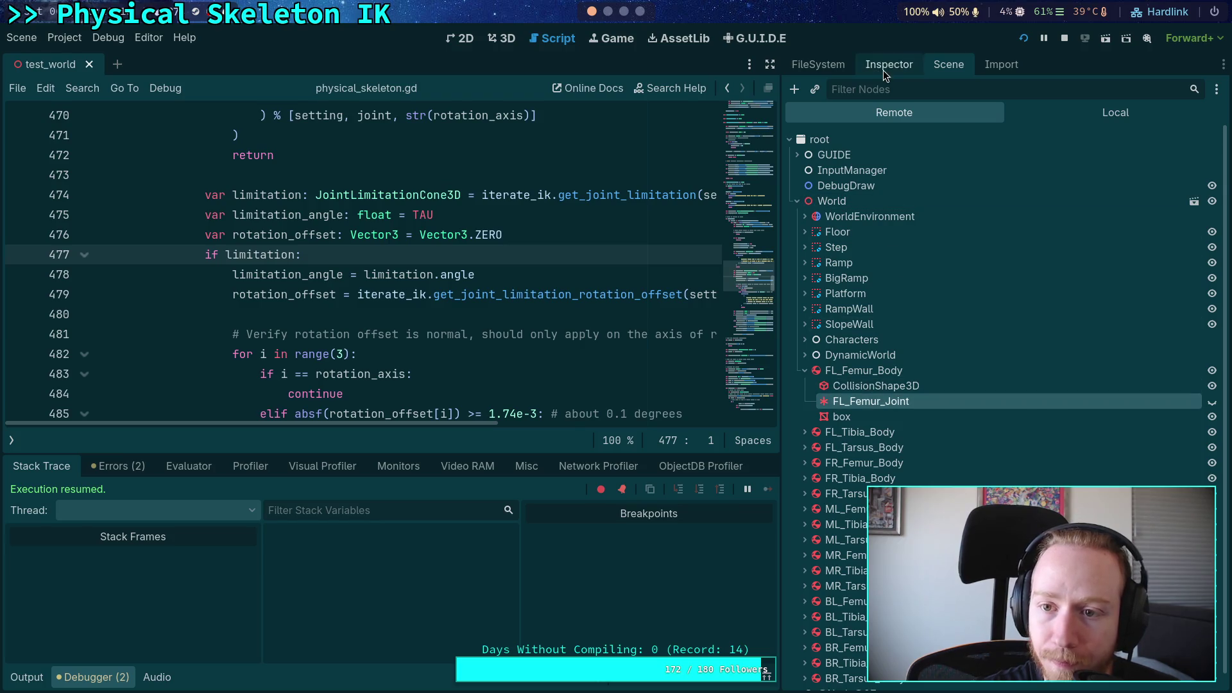
click(883, 69)
Review FL_Femur_Joint's live angular limits, then return to the scene tree
scroll(908, 446, down, 5)
scroll(908, 445, down, 10)
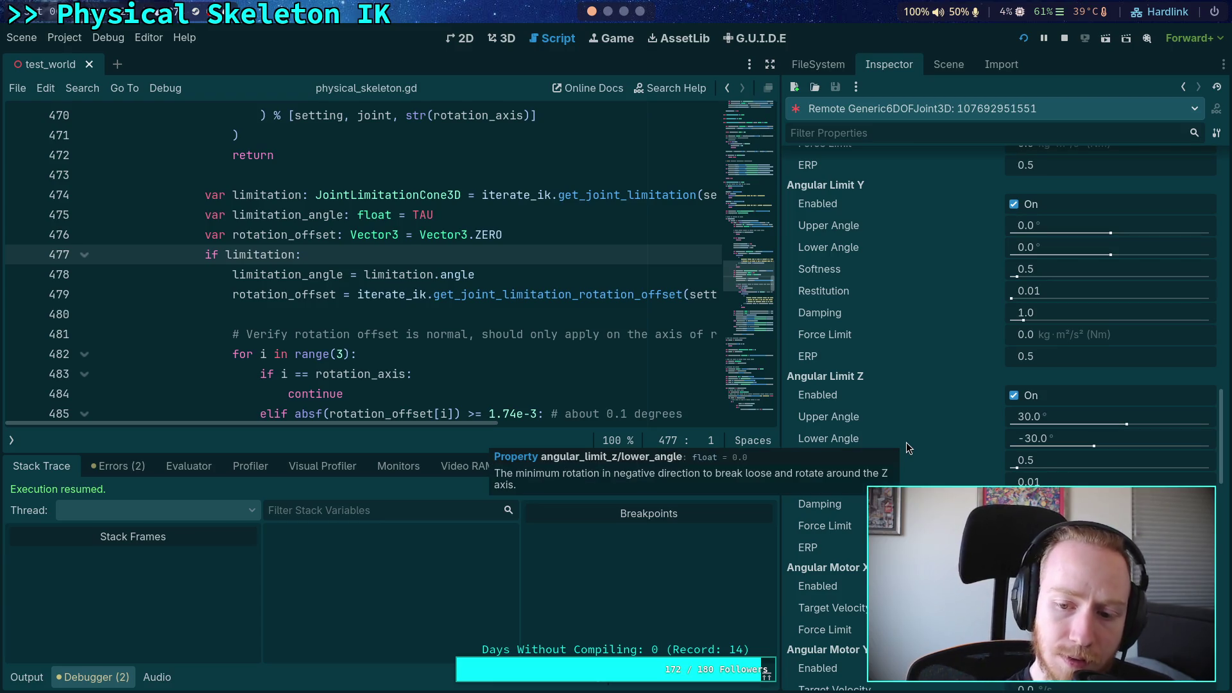
scroll(906, 441, down, 3)
scroll(916, 431, down, 7)
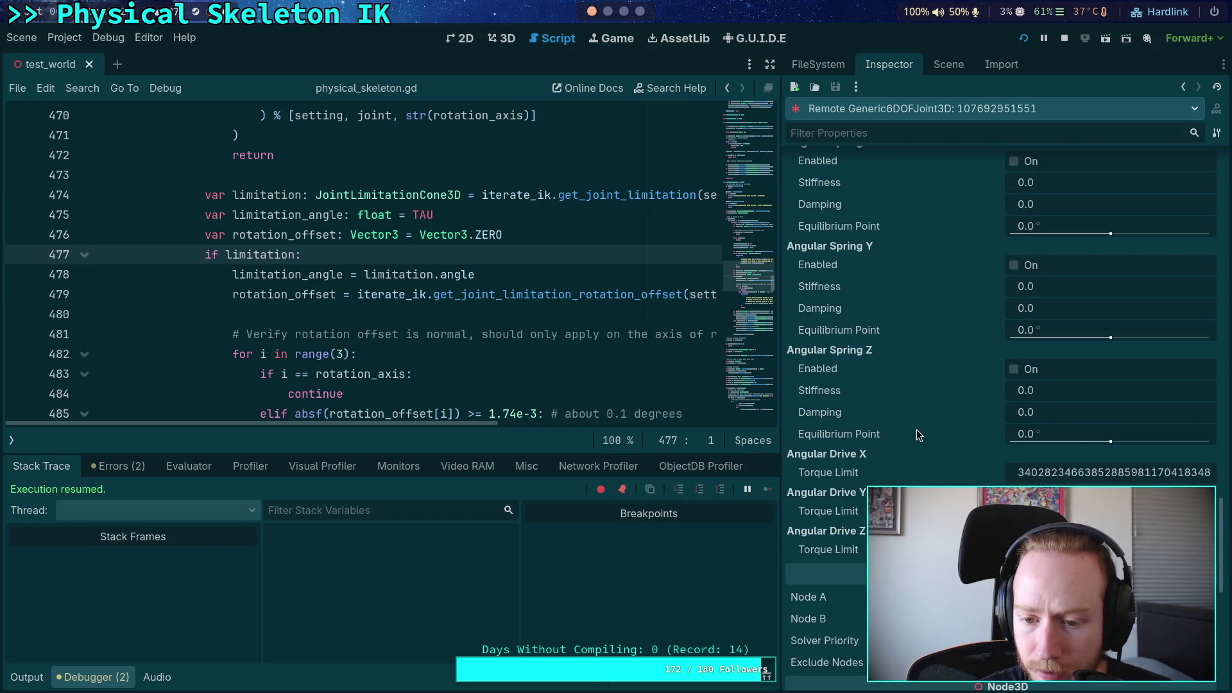
click(949, 64)
scroll(627, 14, down, 1)
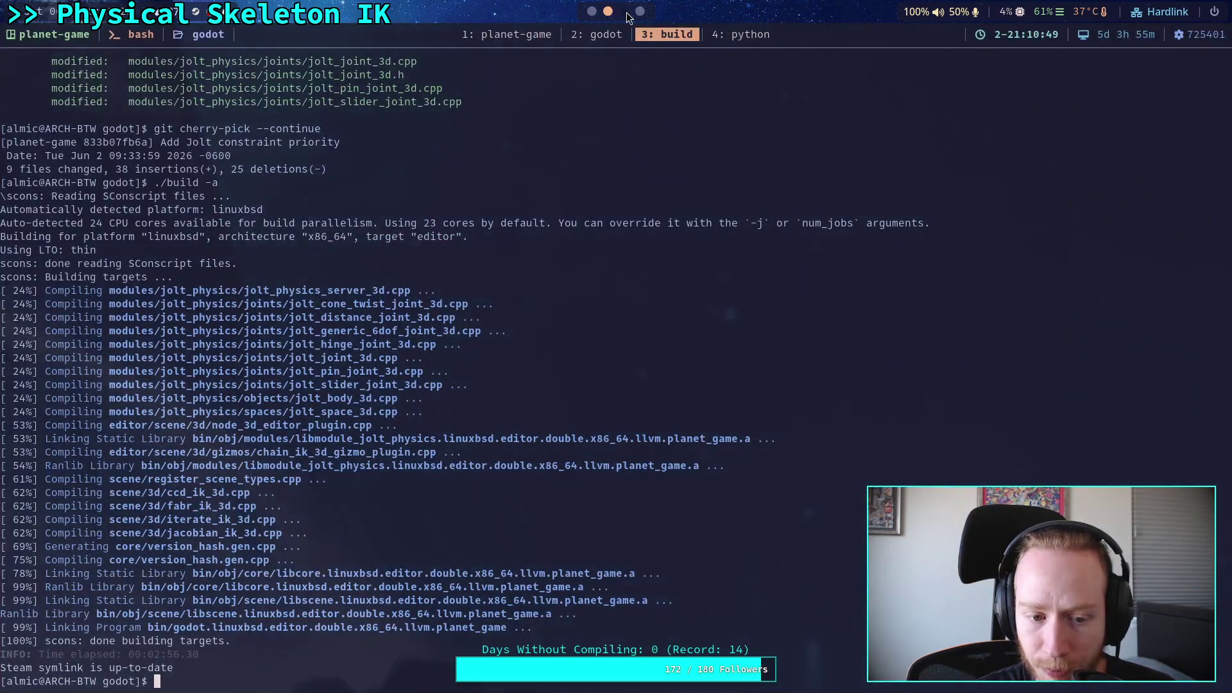
In the Neovim session, search 'generic_6' and open generic_6dof_joint_3d.cpp
click(591, 37)
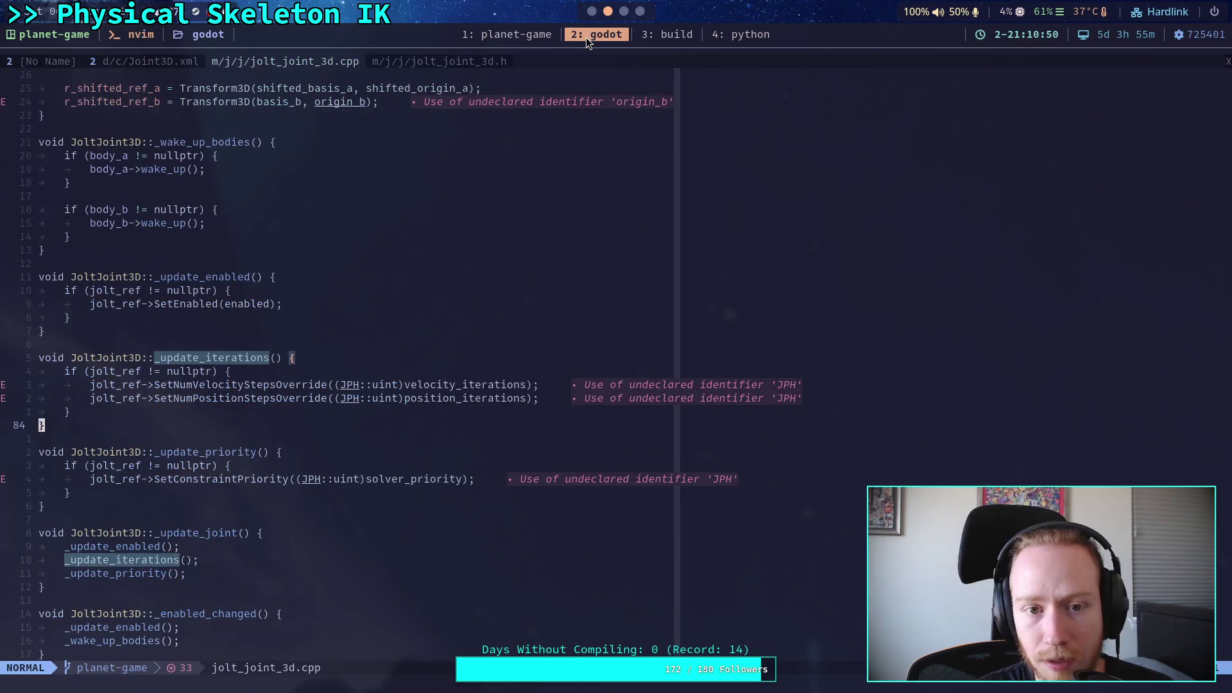
click(136, 63)
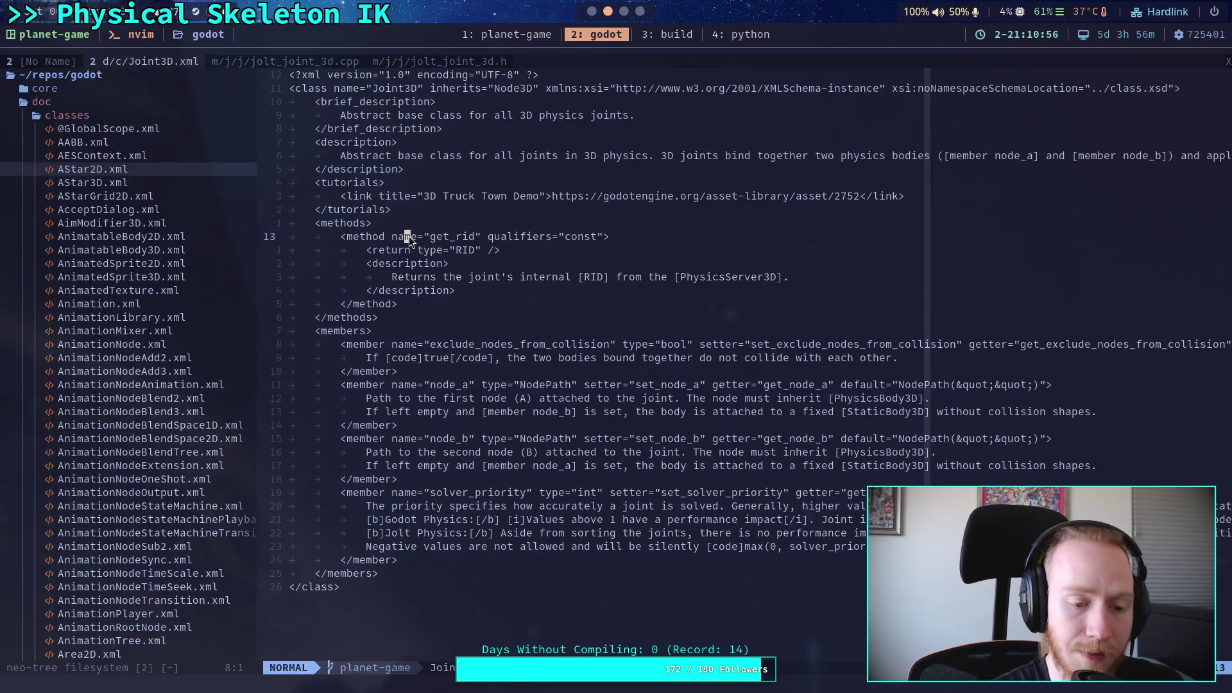
key(space)
key(f)
key(f)
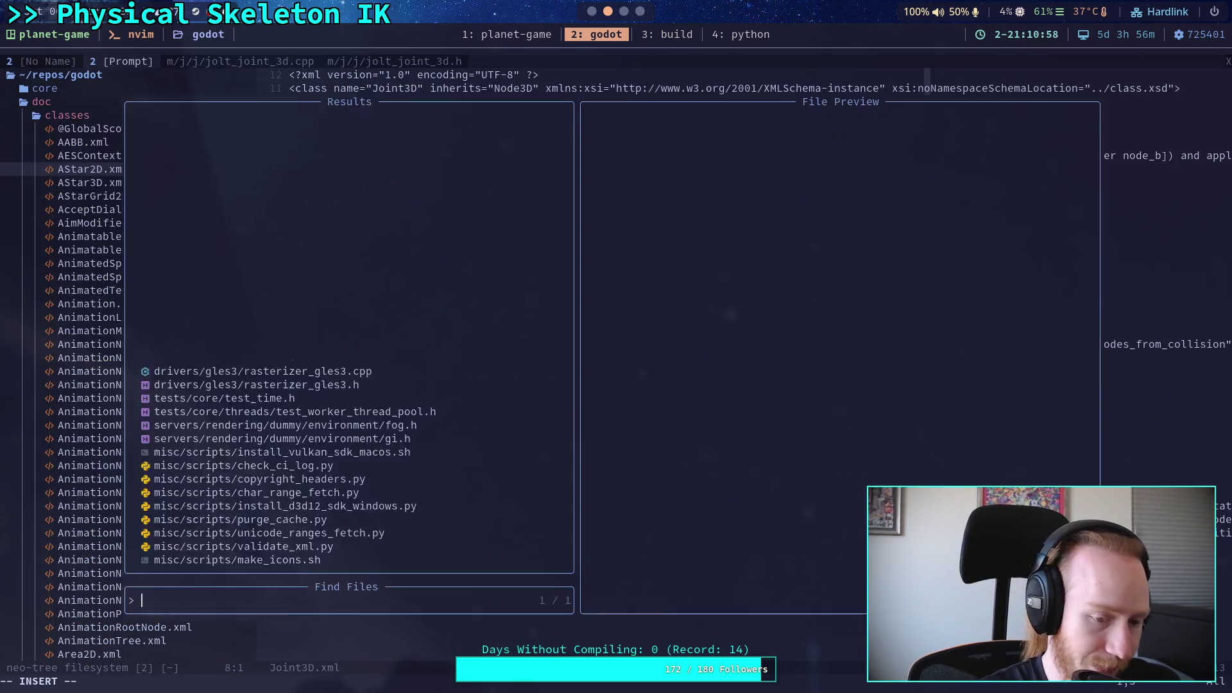
text(j)
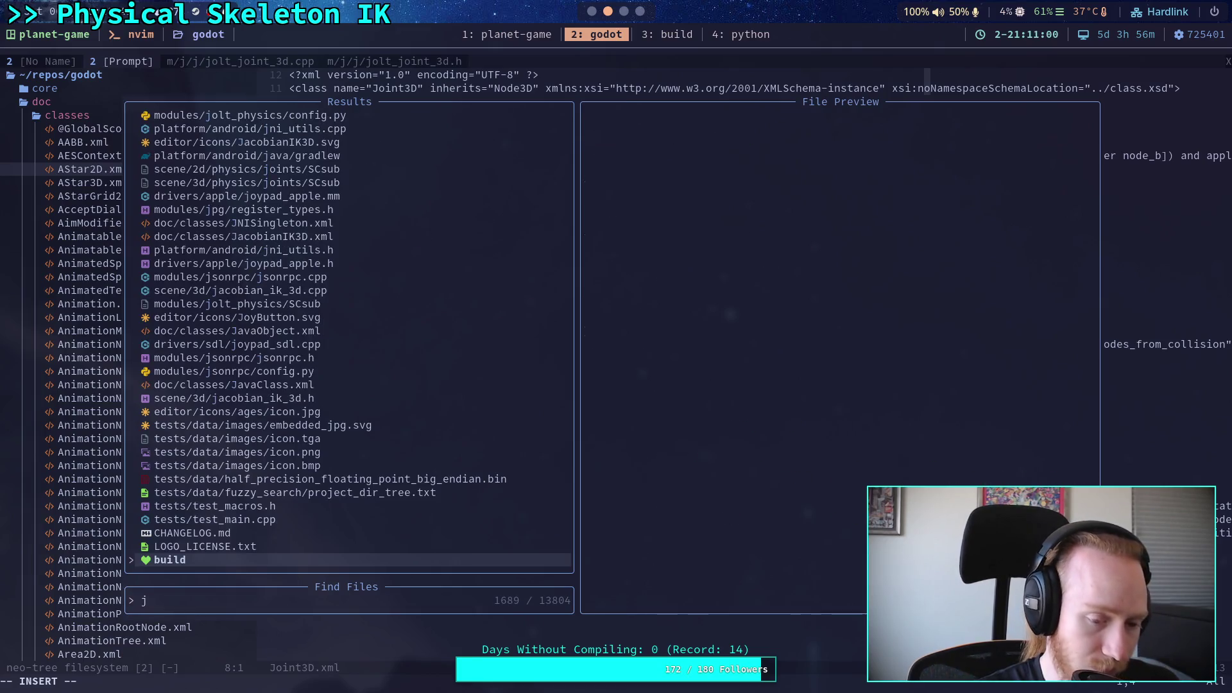
text(olt_)
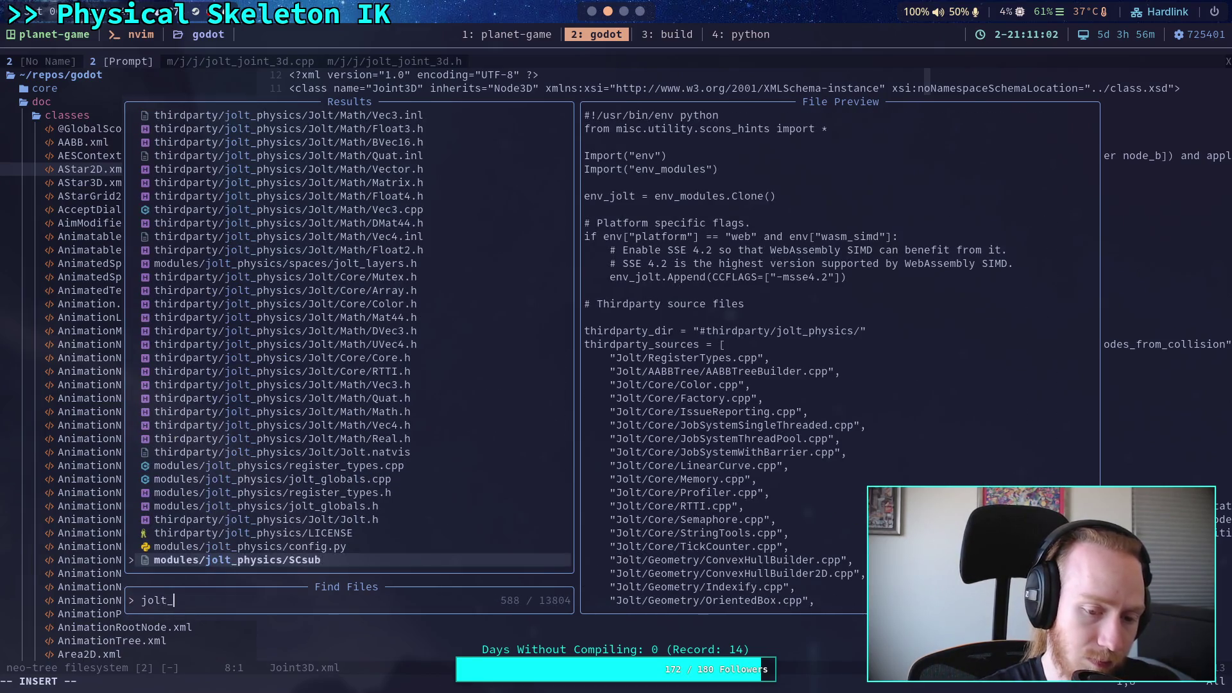
key(BackSpace)
key(BackSpace)
key(BackSpace)
text(generi)
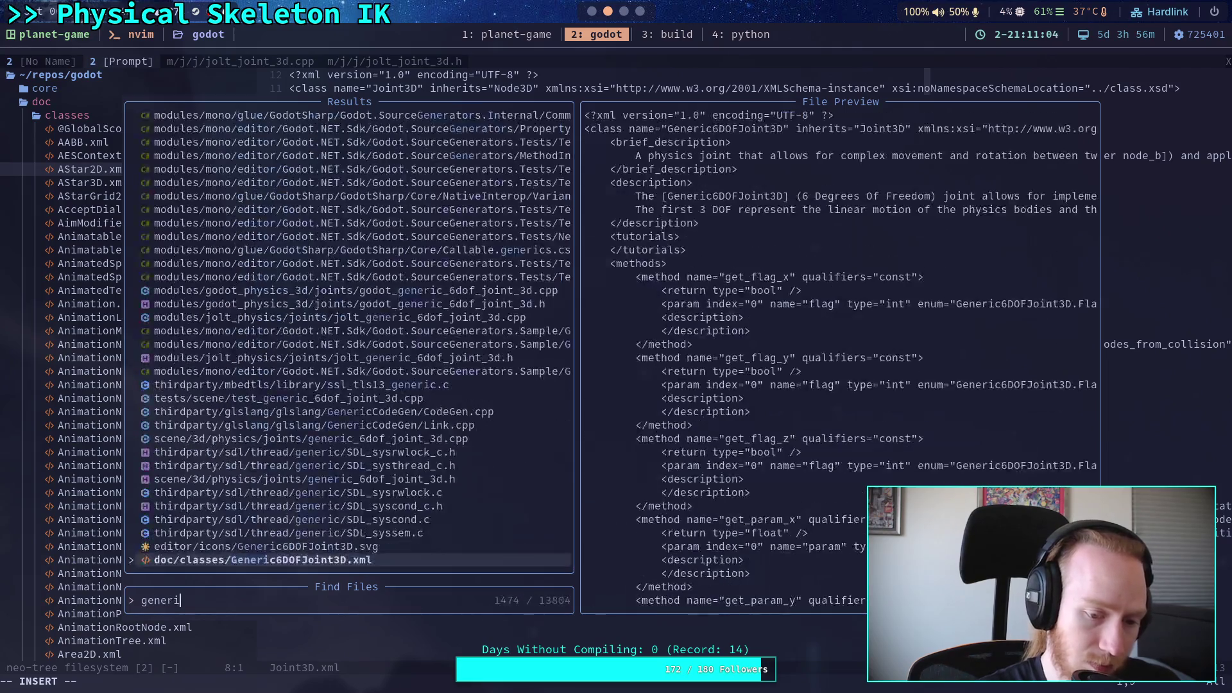
text(c_6)
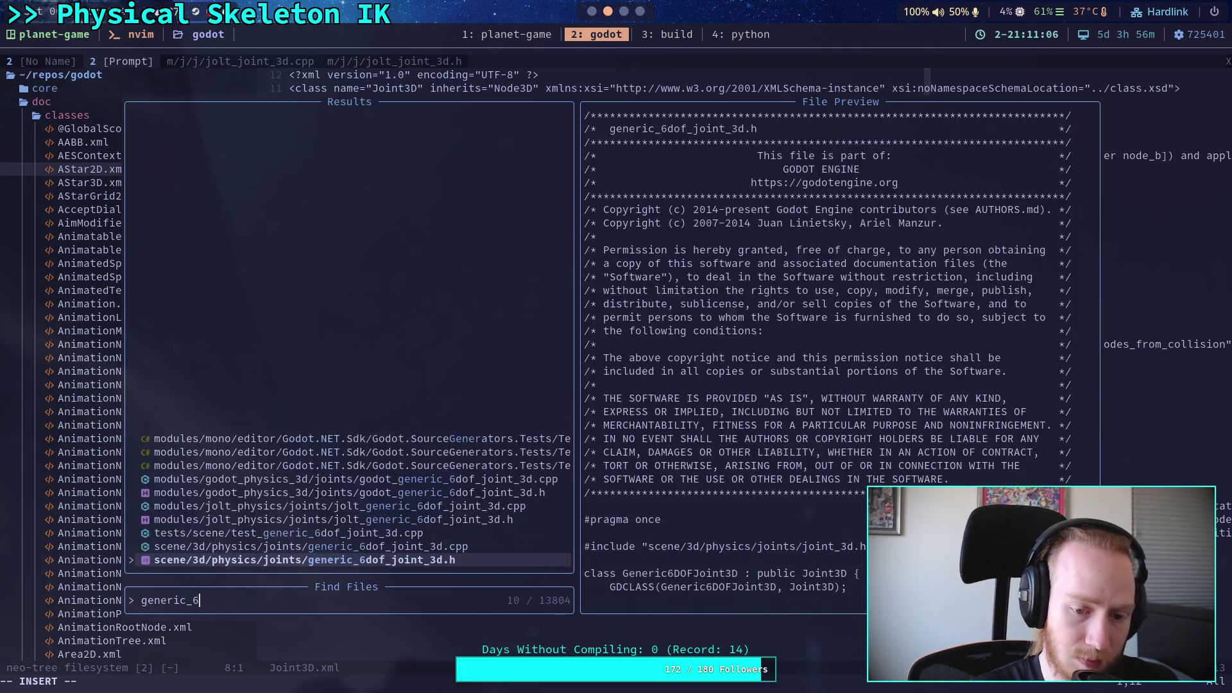
key(Up)
key(Return)
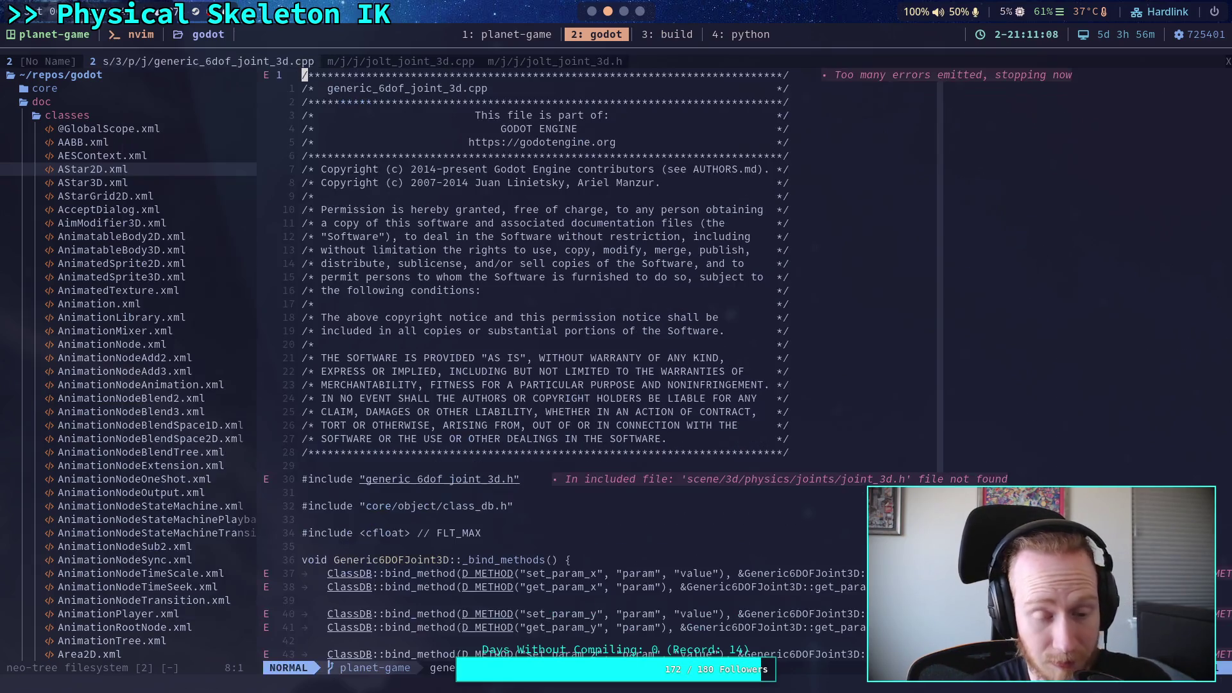
Scroll to the Angular Motor bindings, then quit Neovim with :qa
scroll(668, 245, down, 20)
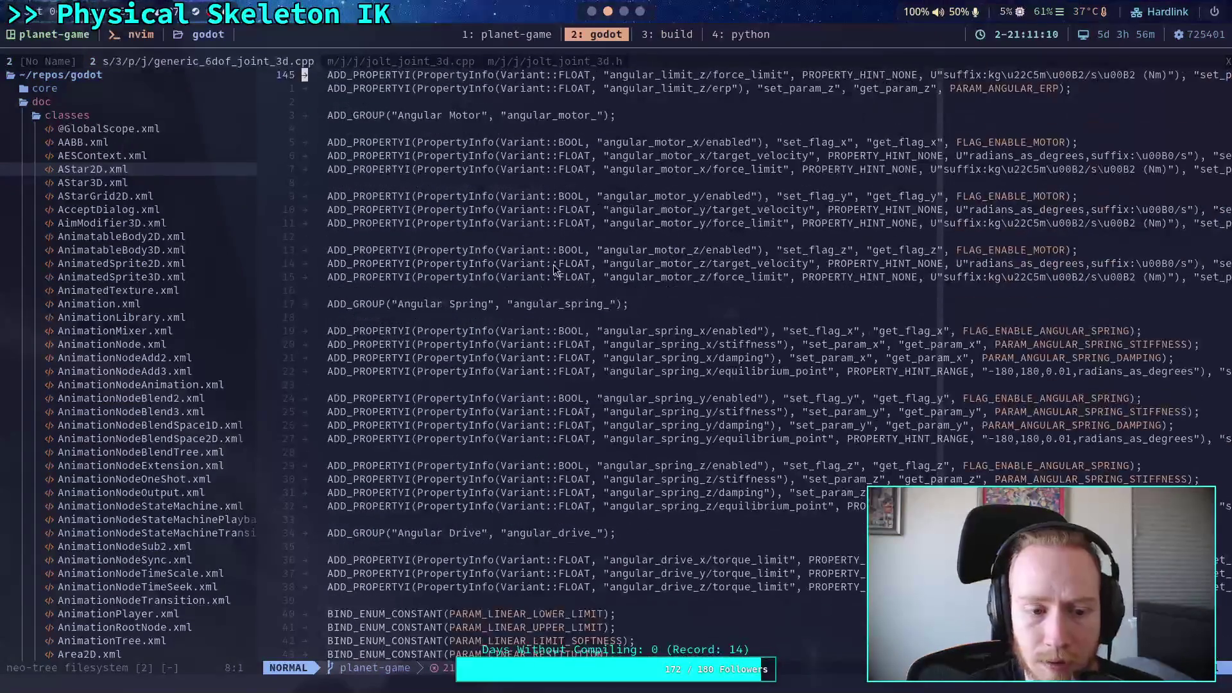
click(74, 317)
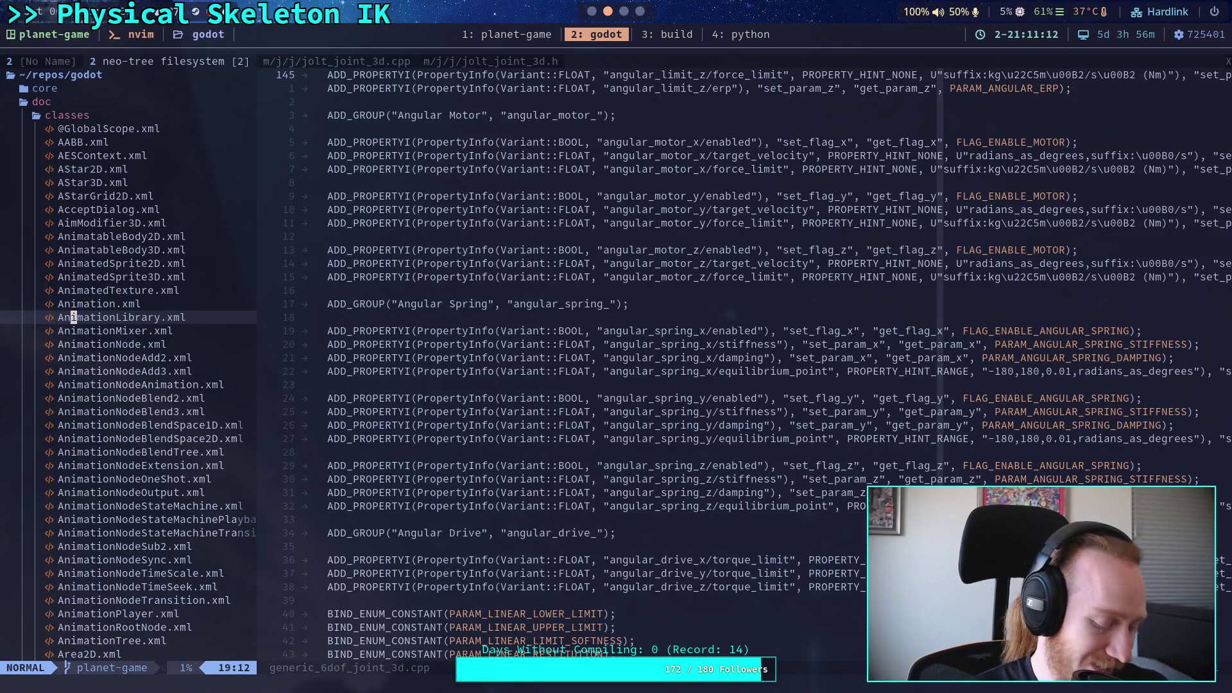
text(:qa)
key(Return)
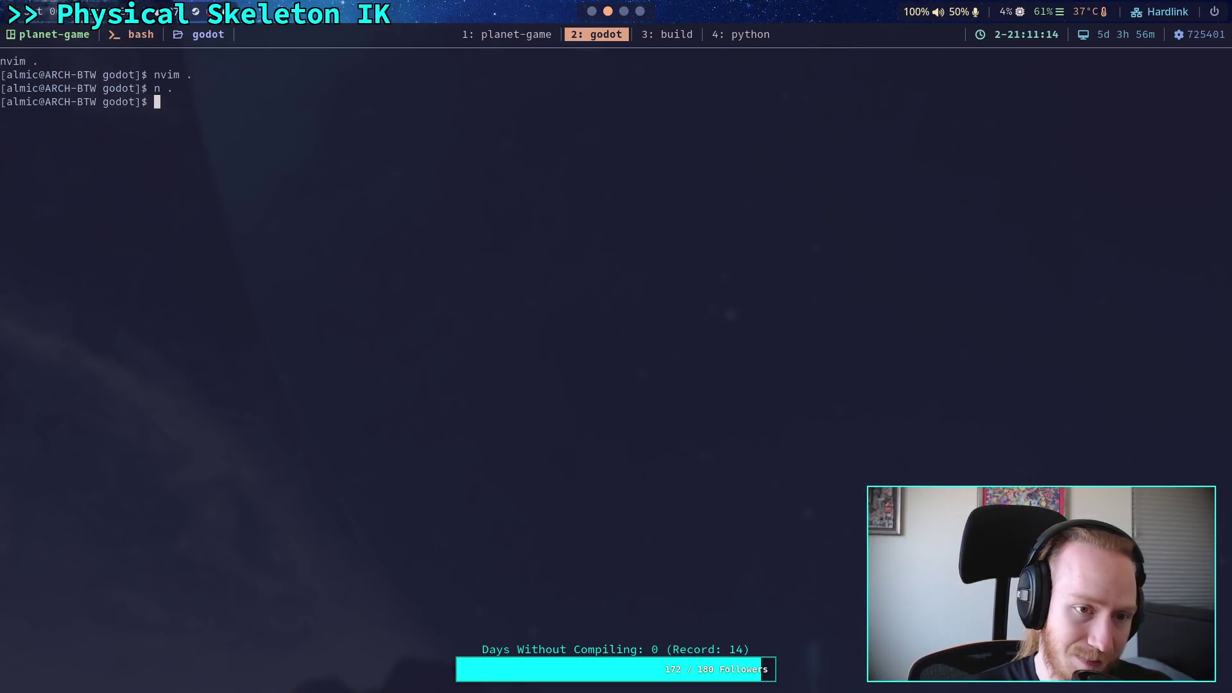
Relaunch Neovim with `n .` and open generic_6dof_joint_3d.cpp via a 'generic_6' file search
text(n .)
key(Return)
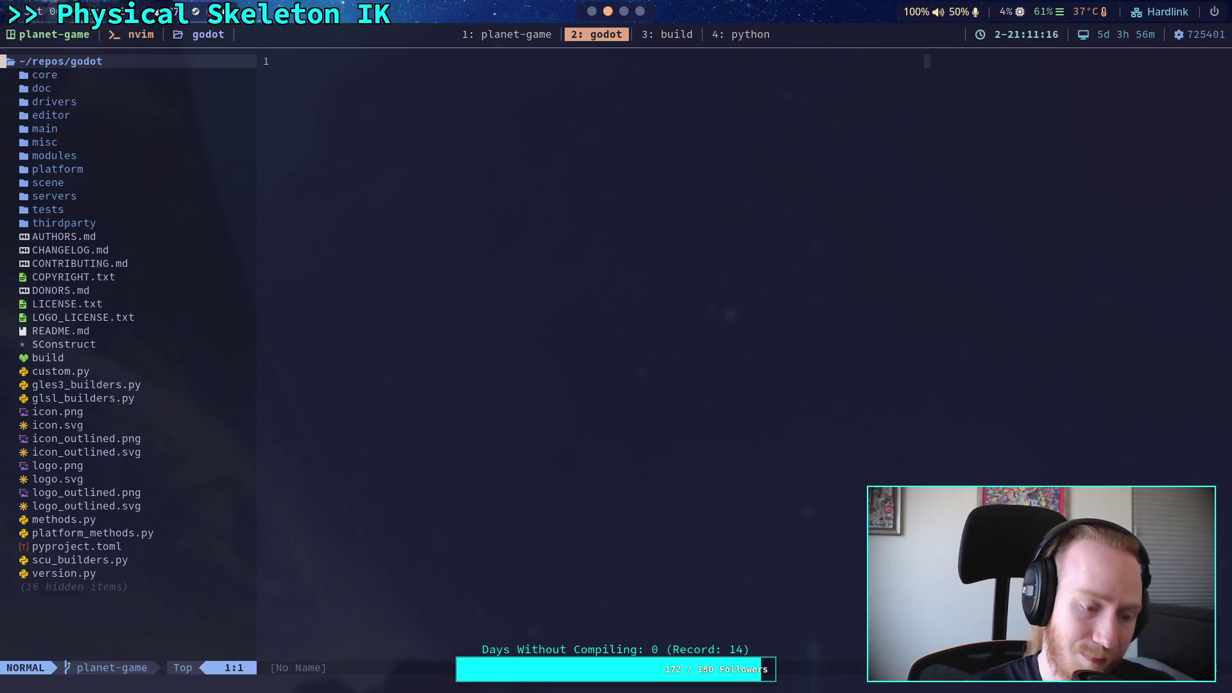
key(space)
key(f)
key(f)
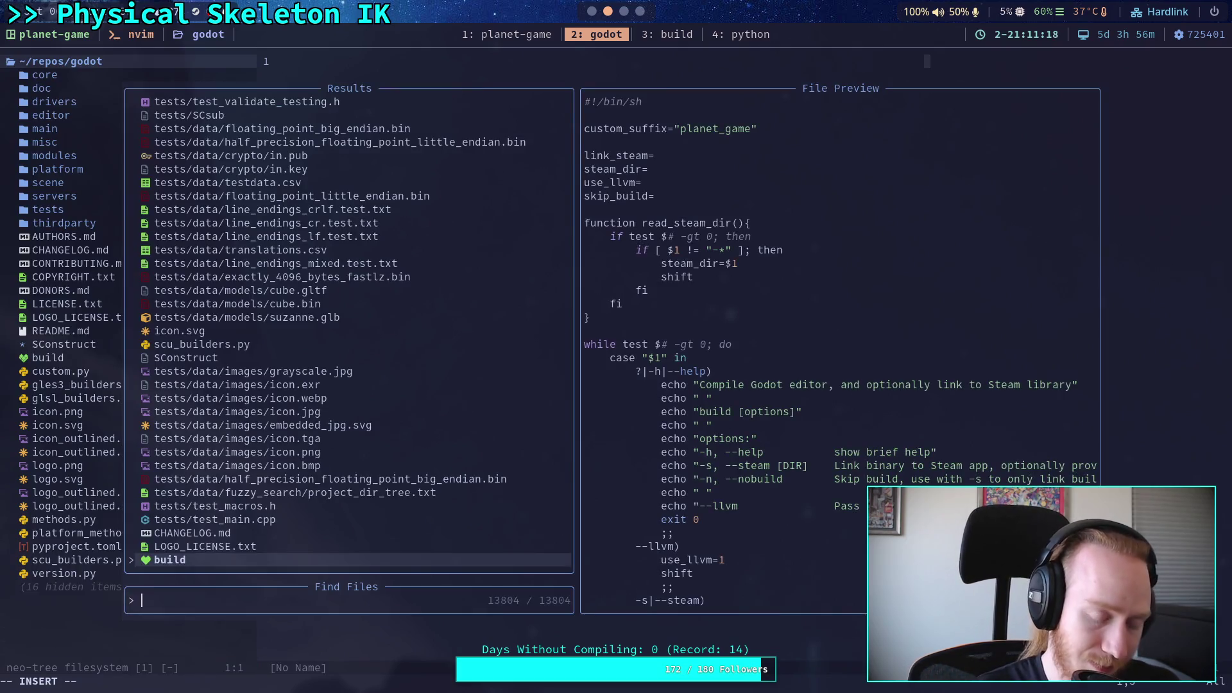
text(gener)
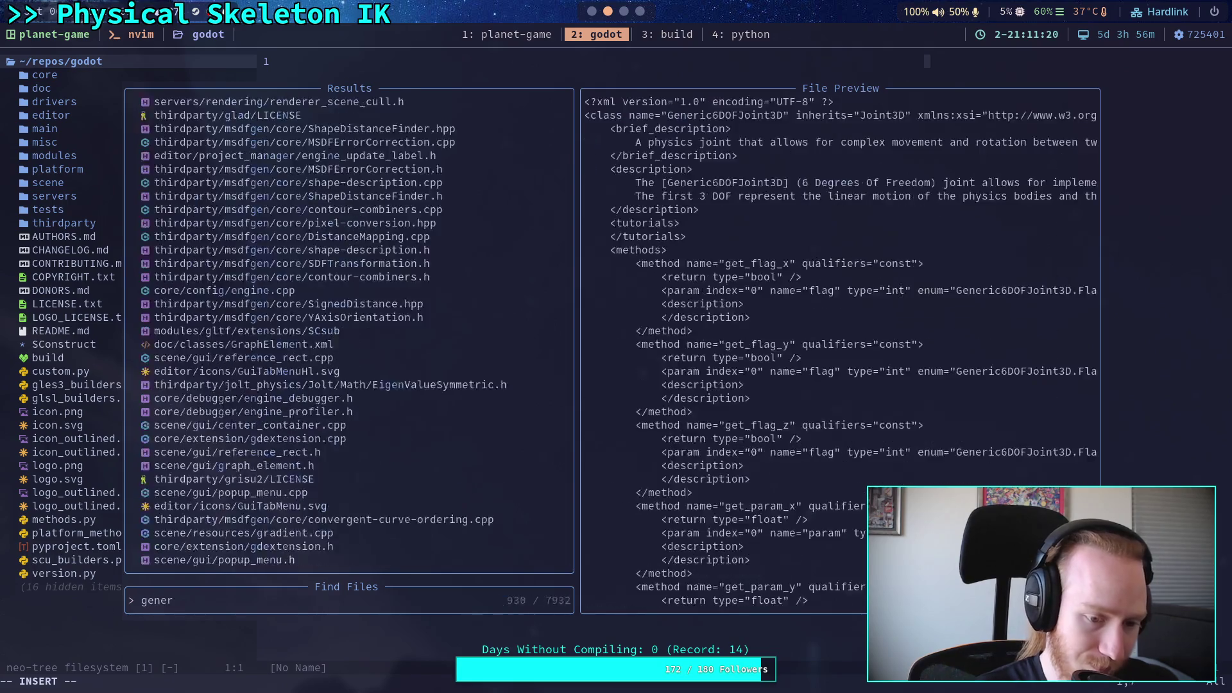
text(ic_6)
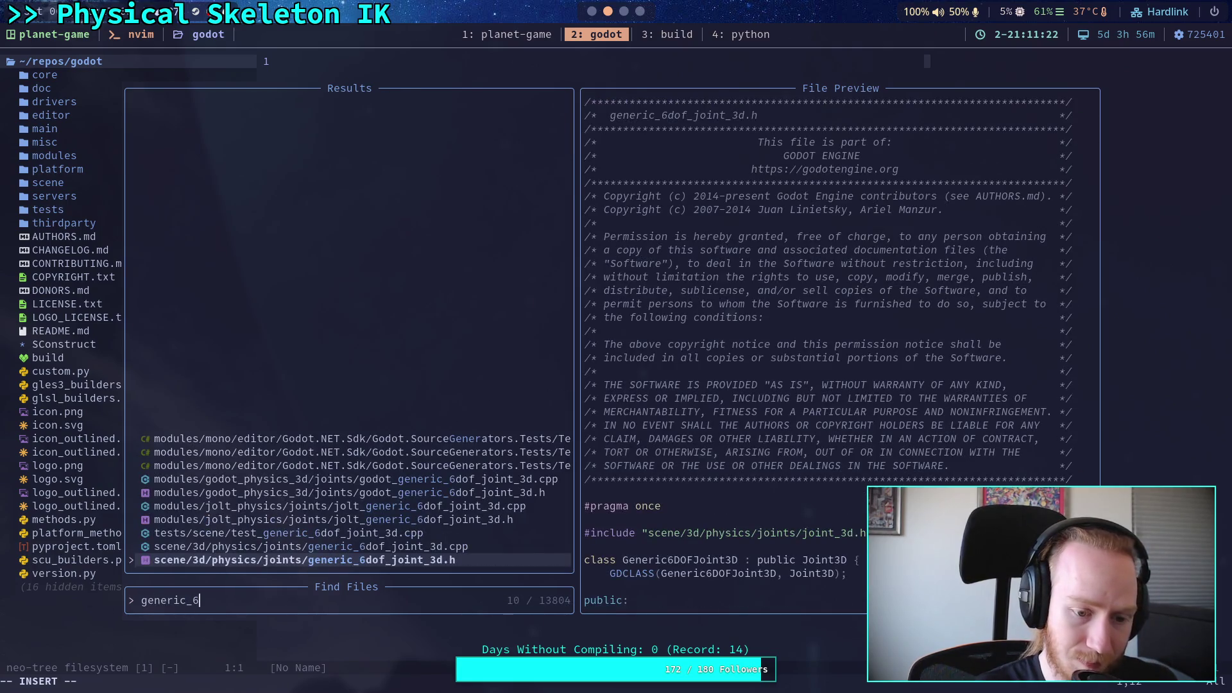
key(Up)
key(Return)
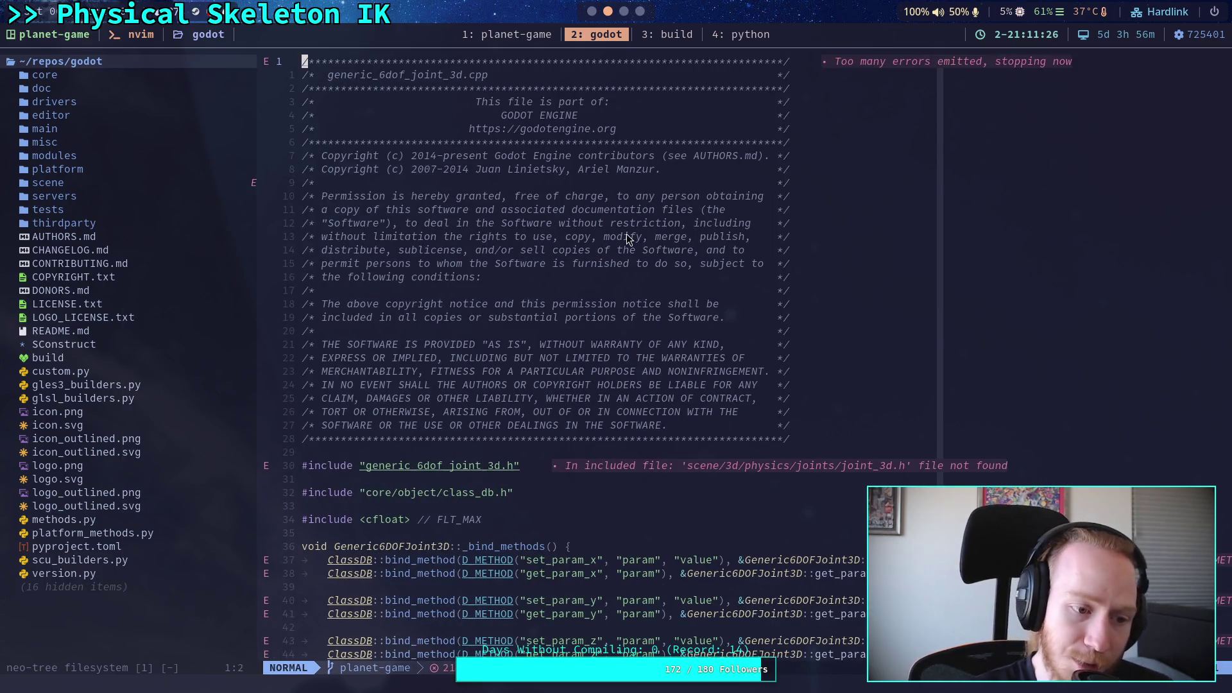
scroll(628, 238, down, 20)
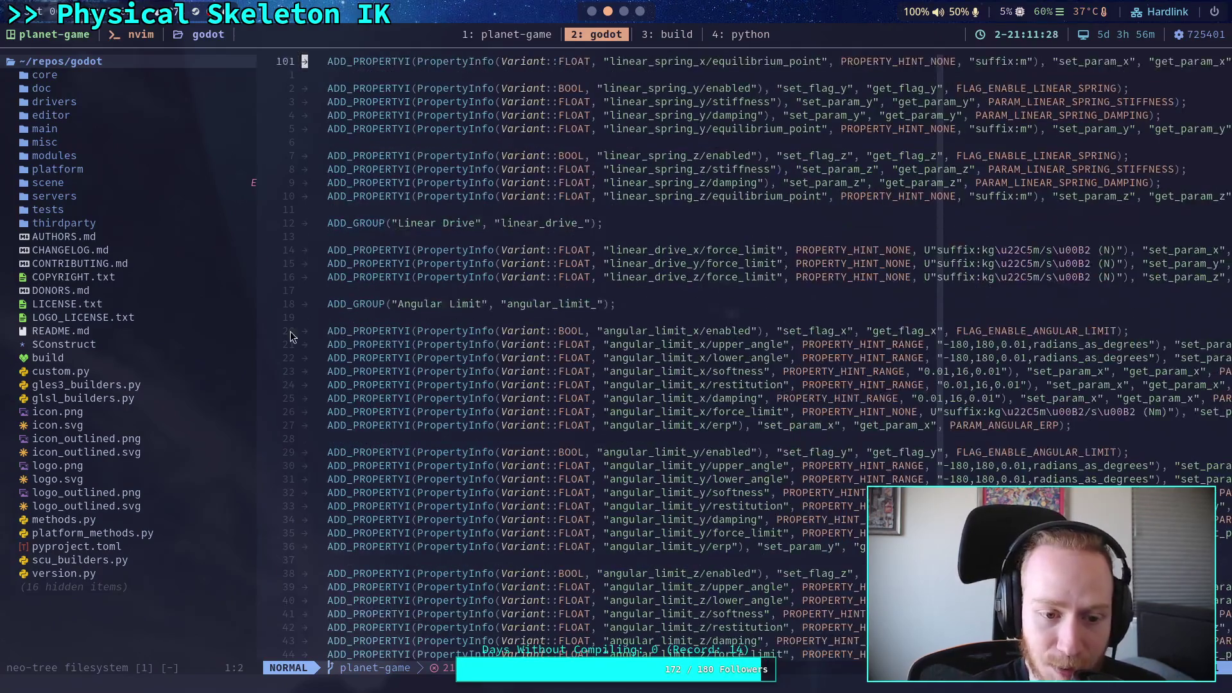
drag(260, 327, 195, 340)
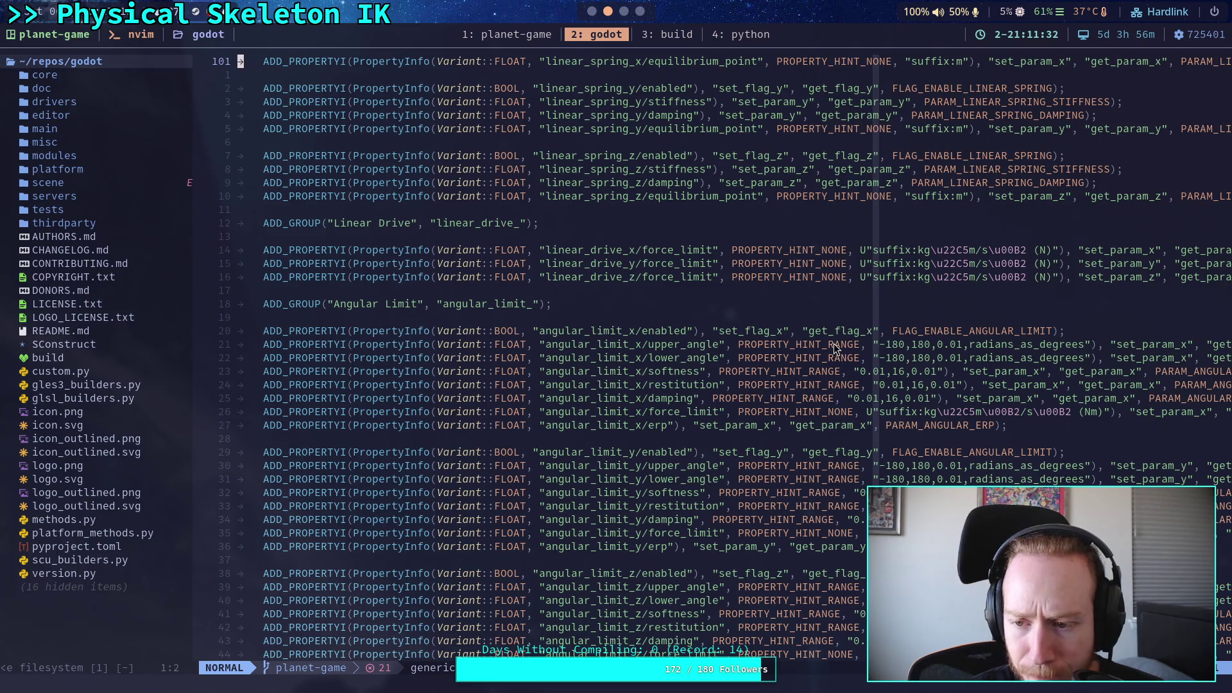
scroll(1028, 368, down, 20)
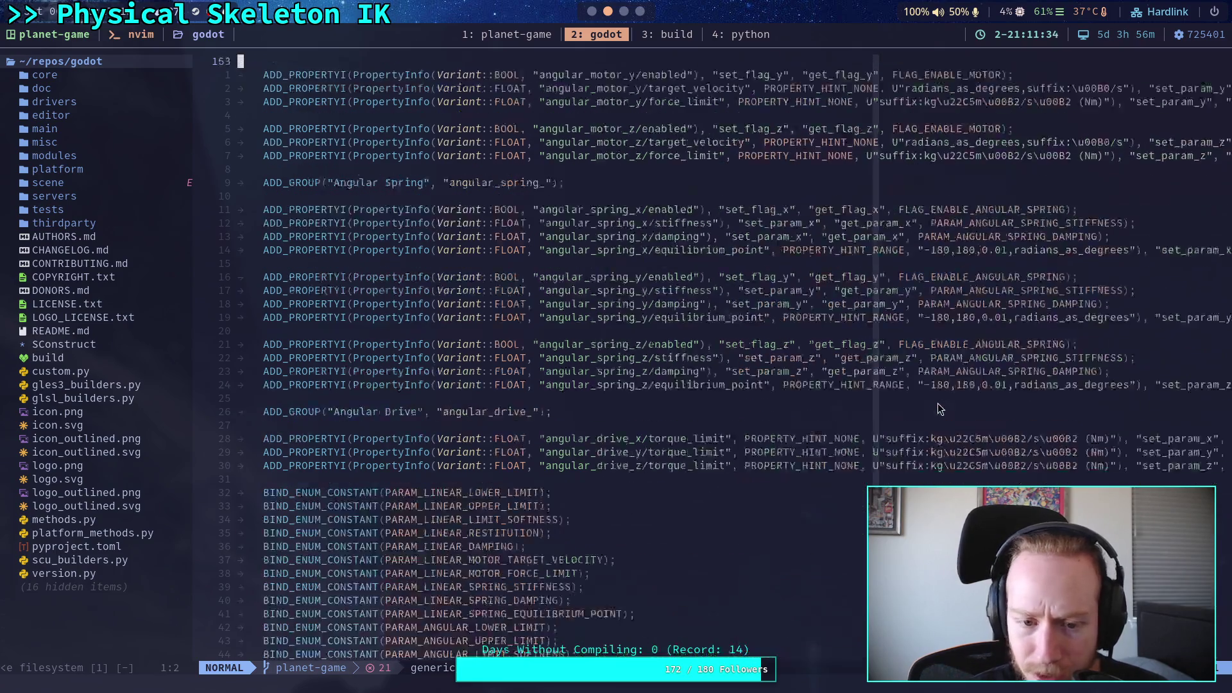
scroll(925, 399, down, 5)
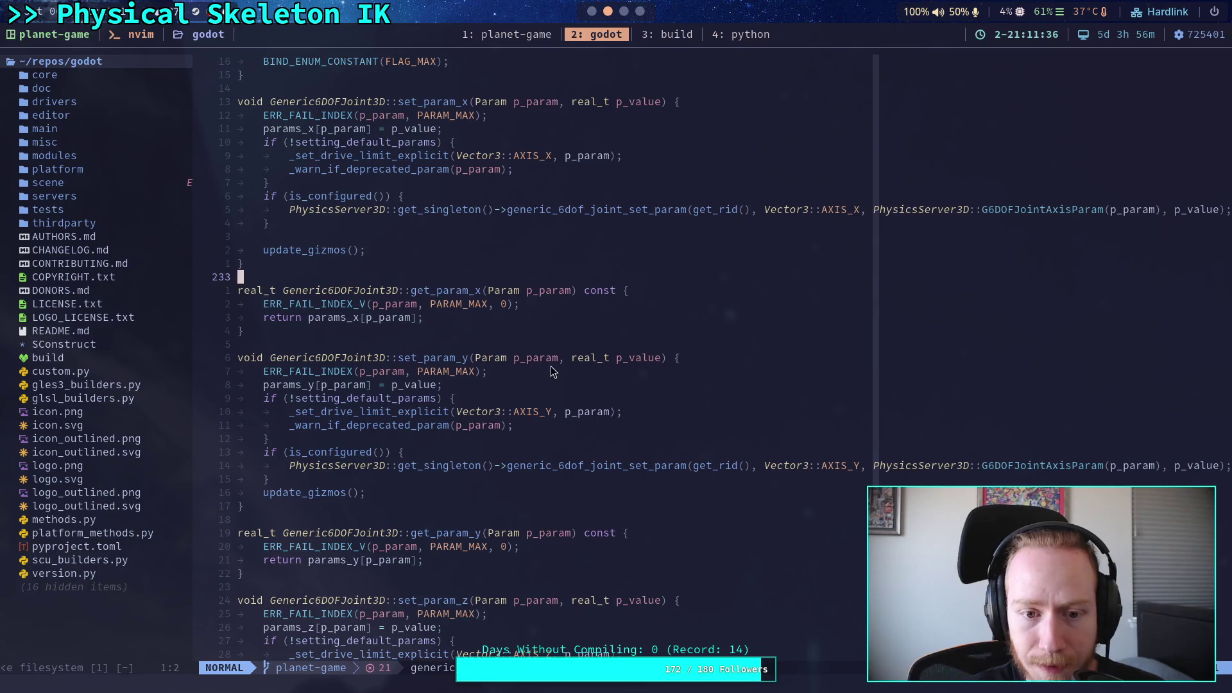
scroll(386, 339, up, 3)
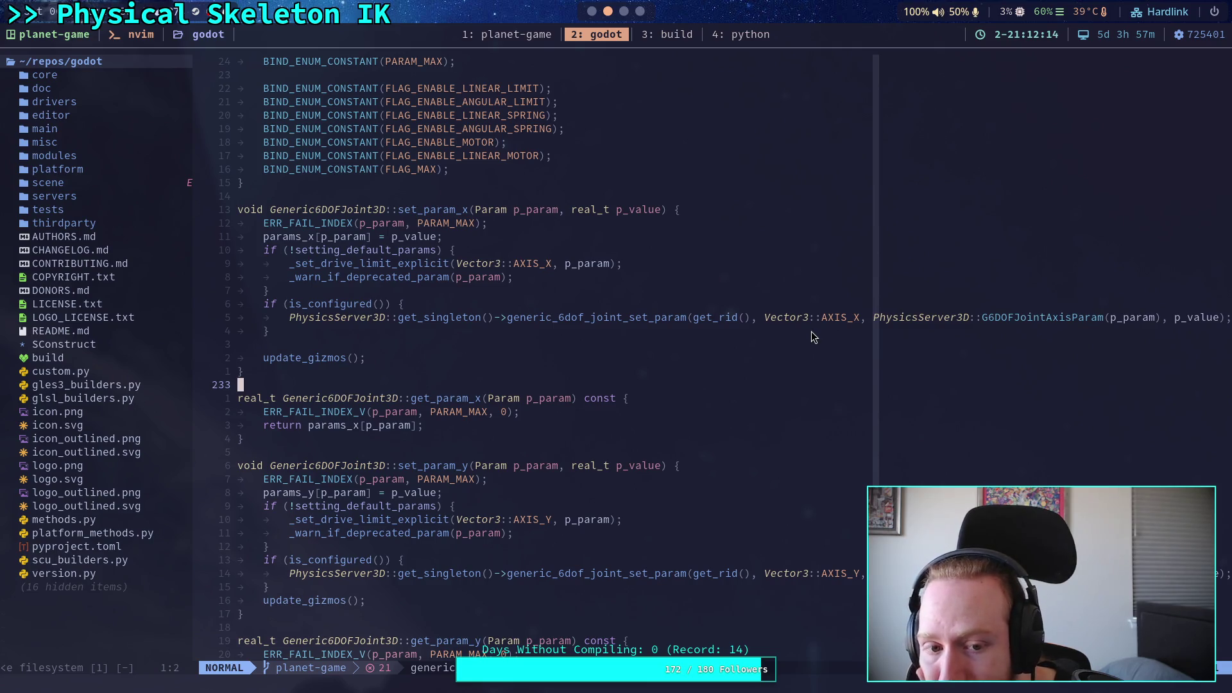
scroll(811, 331, down, 19)
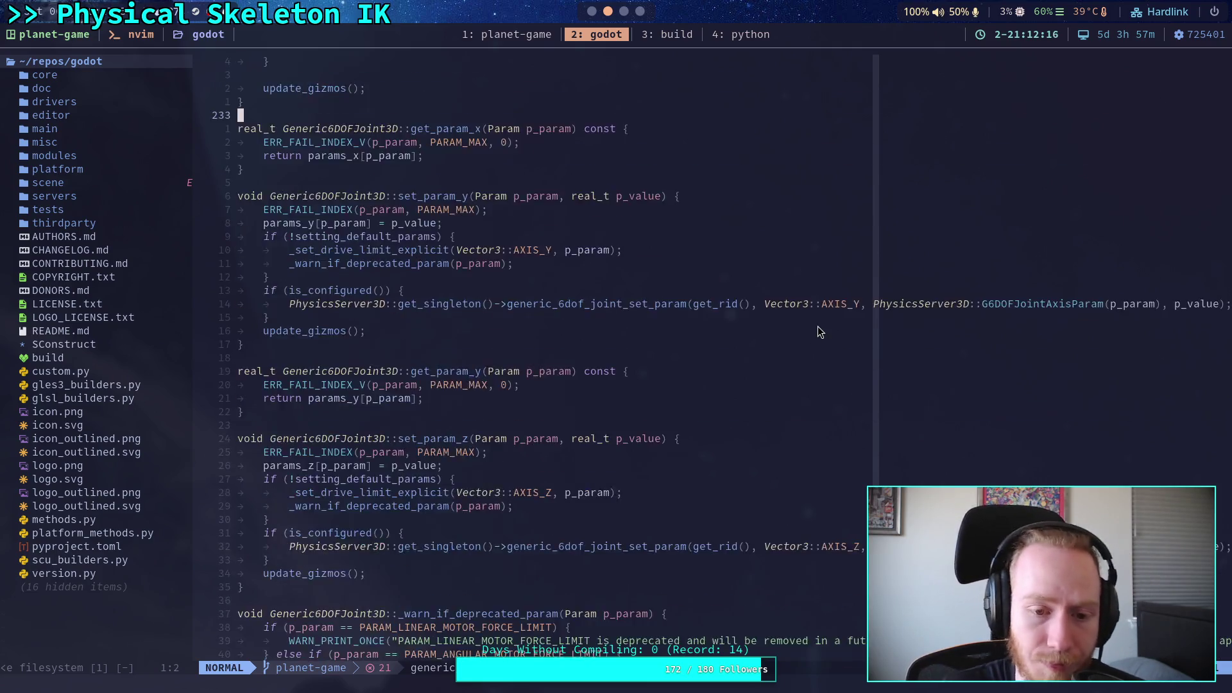
scroll(817, 325, down, 20)
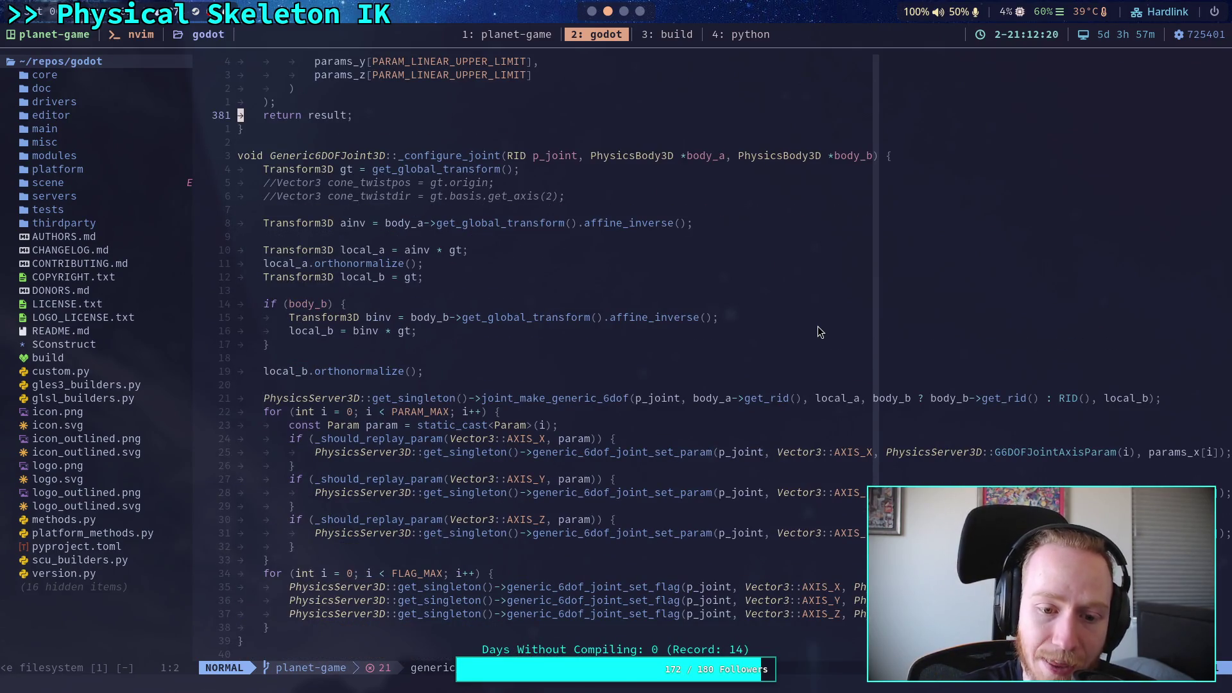
scroll(818, 326, down, 1)
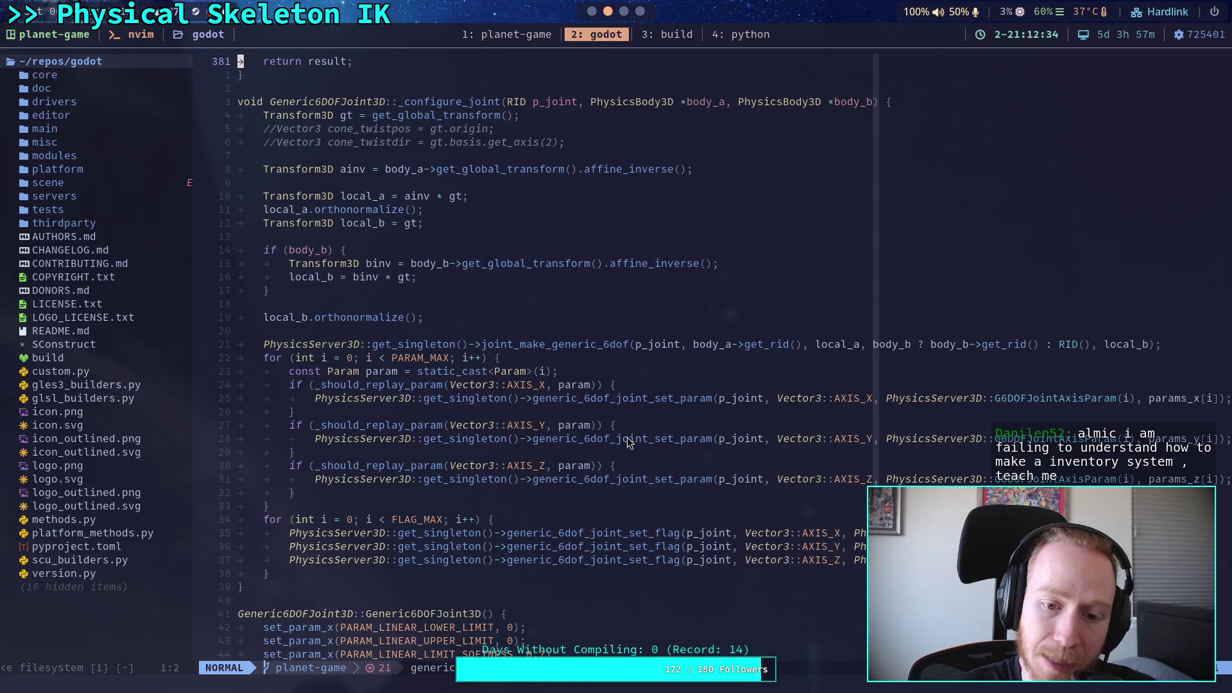
scroll(566, 434, down, 20)
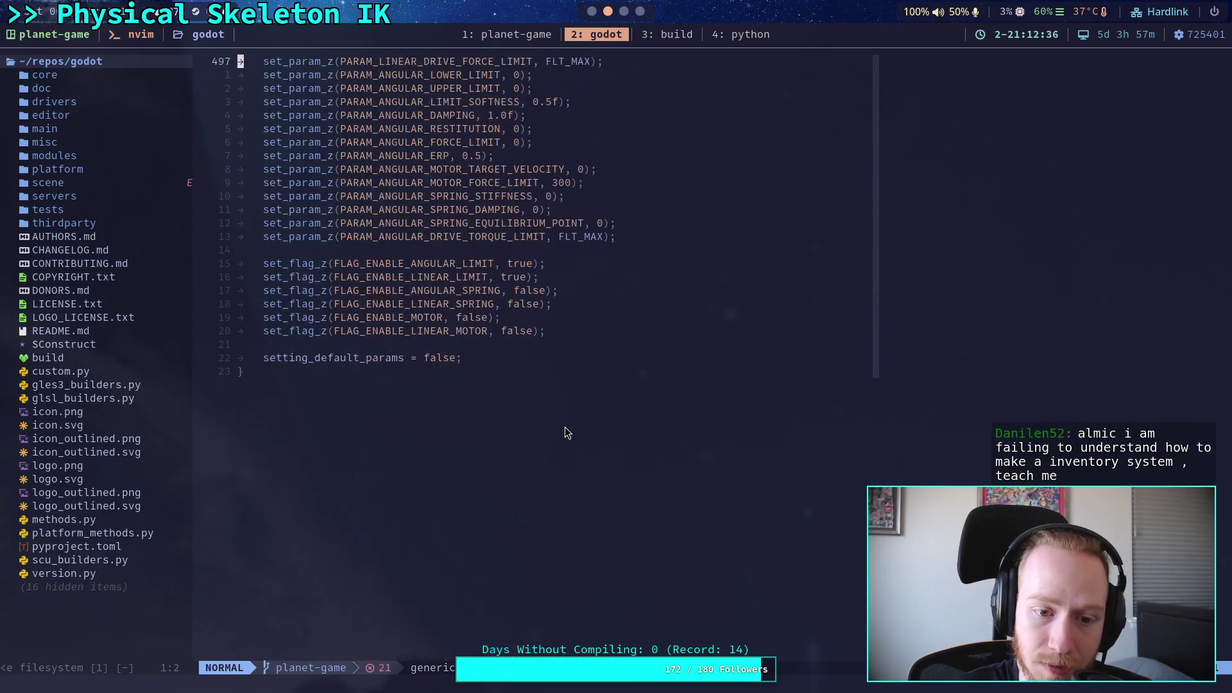
scroll(565, 431, up, 20)
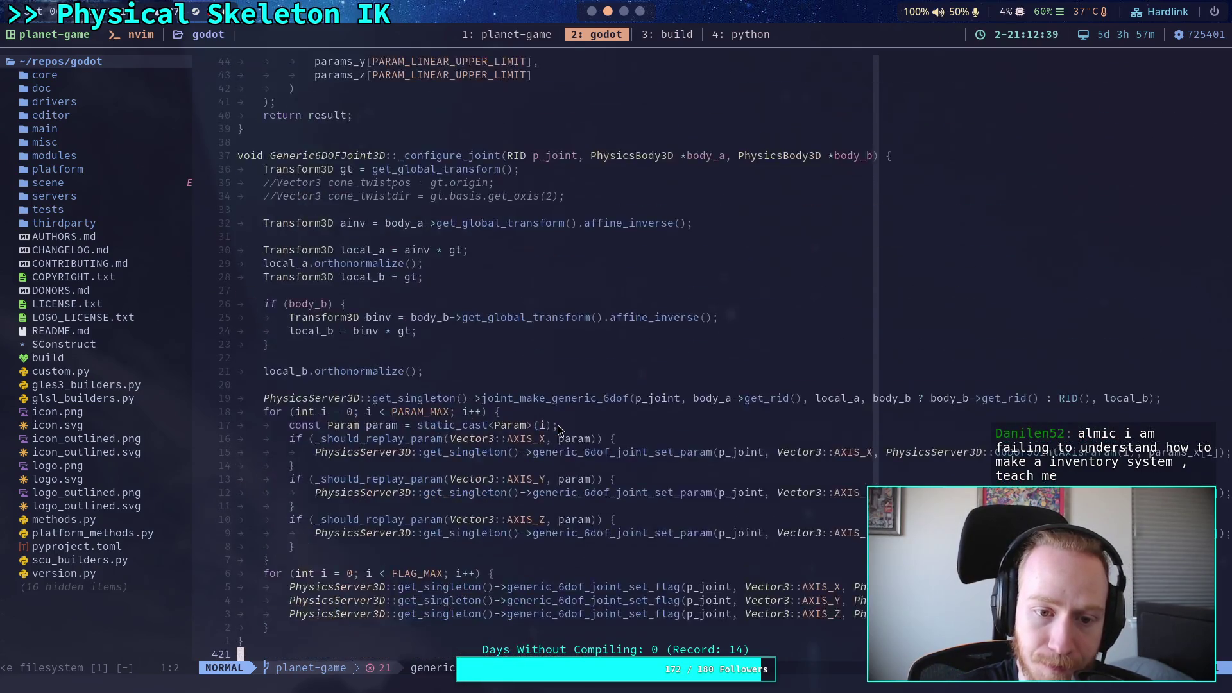
scroll(558, 429, up, 20)
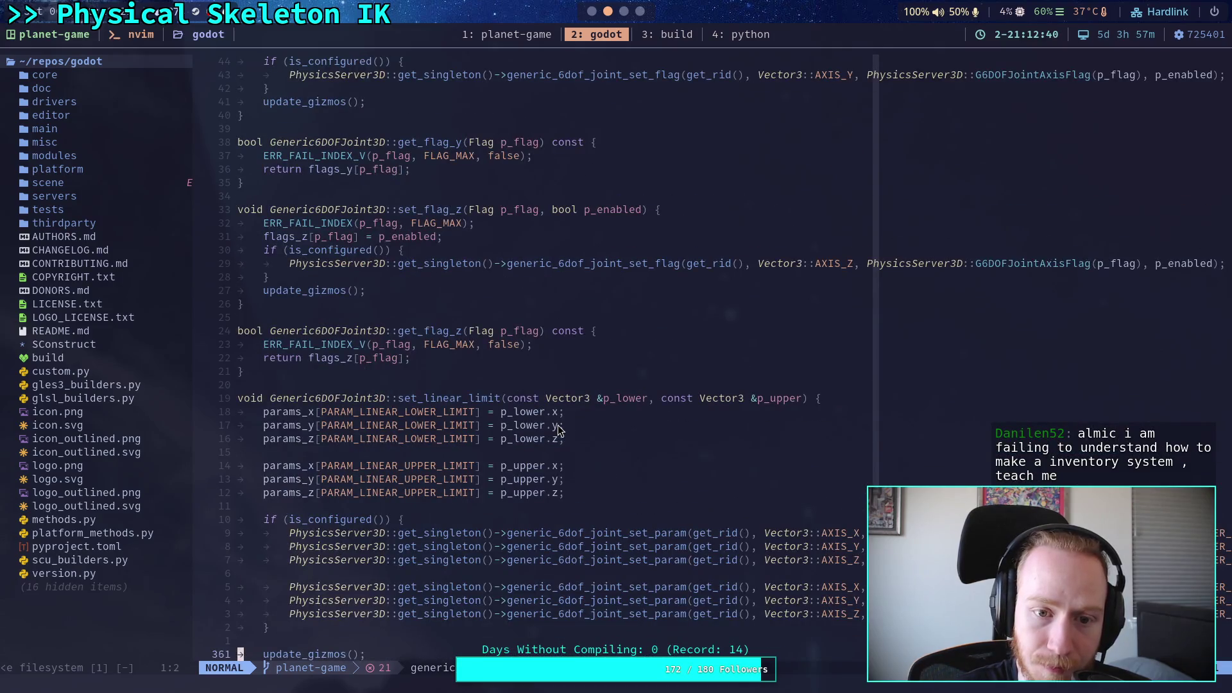
scroll(558, 430, up, 19)
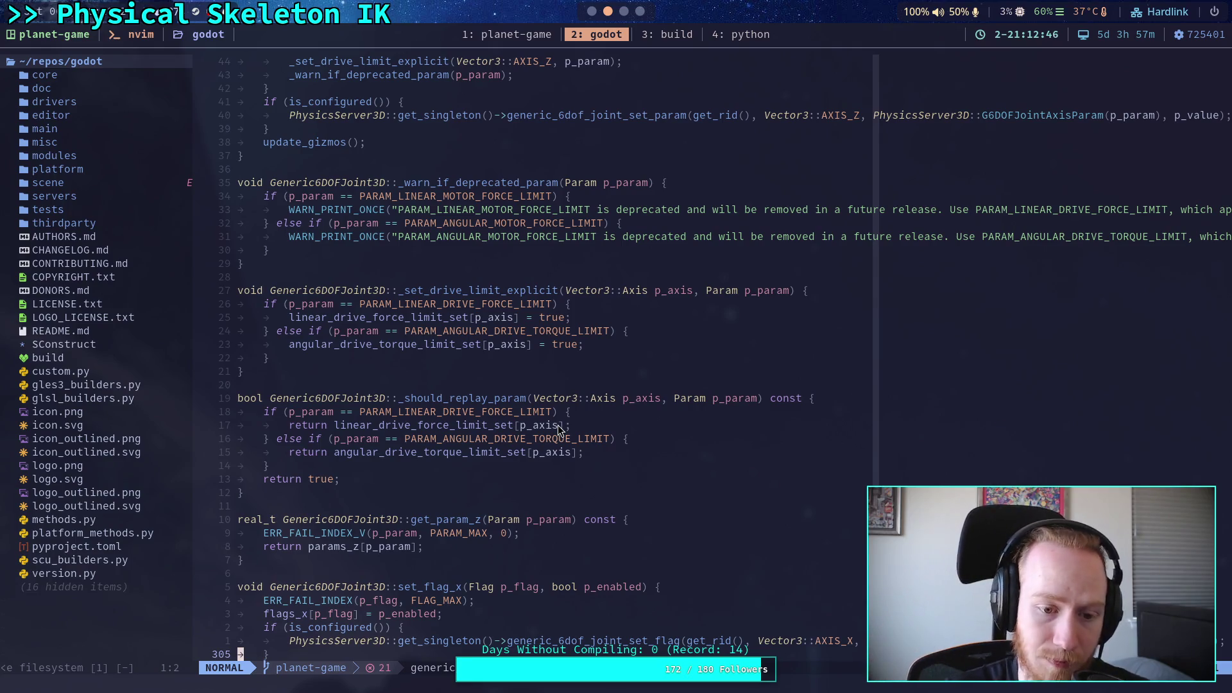
scroll(599, 453, down, 1)
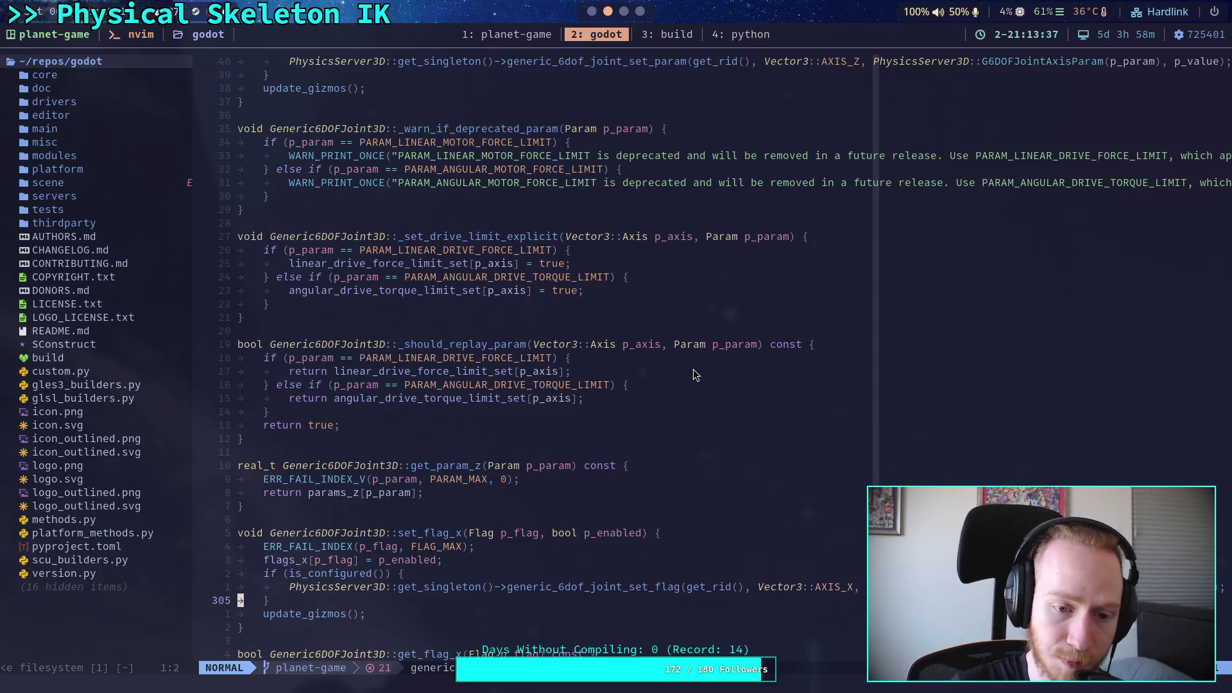
scroll(696, 391, down, 20)
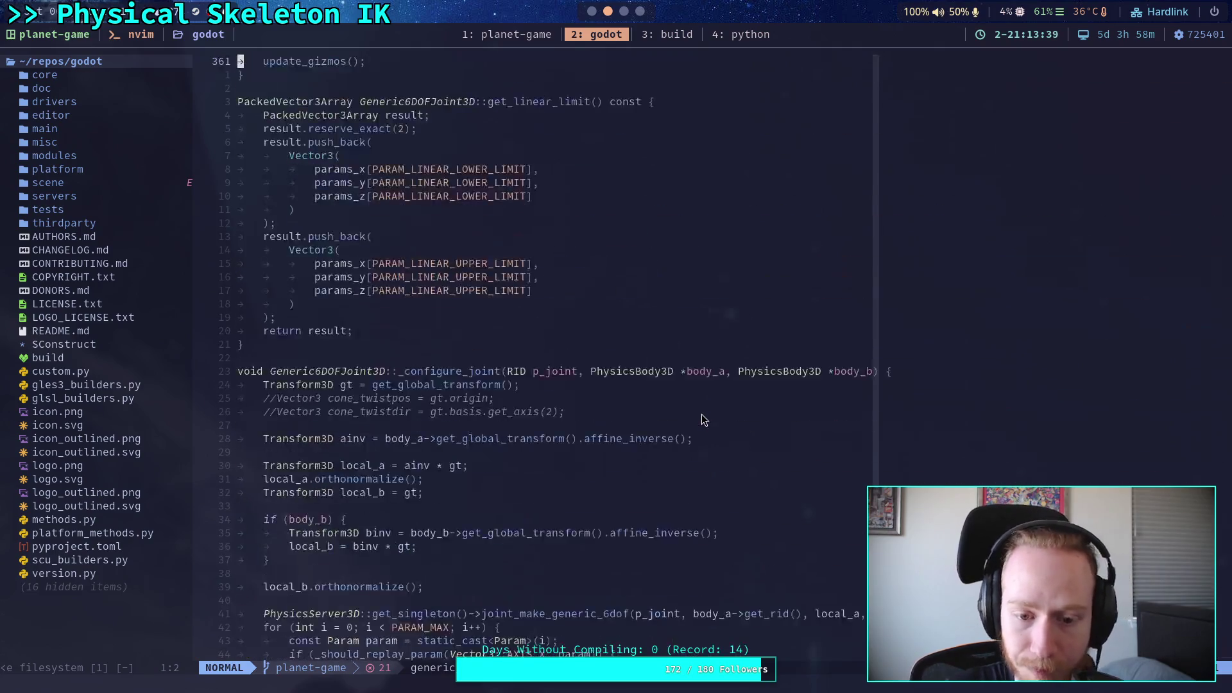
scroll(701, 419, down, 9)
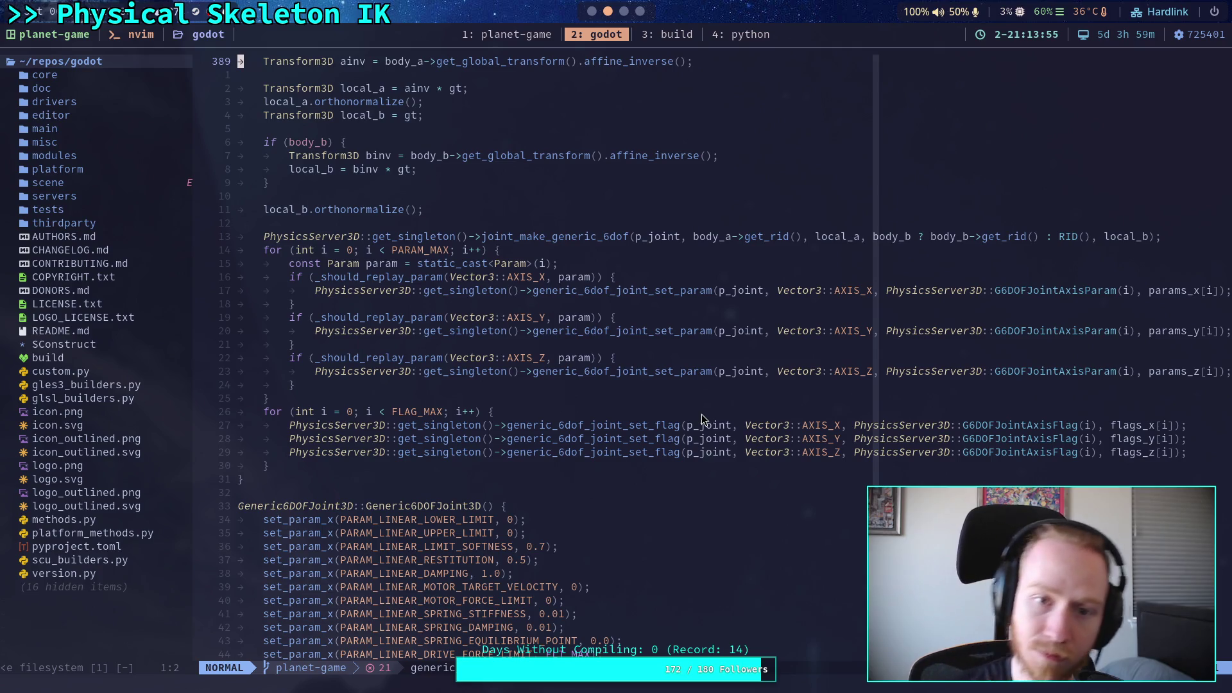
scroll(699, 421, up, 5)
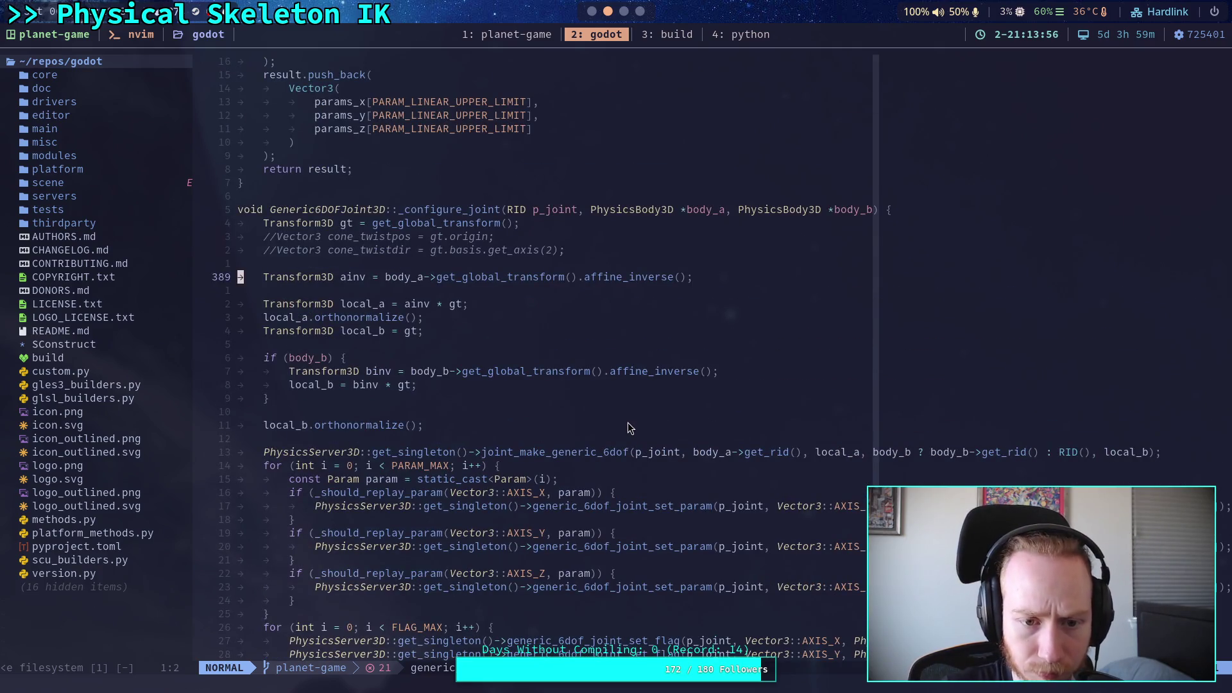
scroll(629, 428, up, 5)
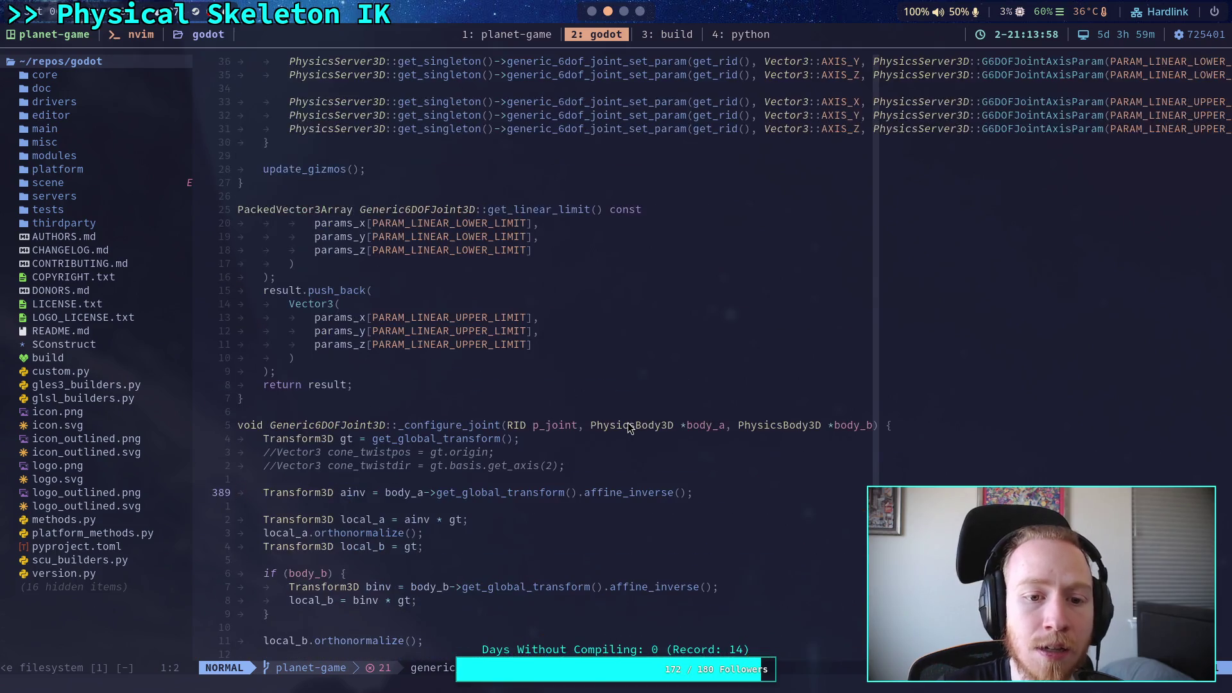
scroll(628, 428, down, 9)
scroll(627, 427, down, 20)
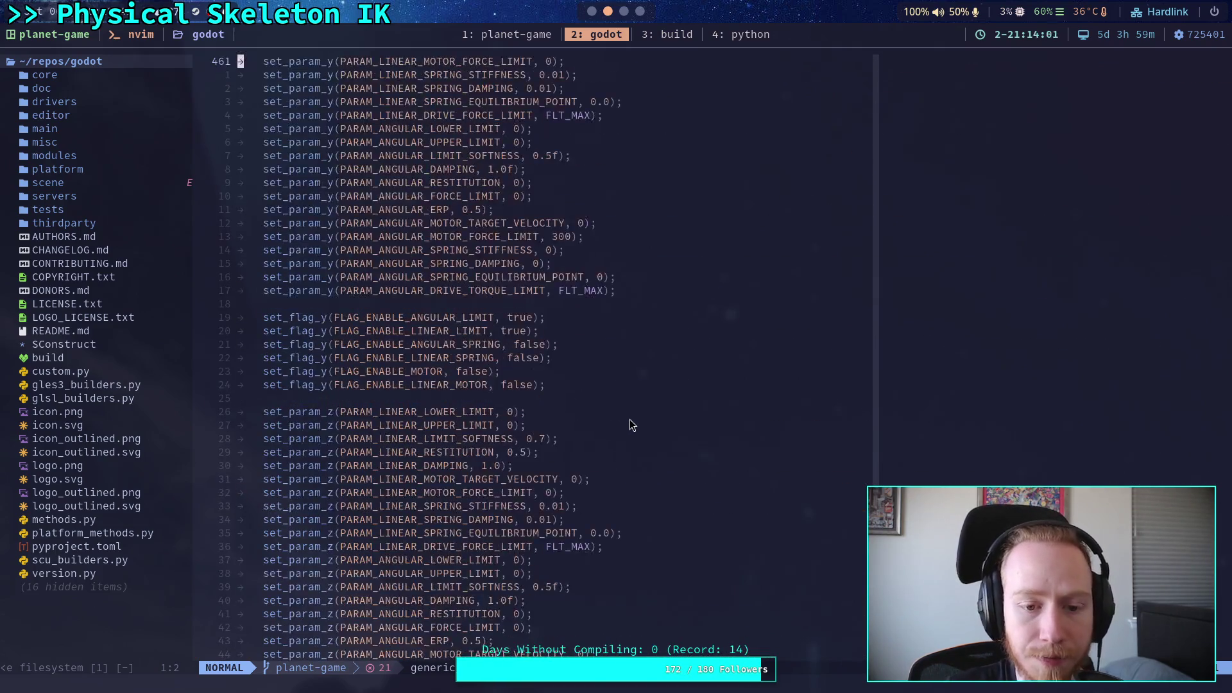
scroll(603, 414, up, 20)
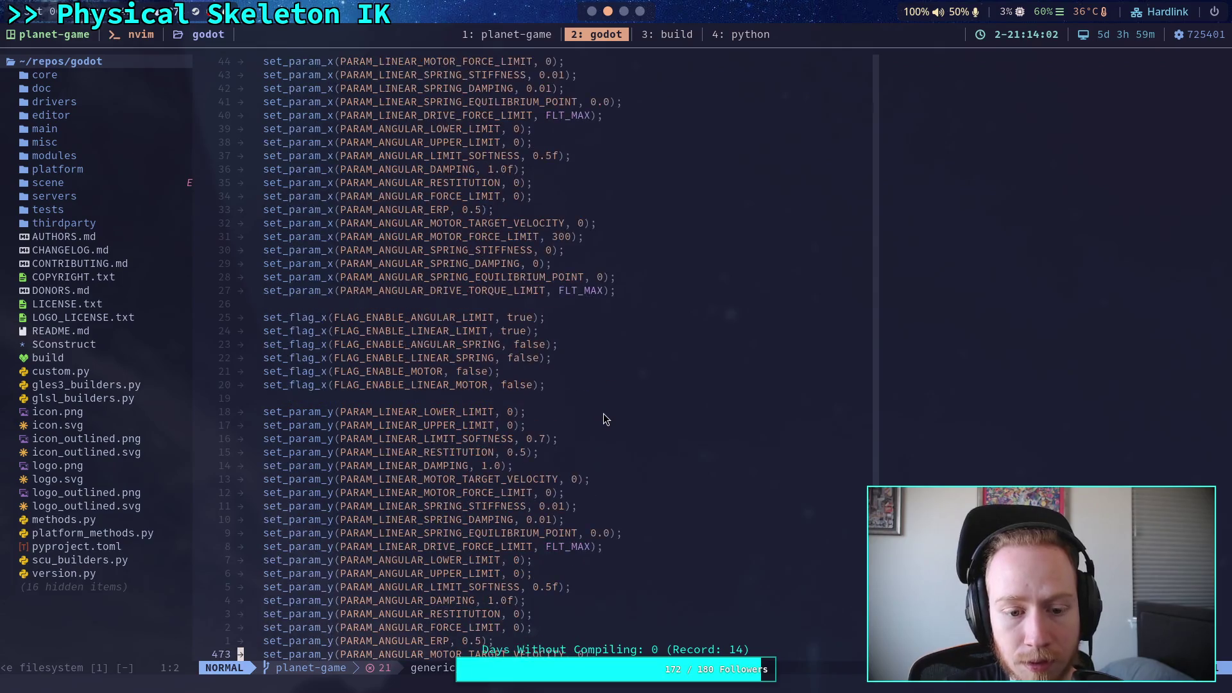
scroll(603, 413, up, 20)
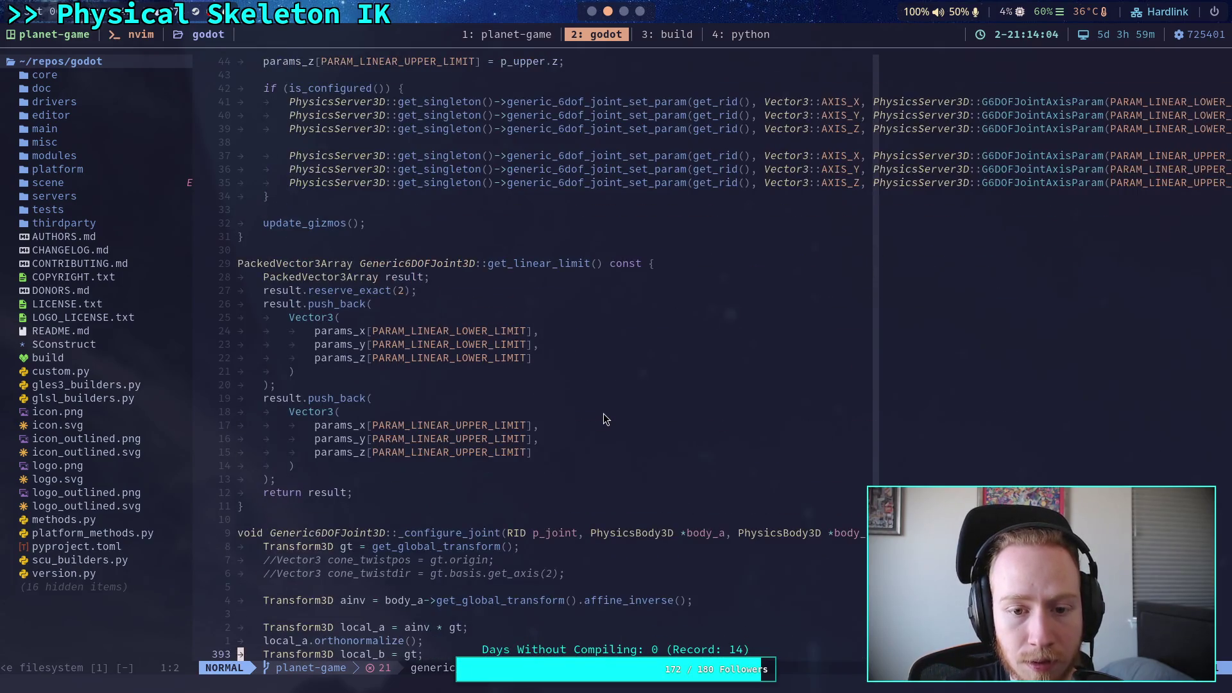
scroll(603, 414, up, 5)
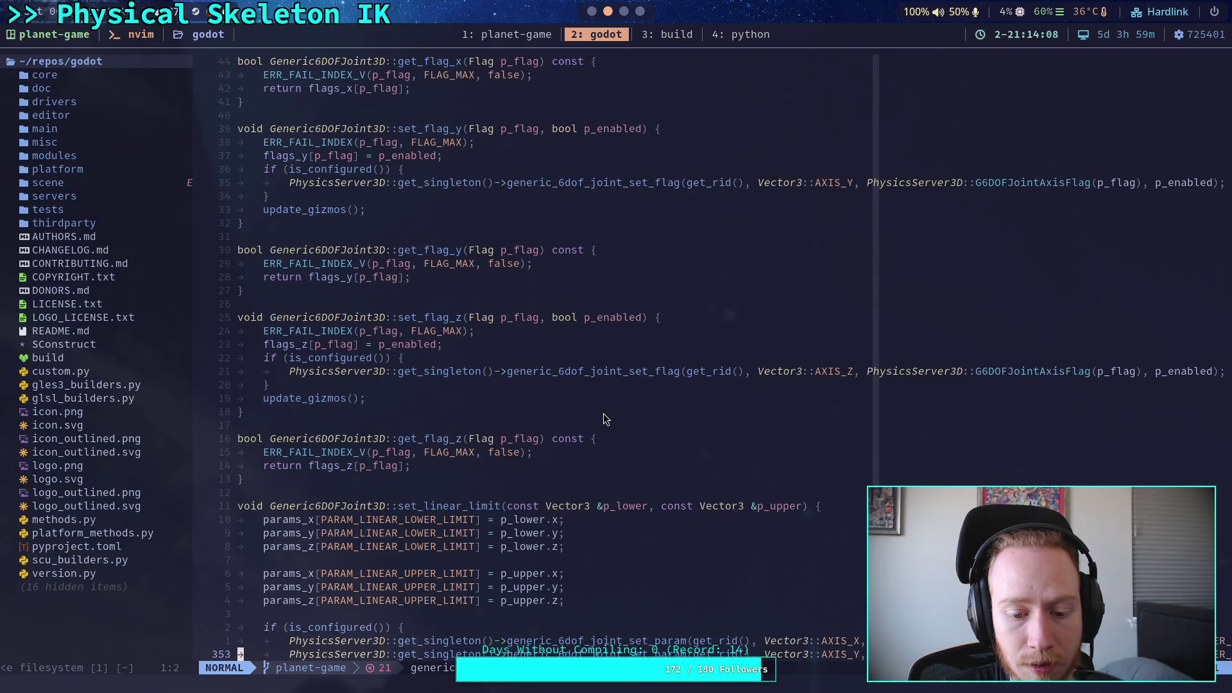
scroll(603, 414, down, 20)
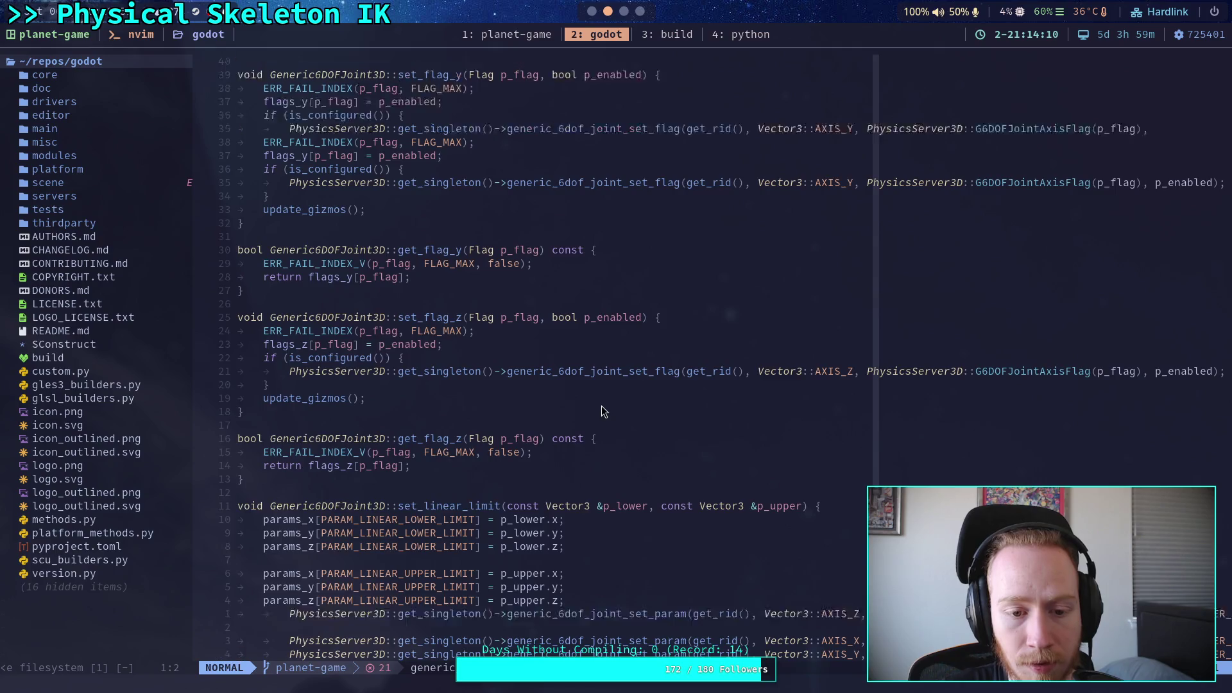
scroll(602, 411, down, 1)
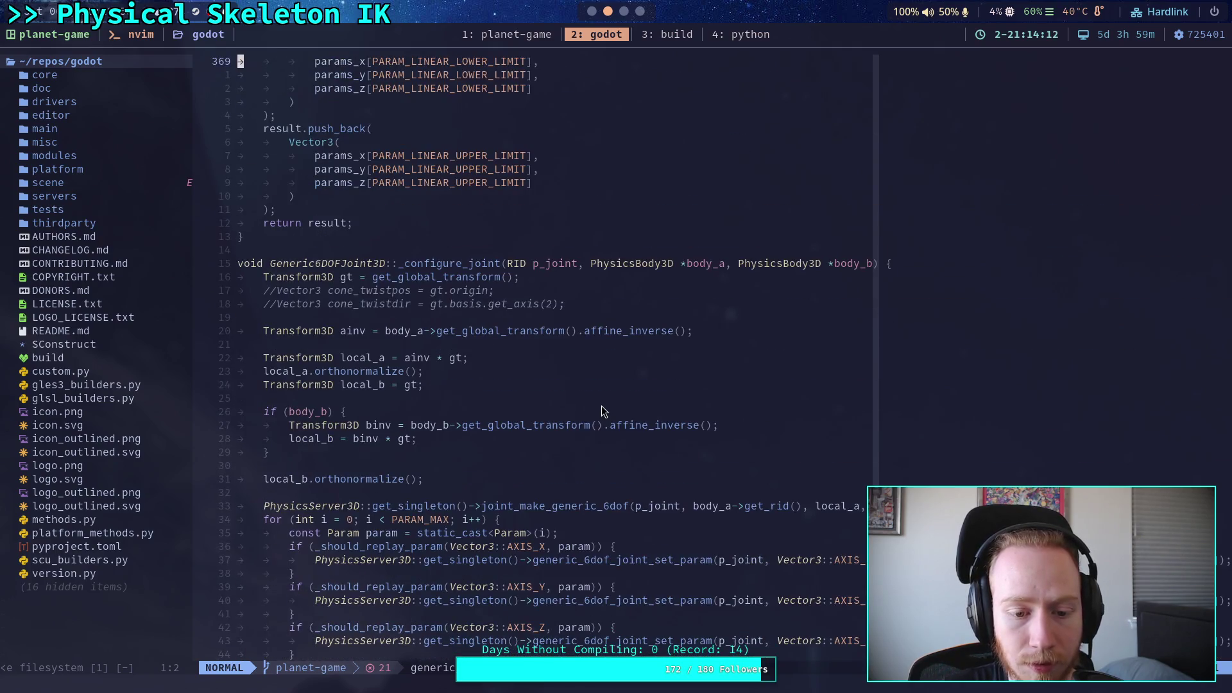
scroll(602, 411, down, 5)
scroll(597, 408, up, 10)
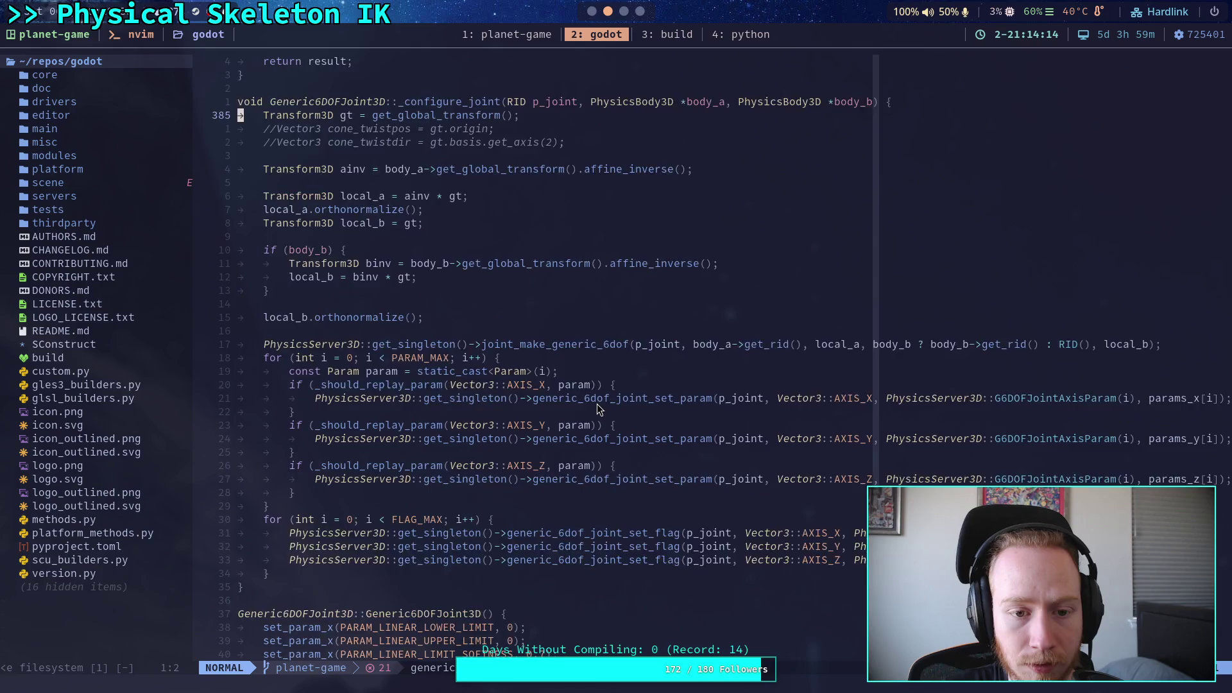
scroll(596, 408, up, 20)
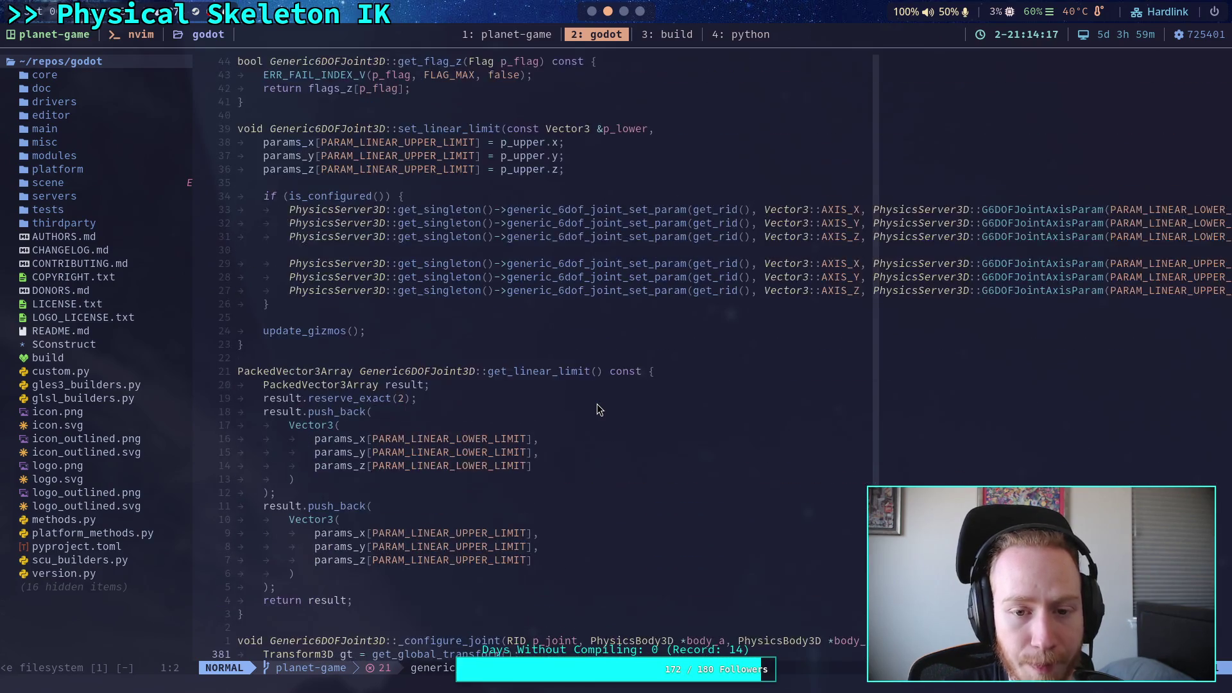
scroll(596, 408, up, 16)
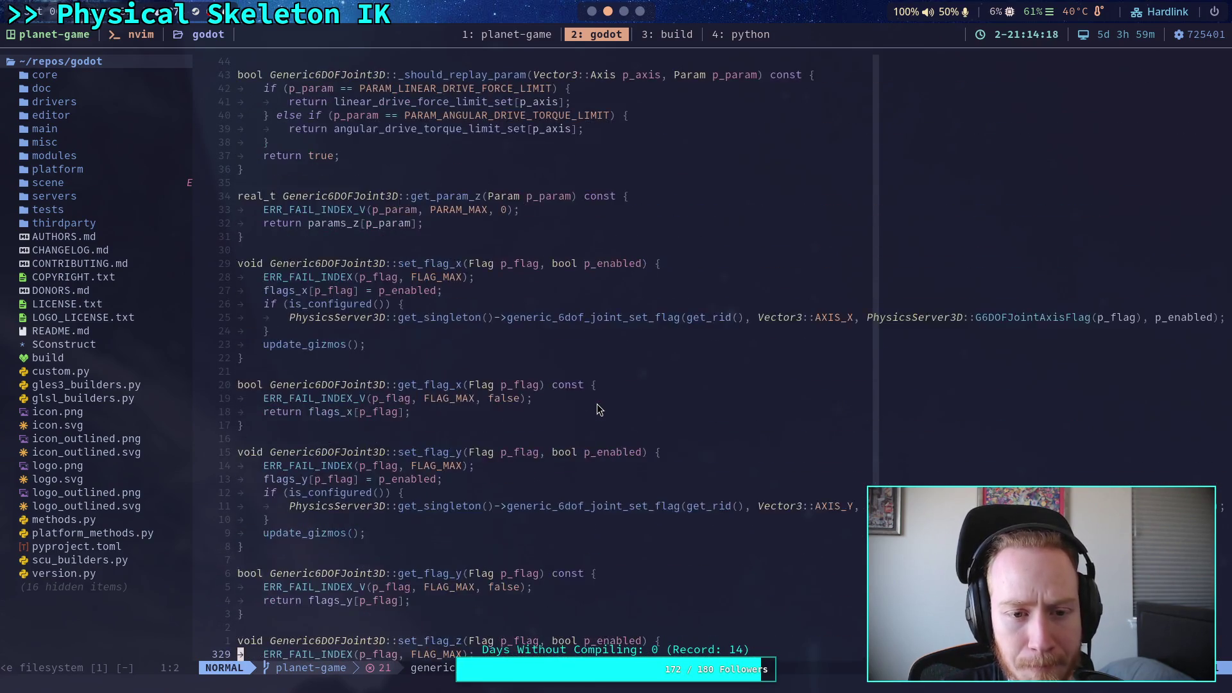
scroll(597, 408, up, 4)
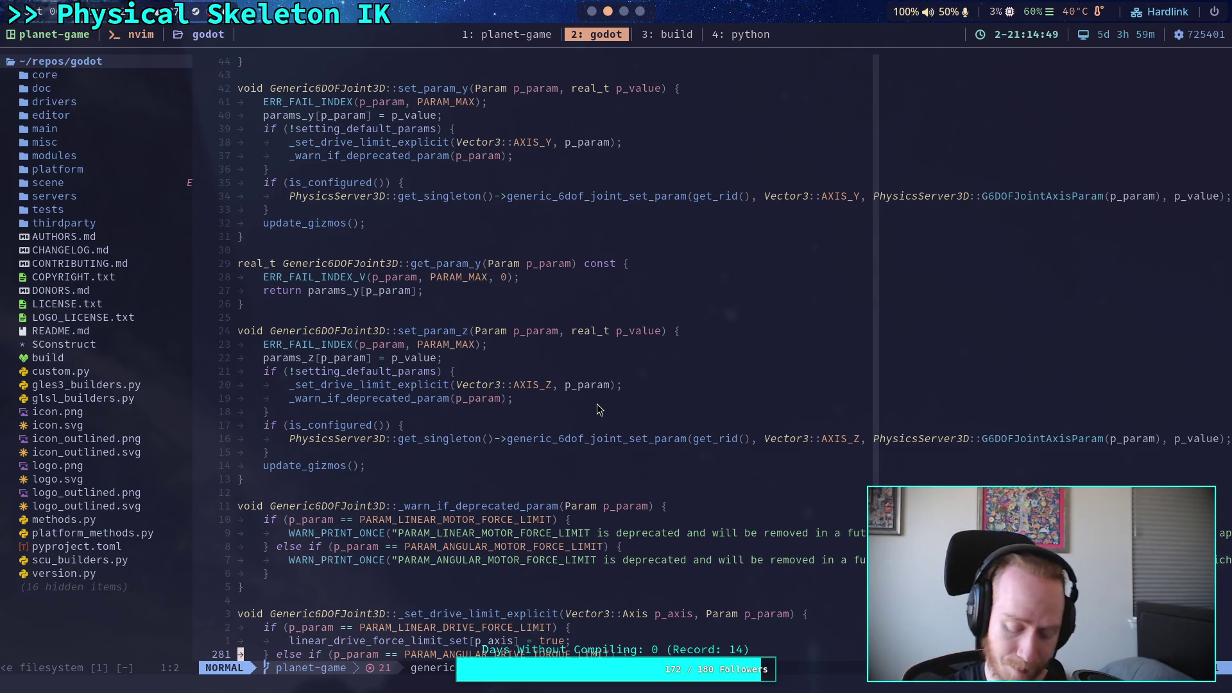
Return to the Godot editor and show the running joint's properties in a wider Inspector
click(624, 11)
click(592, 12)
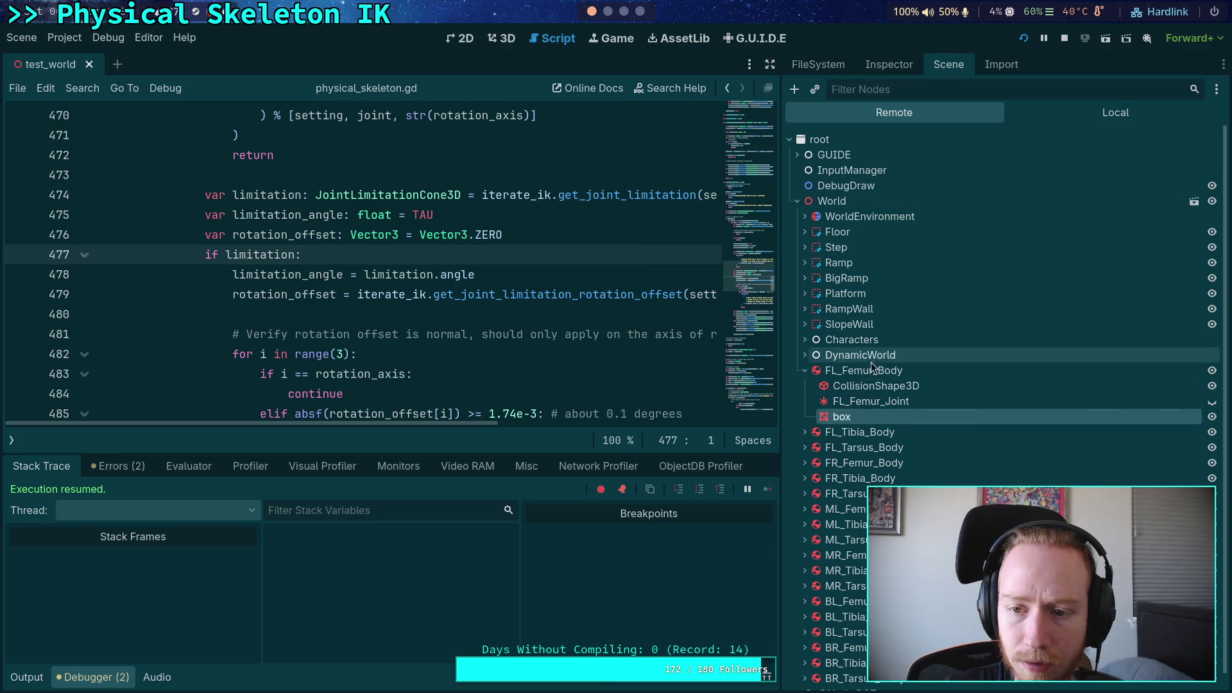
click(885, 66)
drag(781, 203, 682, 229)
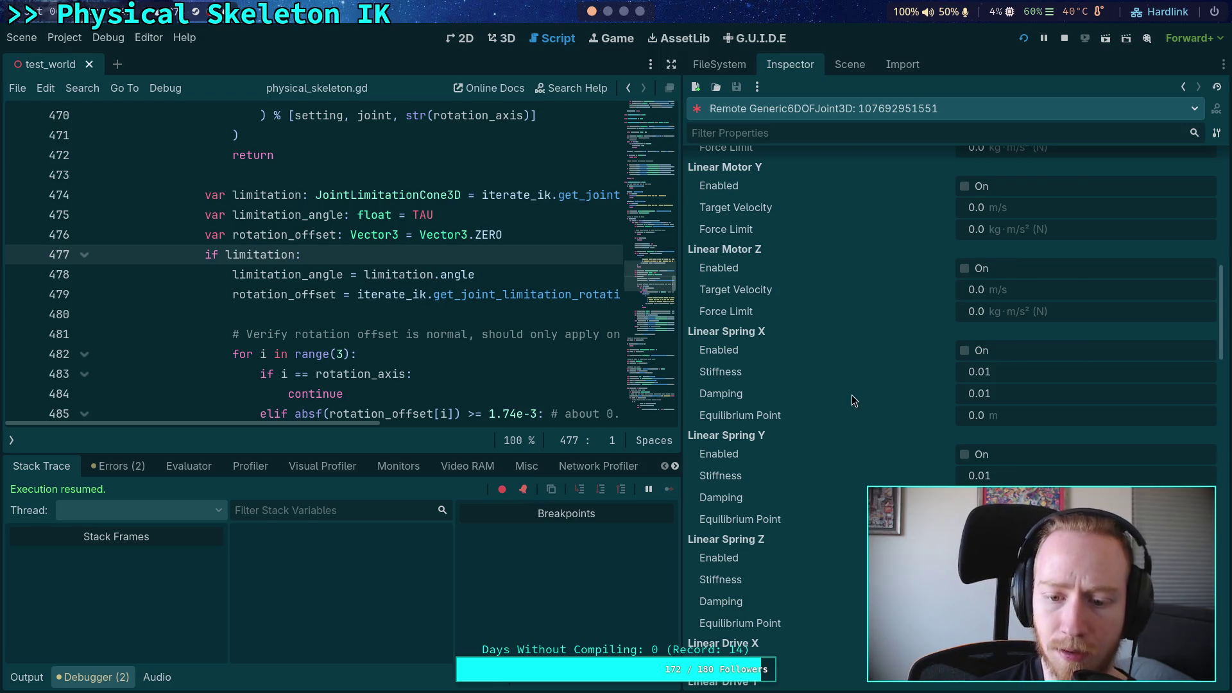
Scroll the live Generic6DOFJoint3D properties from Linear Limit down to Joint3D
scroll(853, 395, down, 5)
scroll(856, 410, down, 5)
scroll(872, 410, down, 5)
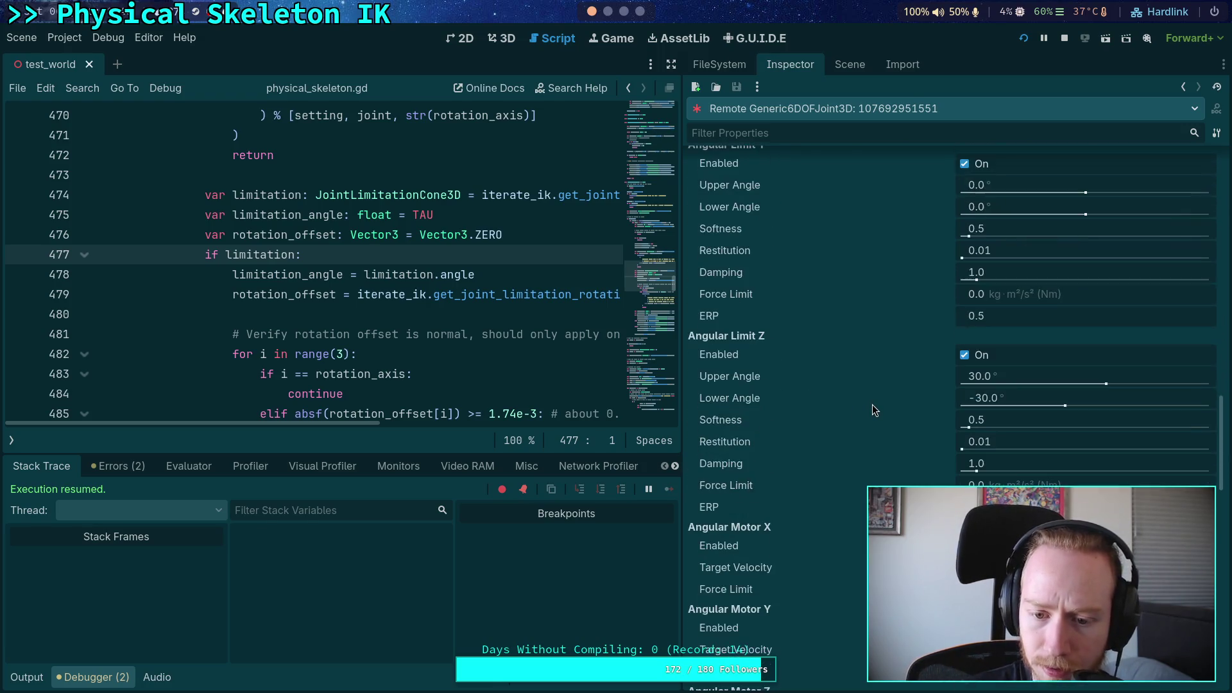
scroll(872, 405, down, 3)
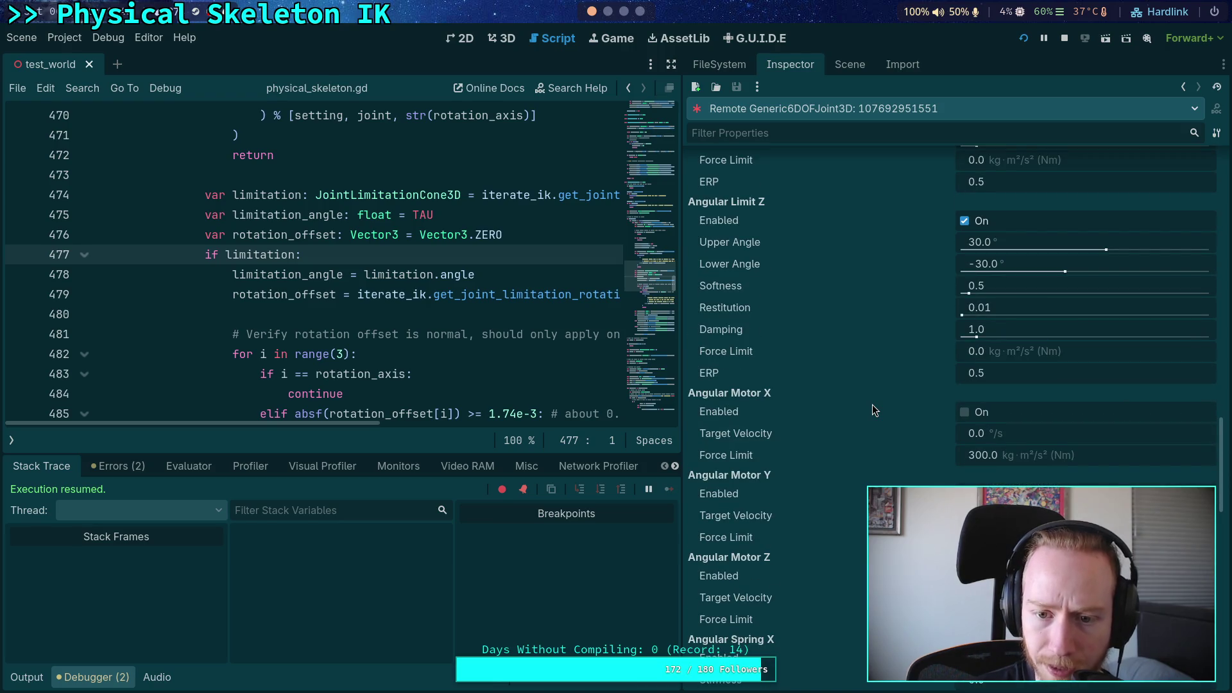
scroll(872, 410, down, 3)
scroll(872, 410, down, 3)
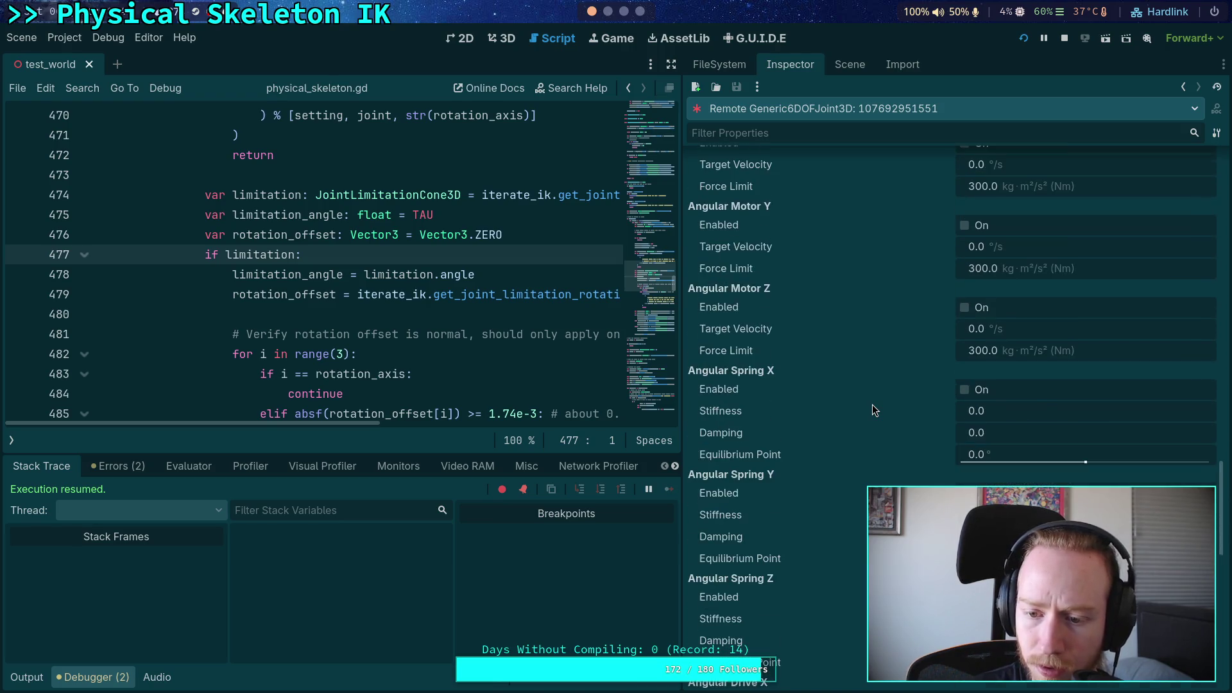
scroll(871, 410, down, 3)
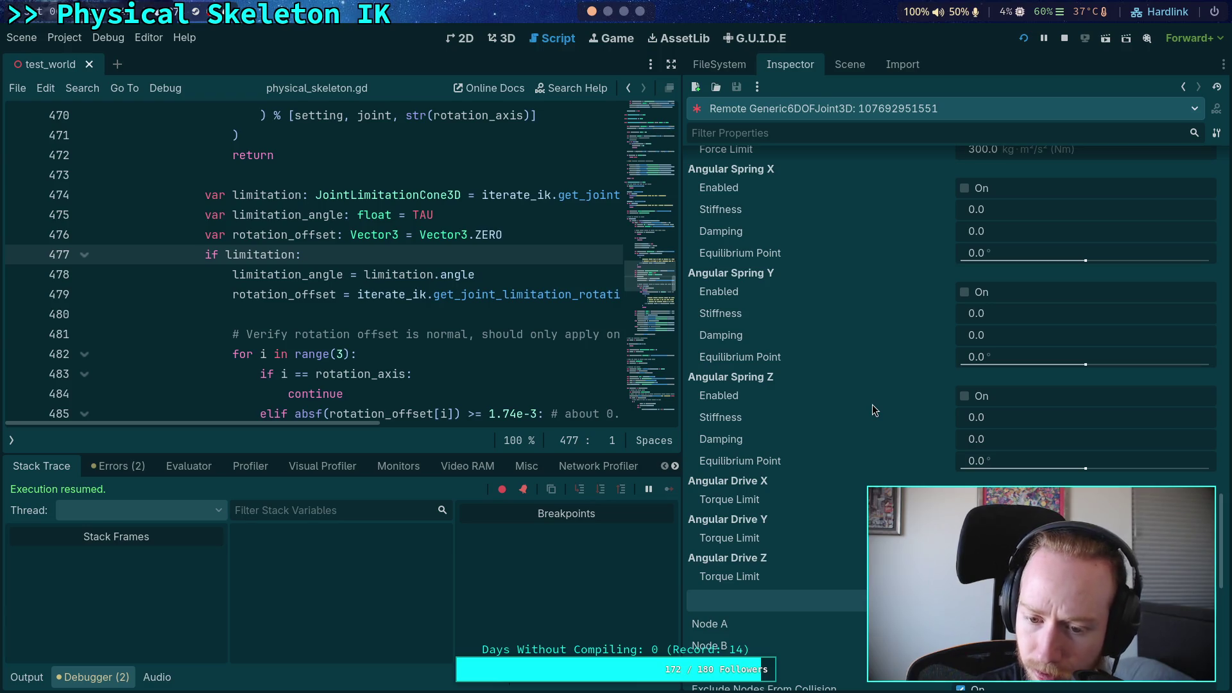
scroll(872, 404, down, 3)
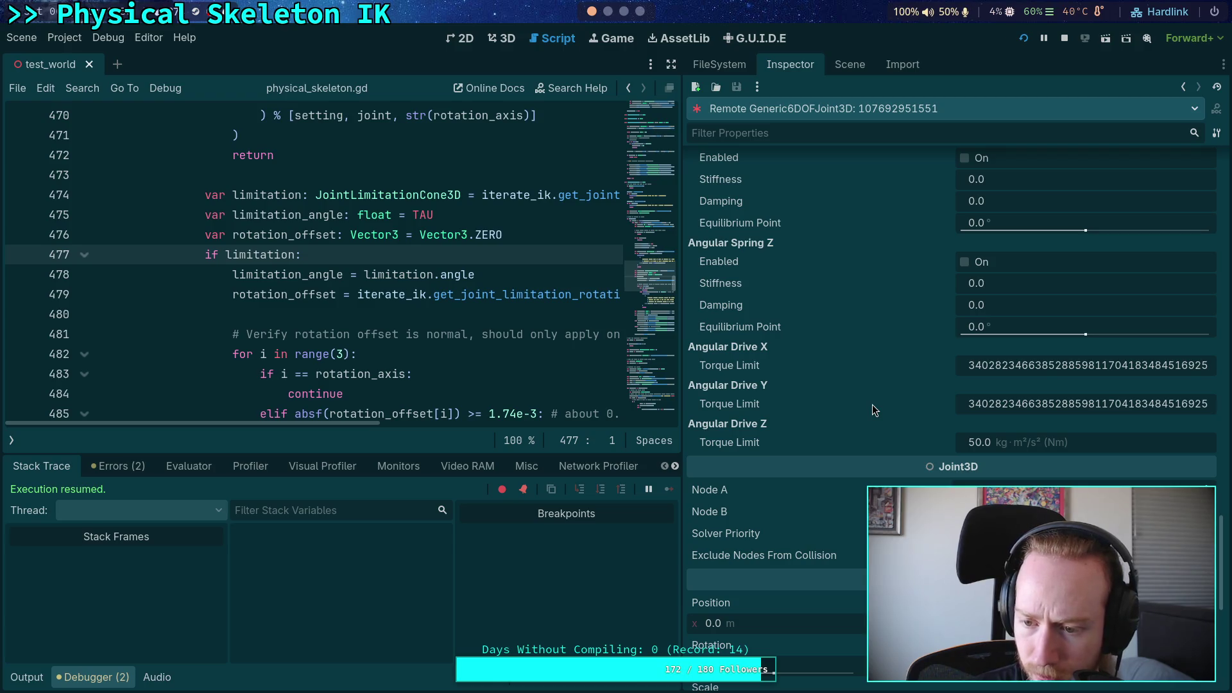
scroll(872, 404, down, 3)
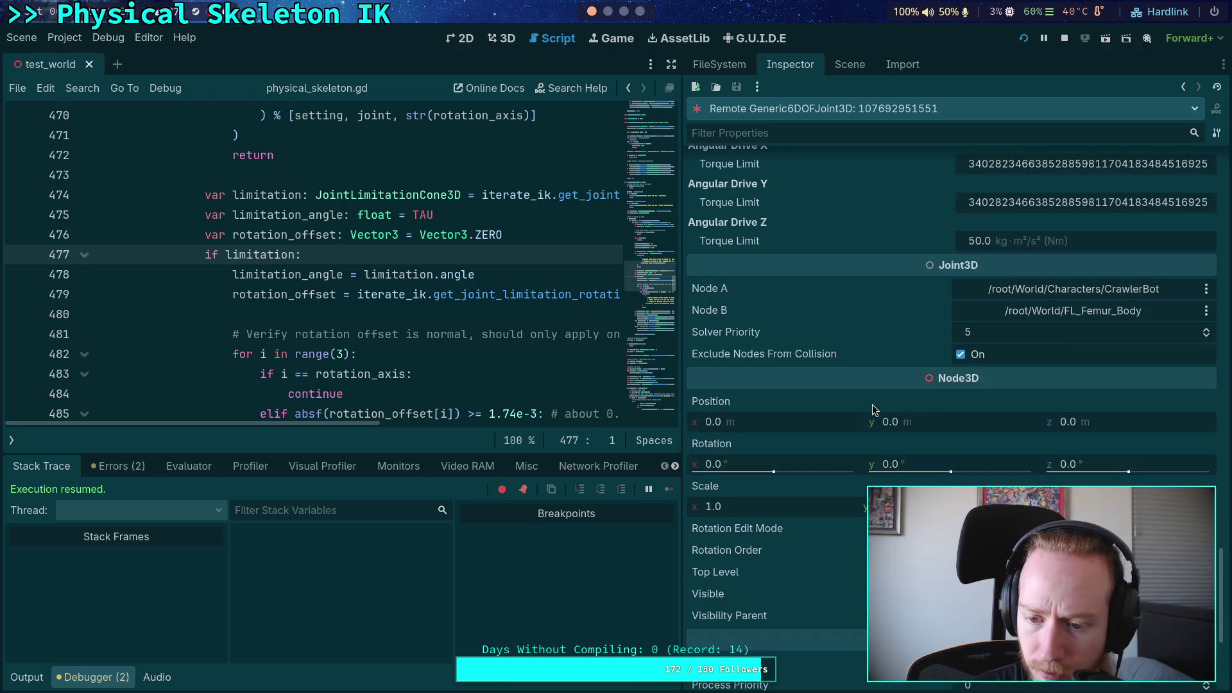
scroll(864, 350, up, 20)
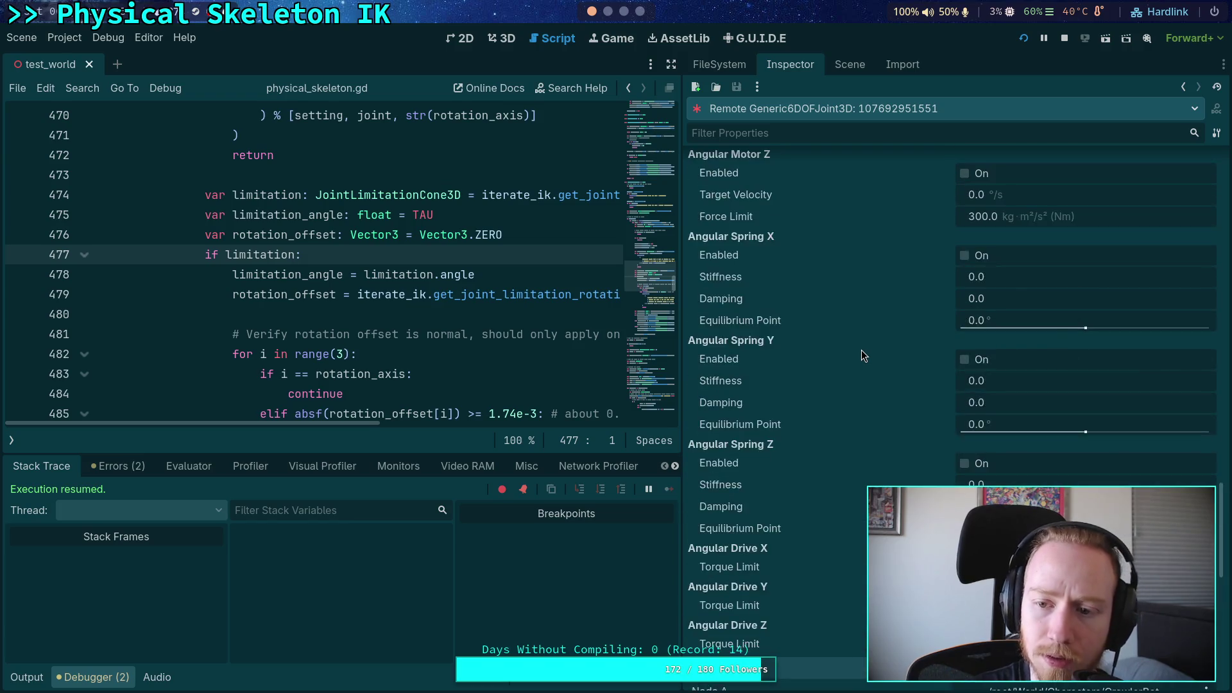
scroll(844, 348, up, 6)
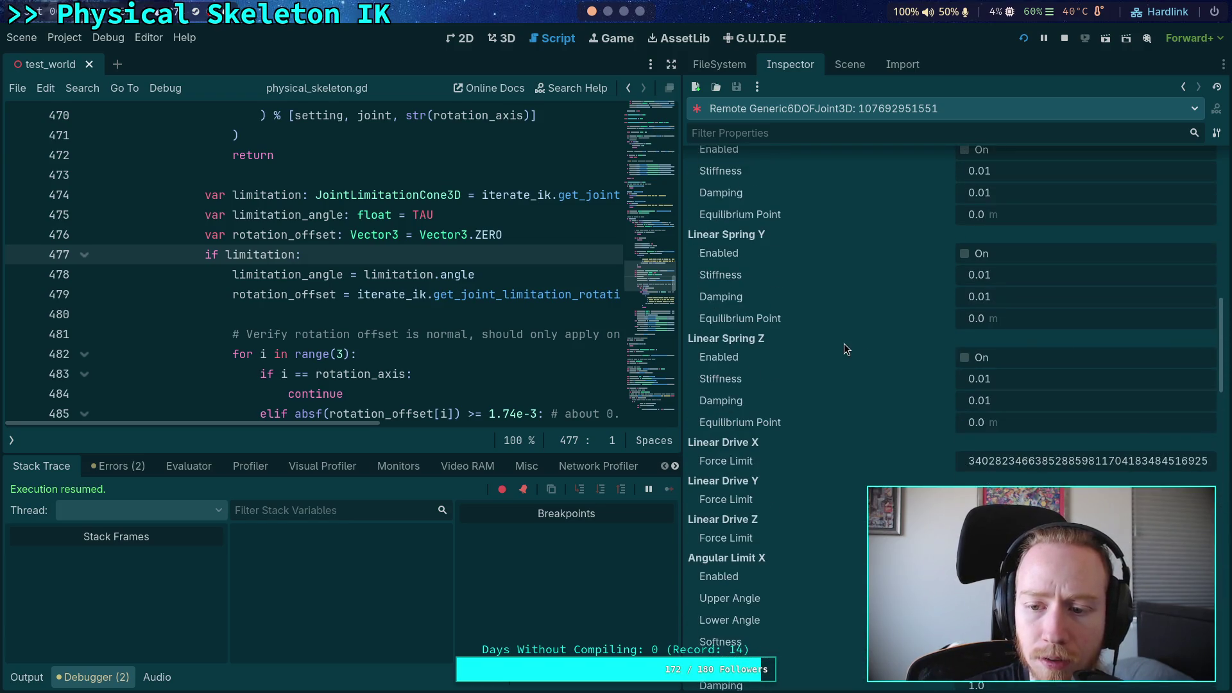
scroll(844, 334, up, 10)
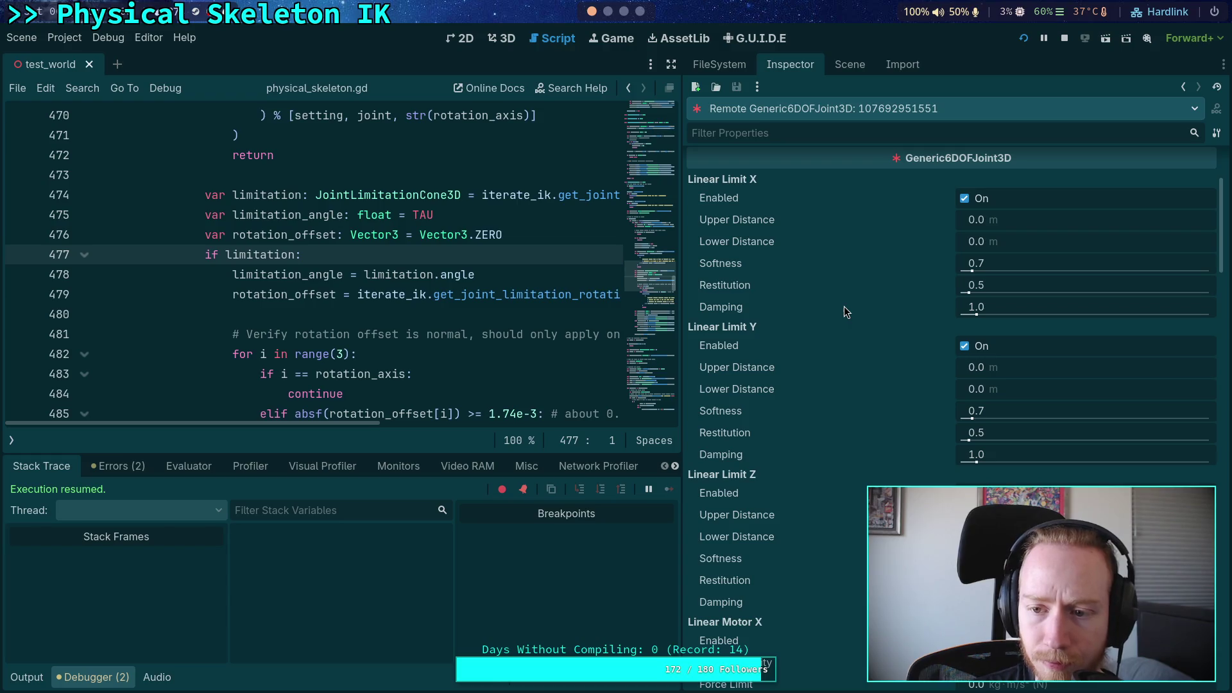
scroll(844, 306, down, 2)
scroll(844, 312, down, 8)
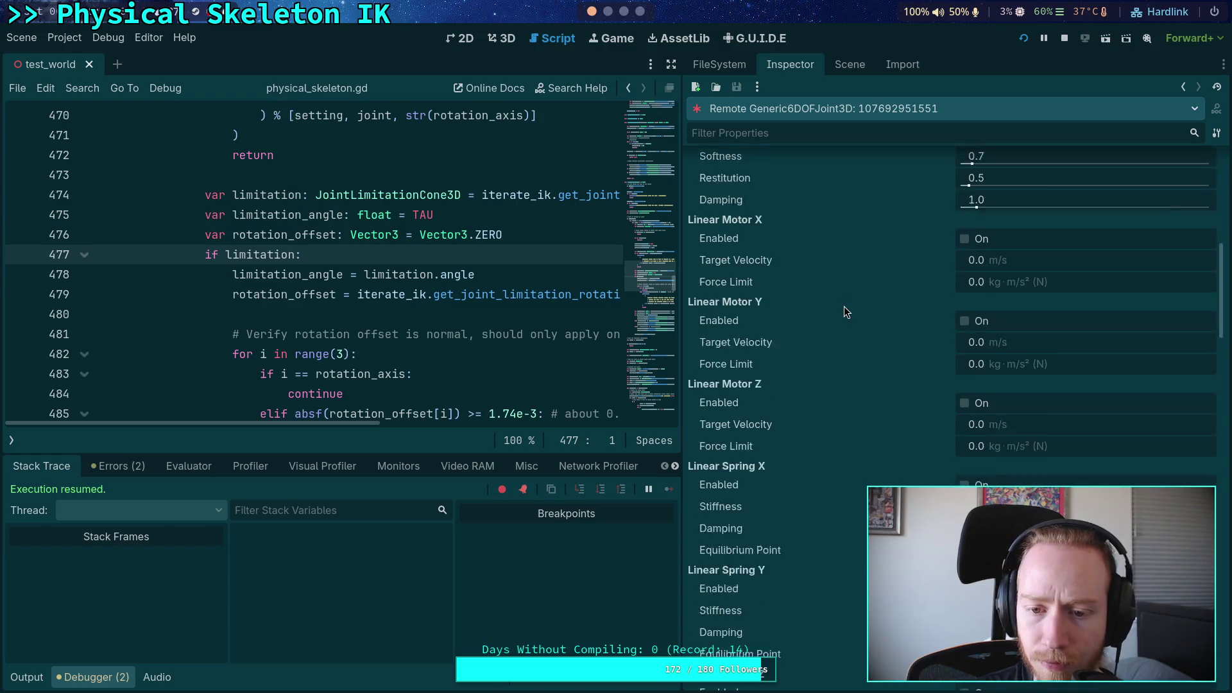
scroll(844, 312, up, 3)
scroll(844, 306, down, 9)
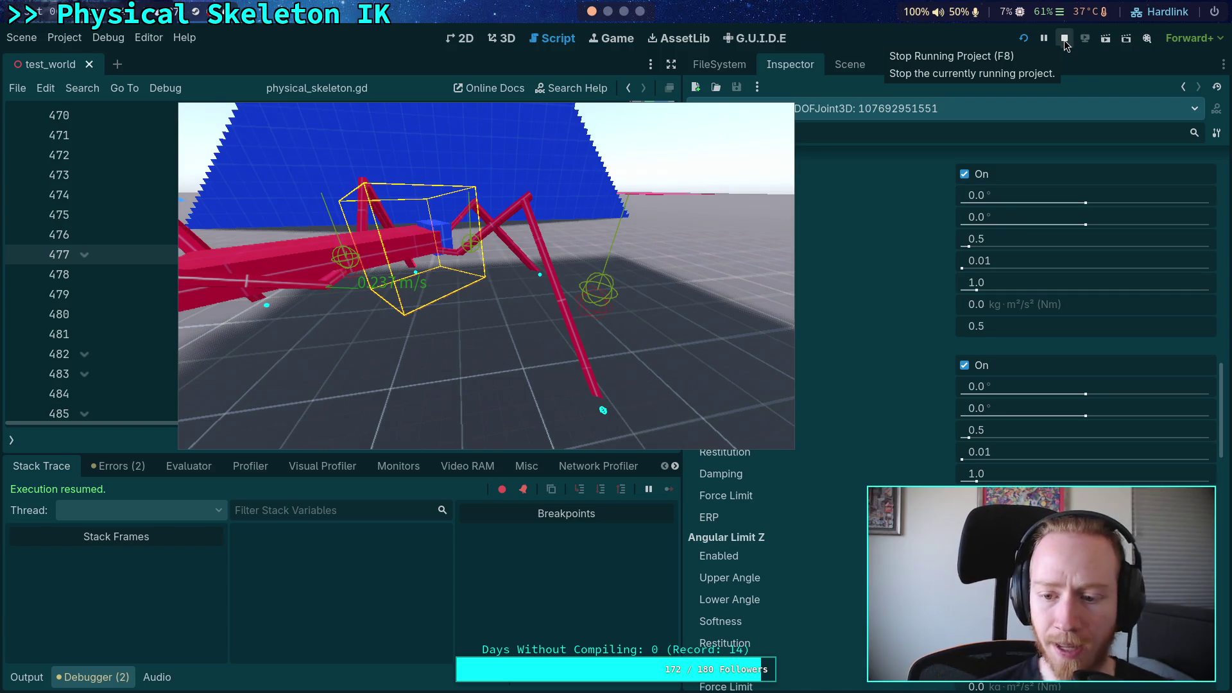
Move the game window aside and select FR_Tarsus_Joint in the Remote scene tree
drag(604, 235, 497, 235)
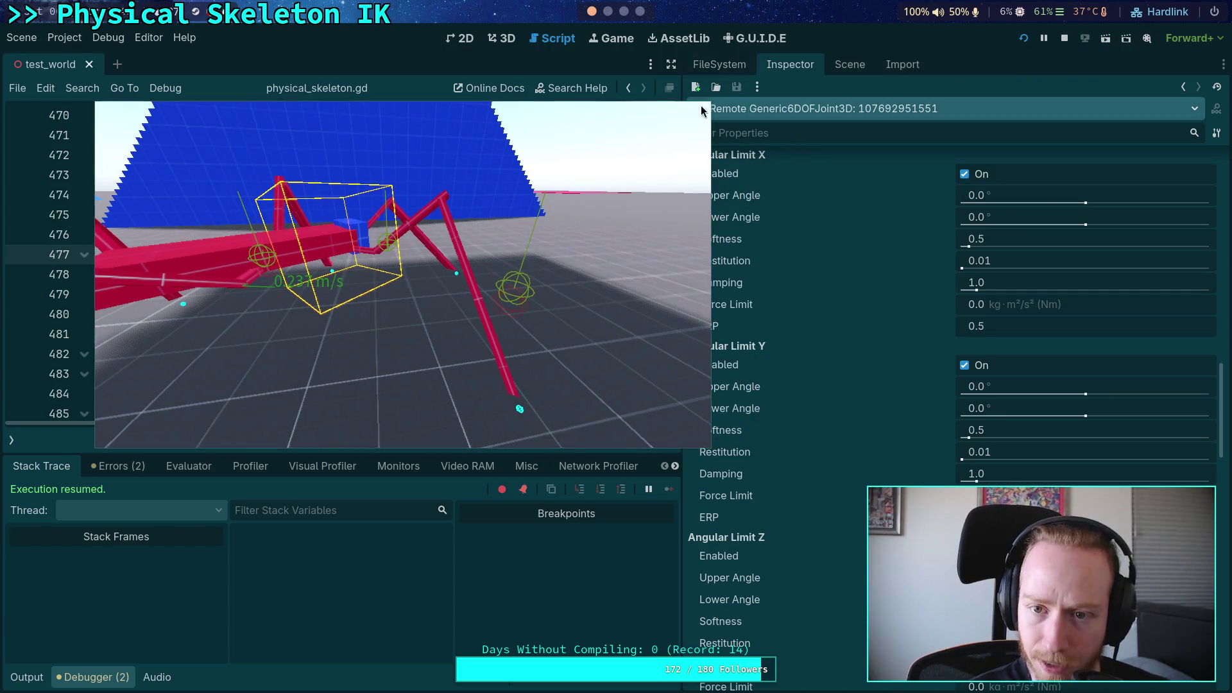
click(850, 64)
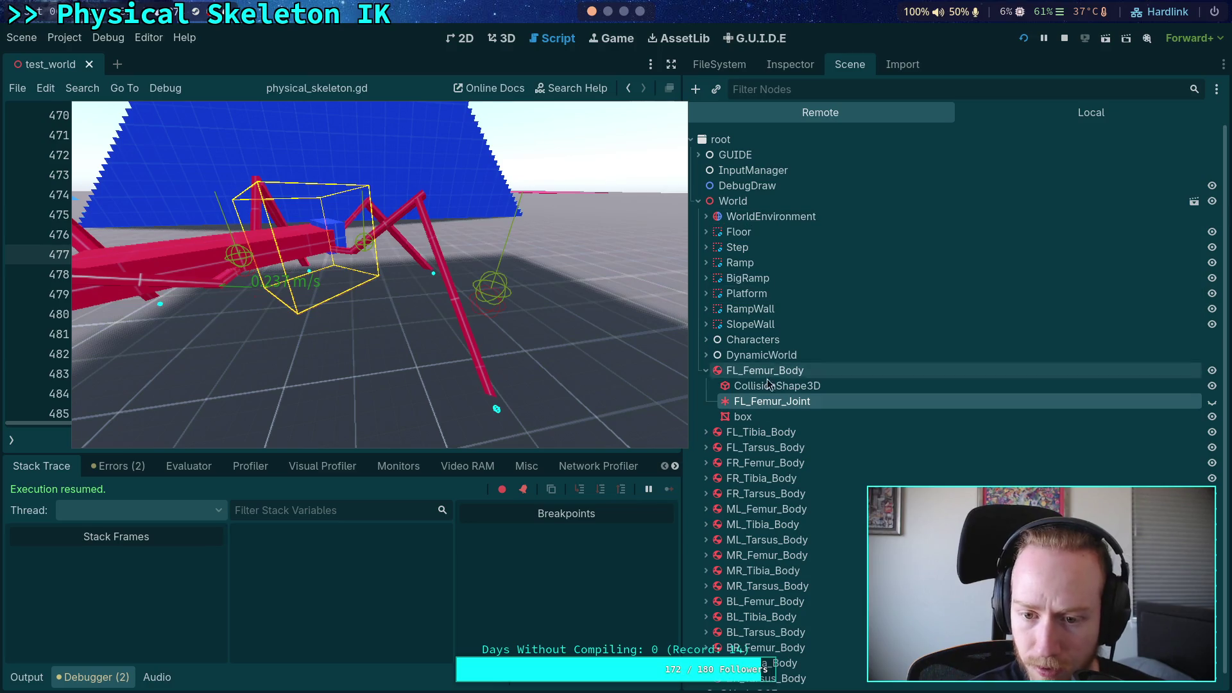
double_click(736, 445)
click(706, 447)
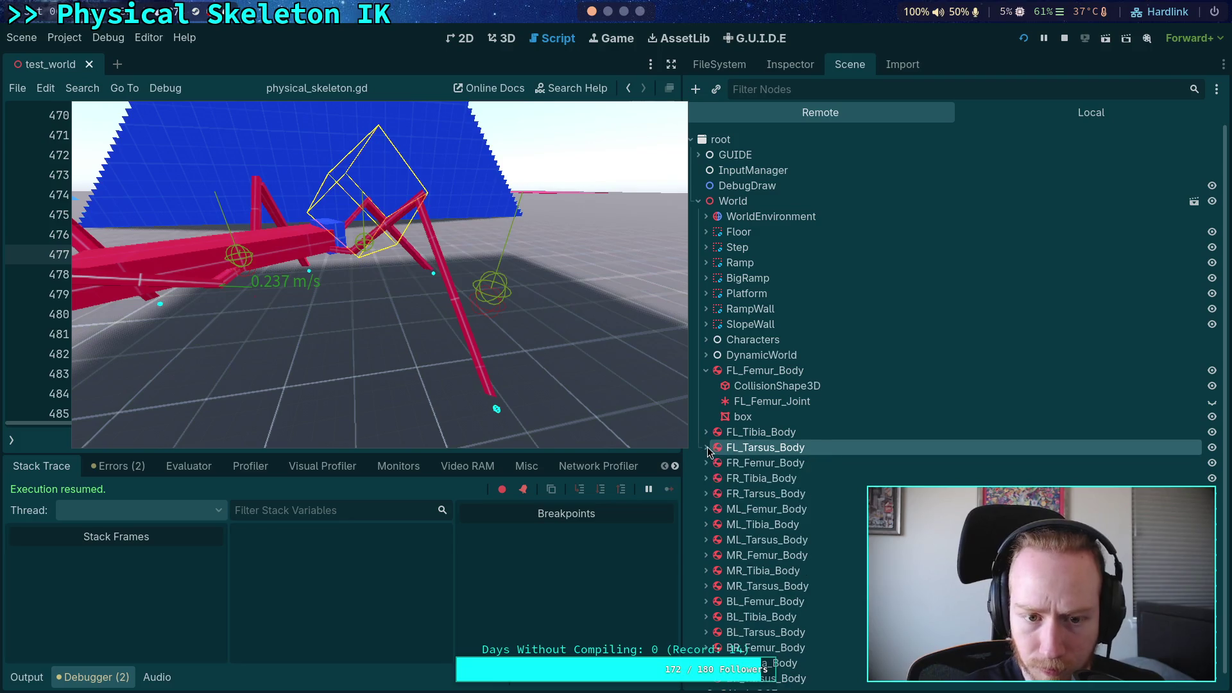
click(707, 371)
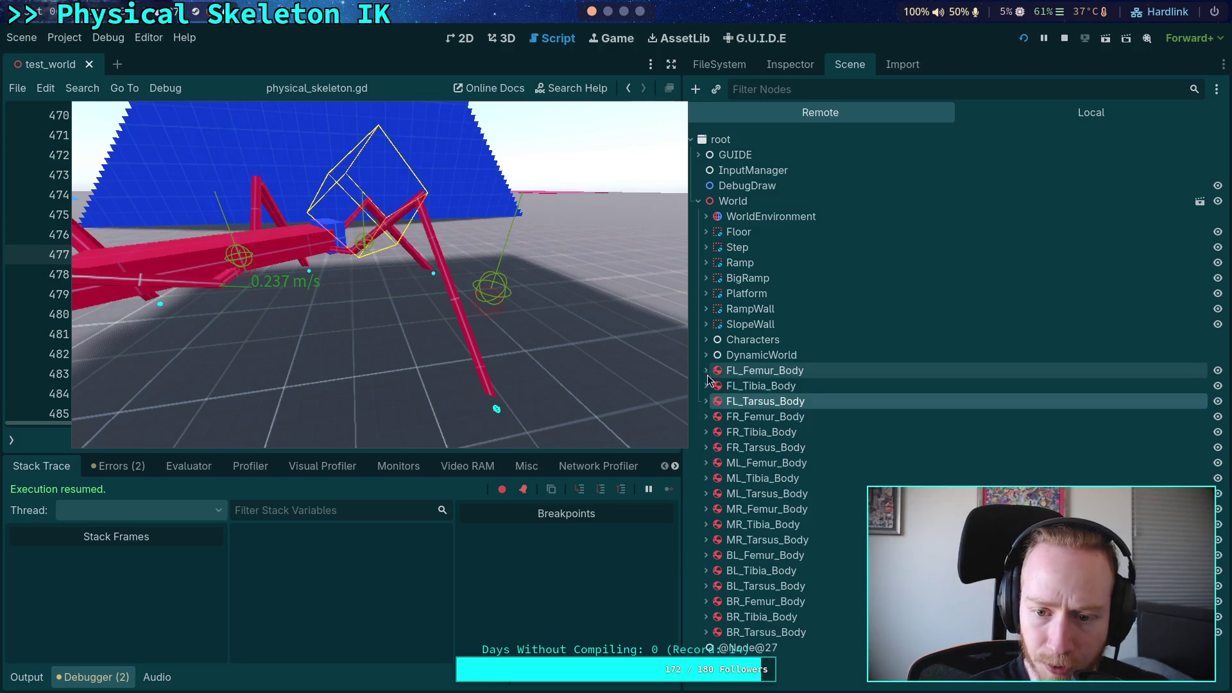
click(706, 447)
click(768, 494)
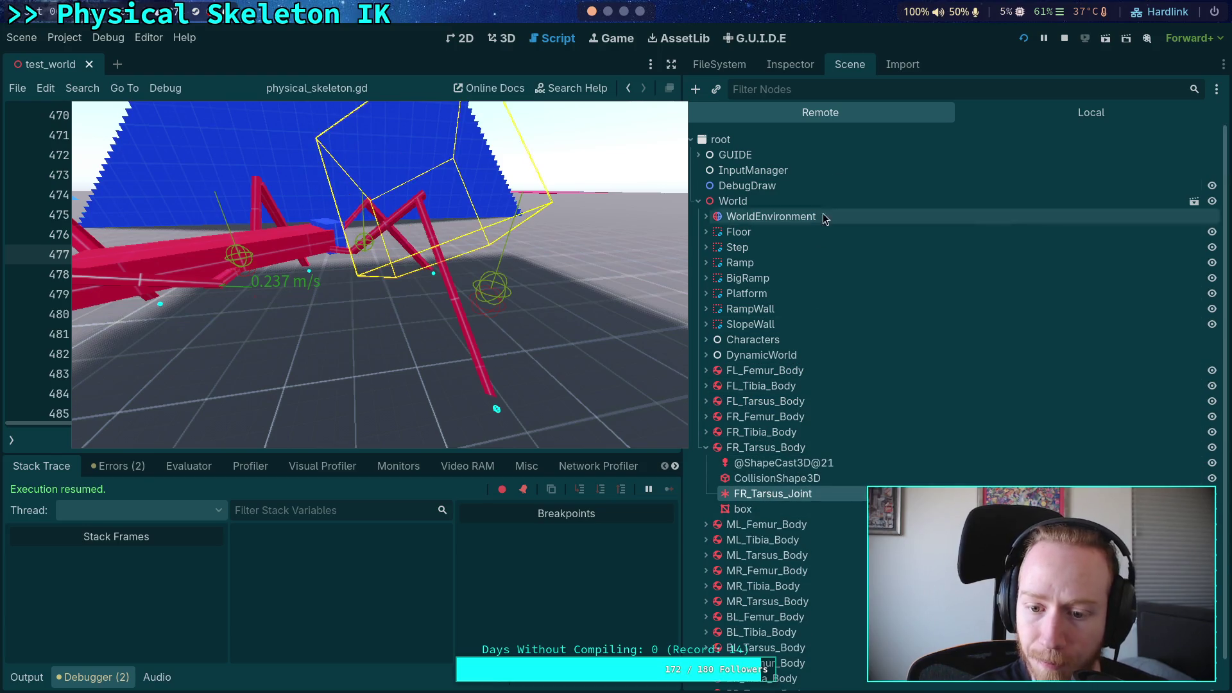
Show FR_Tarsus_Joint's live Angular Limit X, set to 60° and -60°
click(798, 66)
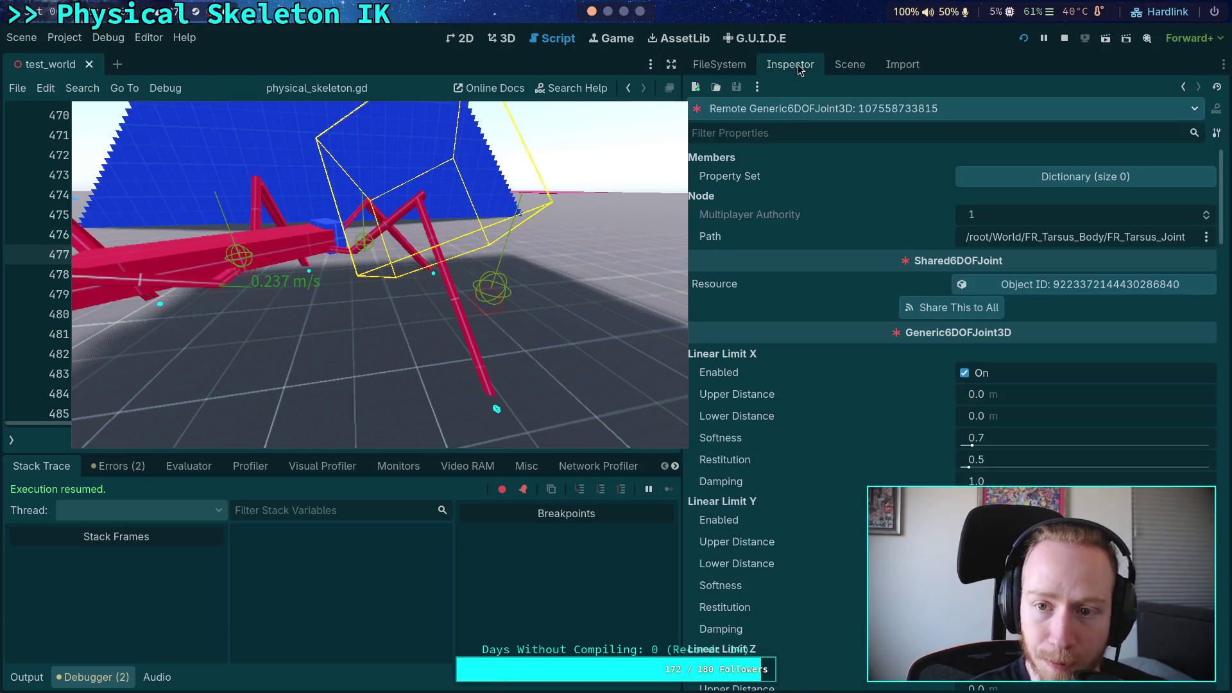
scroll(848, 442, down, 4)
scroll(850, 439, down, 10)
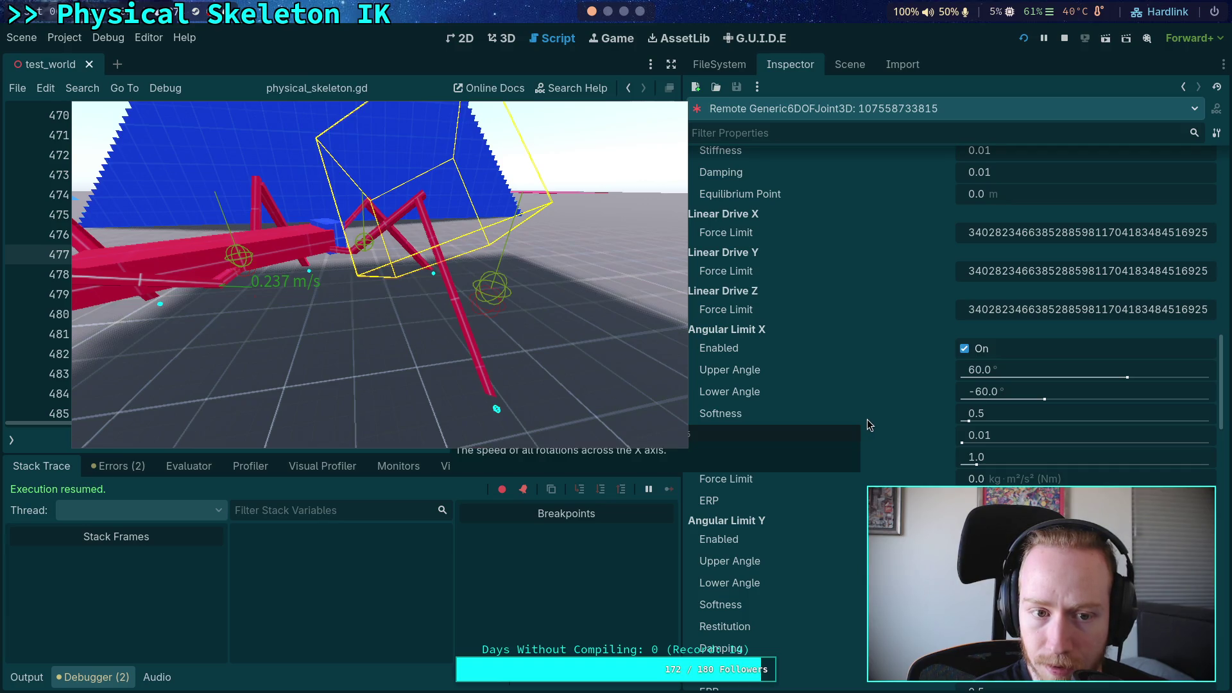
Set the live joint's Angular Limit X lower angle to -180° and upper angle to 180°
click(1024, 392)
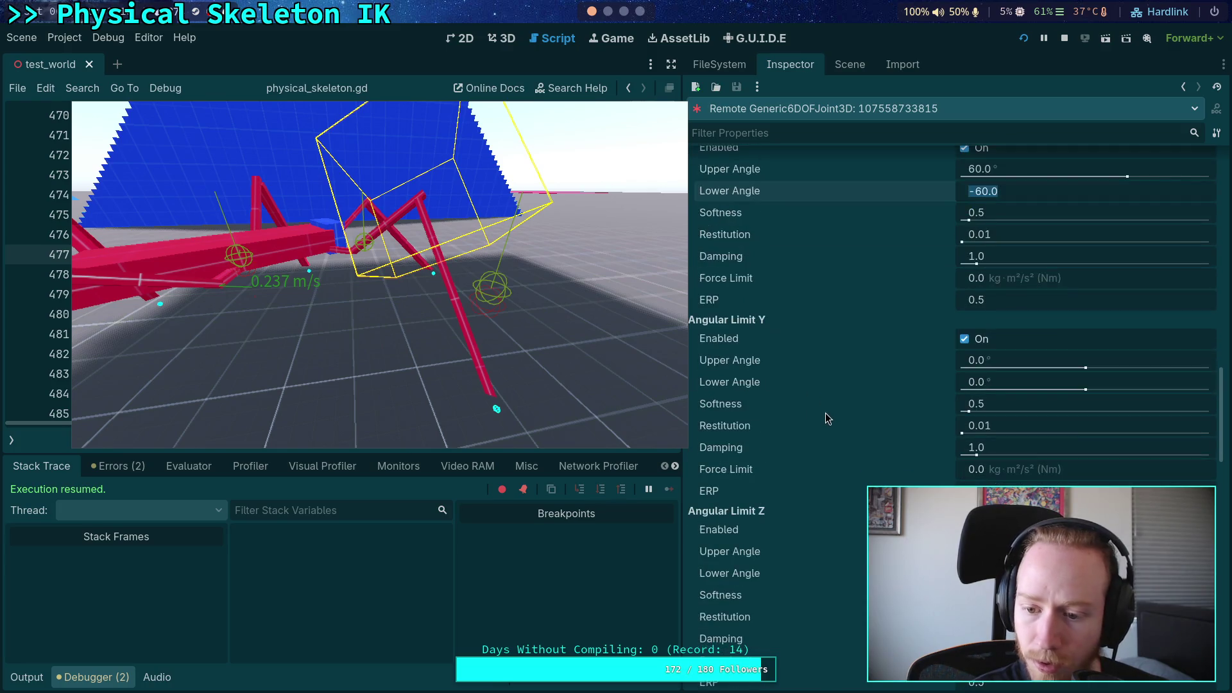
text(-90)
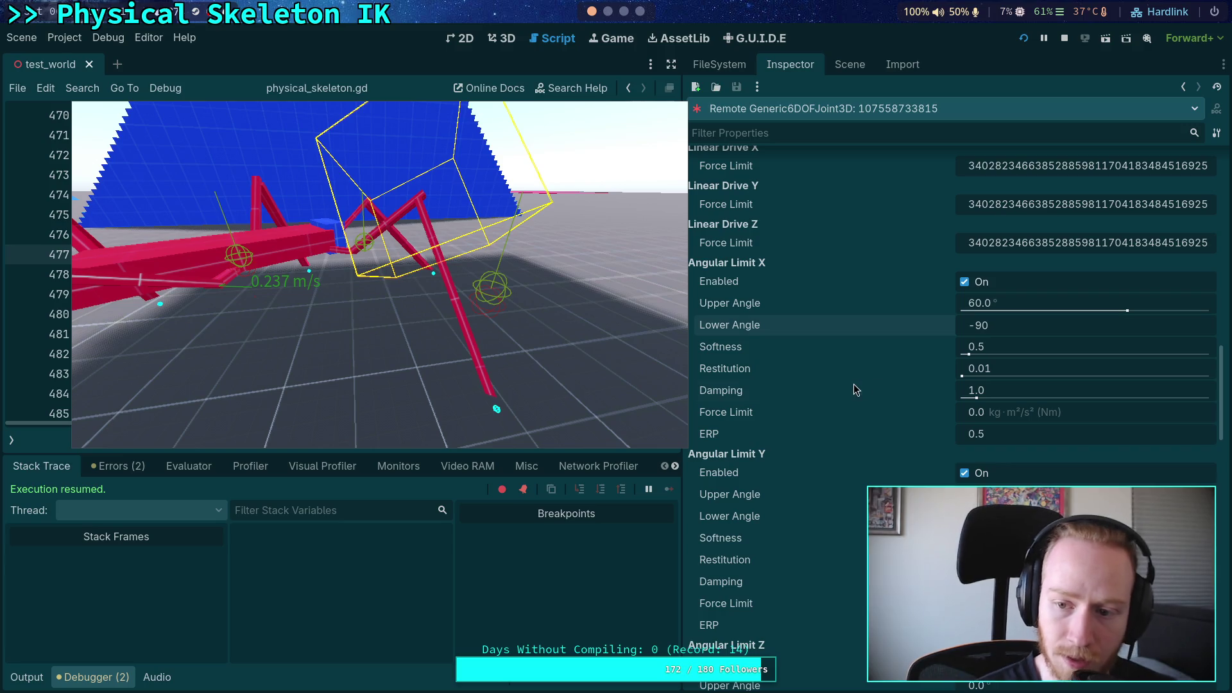
key(Return)
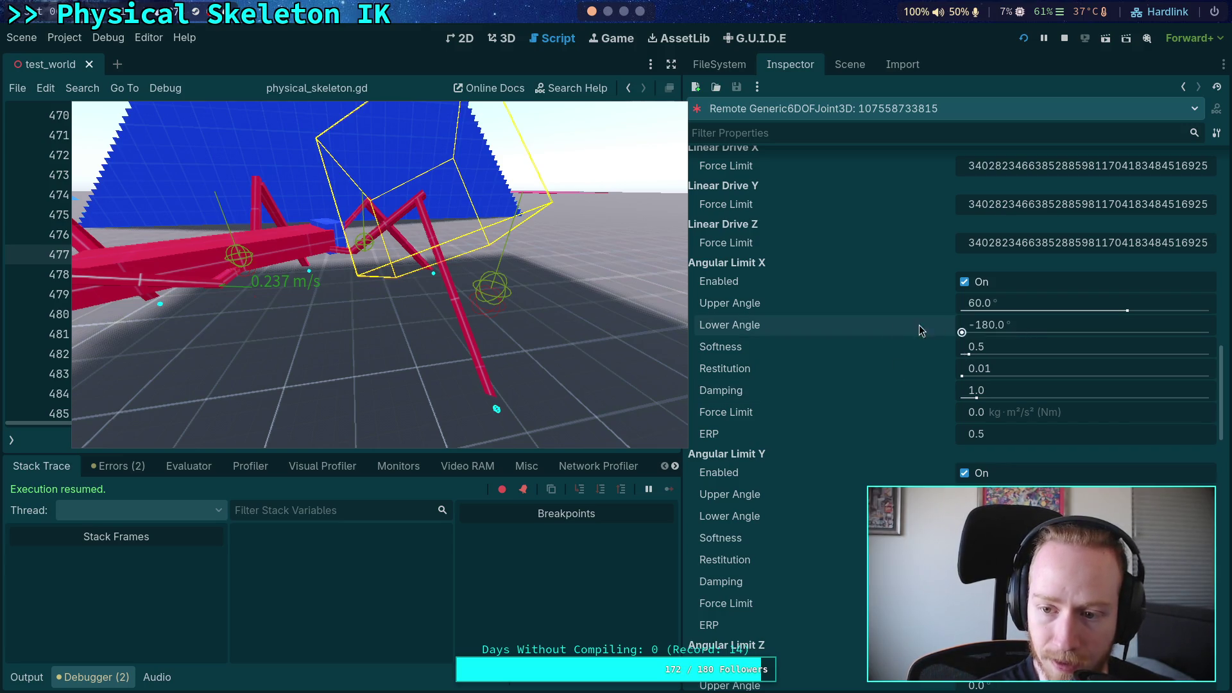
drag(1115, 316, 1213, 316)
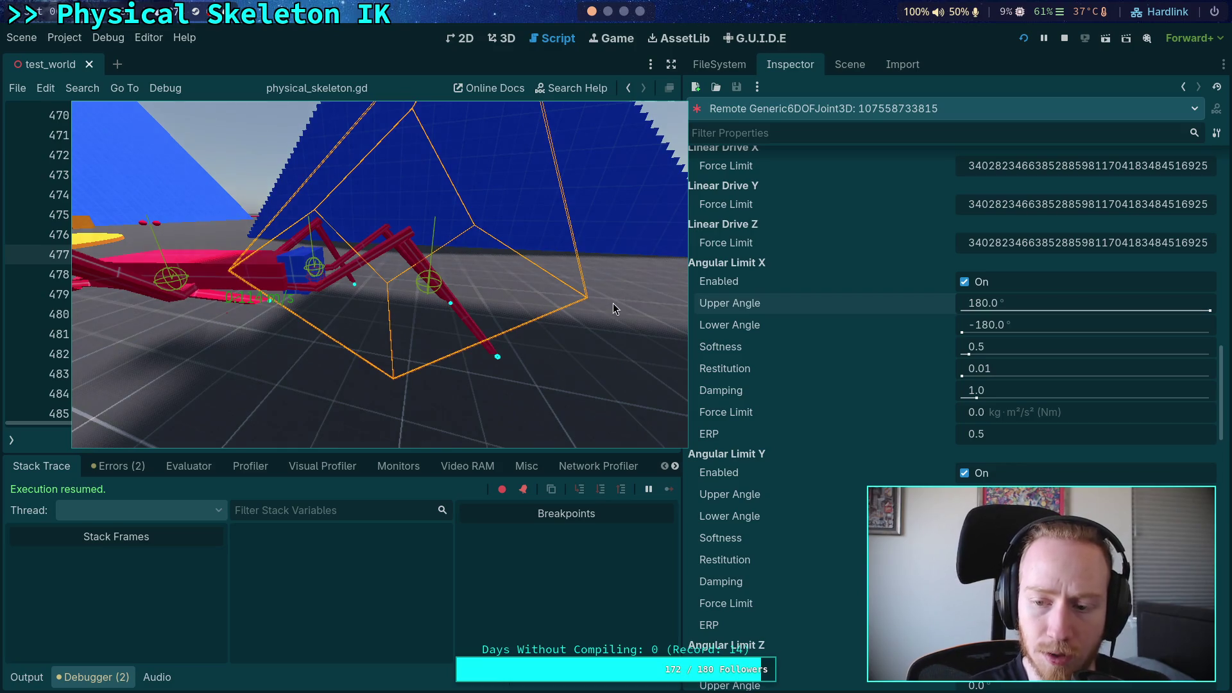
scroll(884, 383, down, 10)
scroll(884, 383, down, 10)
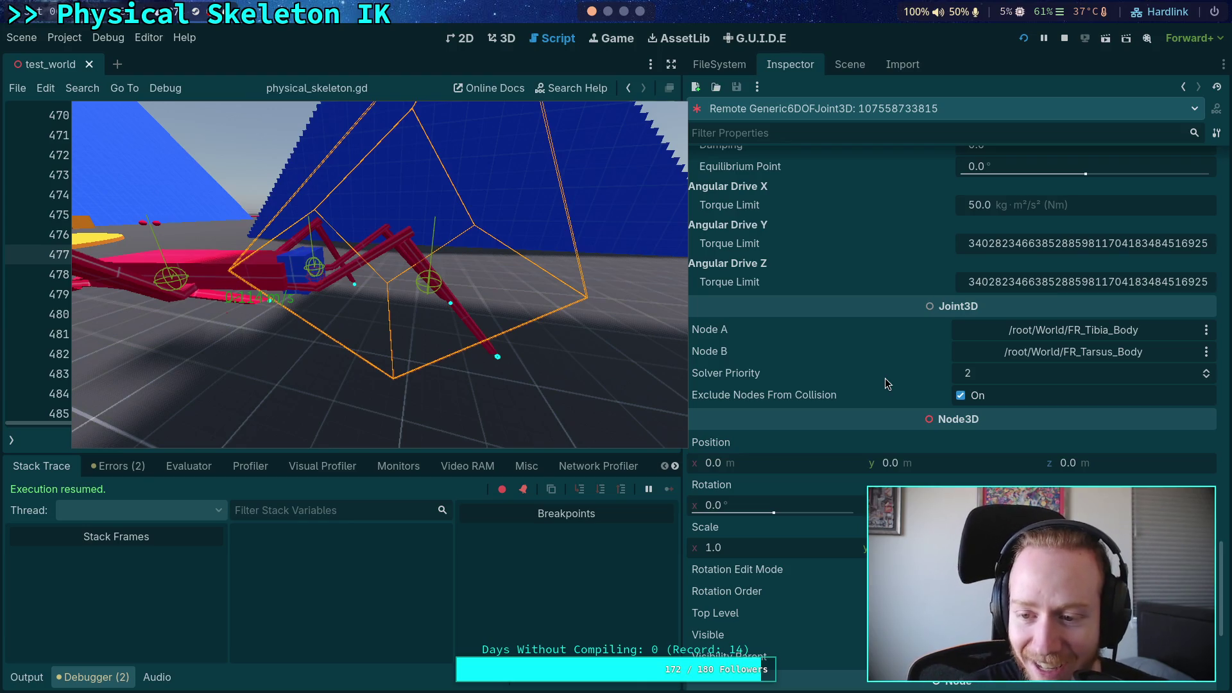
Uncheck Angular Limit X Enabled on the live FR_Tarsus_Joint, then stop the crawler game
scroll(886, 384, up, 5)
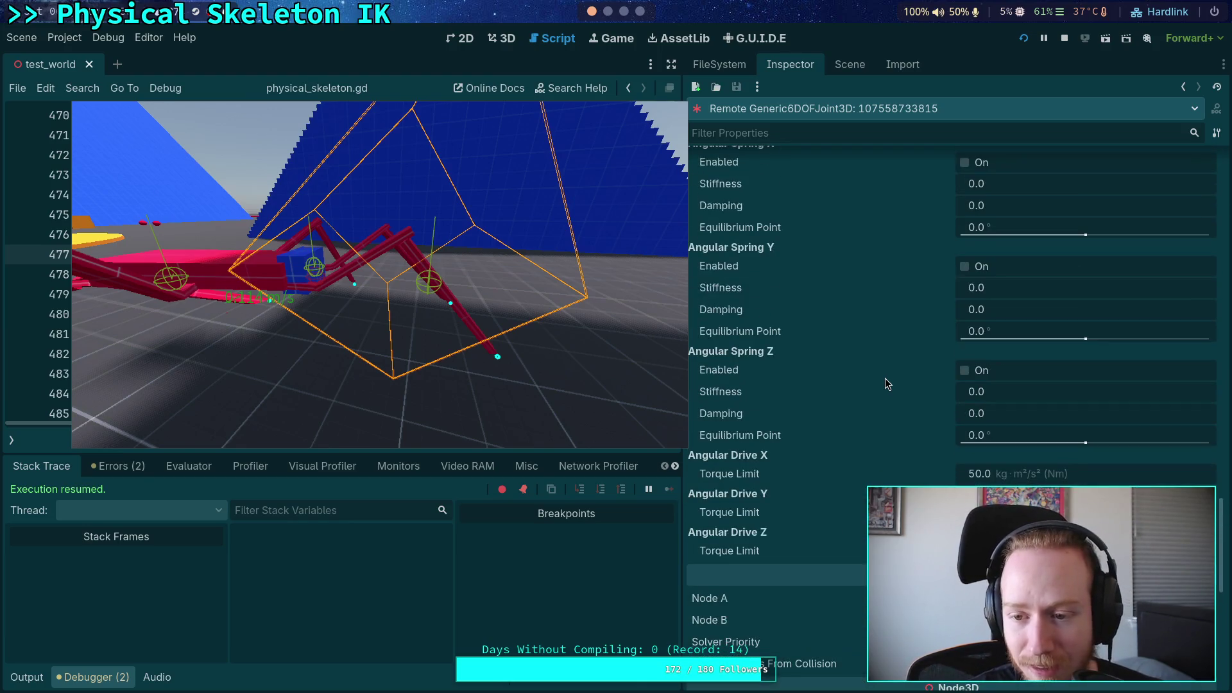
scroll(886, 383, up, 1)
scroll(886, 383, up, 5)
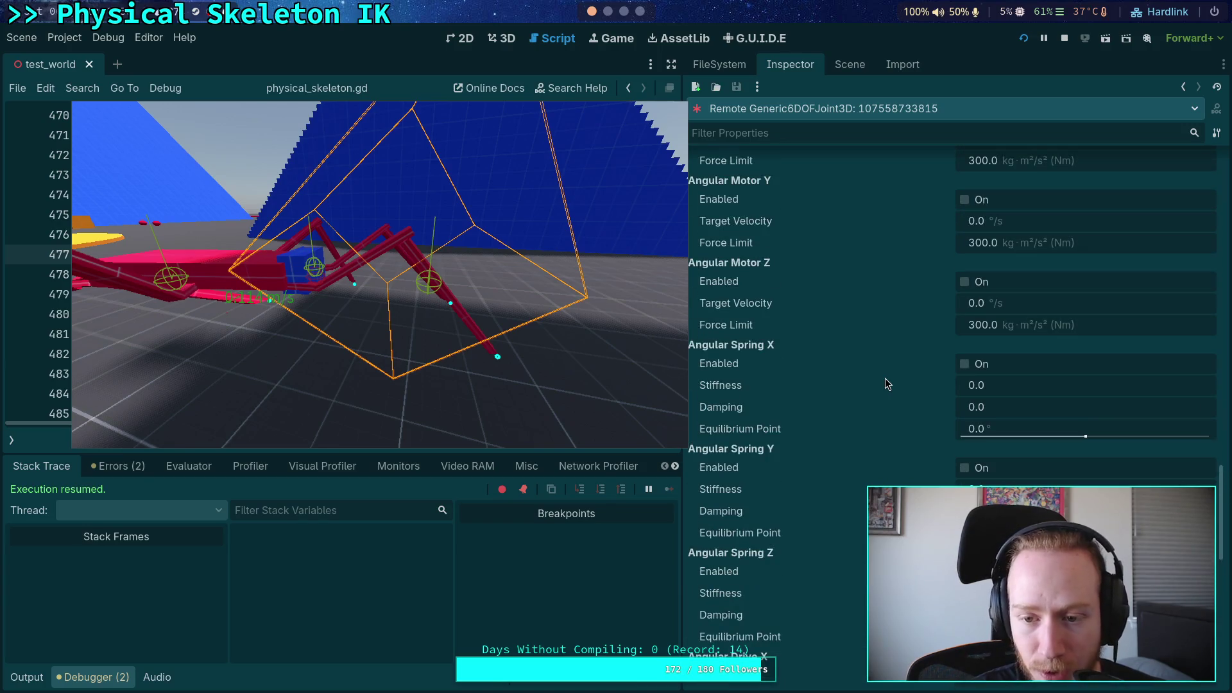
scroll(885, 383, up, 9)
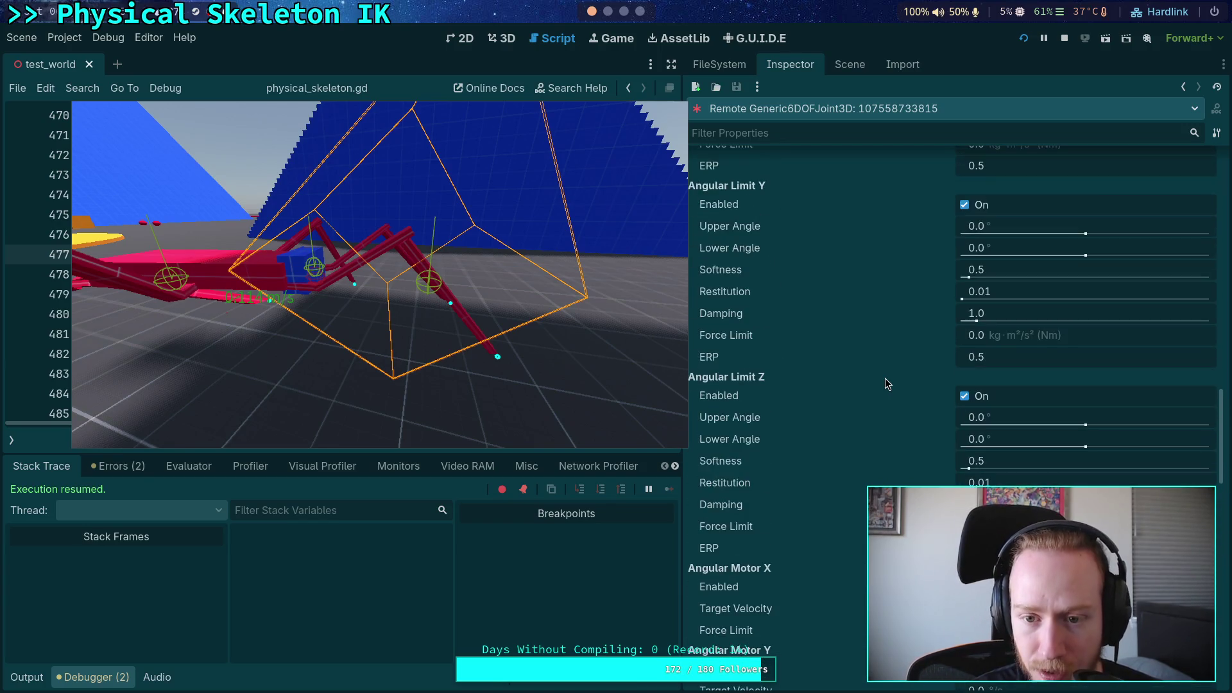
scroll(885, 383, up, 3)
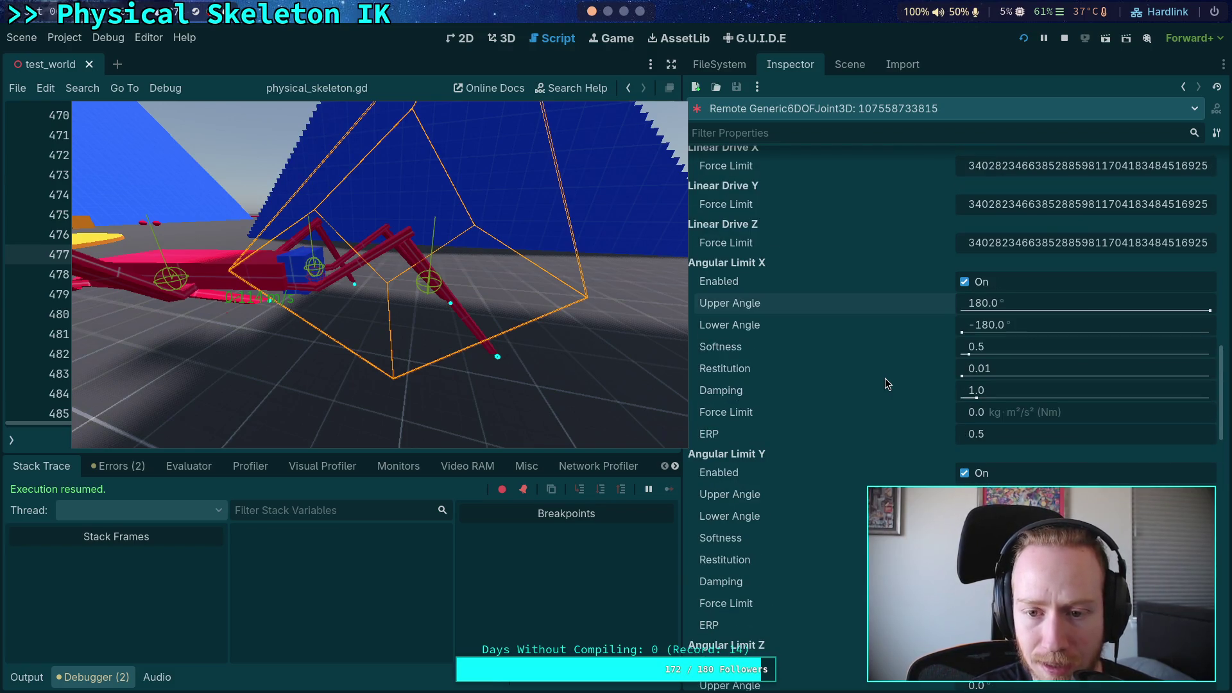
scroll(885, 383, up, 4)
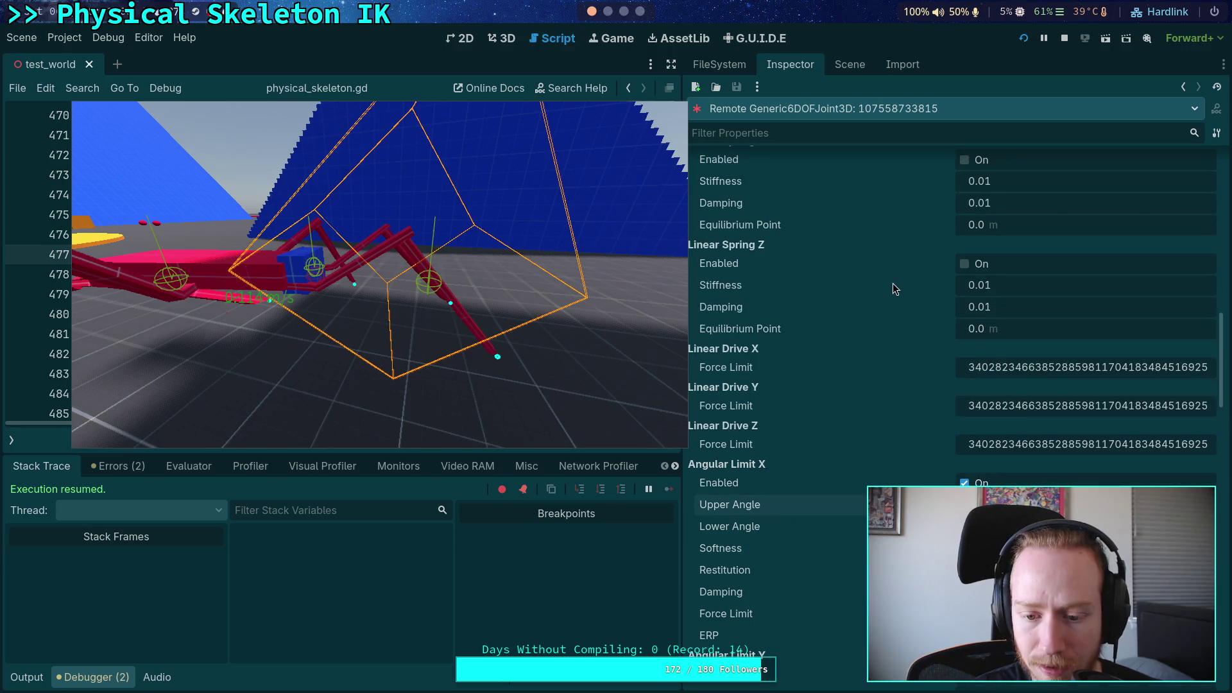
scroll(885, 347, down, 4)
scroll(884, 335, down, 3)
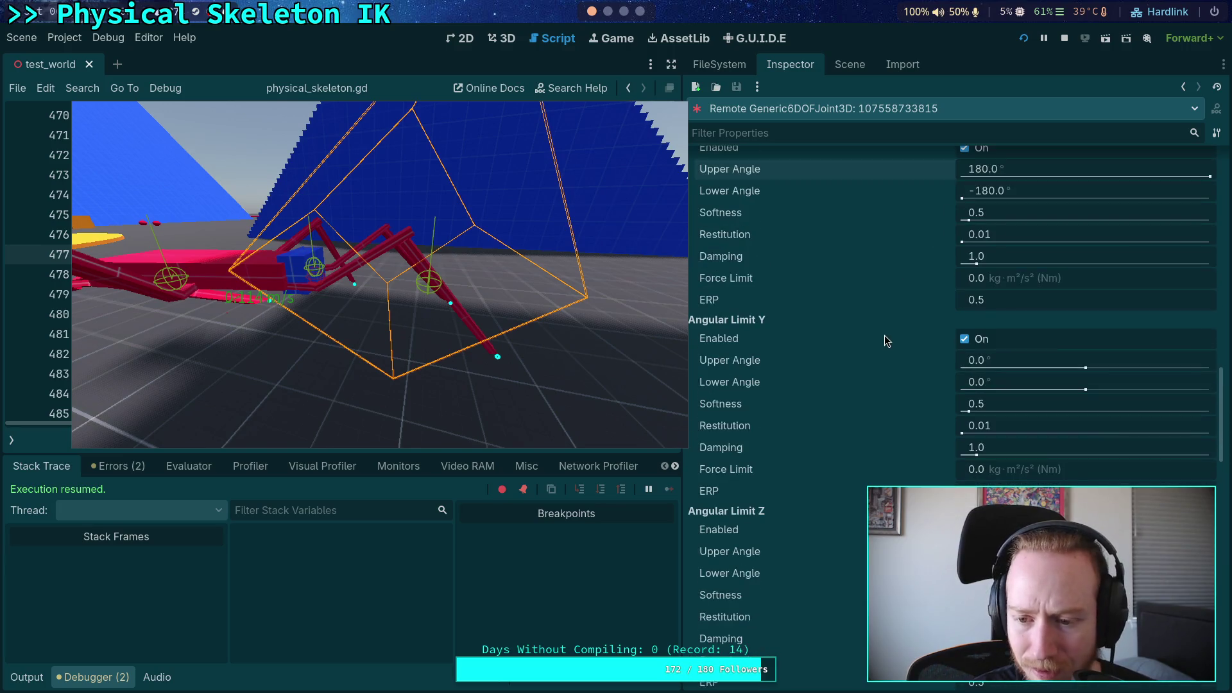
scroll(924, 340, up, 4)
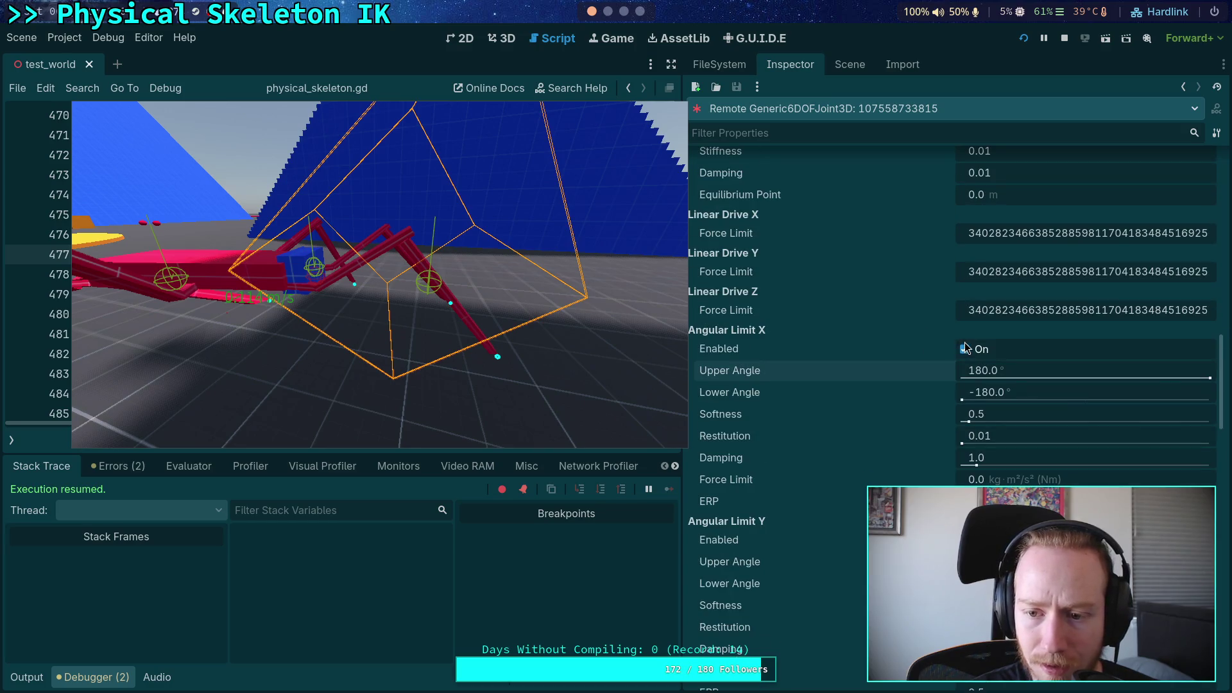
click(966, 349)
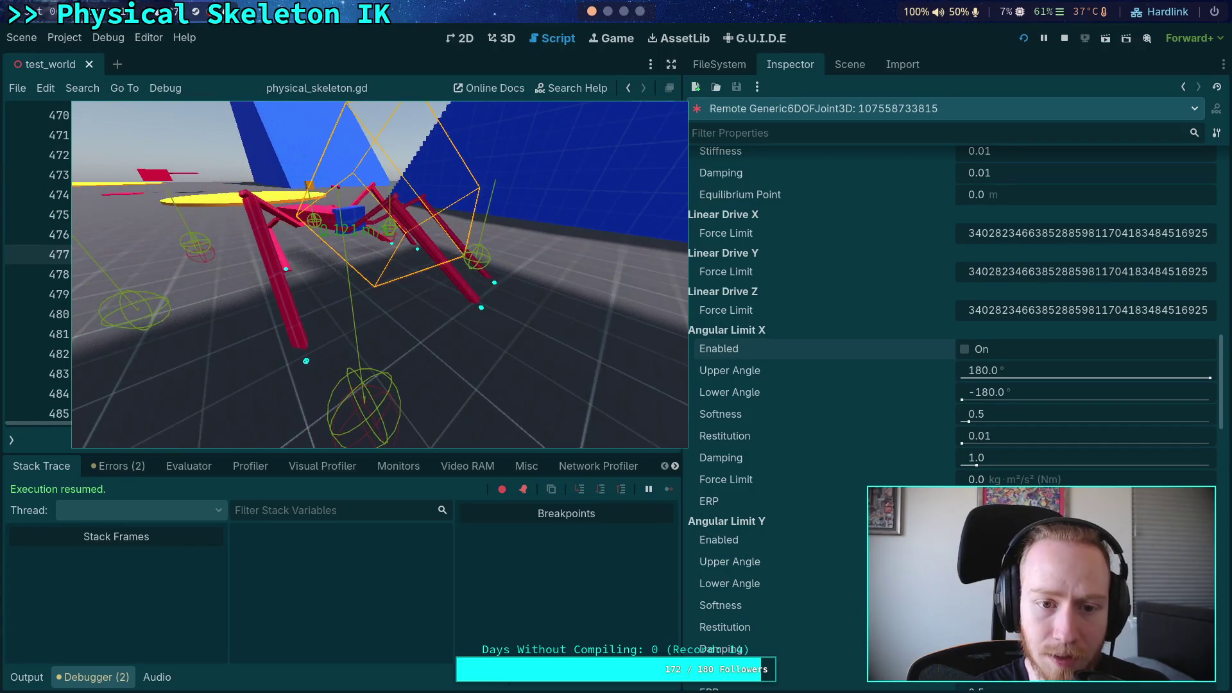
click(1063, 39)
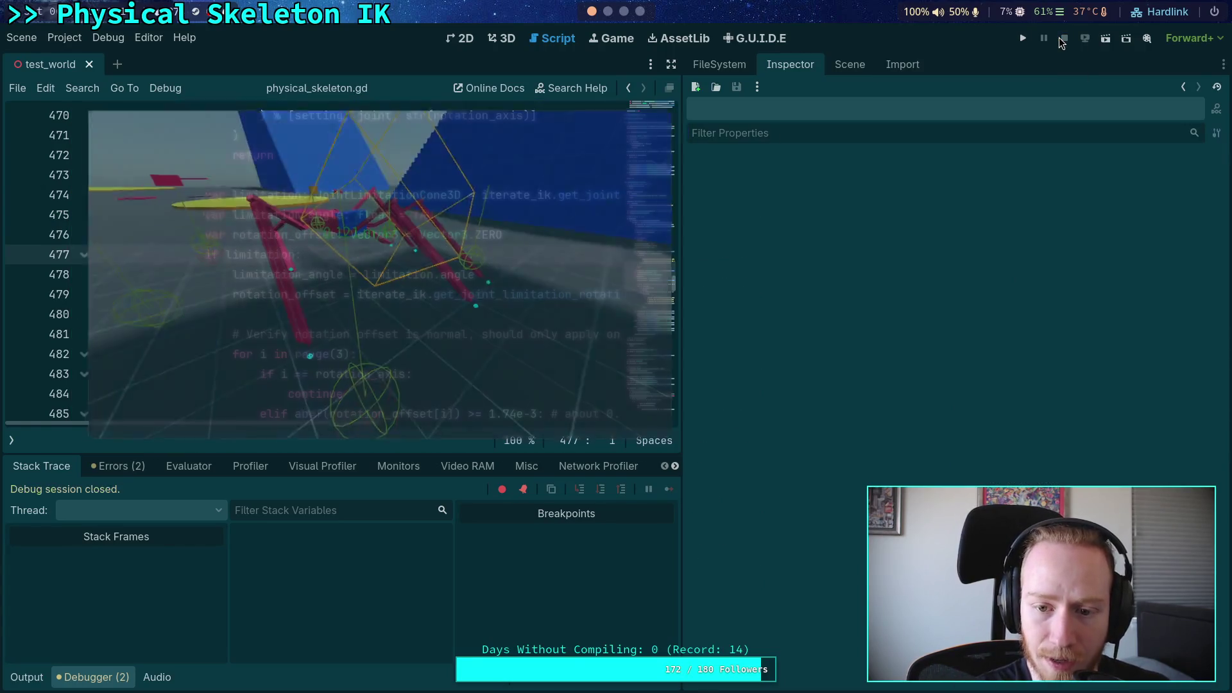
Open the CrawlerBot scene and inspect FR_Tarsus_Joint's saved properties
click(850, 66)
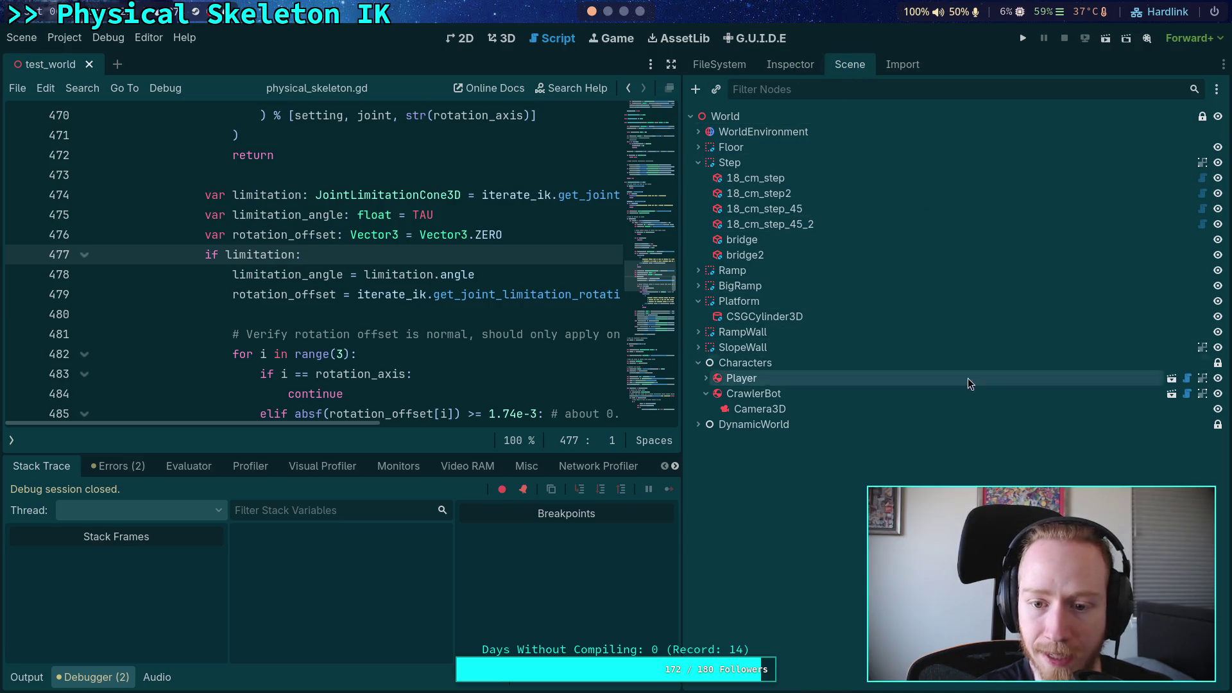
click(1172, 394)
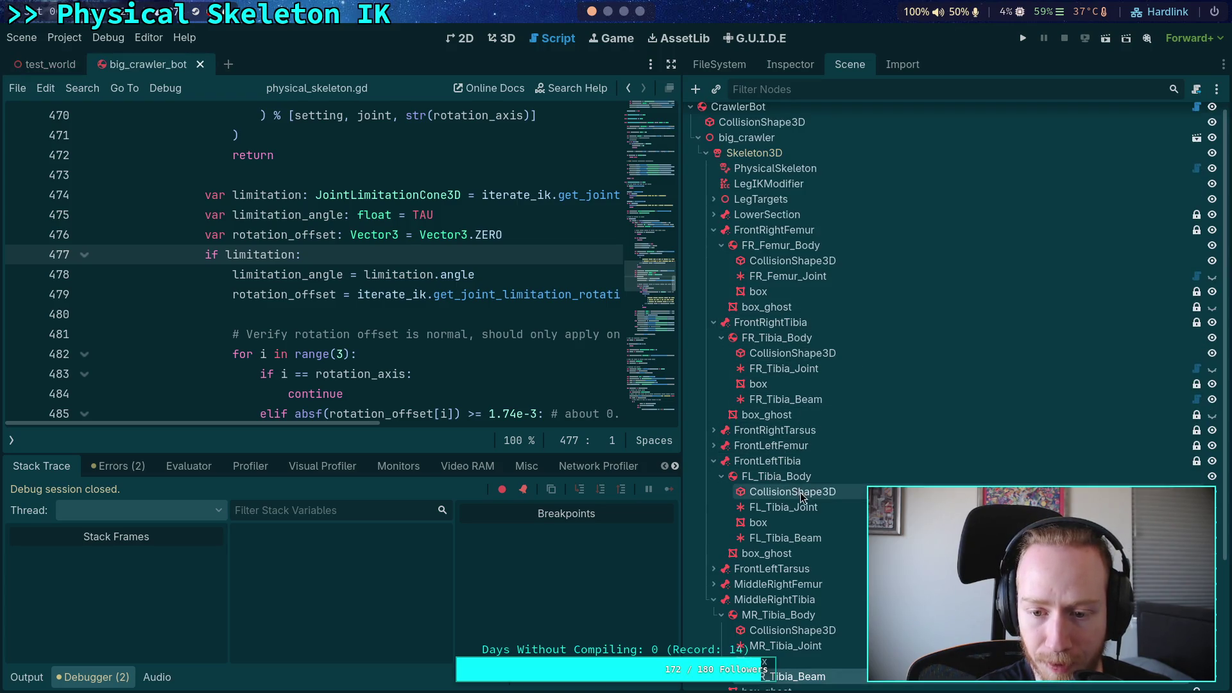
click(714, 462)
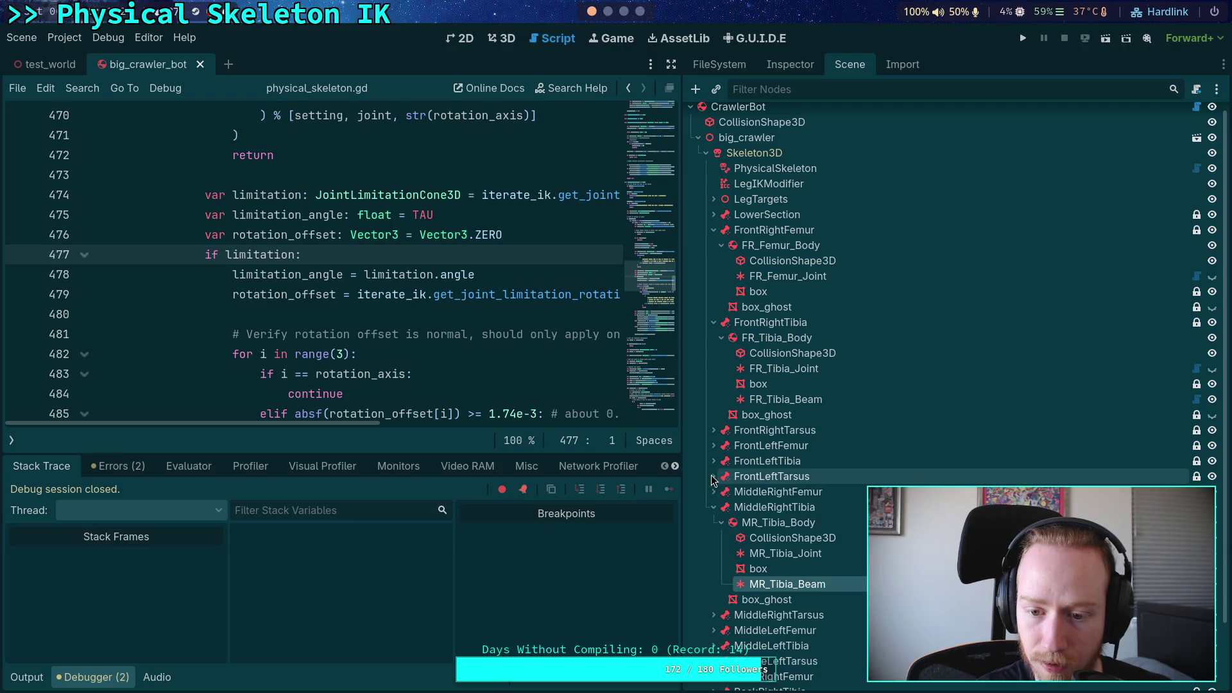
click(714, 430)
click(807, 478)
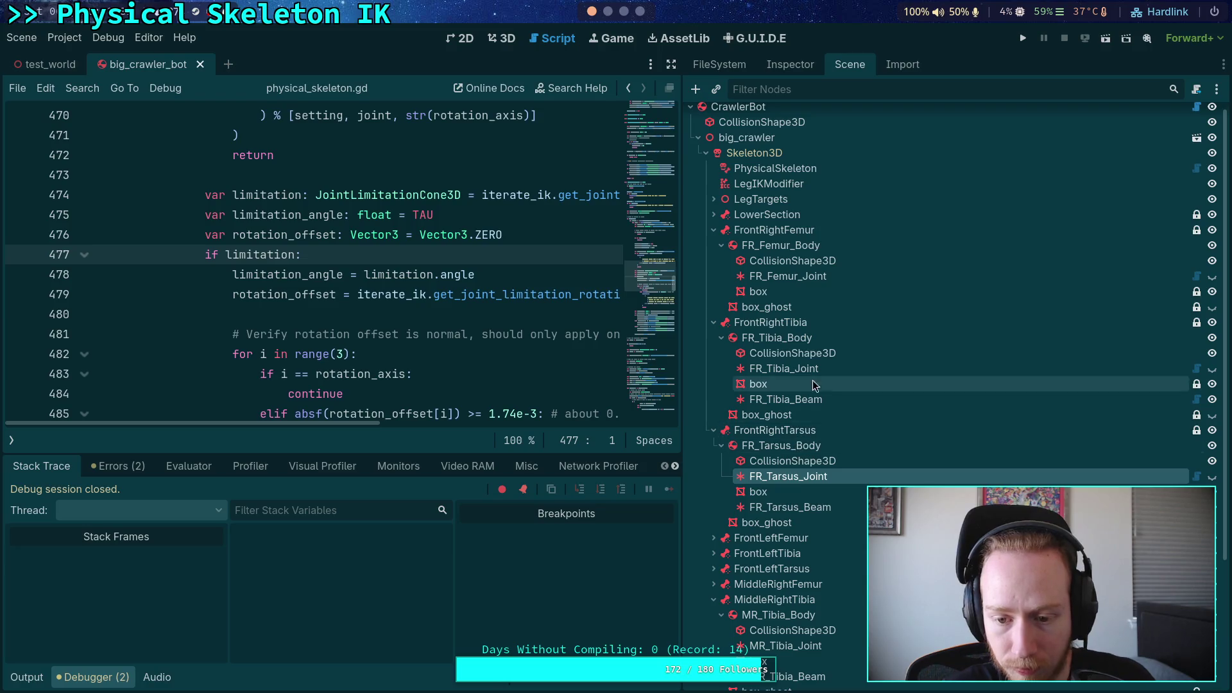
click(789, 64)
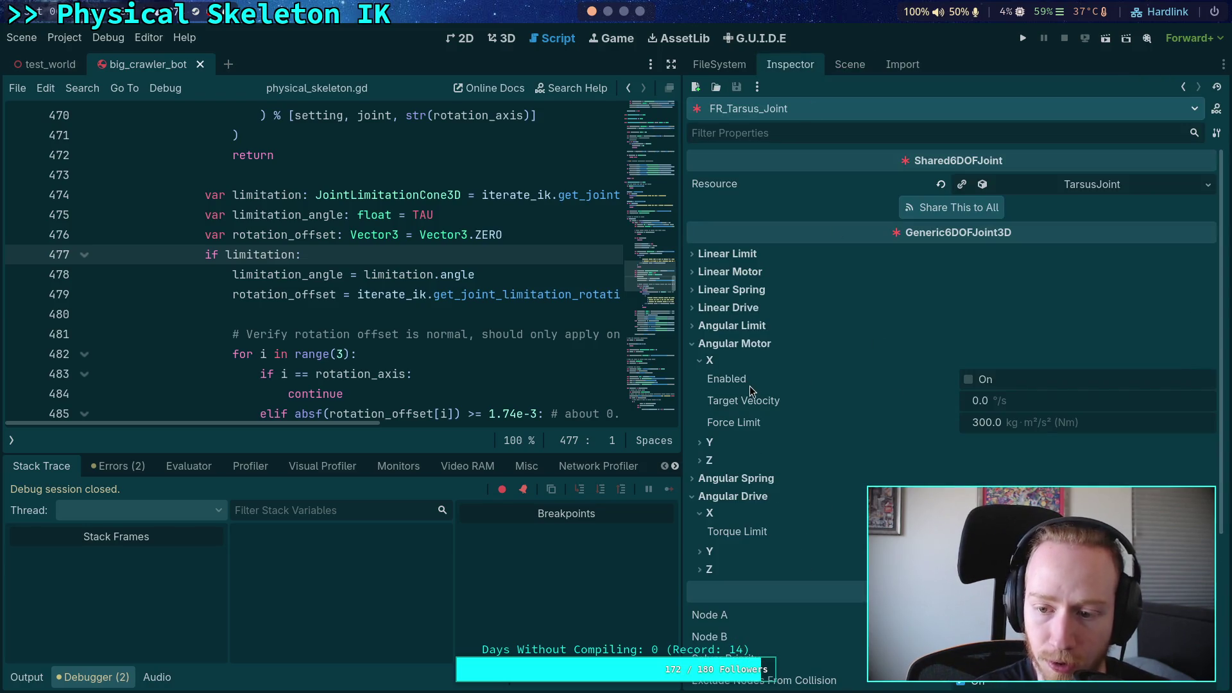
Disable FR_Tarsus_Joint's Angular Limit X in the scene and run the project
click(710, 360)
click(732, 343)
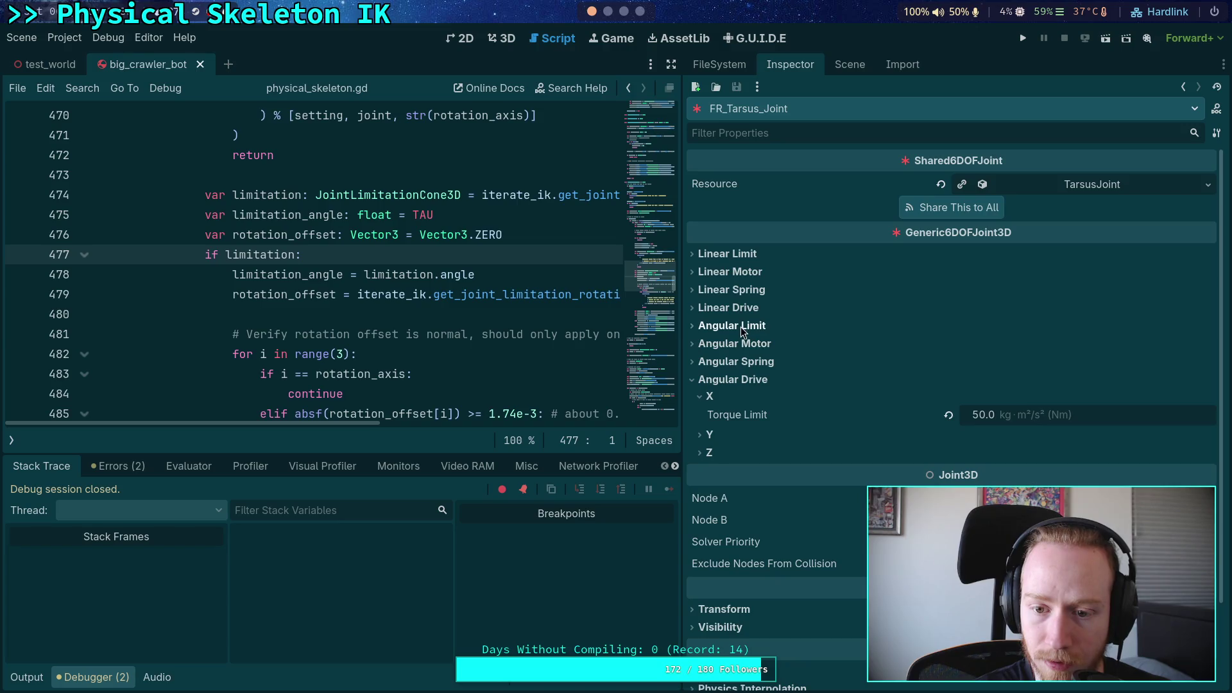
click(741, 329)
click(716, 342)
click(968, 362)
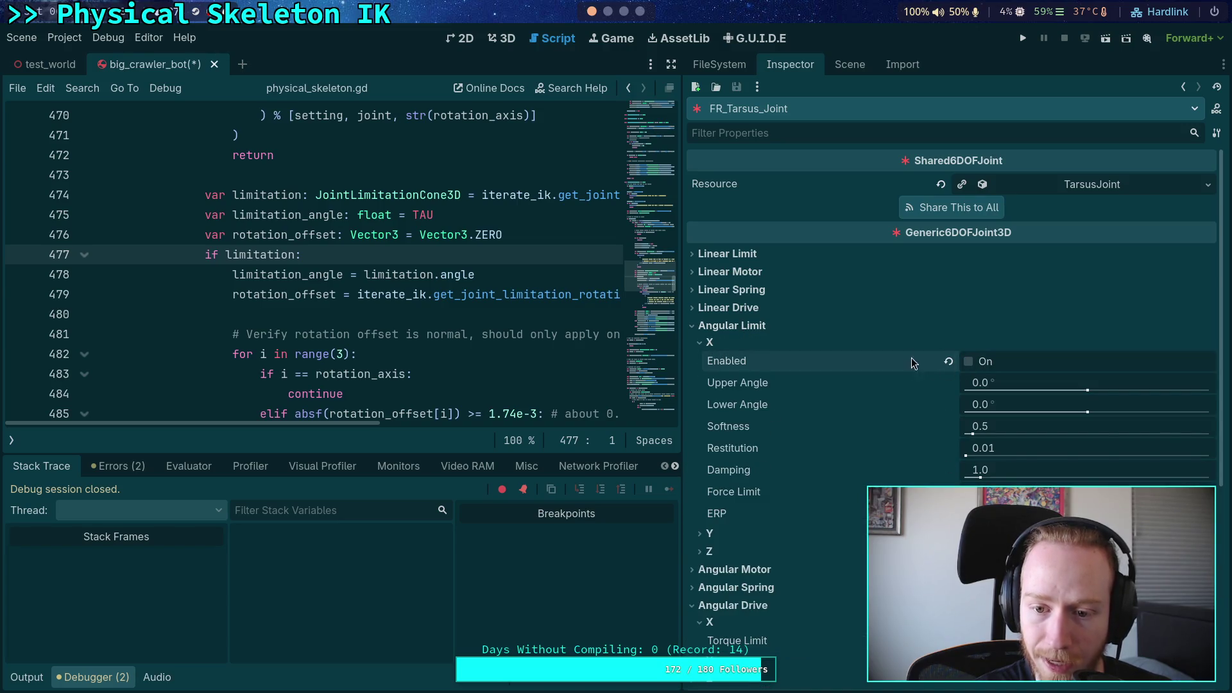
click(1021, 37)
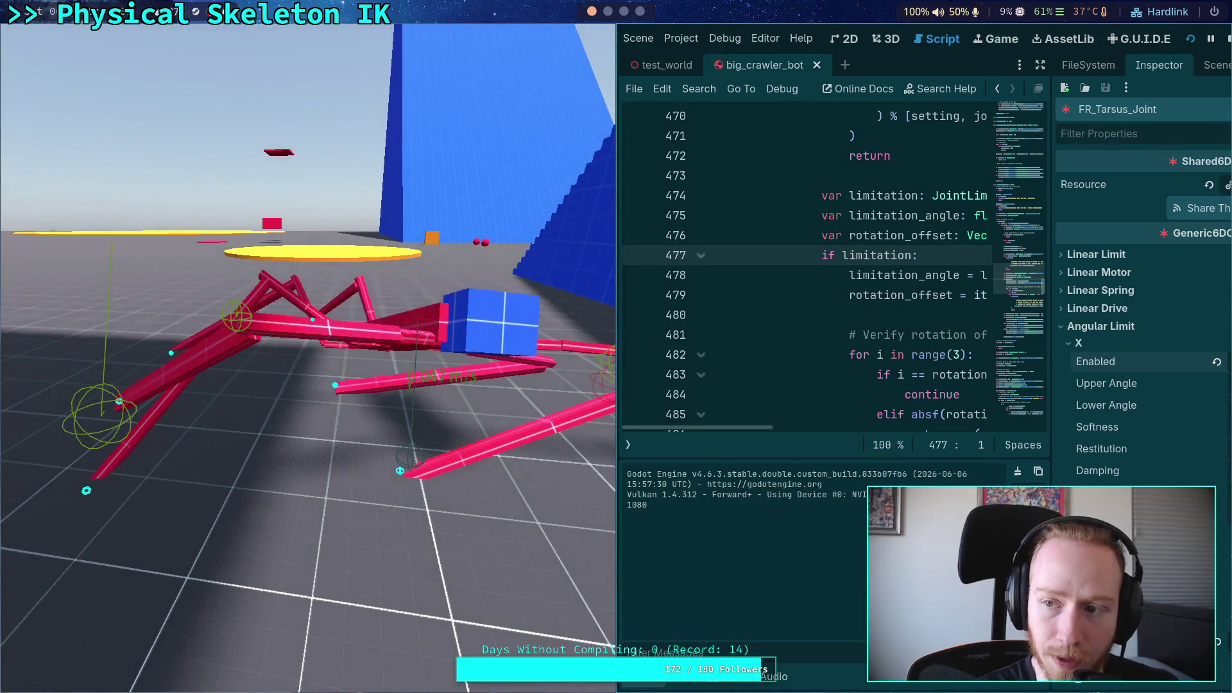
Stop the game, widen the script area, and hide the Output panel
key(F8)
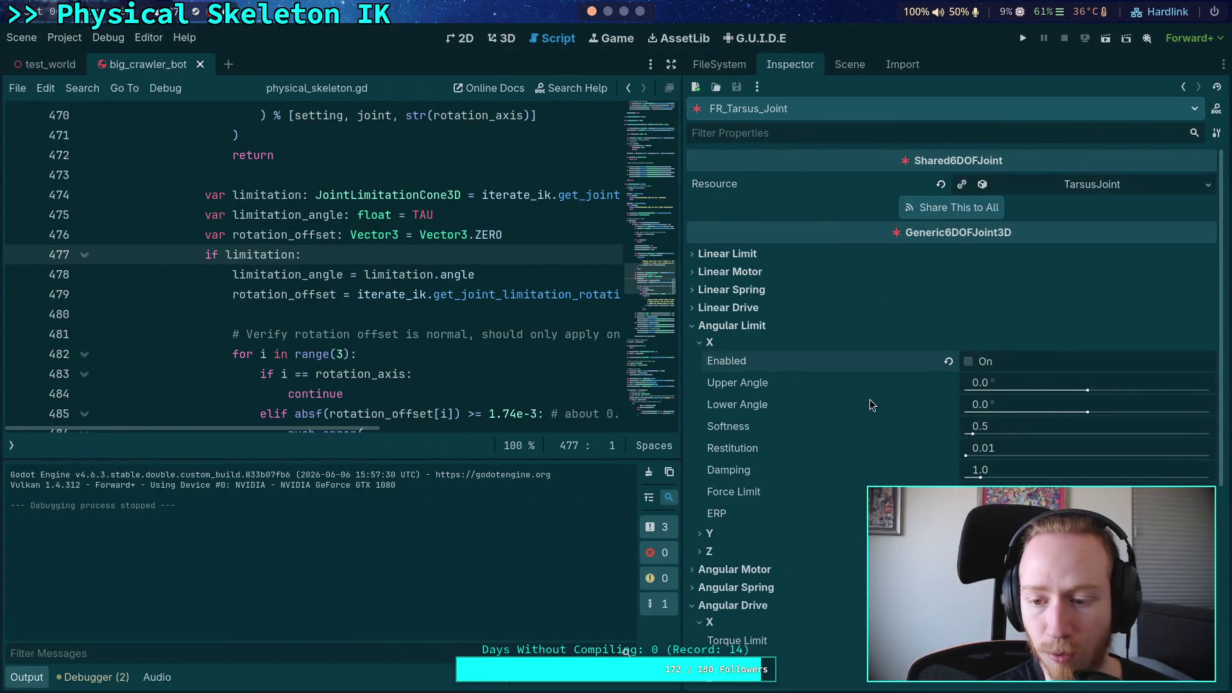
mouse_move(863, 411)
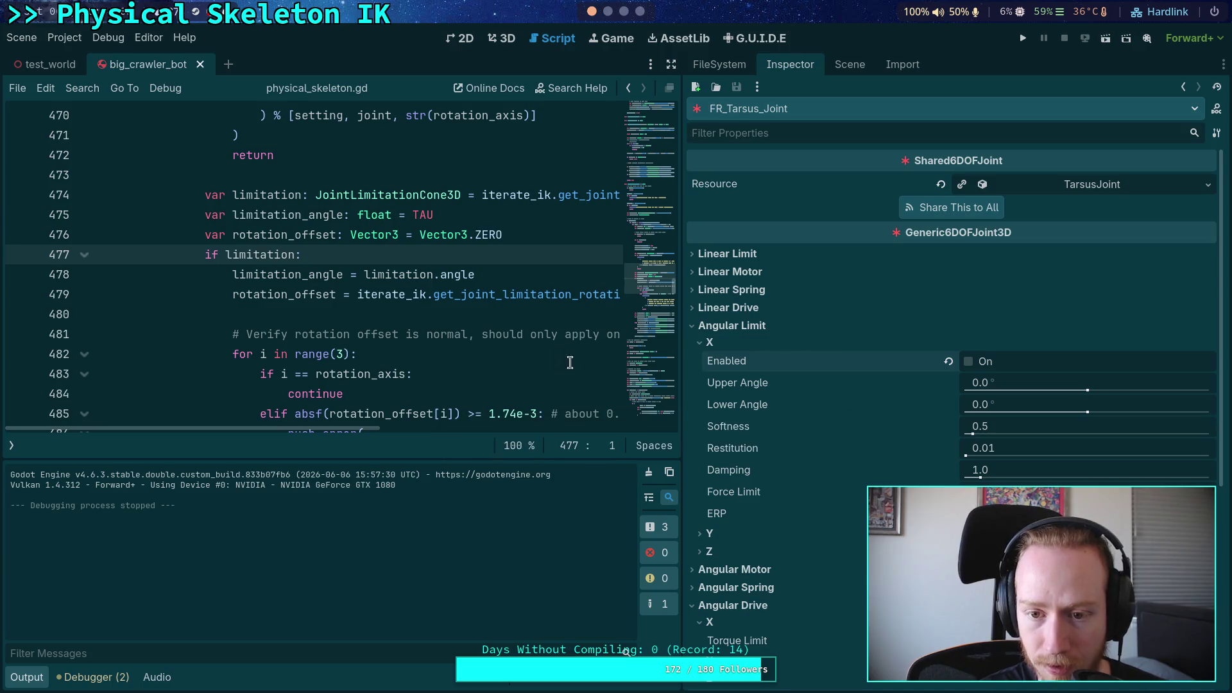
drag(680, 330, 775, 326)
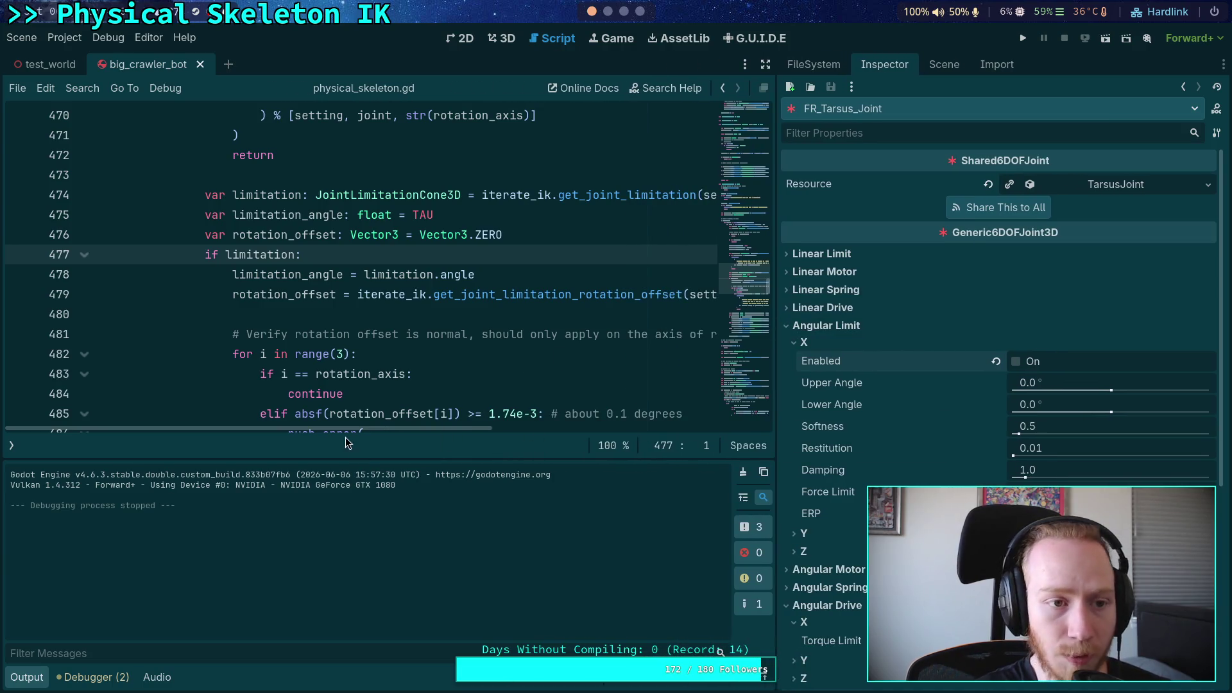
click(36, 674)
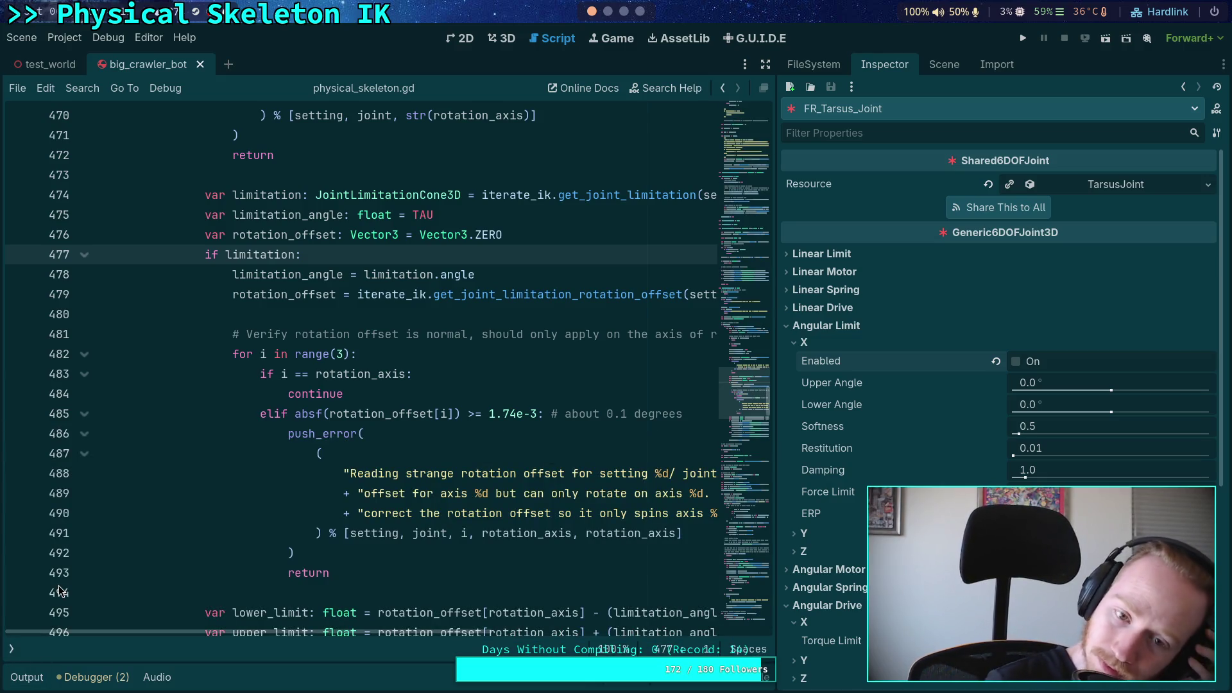
Scroll through the joint duplication code, then switch to the test_world scene
scroll(166, 506, down, 10)
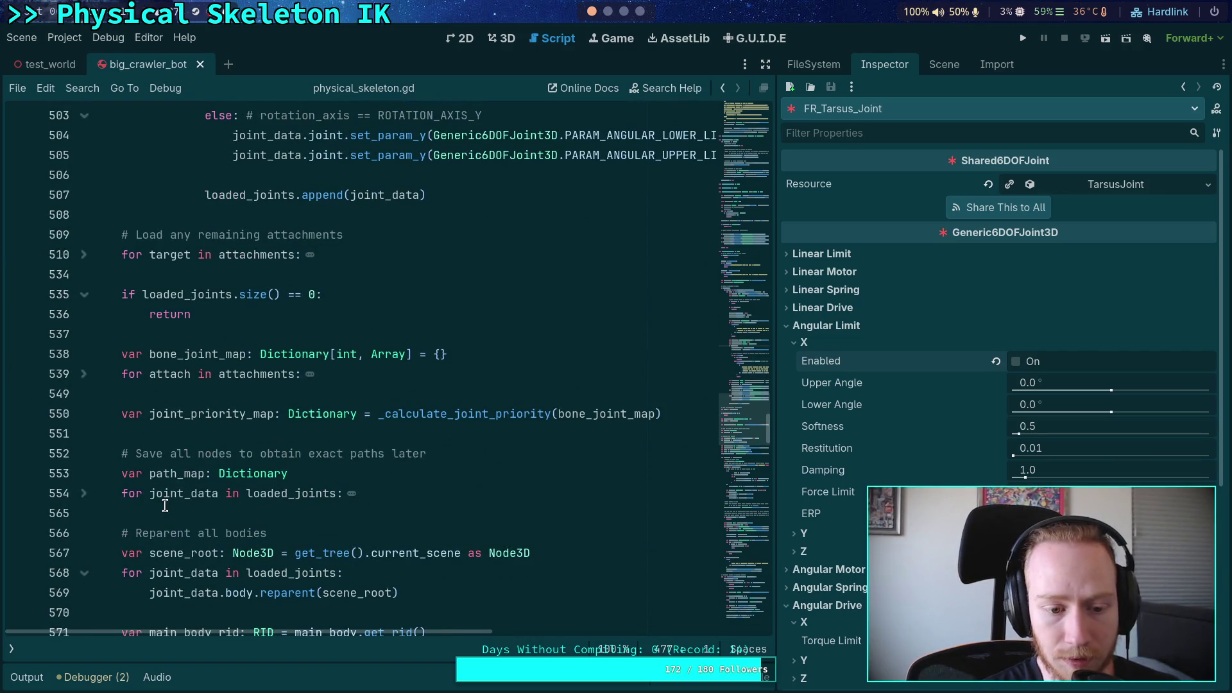
scroll(167, 507, down, 20)
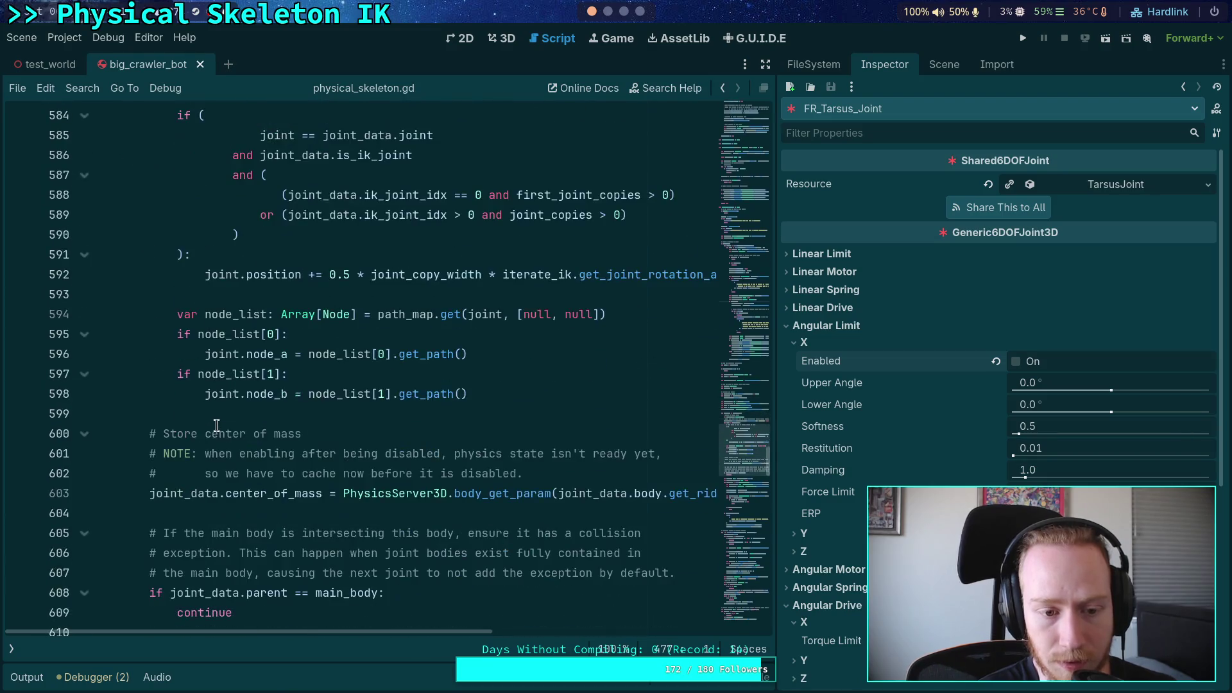
scroll(216, 425, down, 14)
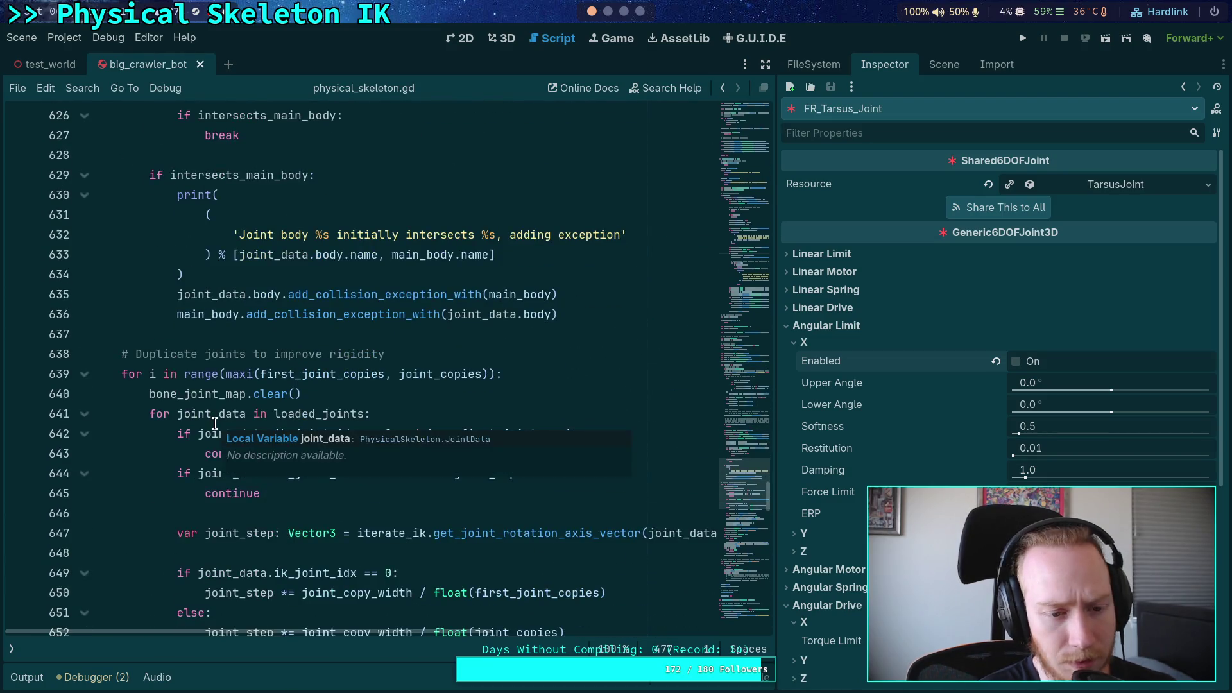
scroll(214, 424, down, 2)
click(50, 64)
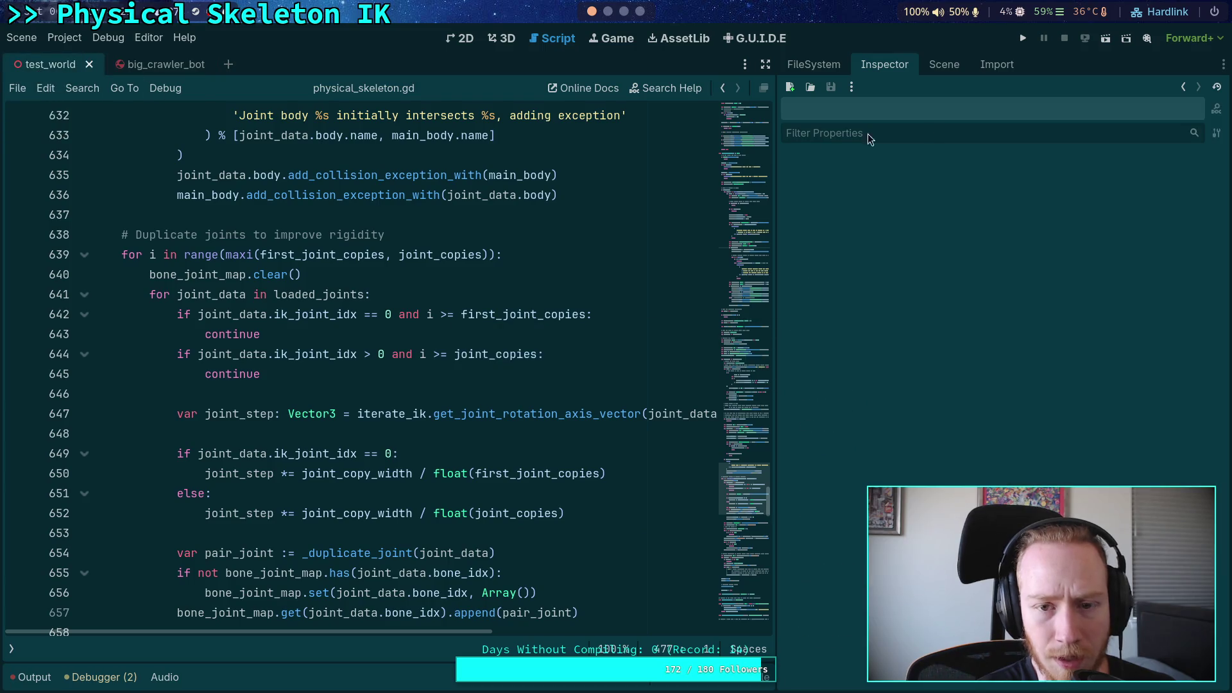
Turn off CrawlerBot's Velocity and Friction debug drawing, then collapse its debug and Movement sections
click(944, 64)
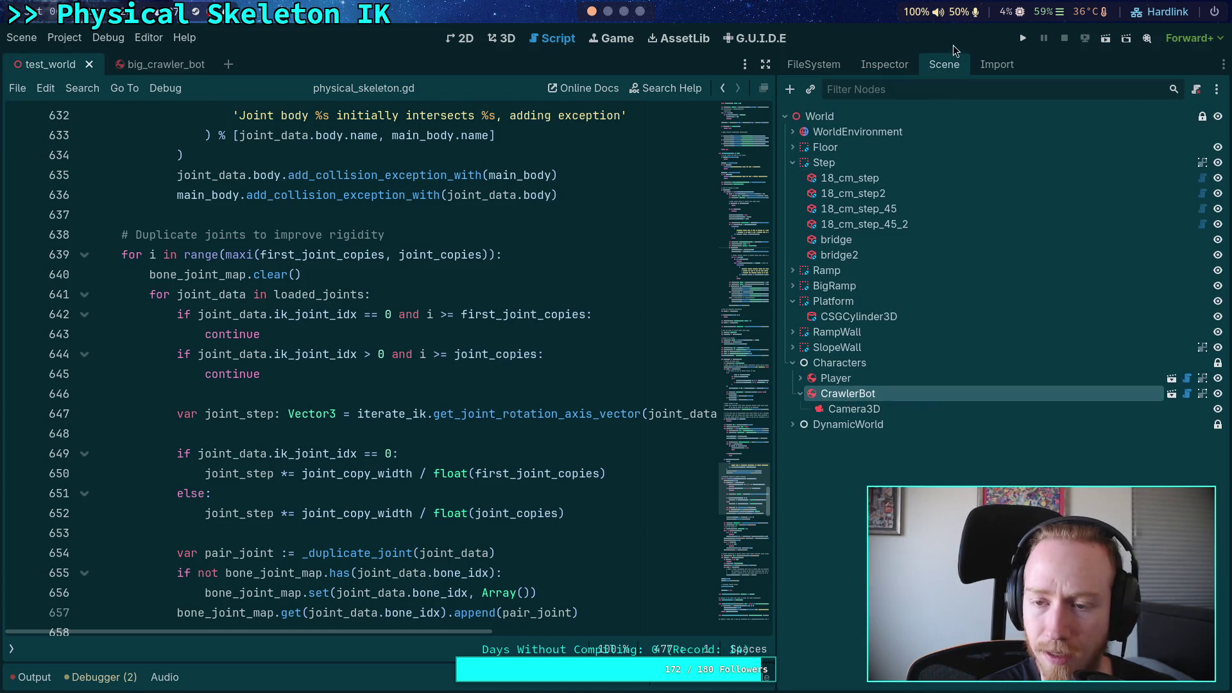
click(884, 64)
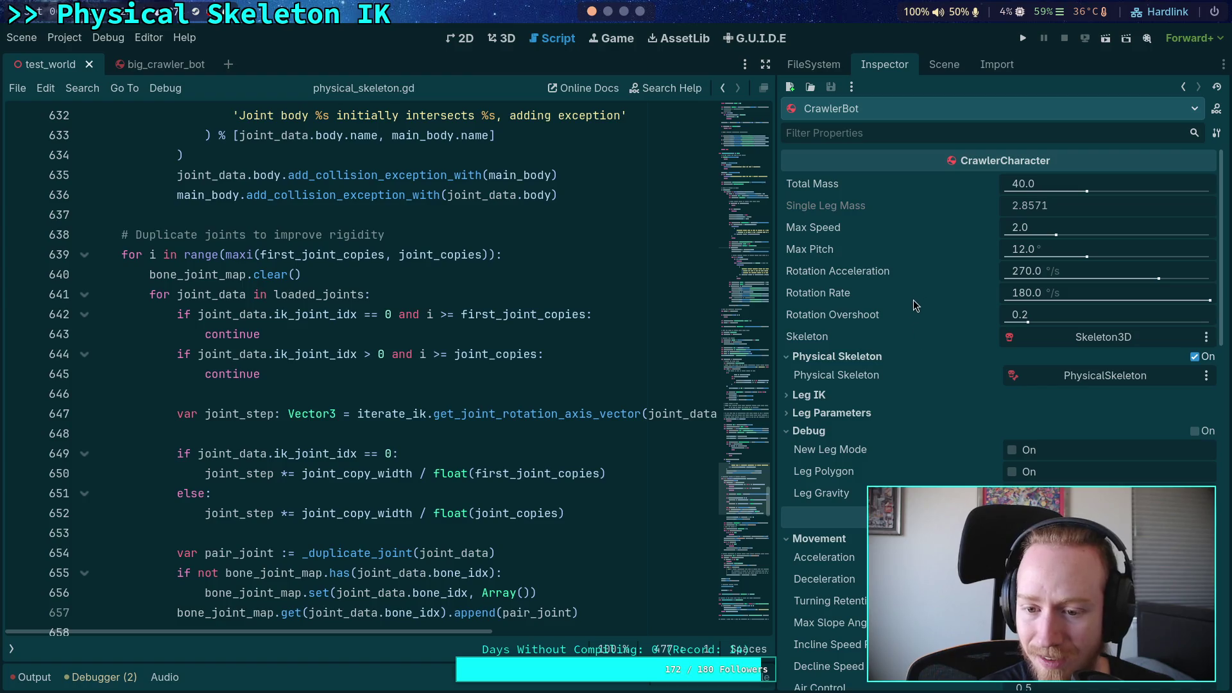
scroll(919, 347, down, 5)
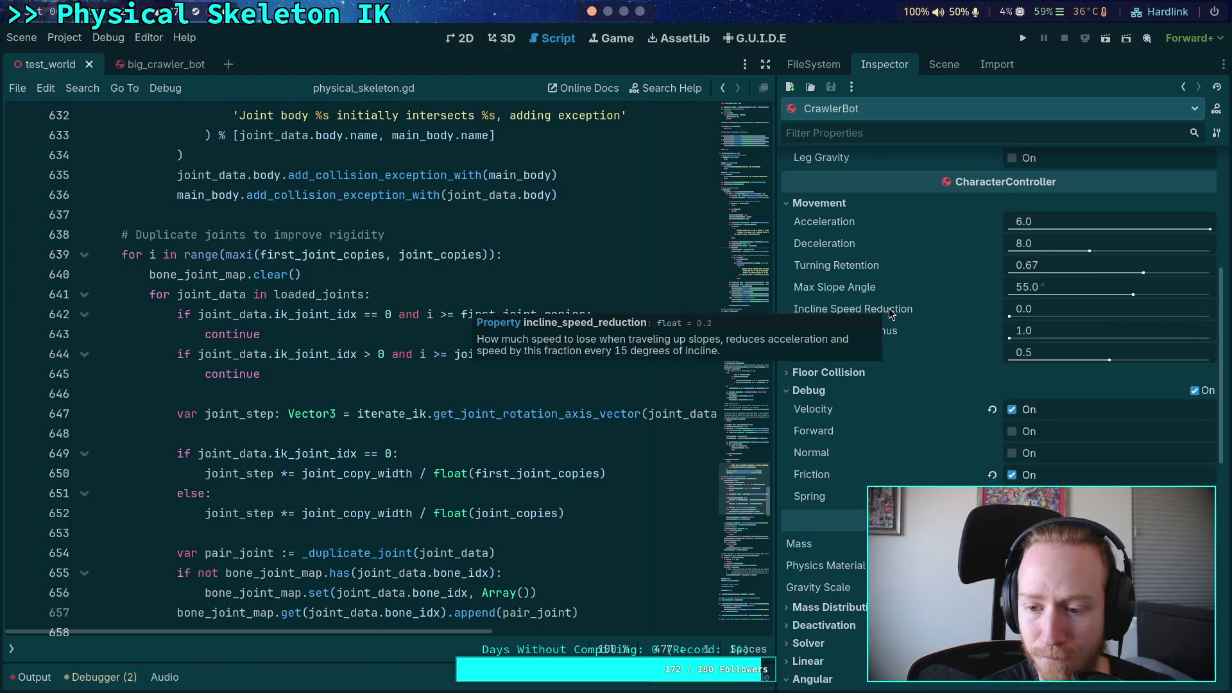
click(1011, 410)
click(1011, 476)
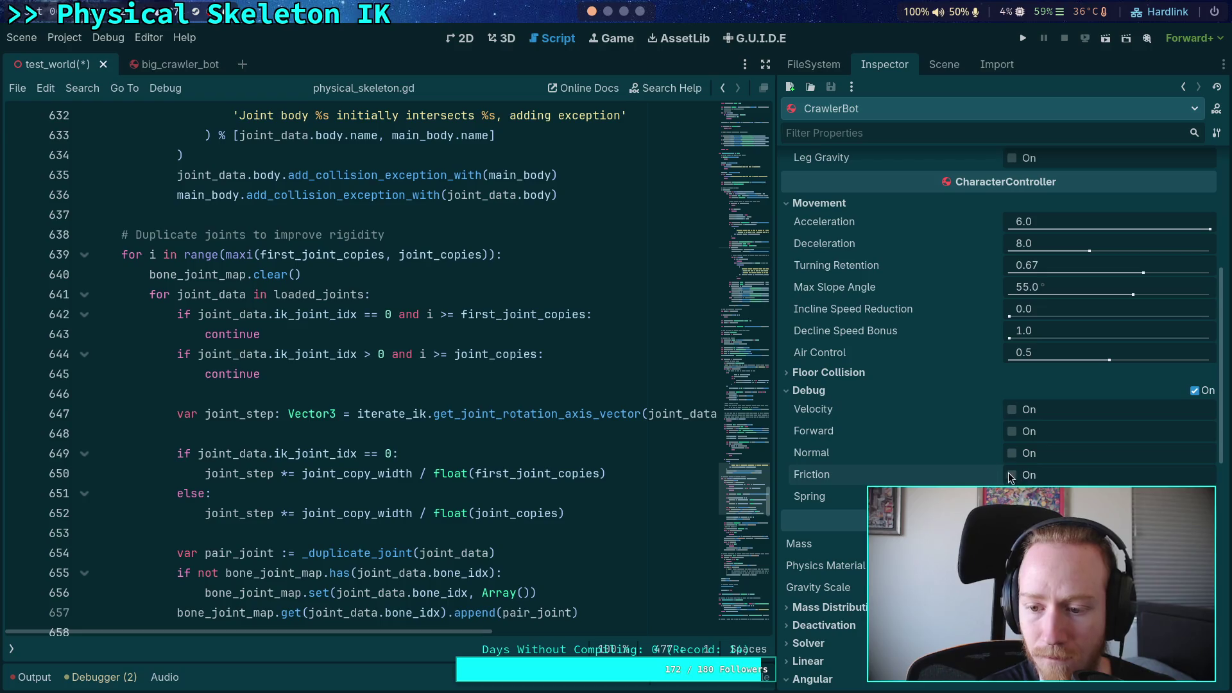
scroll(1206, 475, up, 1)
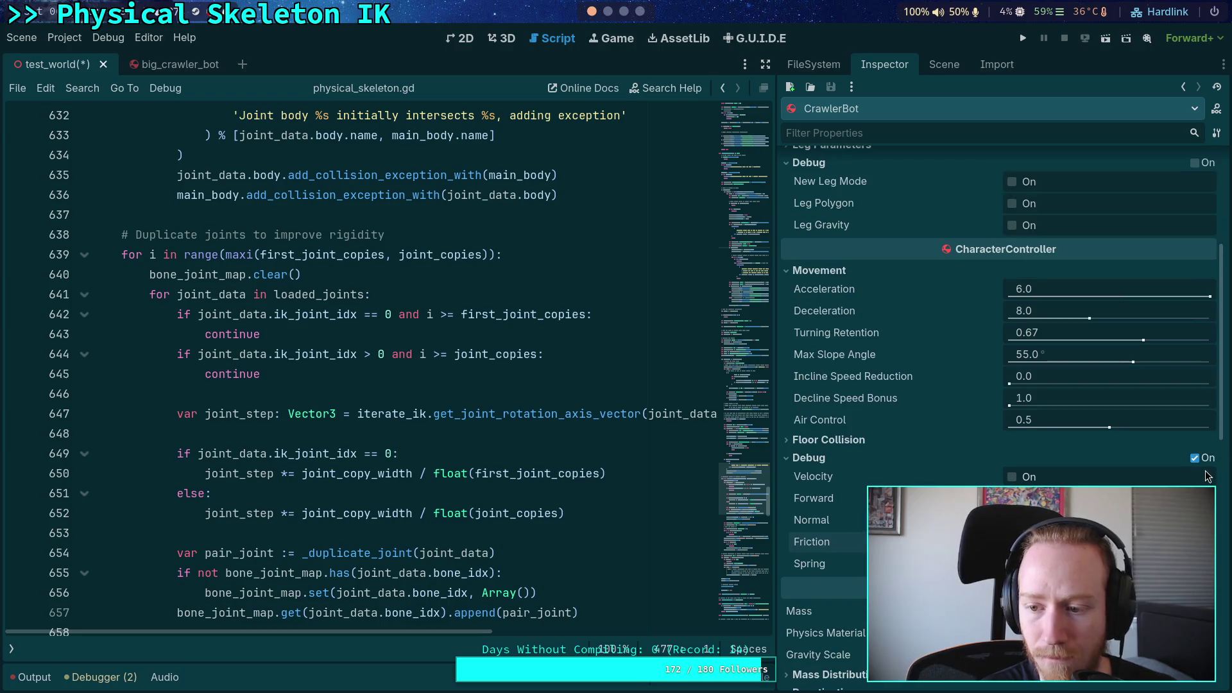
click(841, 460)
click(881, 273)
Save the test_world scene, show the script list and widen the script editor
scroll(892, 384, up, 4)
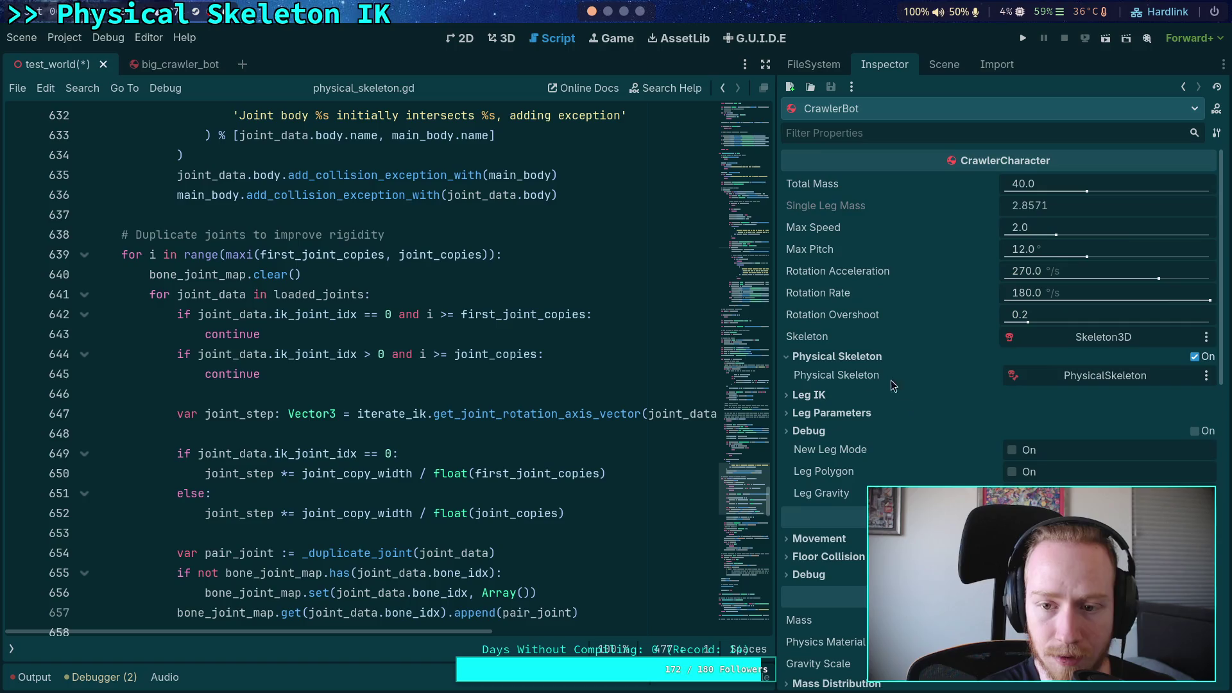
key(ctrl+s)
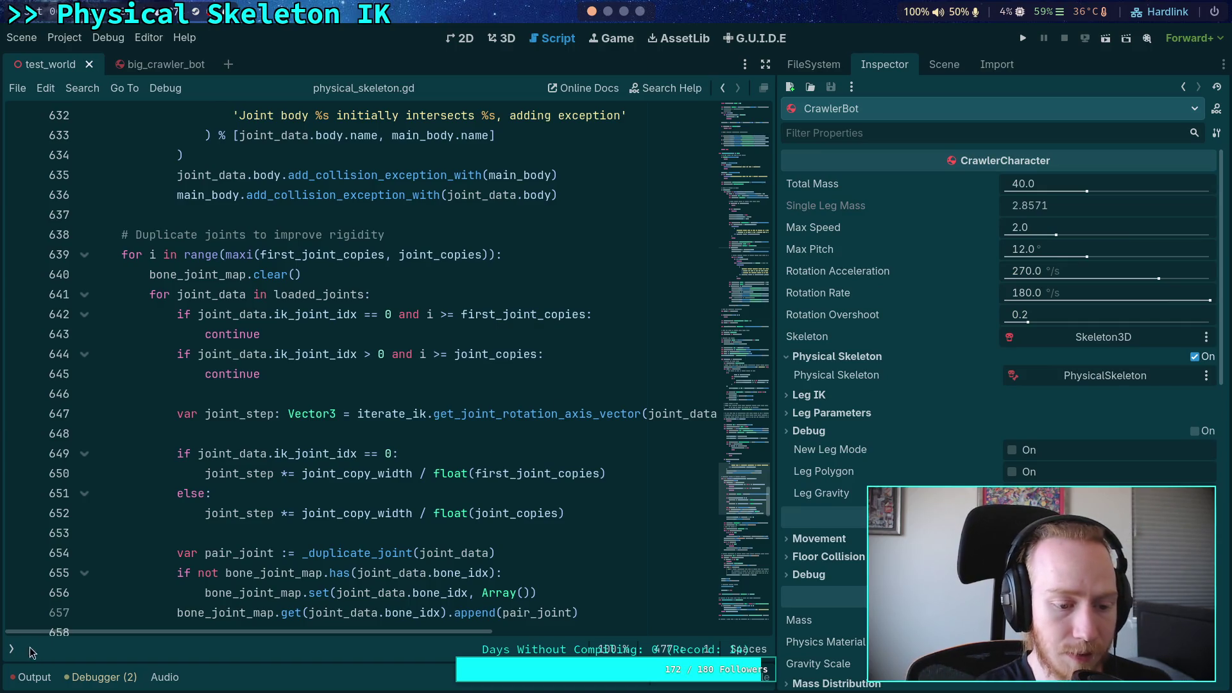
click(11, 650)
drag(774, 334, 885, 335)
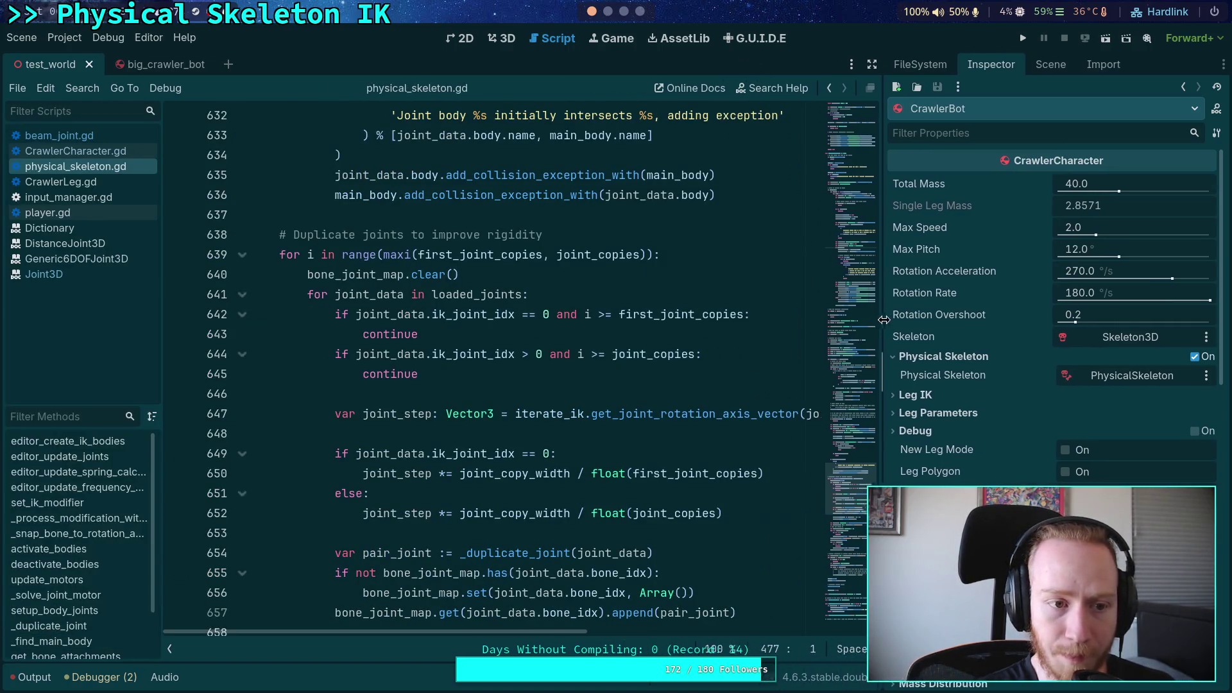
Open CrawlerCharacter.gd, place the caret on line 138 and search for 'joint'
click(75, 151)
click(514, 308)
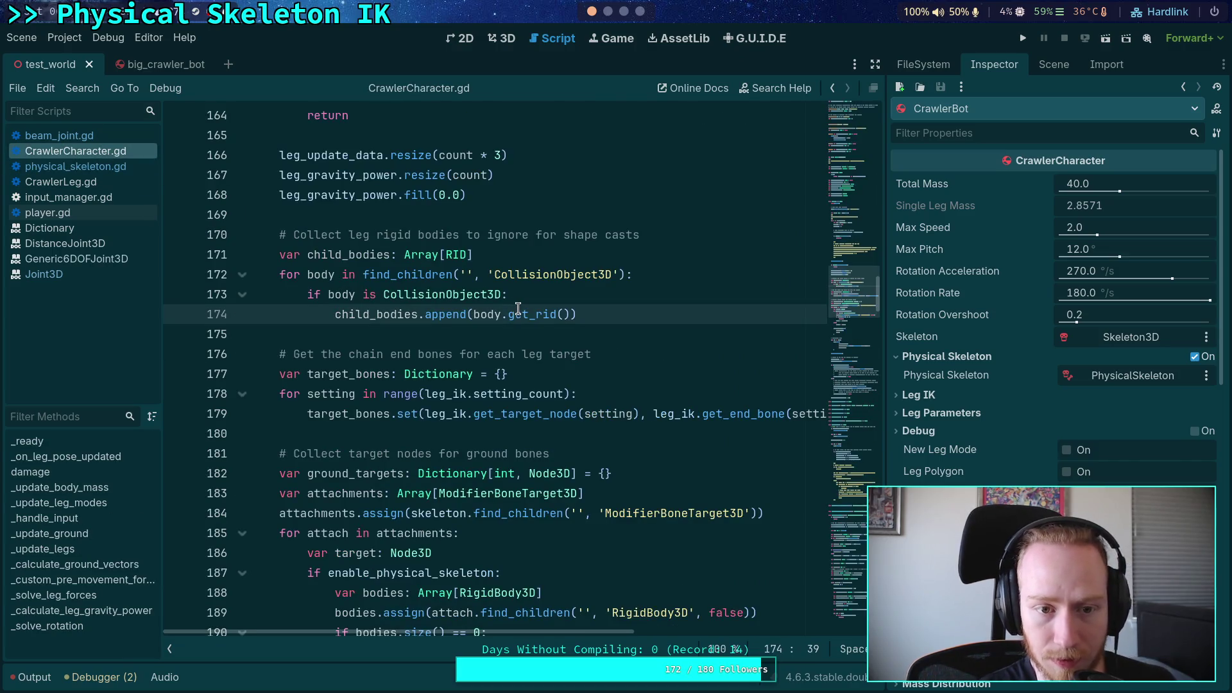
scroll(518, 309, up, 12)
click(518, 308)
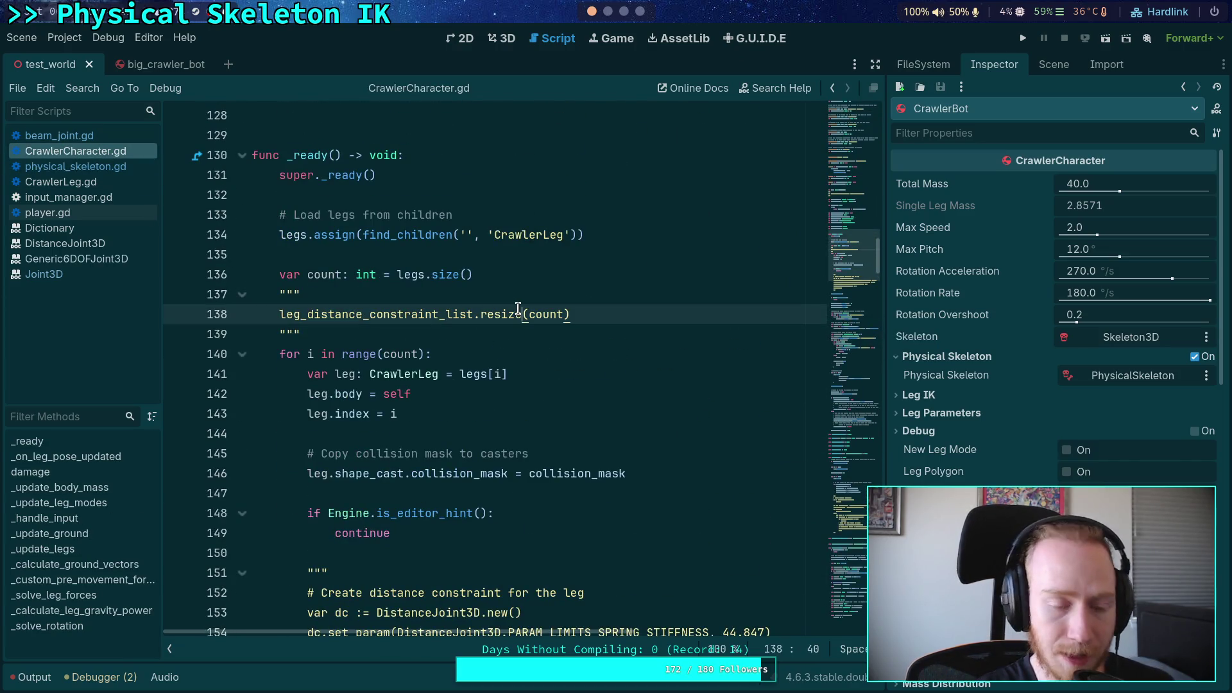
key(ctrl+f)
text(joint)
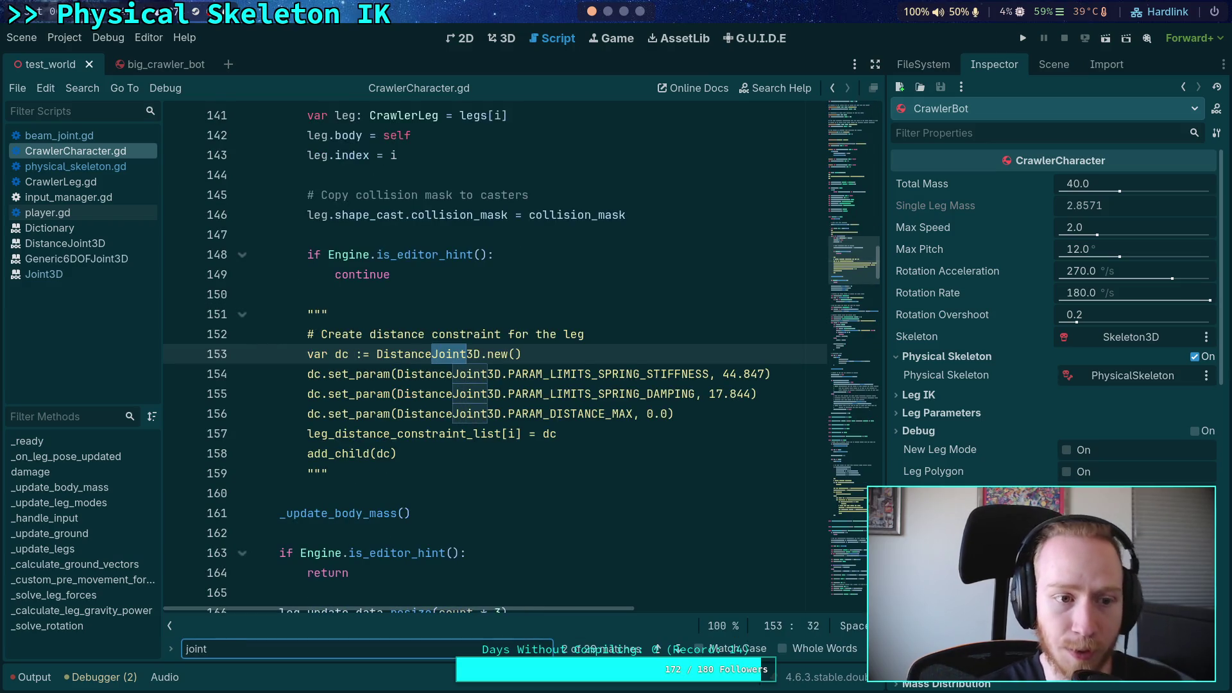
Step through the 'joint' matches at lines 218, 226, 280 and 283
click(676, 650)
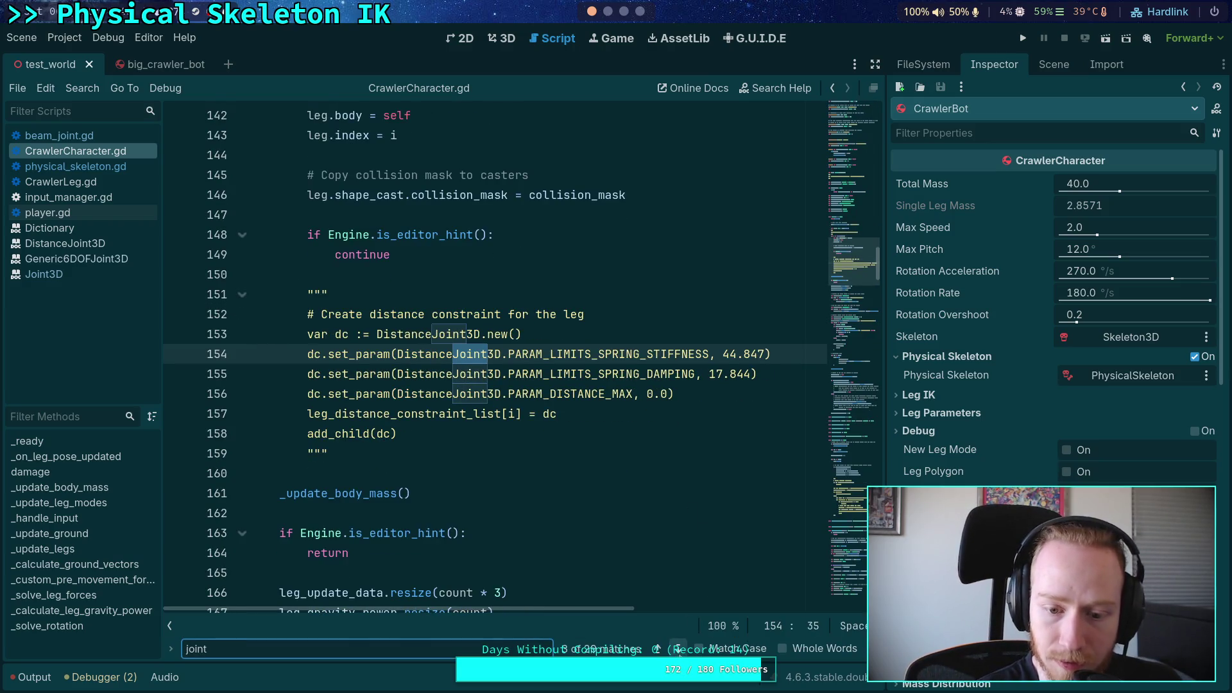
click(677, 650)
click(678, 650)
click(681, 651)
click(680, 650)
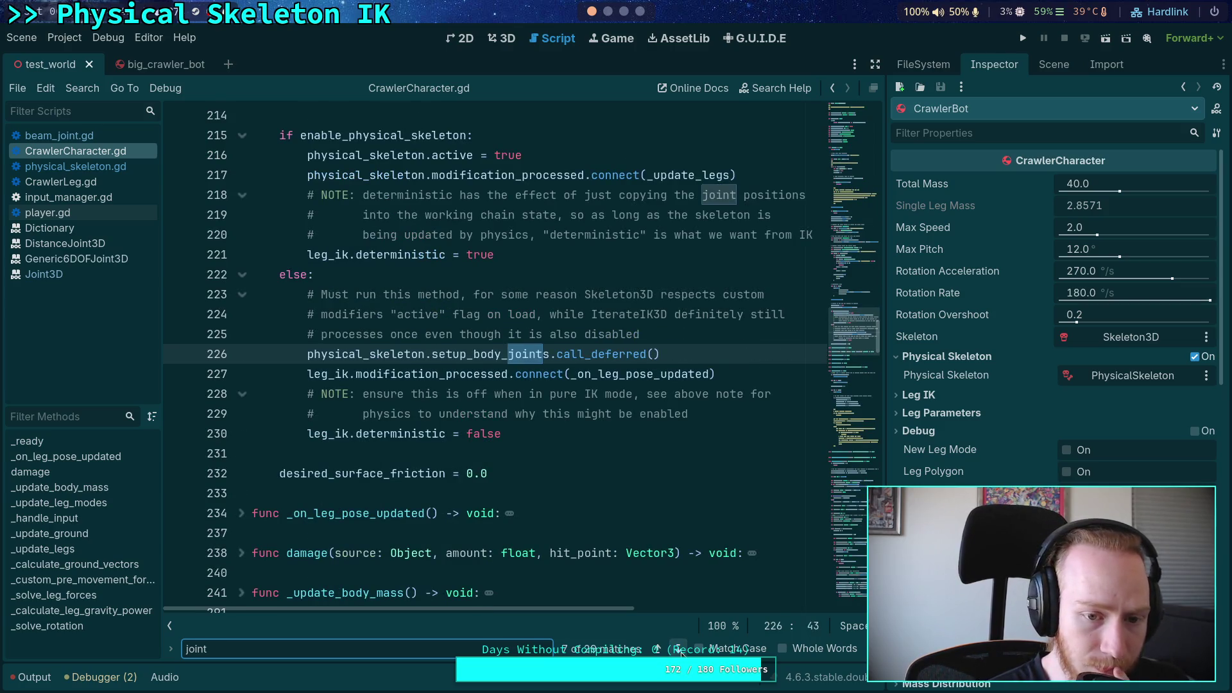
click(680, 651)
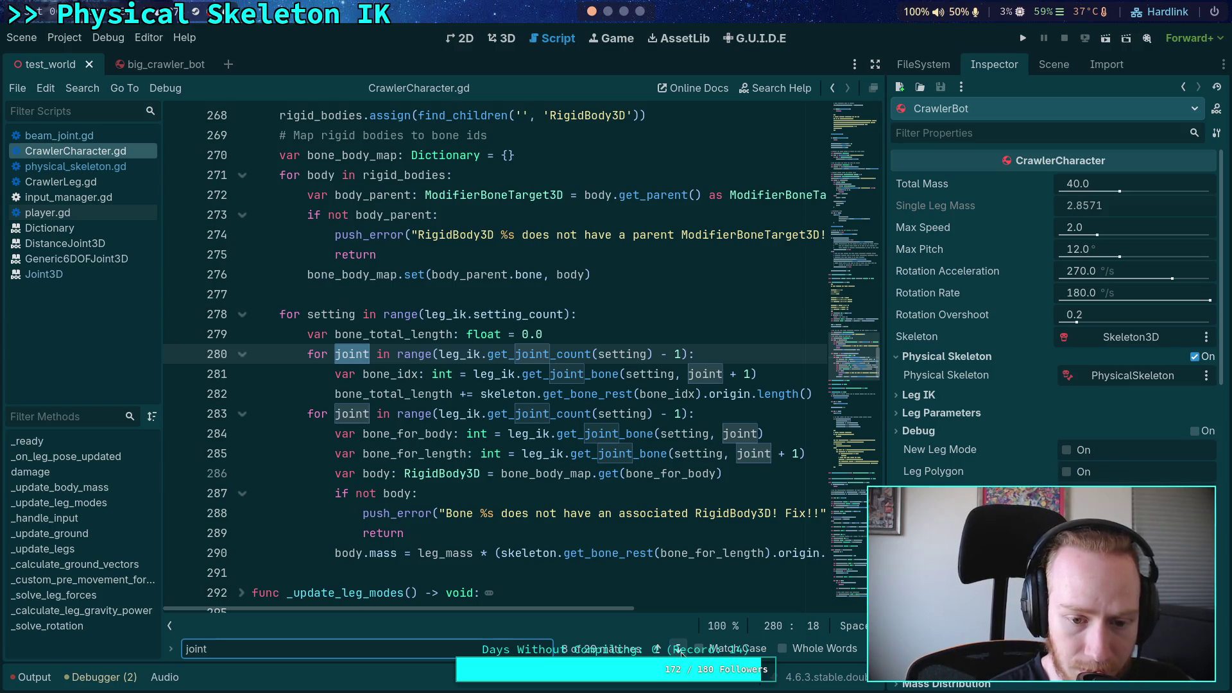
click(680, 651)
click(680, 651)
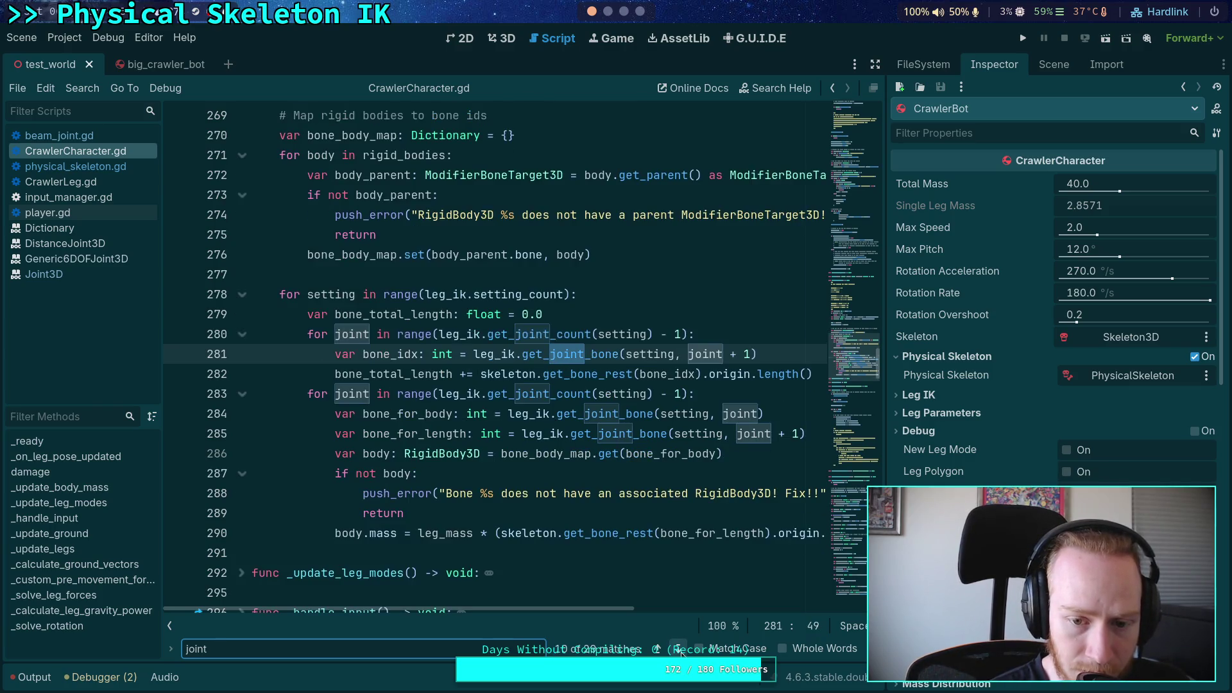
click(680, 651)
click(680, 651)
click(680, 650)
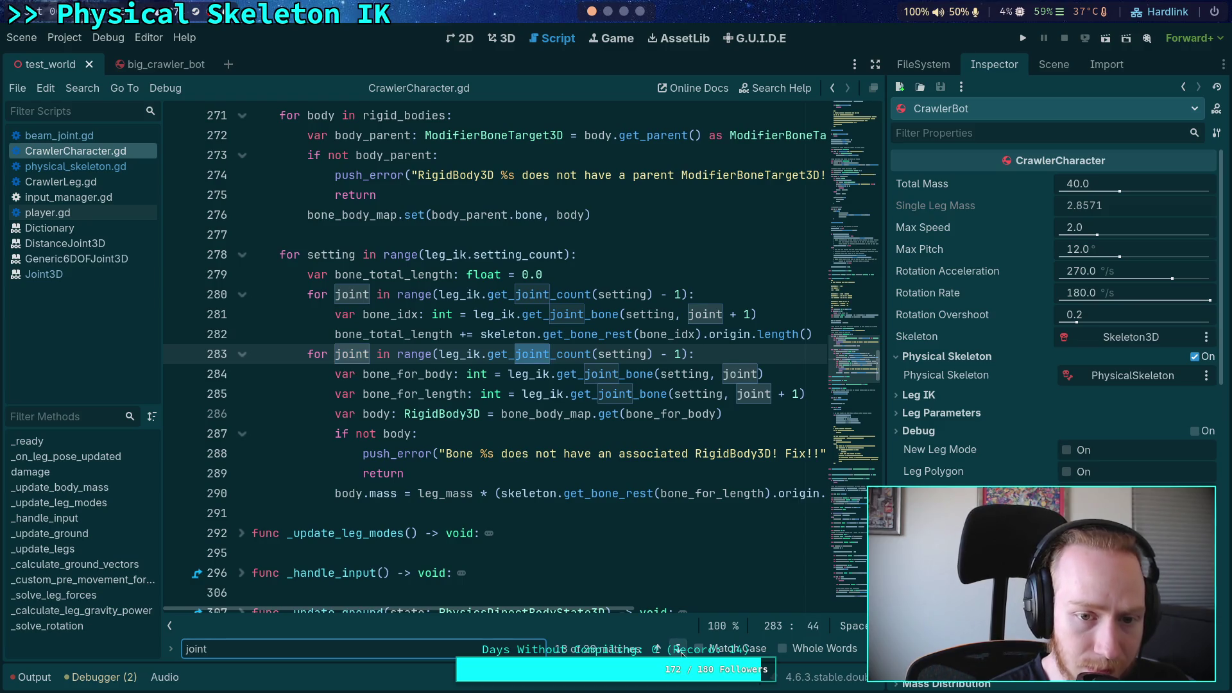
Continue through the 'joint' matches at lines 285, 324 and 375
scroll(555, 566, up, 15)
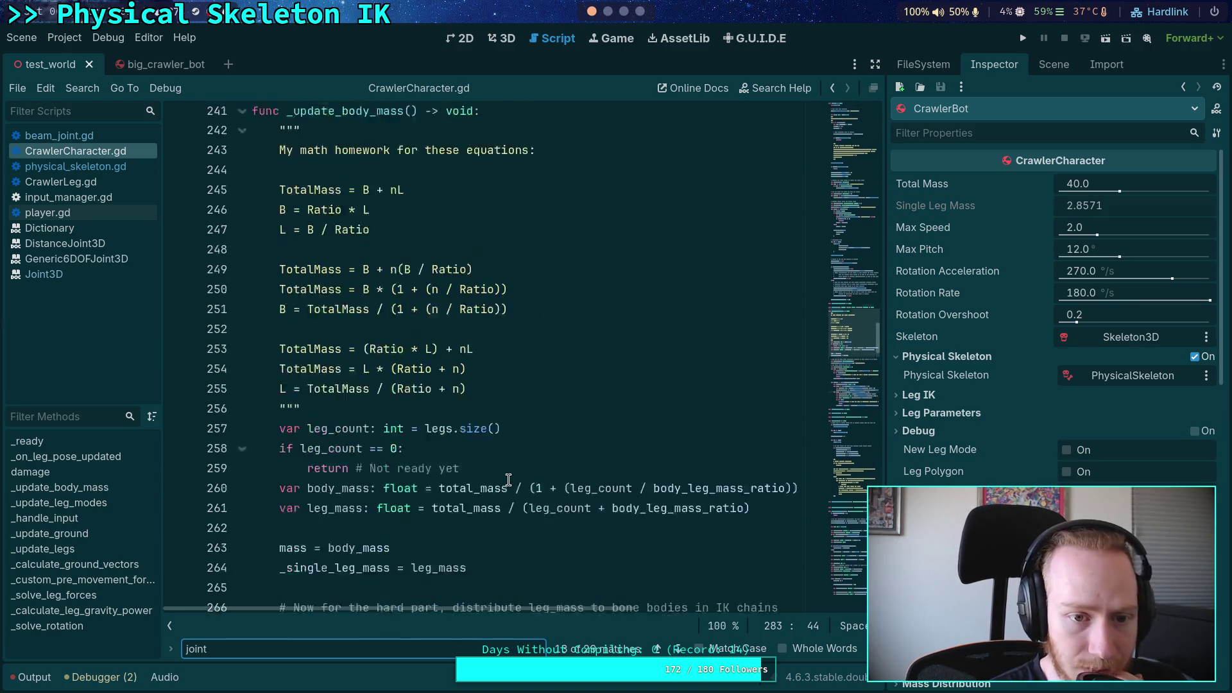
scroll(508, 480, down, 14)
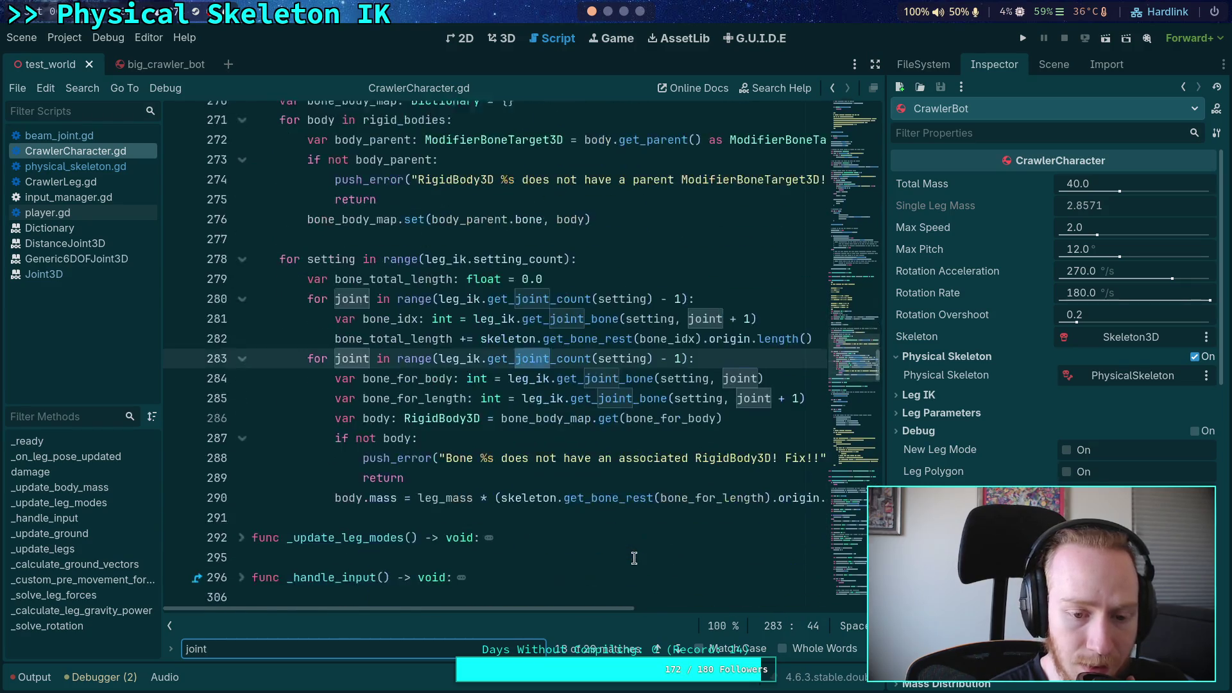
click(682, 650)
click(683, 650)
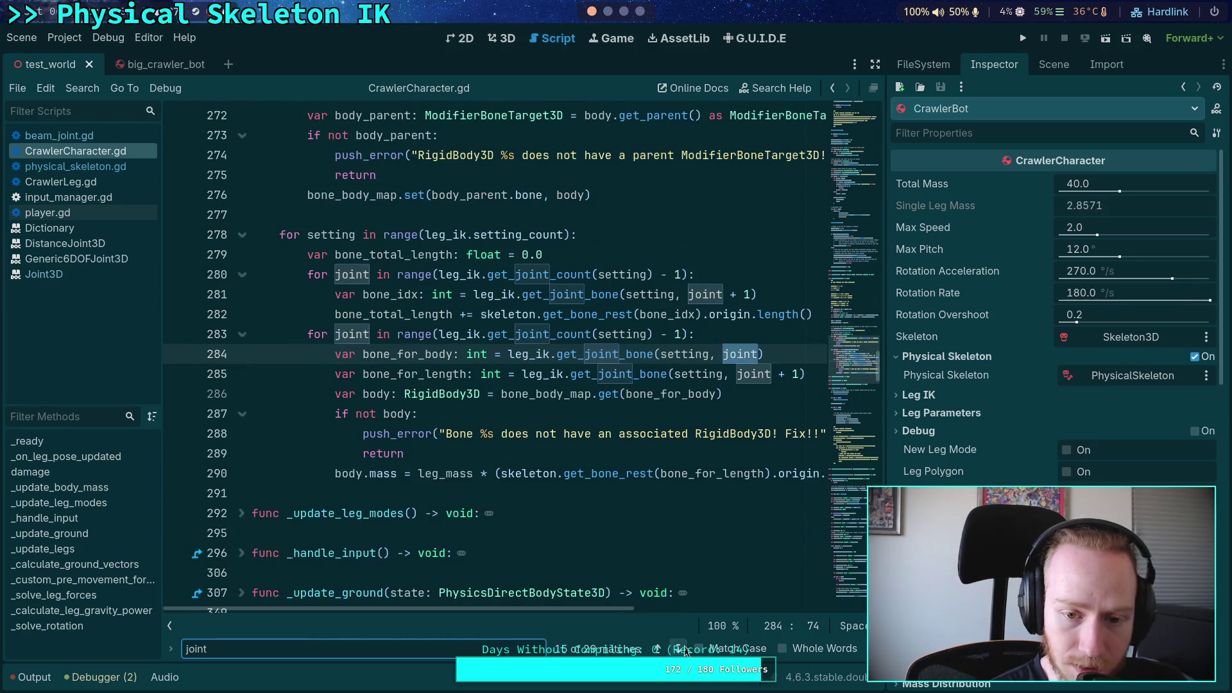
click(684, 649)
click(684, 650)
click(684, 650)
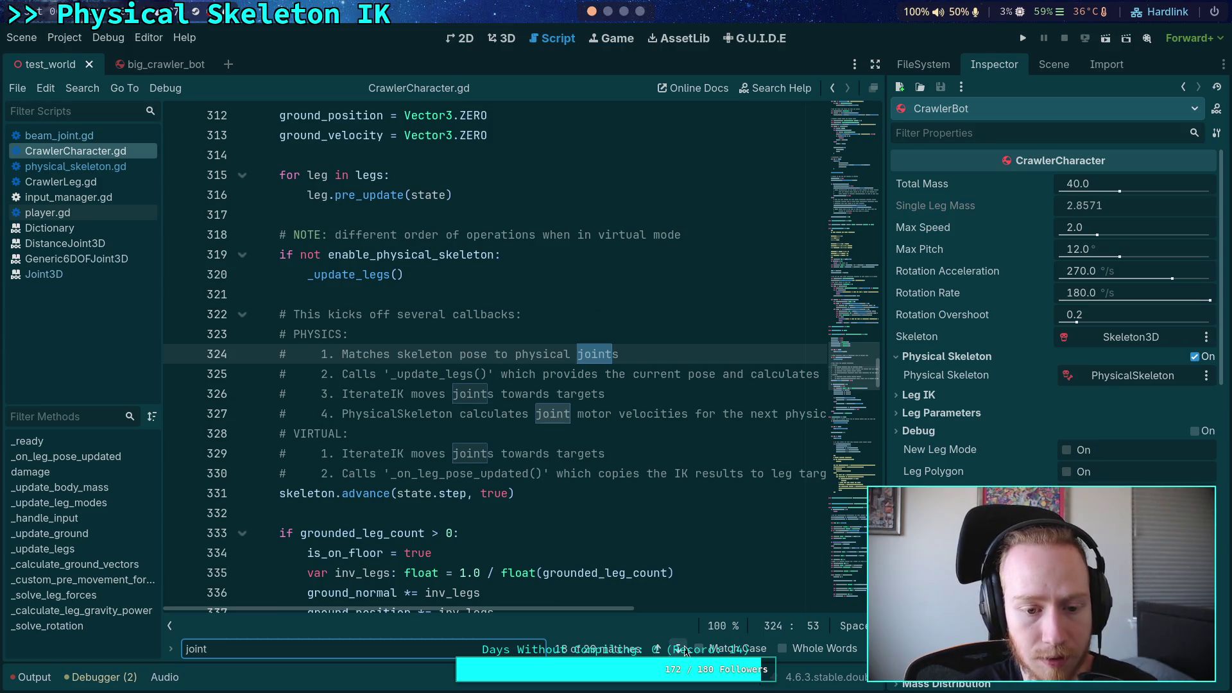
click(684, 650)
click(684, 650)
click(684, 650)
click(684, 650)
Step past the line 385 match, then open physical_skeleton.gd at line 655
click(684, 650)
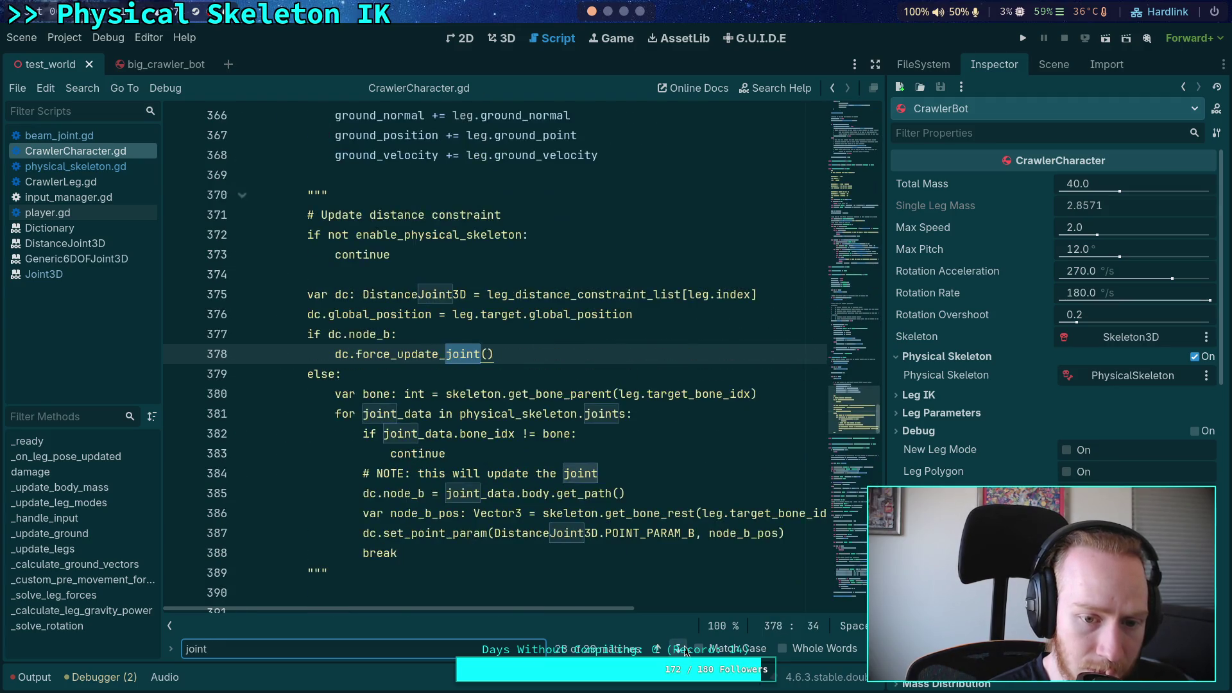
click(684, 650)
click(684, 650)
click(684, 650)
click(684, 650)
click(684, 650)
click(684, 650)
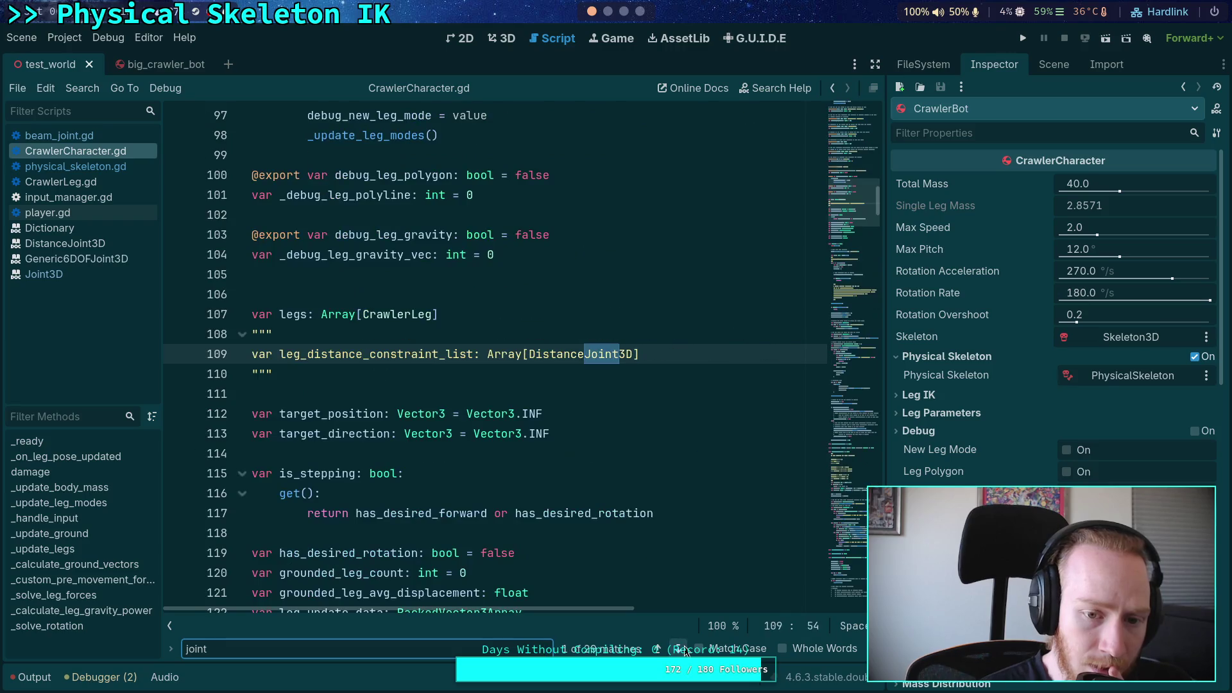
click(684, 650)
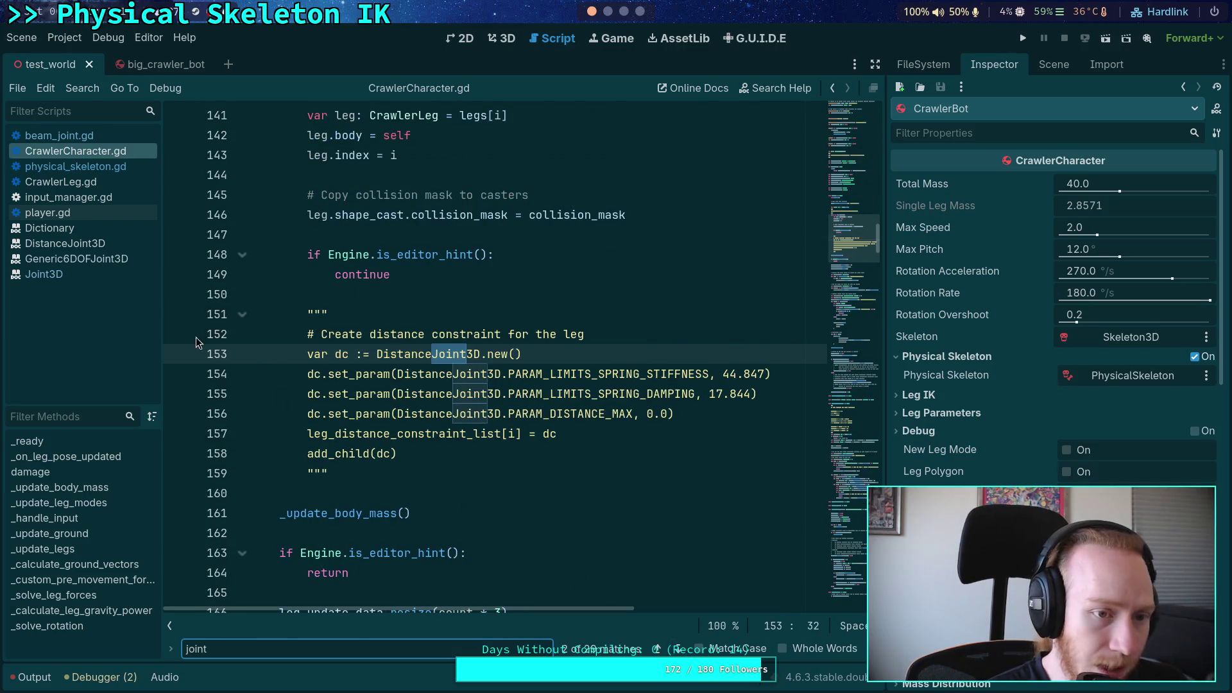
click(75, 166)
click(708, 565)
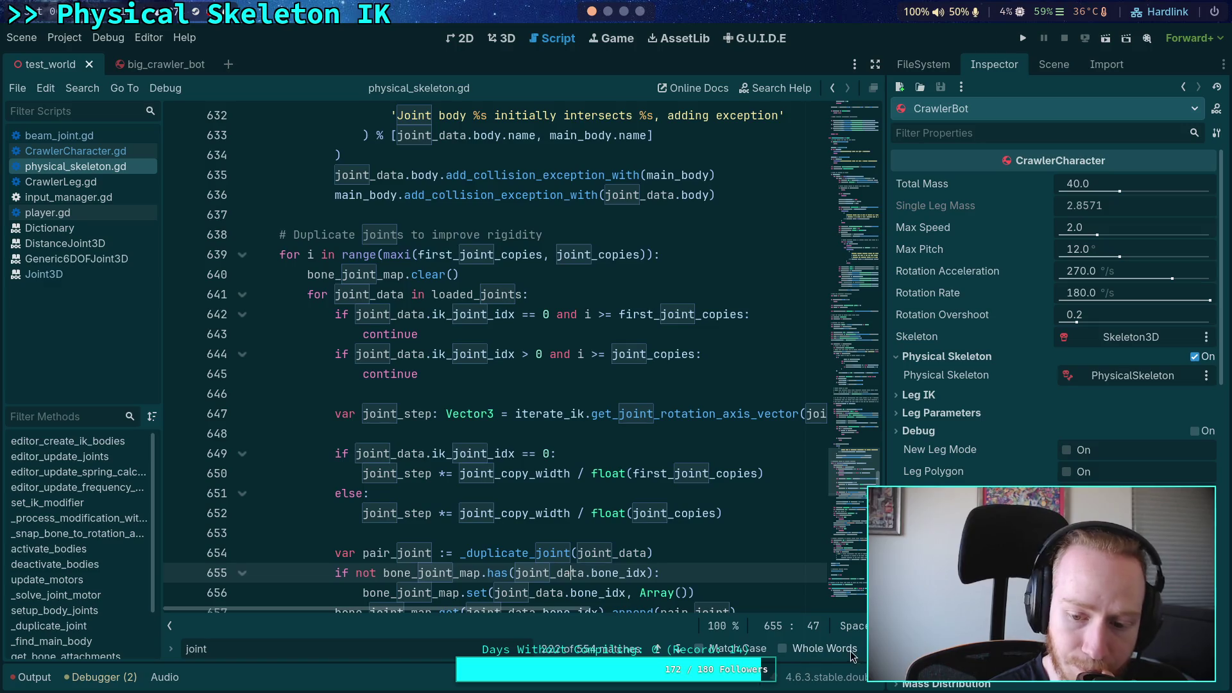
Close the find bar and fold the setup_body_joints and _solve_joint_motor functions
key(Escape)
scroll(317, 465, up, 20)
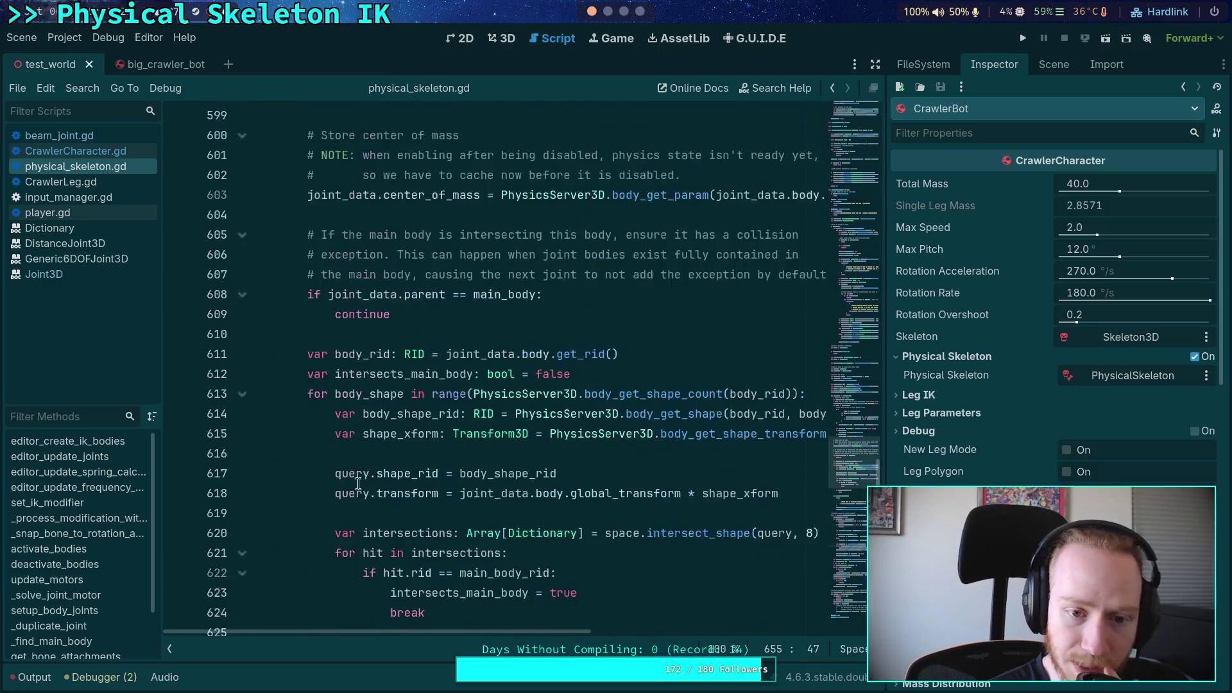
scroll(316, 464, up, 15)
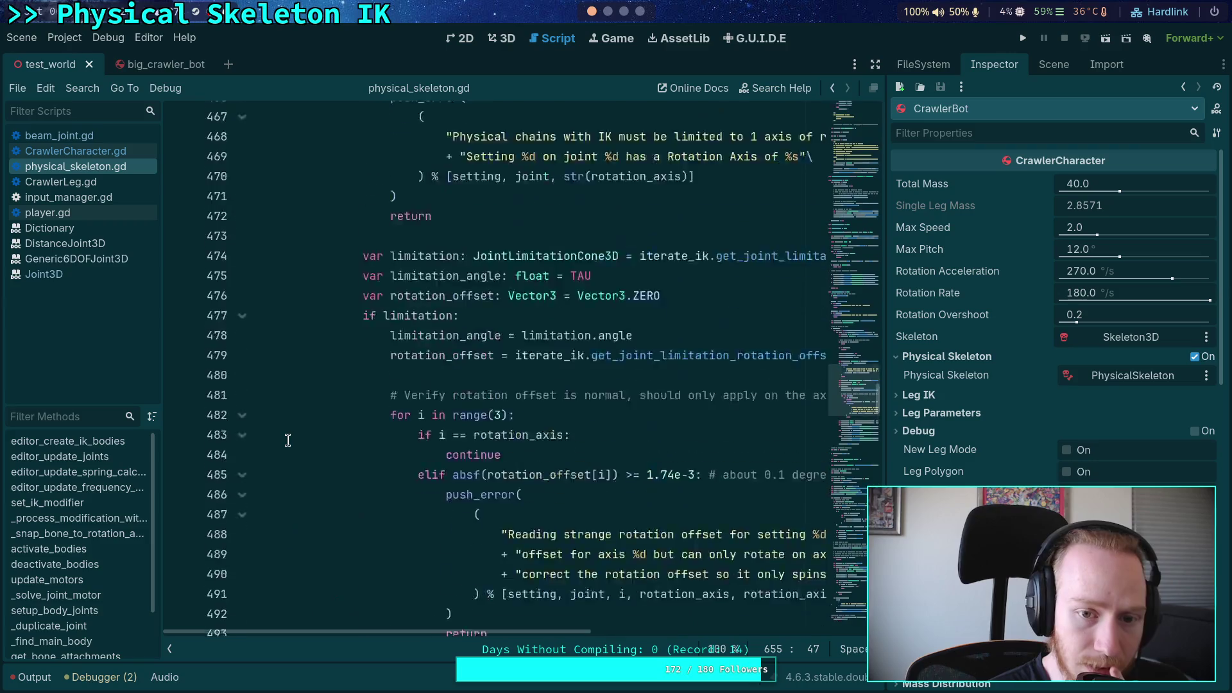
scroll(272, 387, up, 3)
click(242, 533)
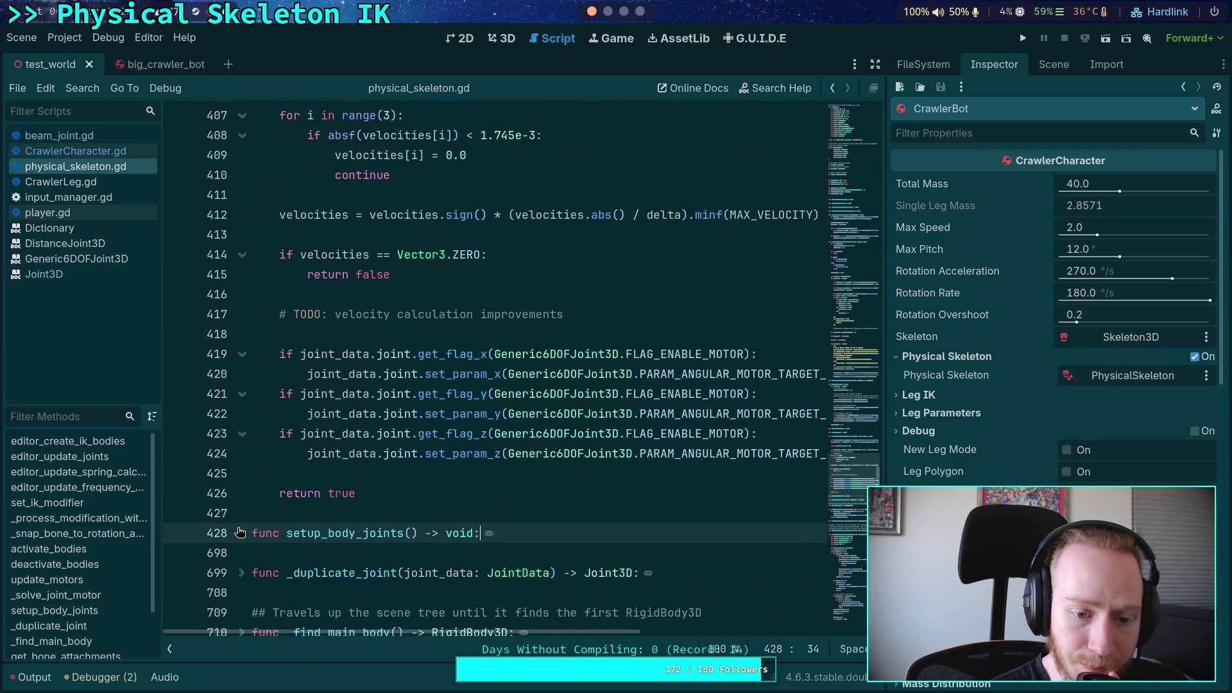
scroll(298, 484, up, 5)
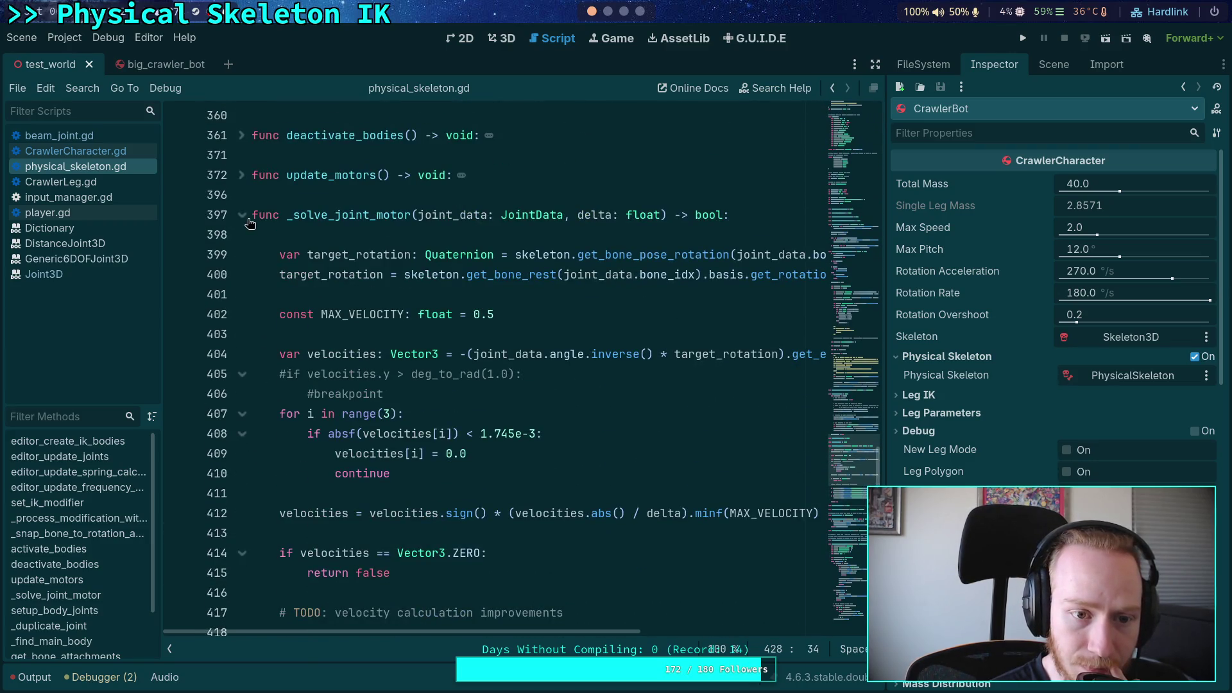
scroll(455, 360, down, 4)
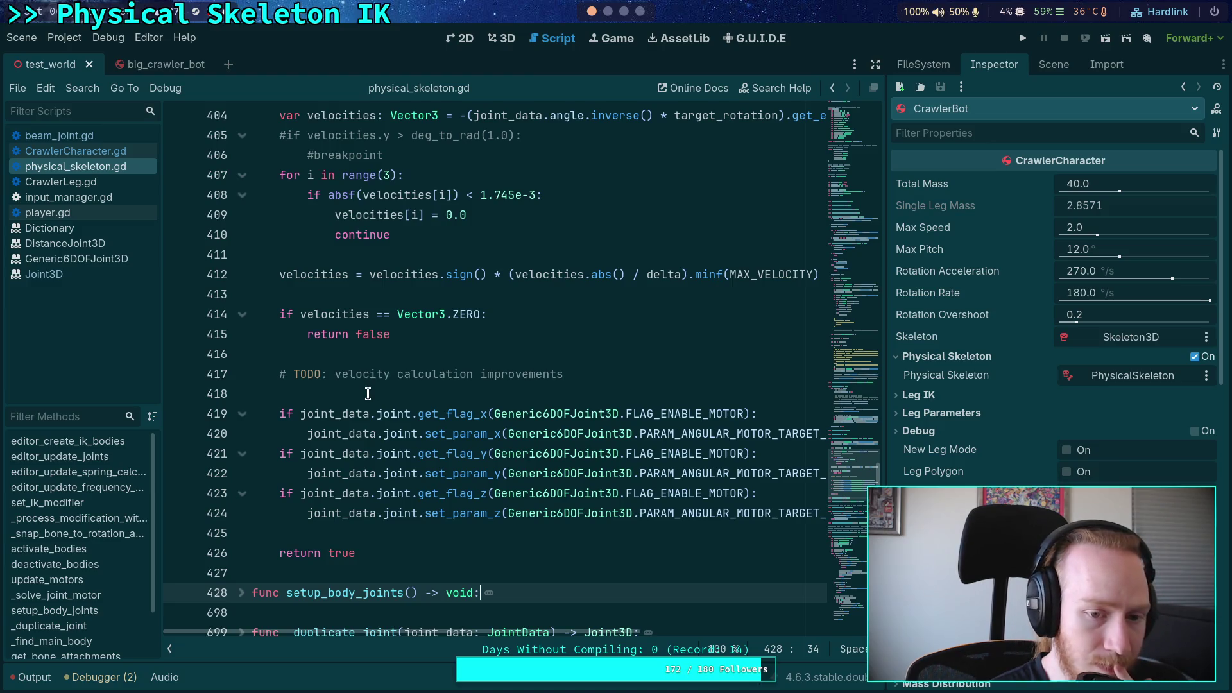
scroll(368, 393, up, 2)
scroll(368, 393, up, 2)
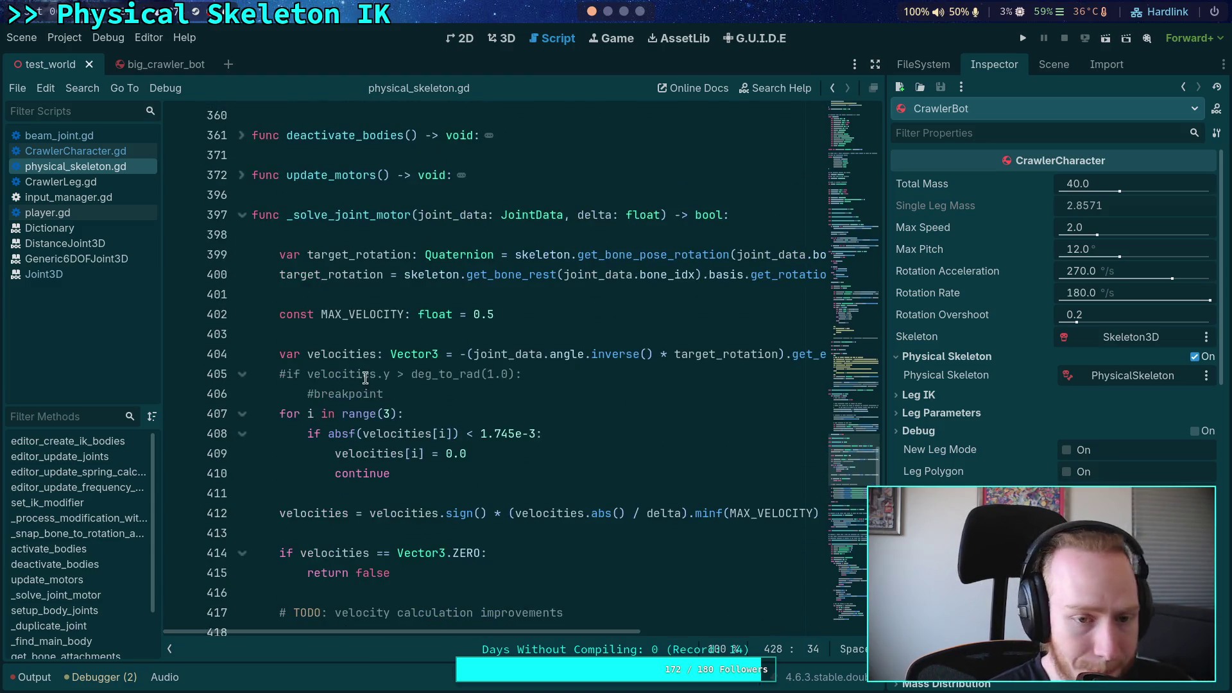
click(241, 215)
Unfold update_motors, add a return after its bodies_active check, then fold it again
click(217, 174)
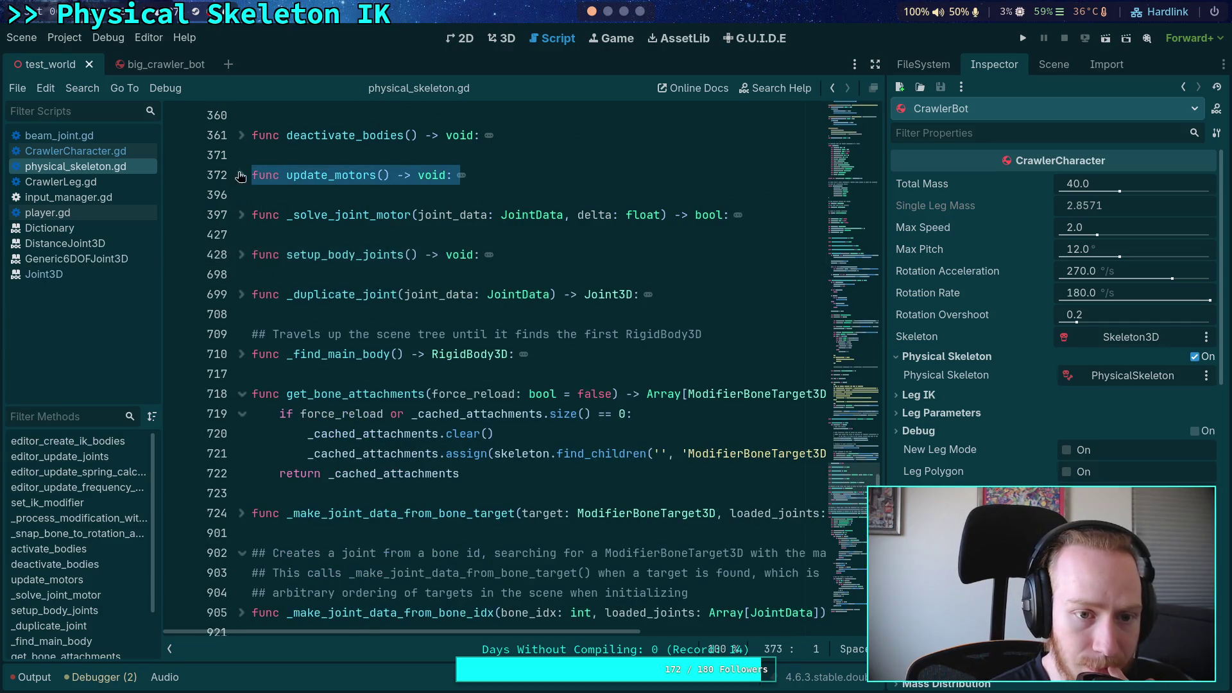
click(241, 174)
click(409, 214)
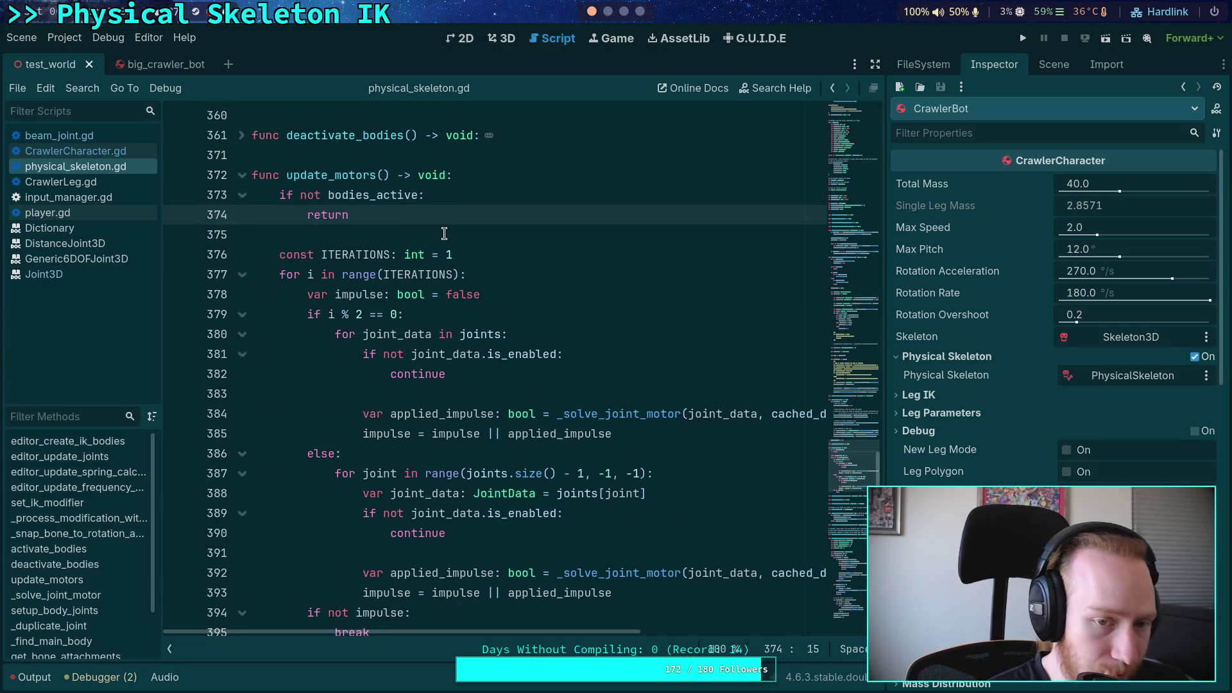
key(Return)
key(Return)
text(return)
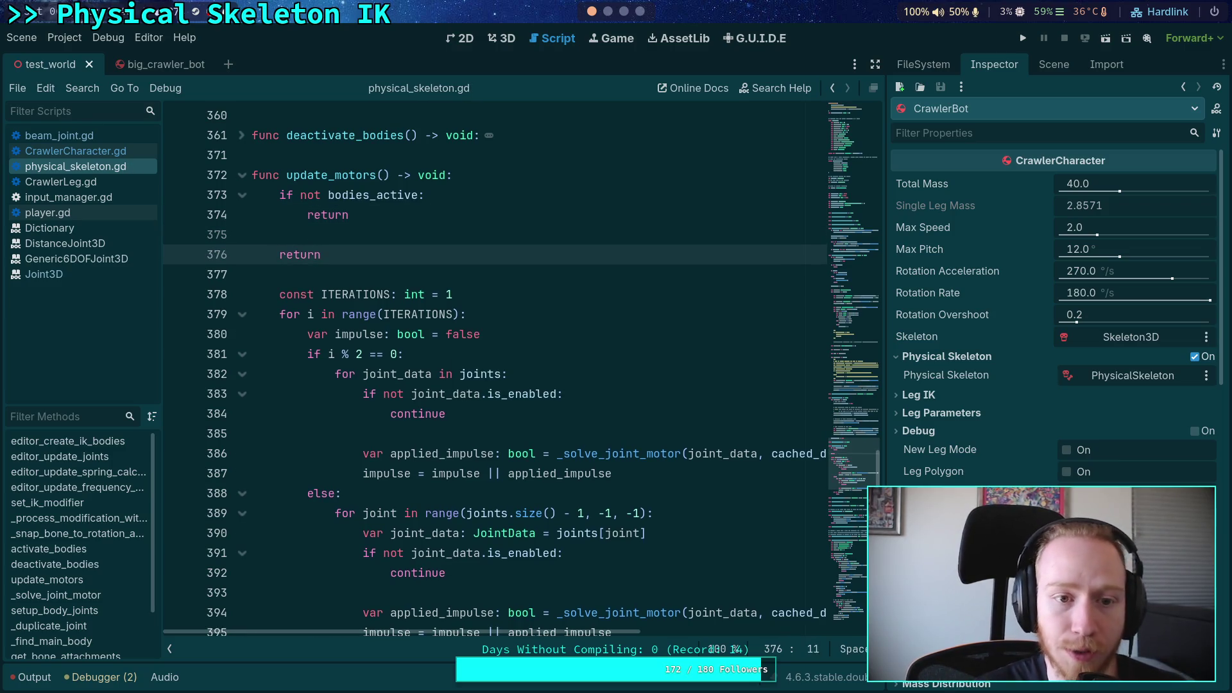
click(242, 175)
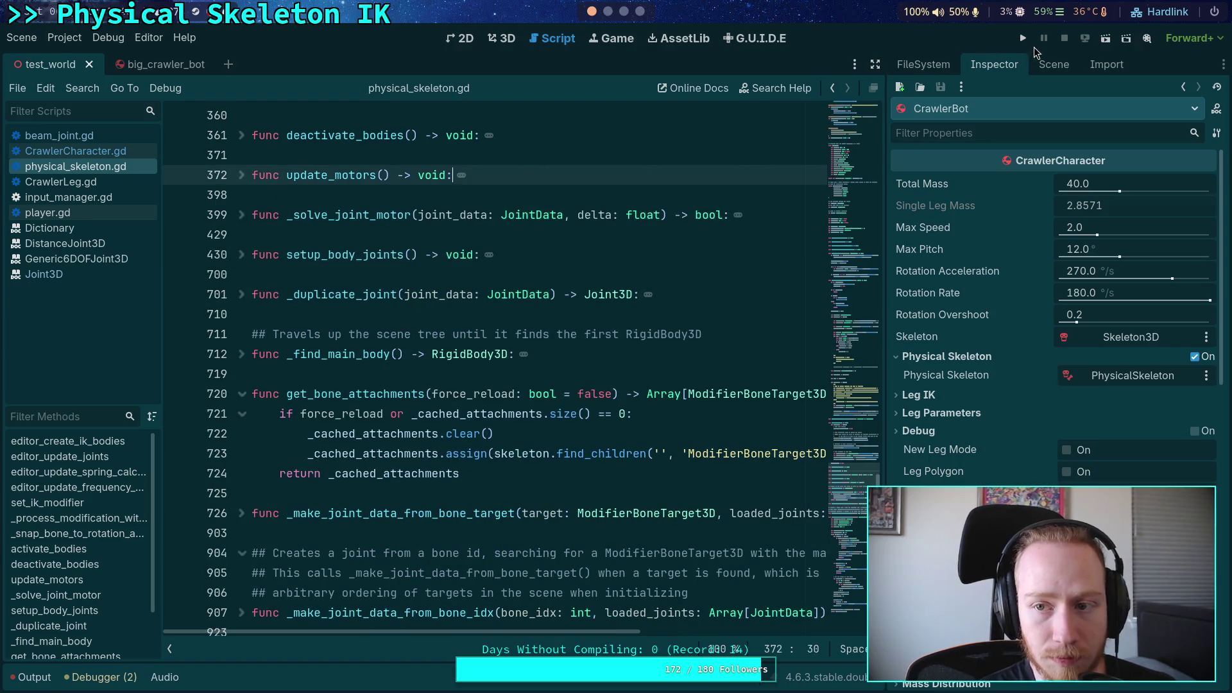
Test-run the crawler, then open beam_joint.gd at its editor-hint queue_free block
click(1029, 39)
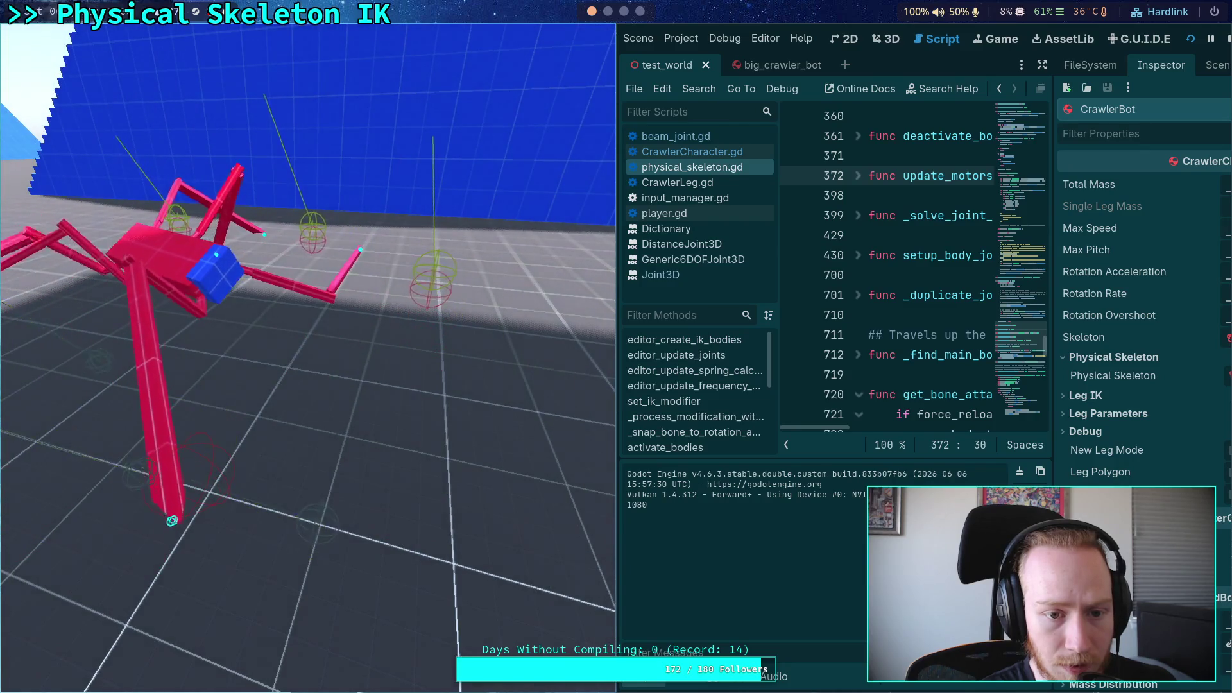
click(1228, 39)
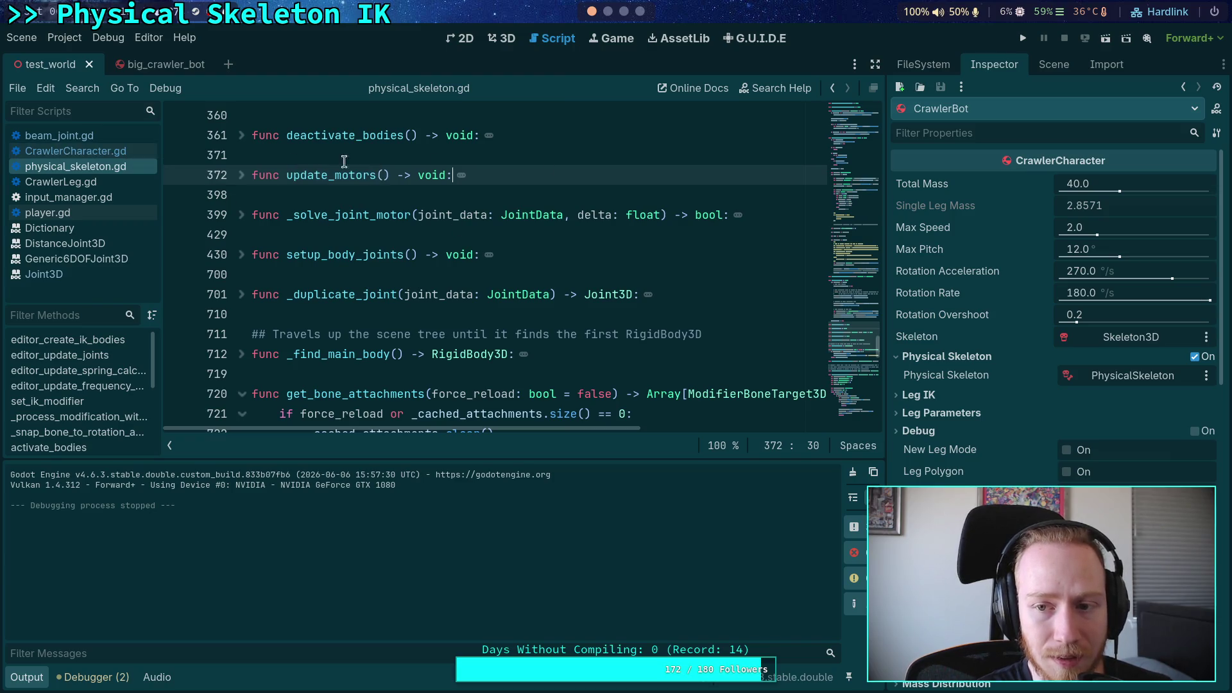
click(59, 136)
scroll(531, 215, down, 4)
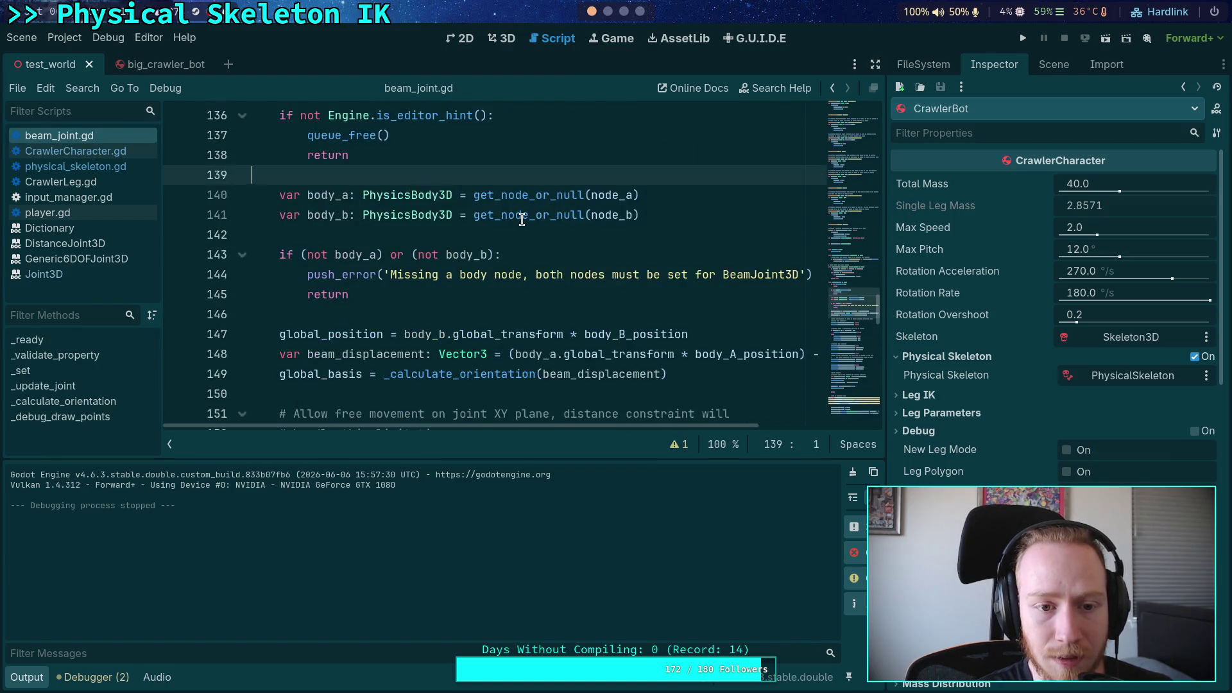
scroll(447, 268, up, 2)
drag(405, 289, 195, 239)
drag(424, 286, 172, 234)
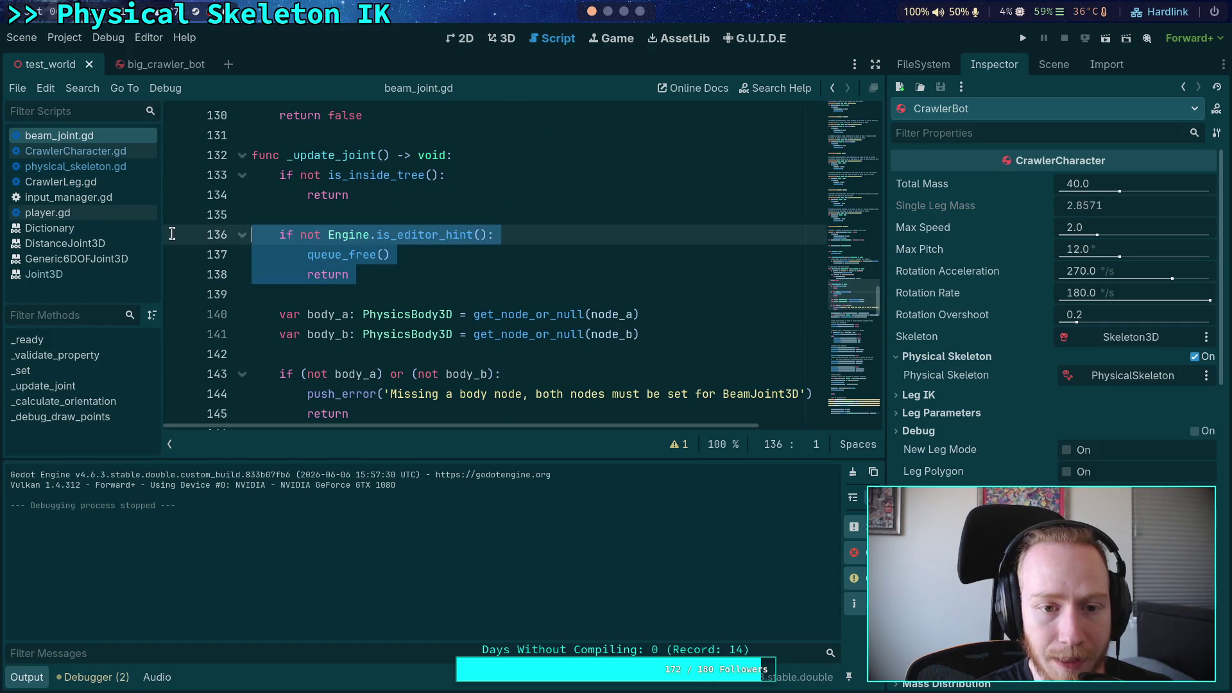
click(458, 270)
Show the Scene dock and set a breakpoint on the queue_free line 137
click(1054, 64)
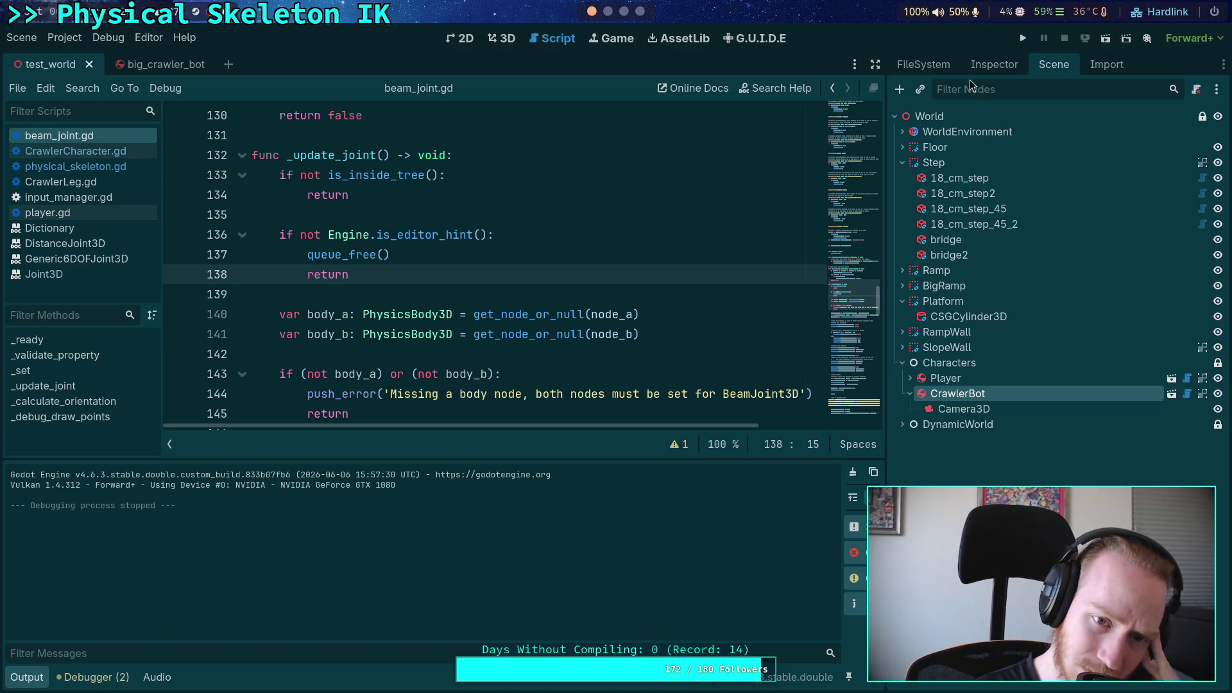
scroll(569, 266, up, 2)
scroll(467, 263, up, 3)
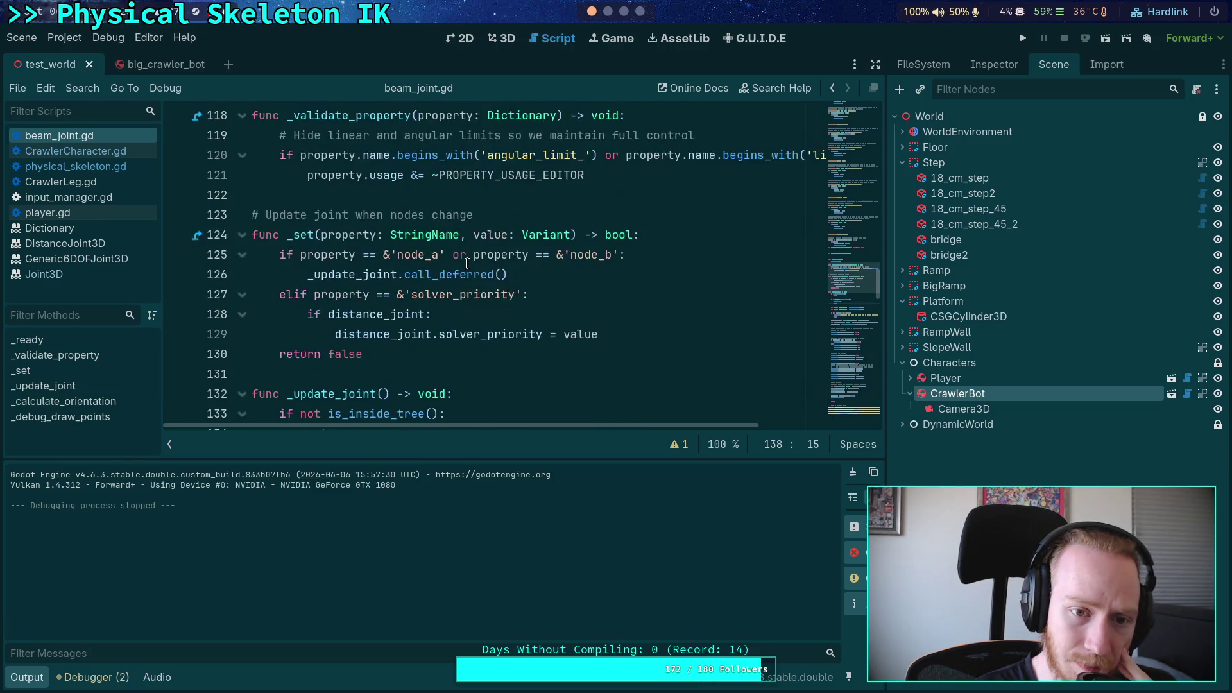
scroll(467, 263, up, 1)
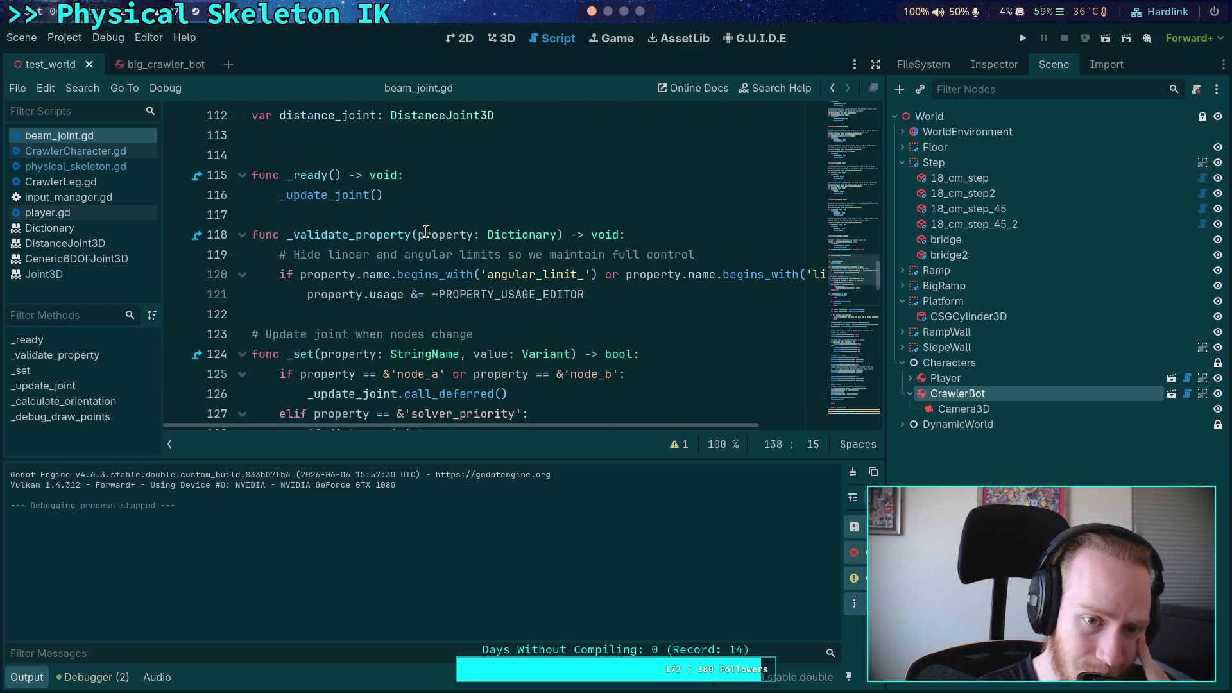
scroll(407, 187, down, 6)
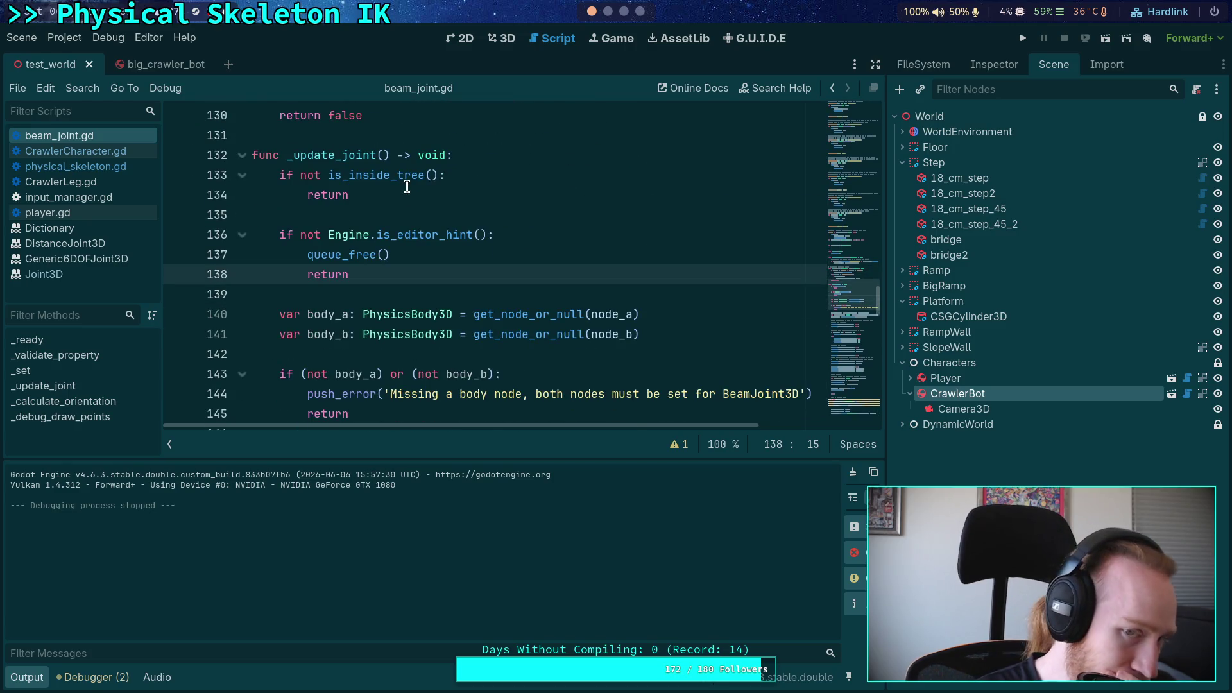
scroll(407, 187, down, 2)
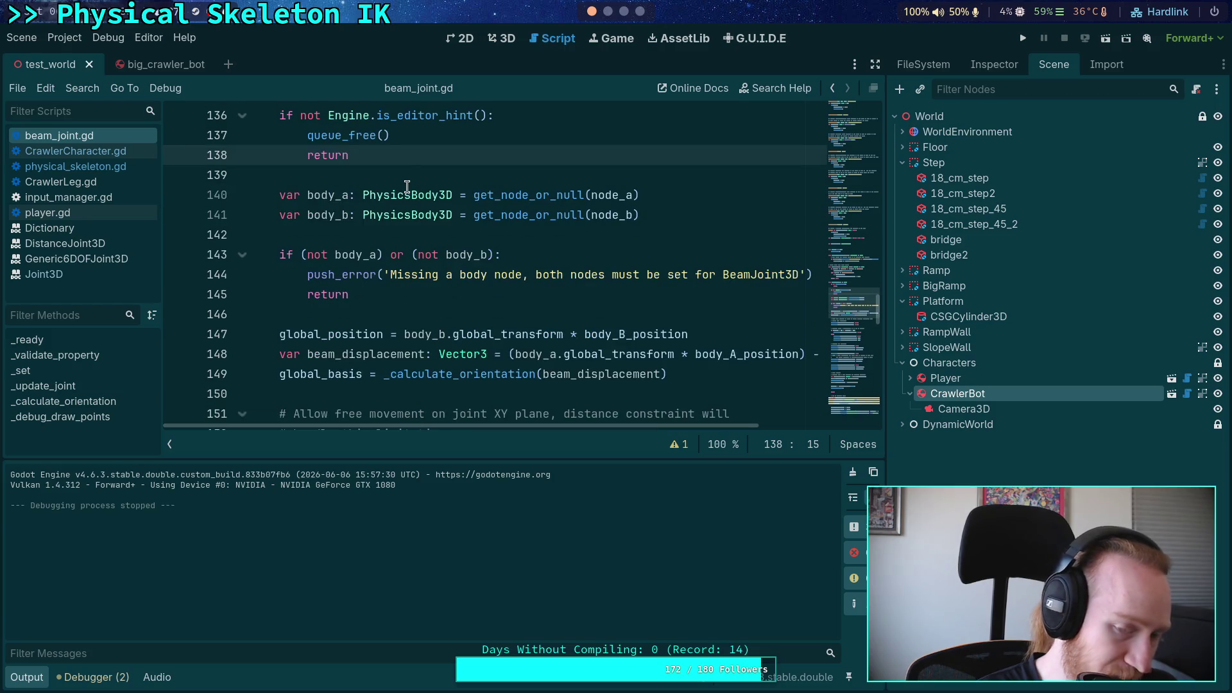
scroll(407, 176, up, 3)
click(177, 314)
Run the game to the line 137 breakpoint, check the locals, then stop with F8
click(1022, 38)
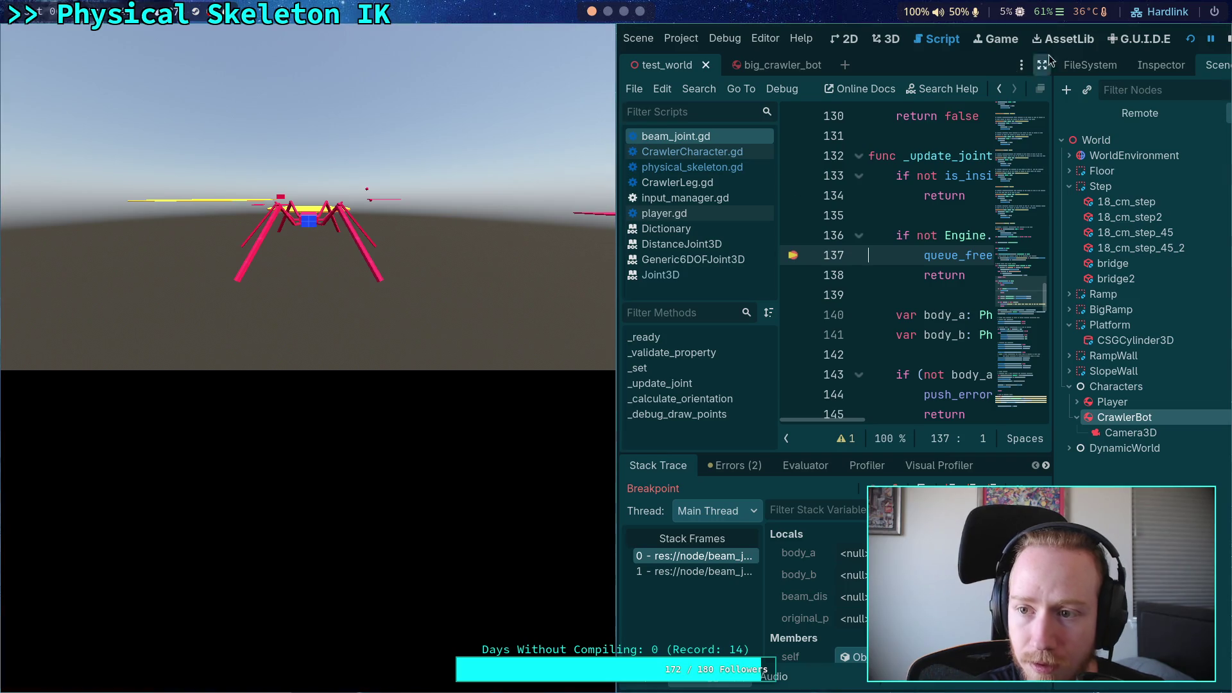
key(F8)
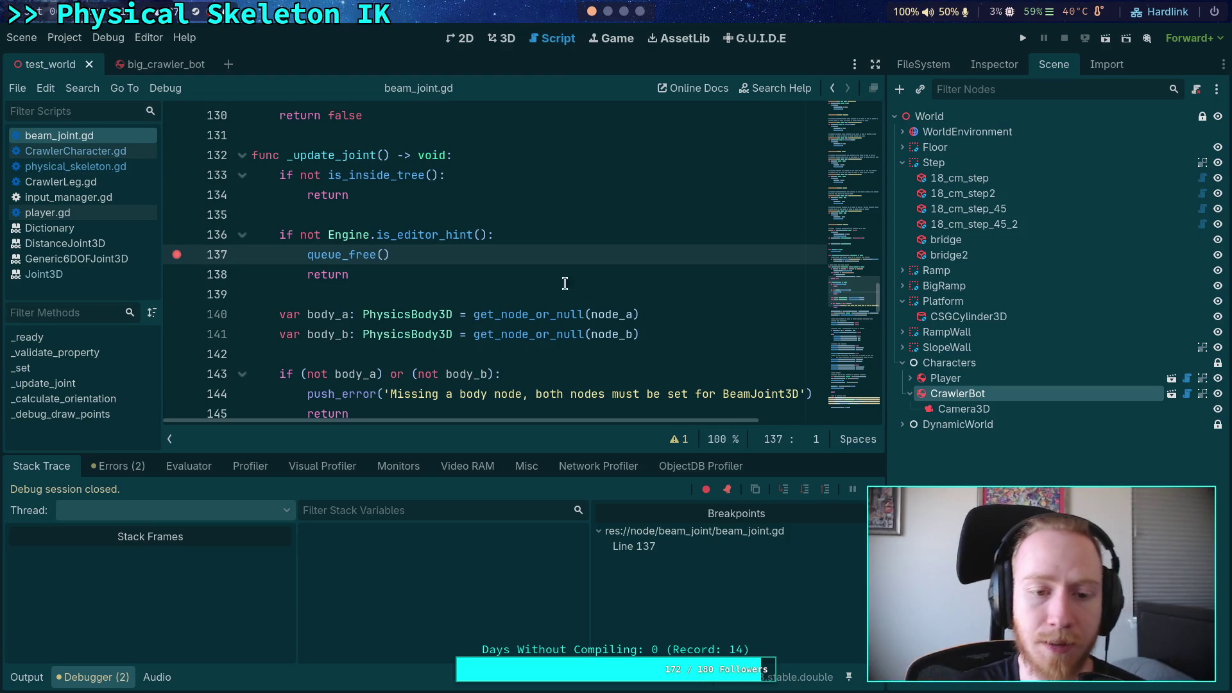
Insert a new line above queue_free and enter PhysicsServer3D via autocomplete
click(534, 235)
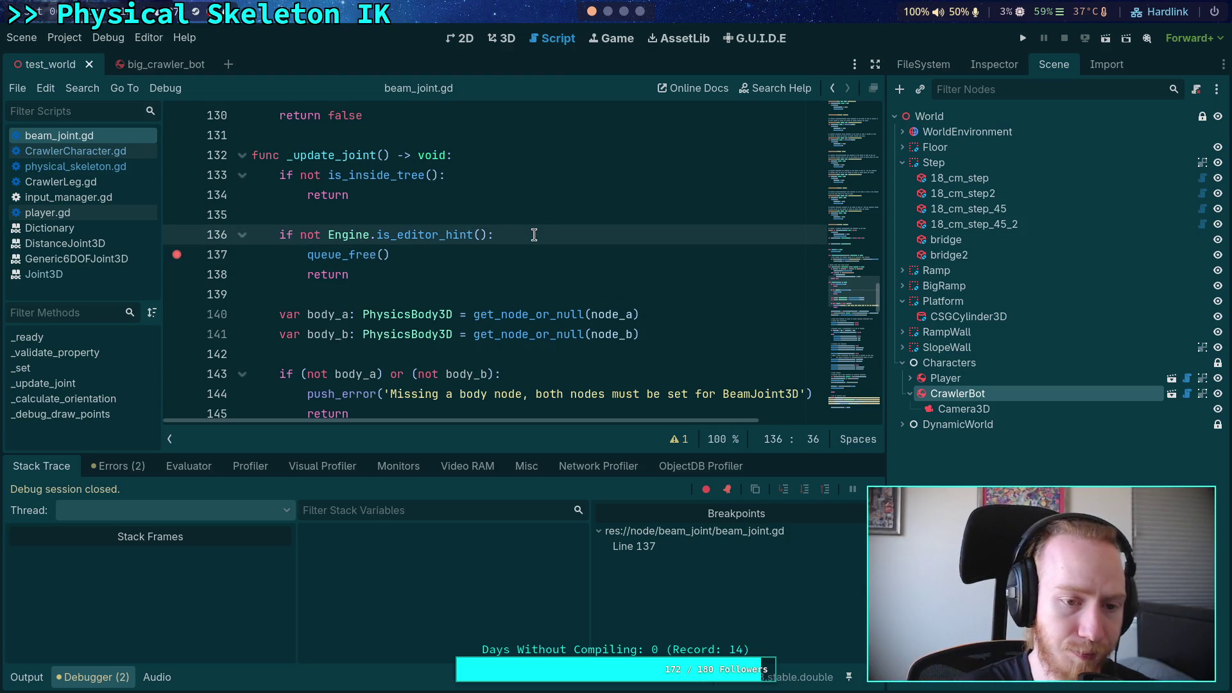
key(Return)
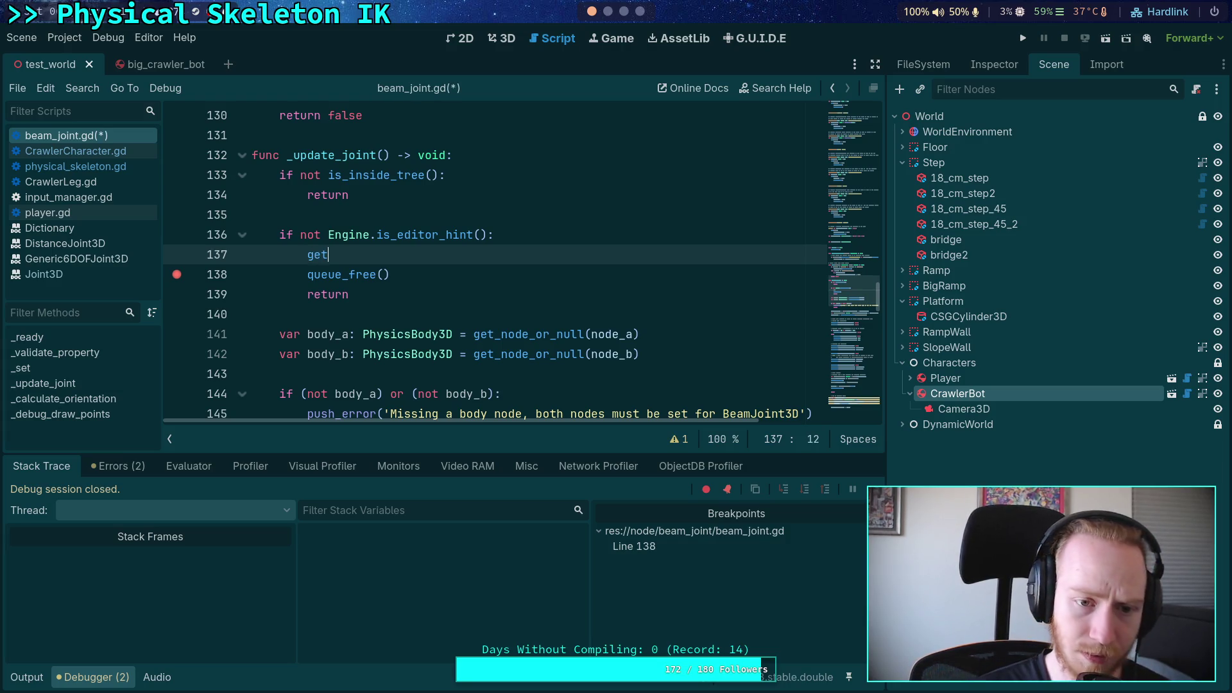
text(_)
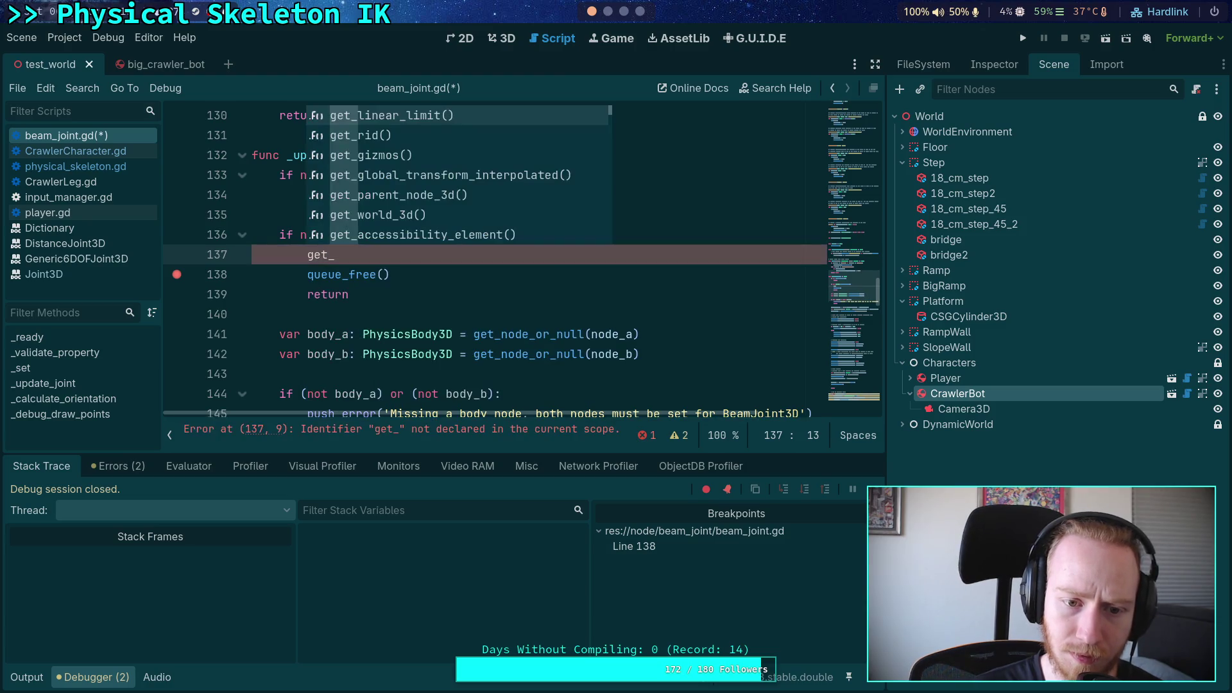
key(Down)
key(Down)
key(Down)
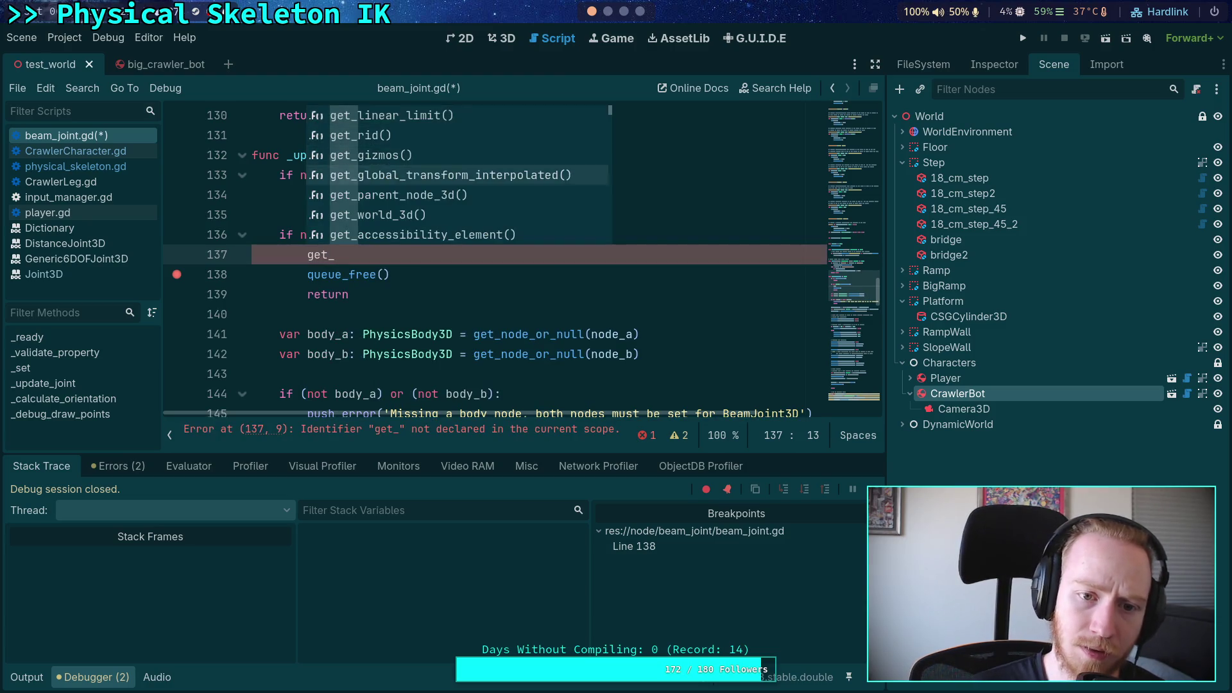
key(Return)
text(.)
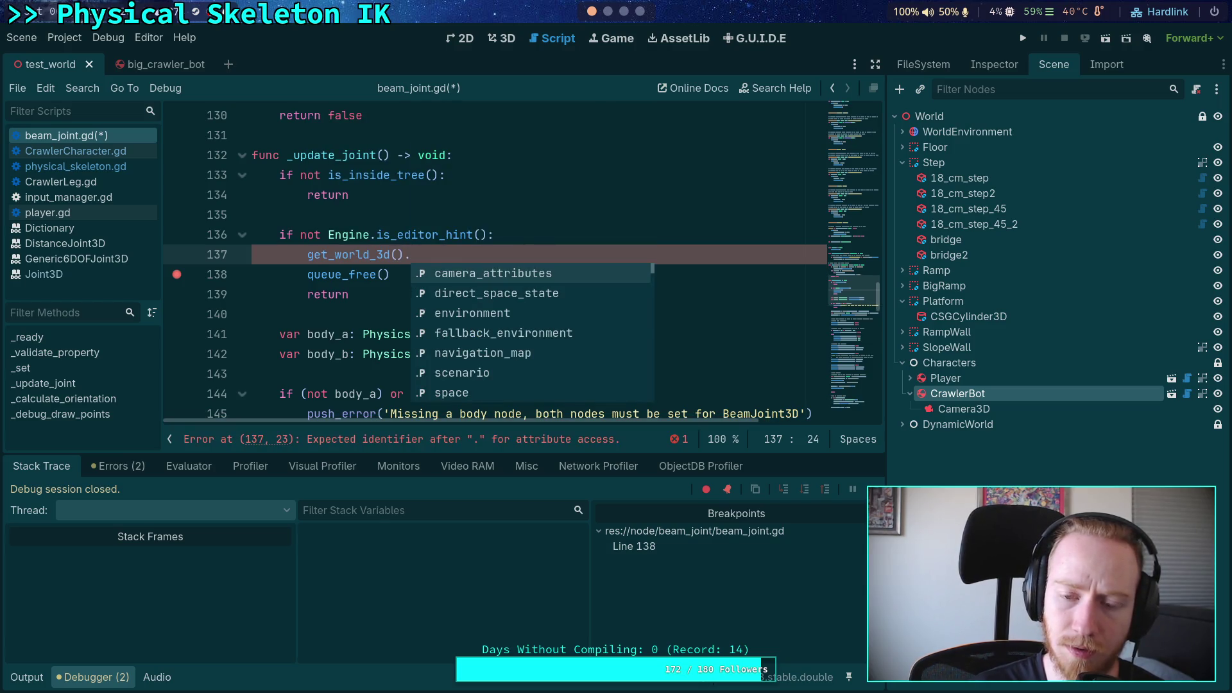
key(BackSpace)
key(BackSpace)
key(BackSpace)
key(BackSpace)
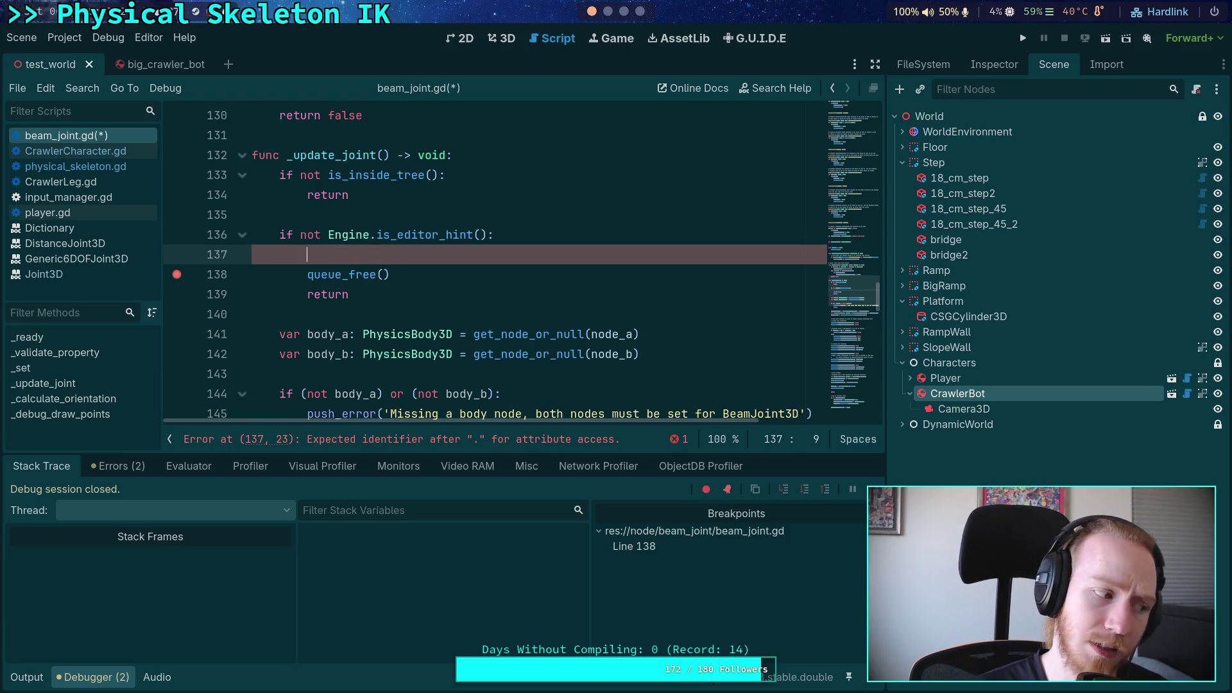
text(PHysics)
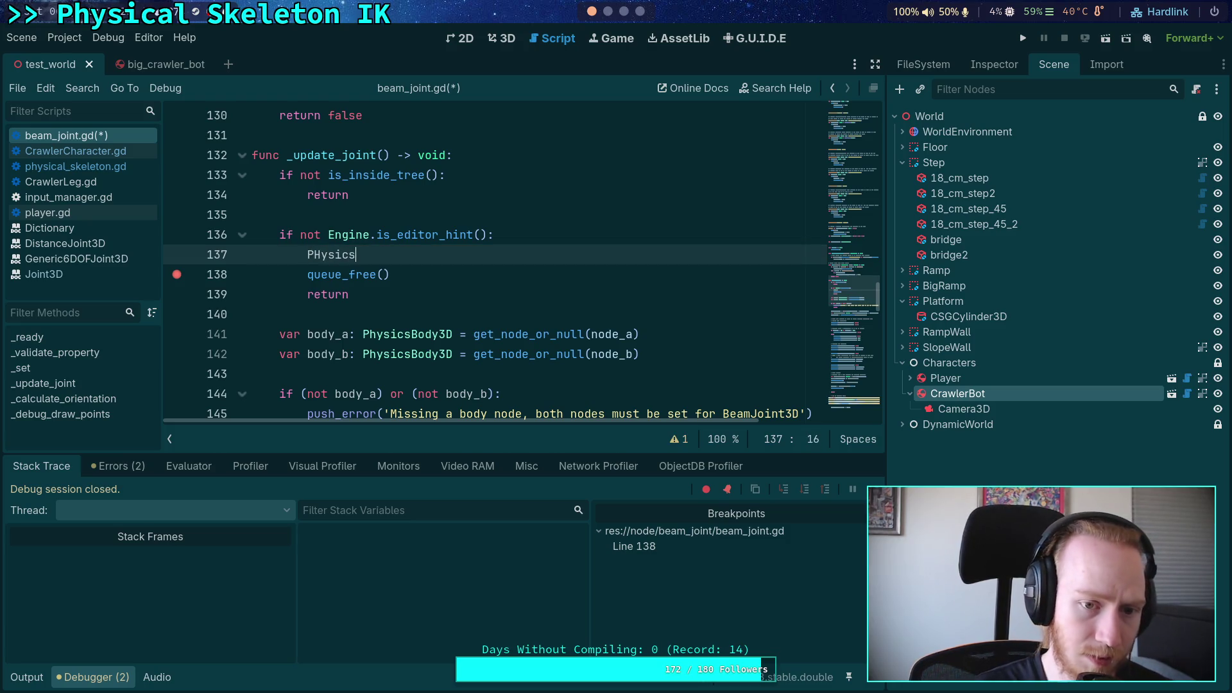
key(BackSpace)
key(BackSpace)
key(BackSpace)
text(hysic)
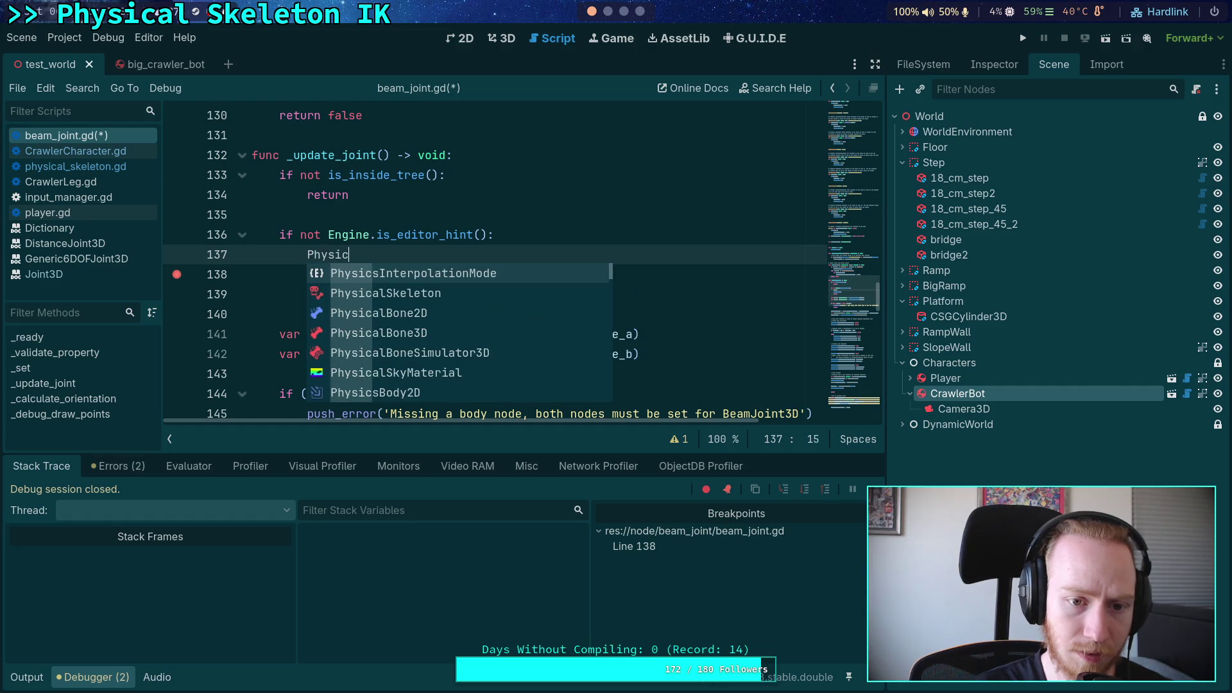
text(sSer)
key(Down)
key(Down)
key(Down)
key(Return)
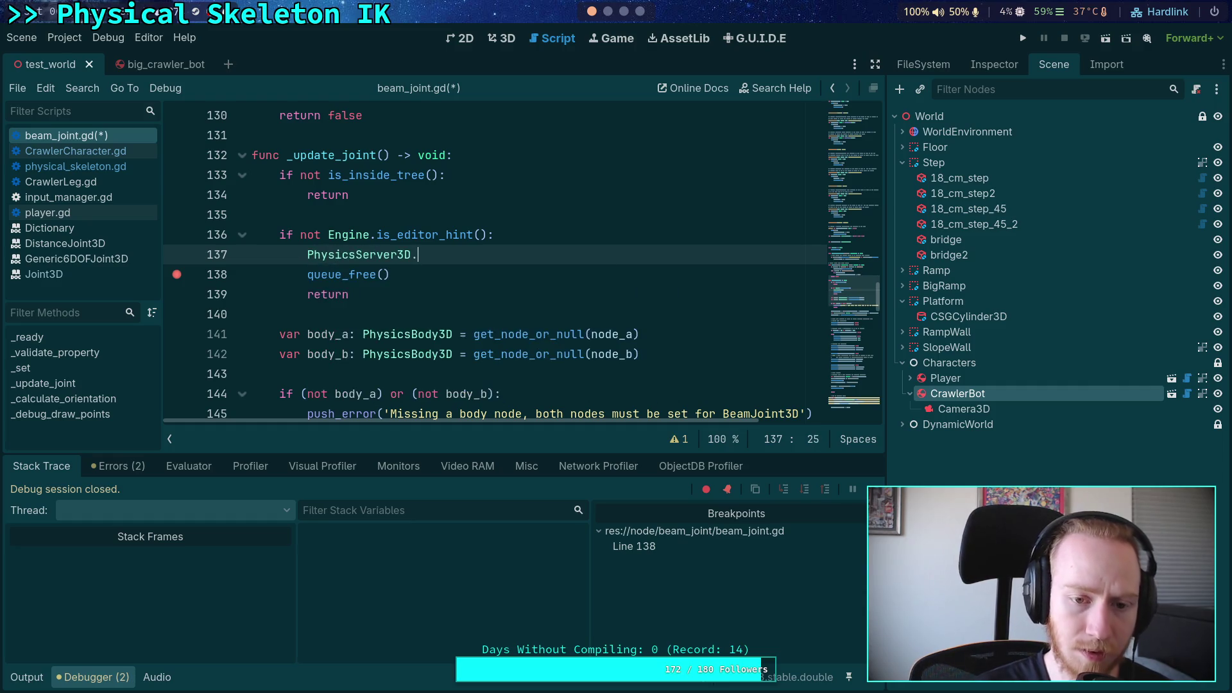
Complete the call as PhysicsServer3D.joint_clear(get_rid())
text(.)
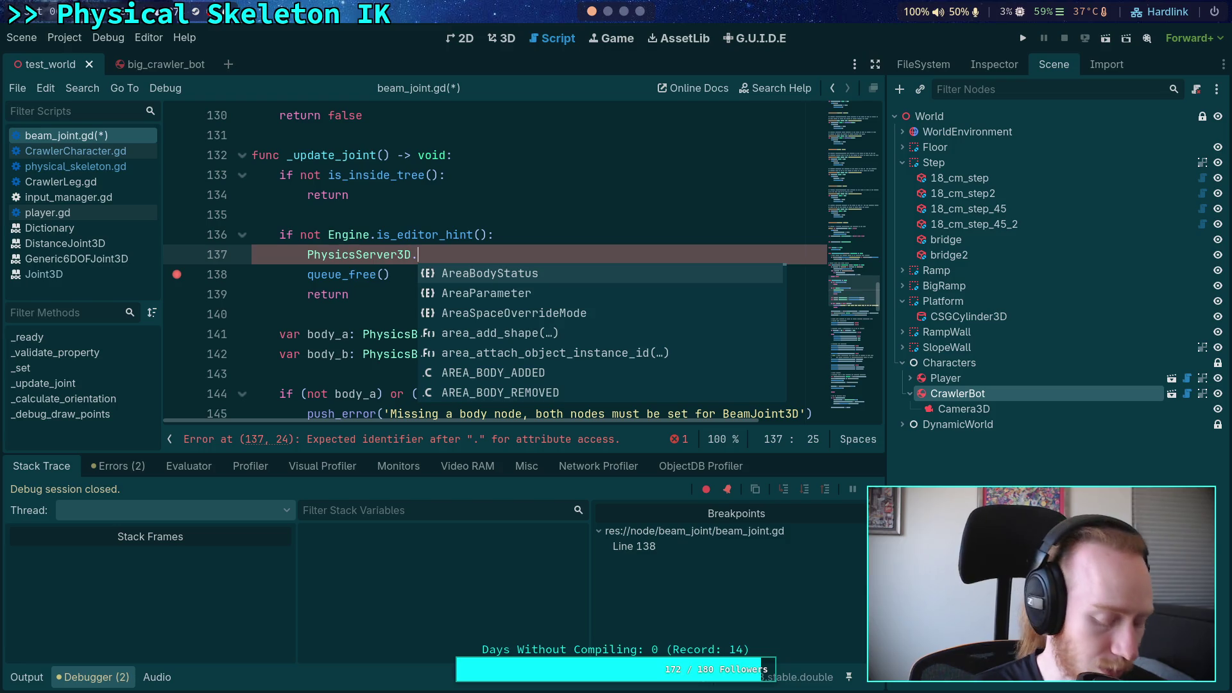
text(joint)
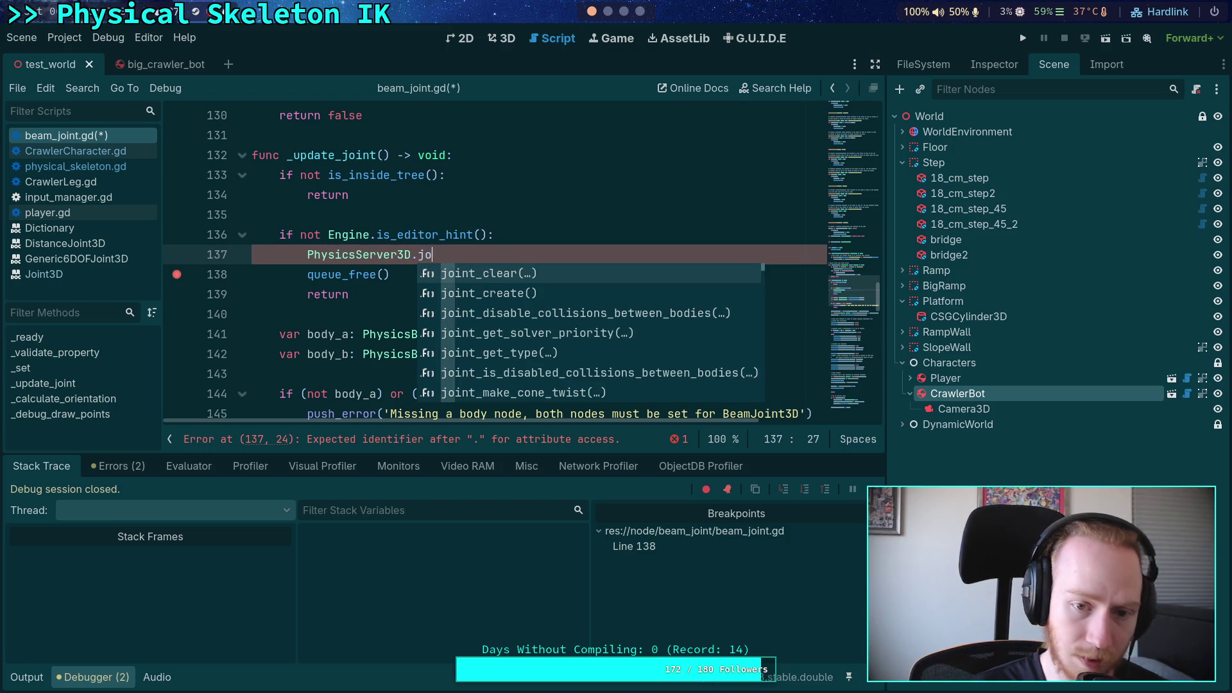
key(Return)
text(get_rid)
key(Return)
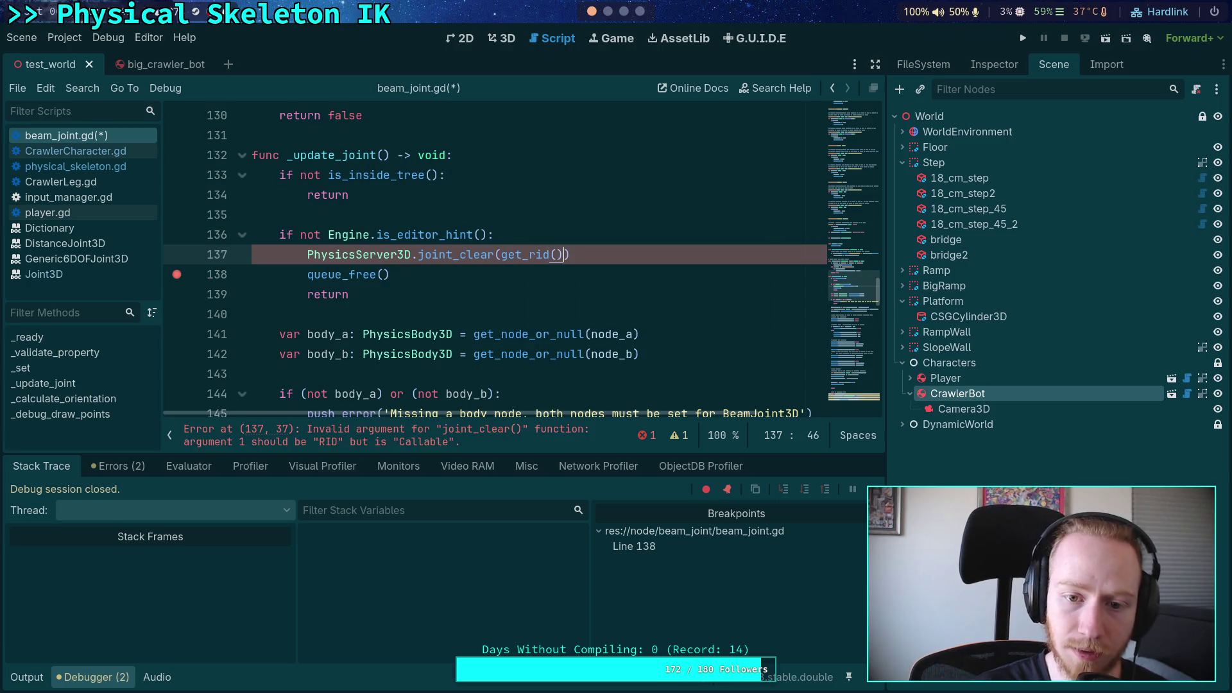
Save beam_joint.gd, remove the line 138 breakpoint and run the game
key(ctrl+s)
click(176, 274)
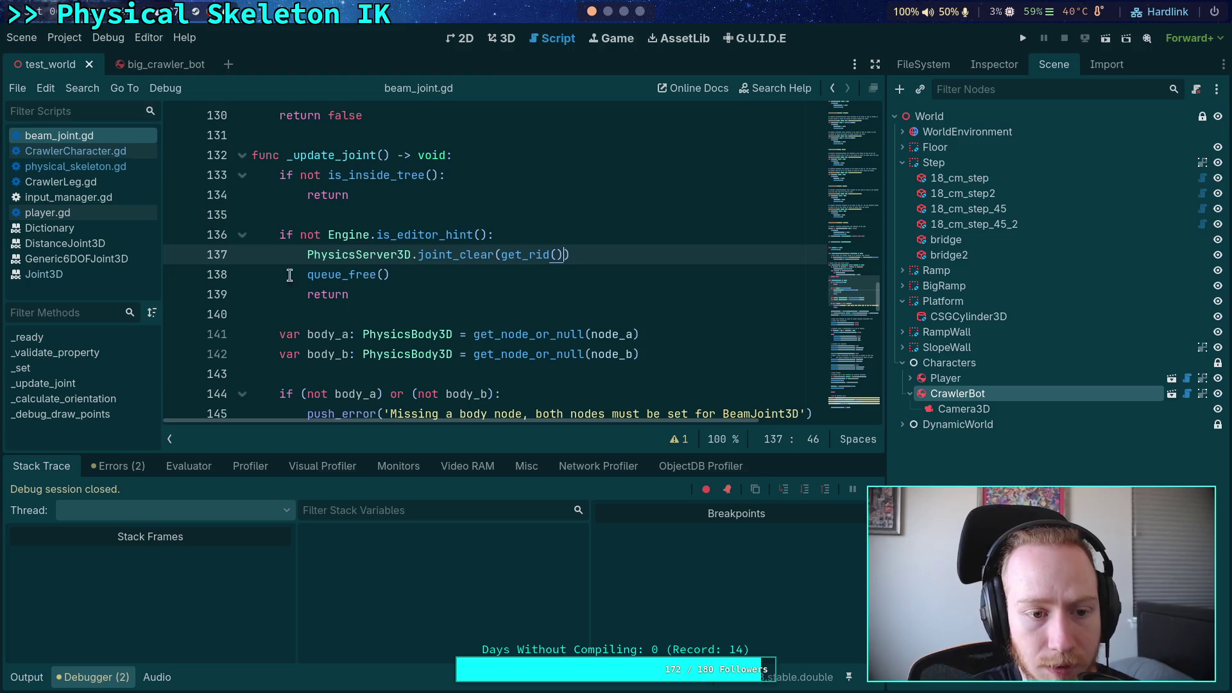
key(F5)
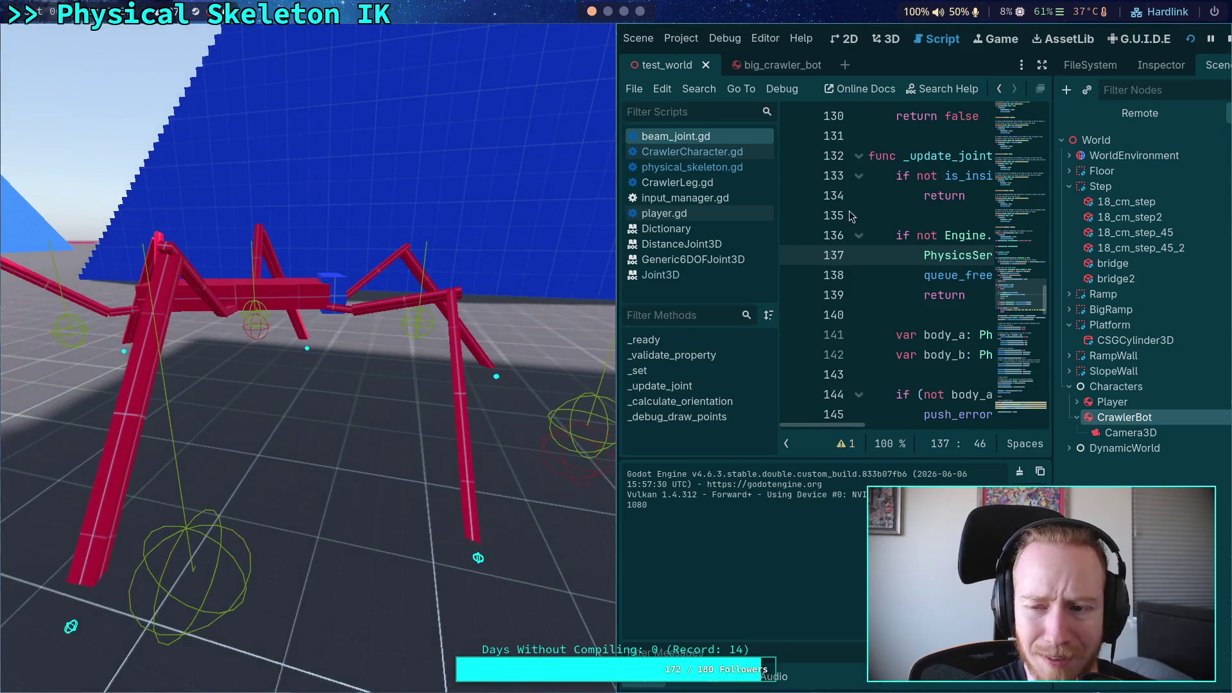
Stop the test run and switch to the big_crawler_bot scene tab
click(1228, 39)
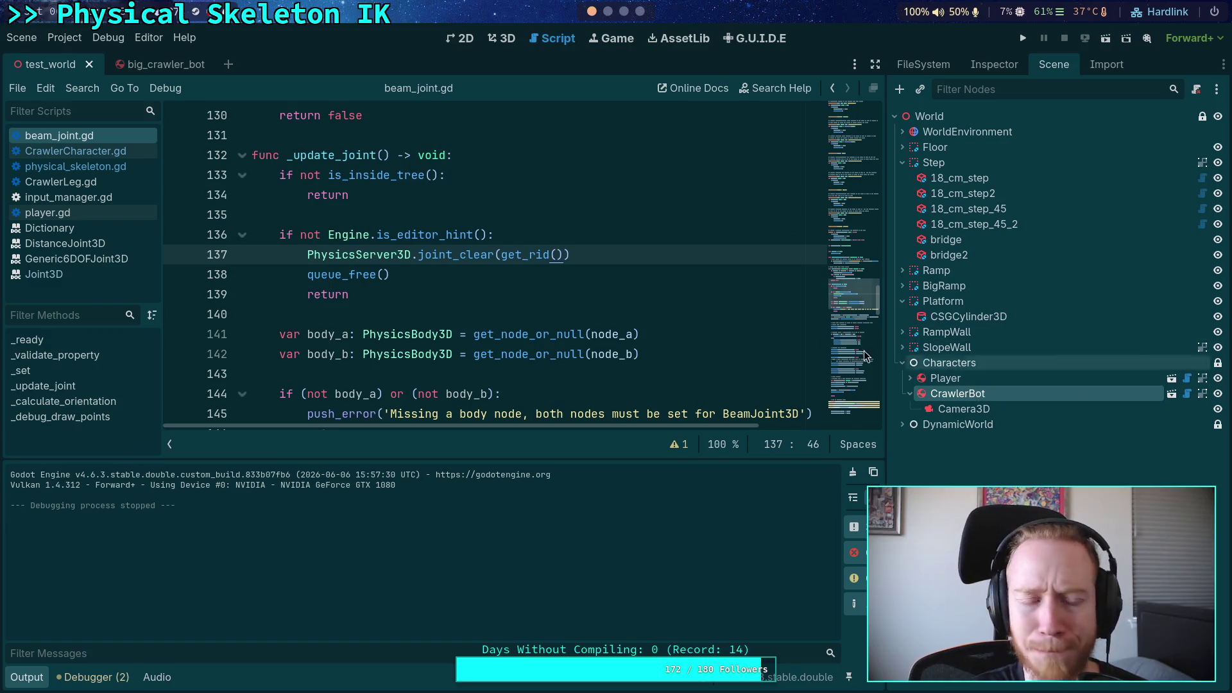
click(149, 64)
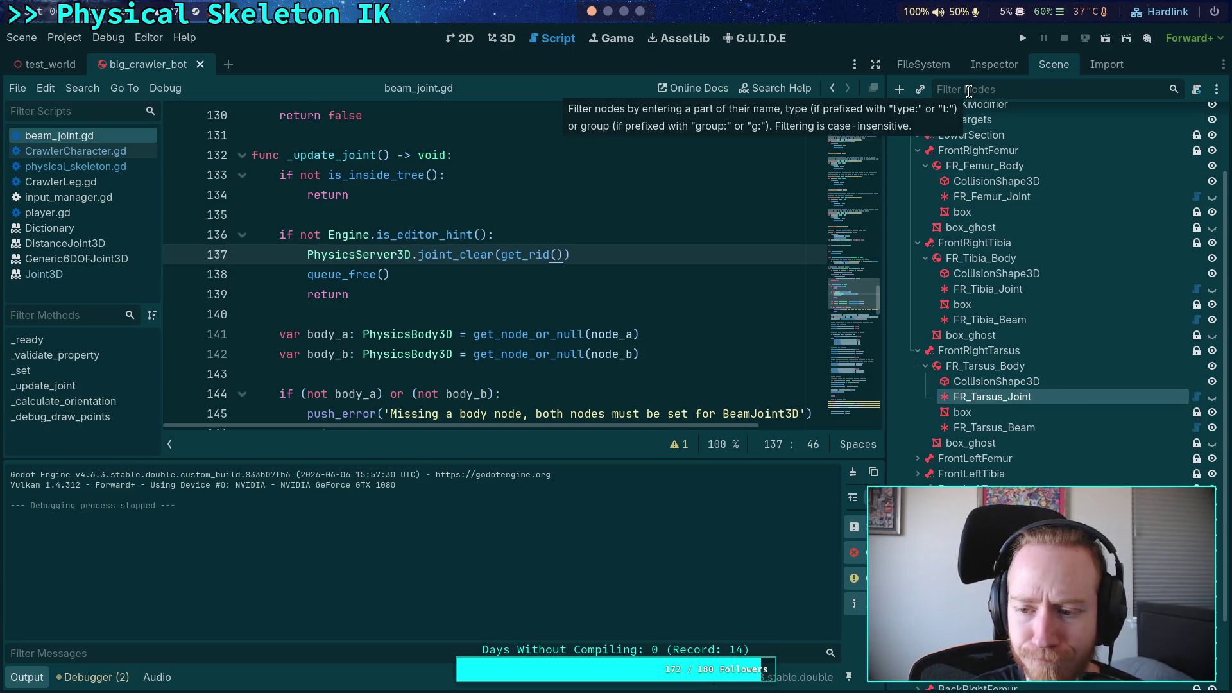
Disable FR_Tarsus_Joint's Angular Limit Y and Z and save the crawler scene
click(986, 66)
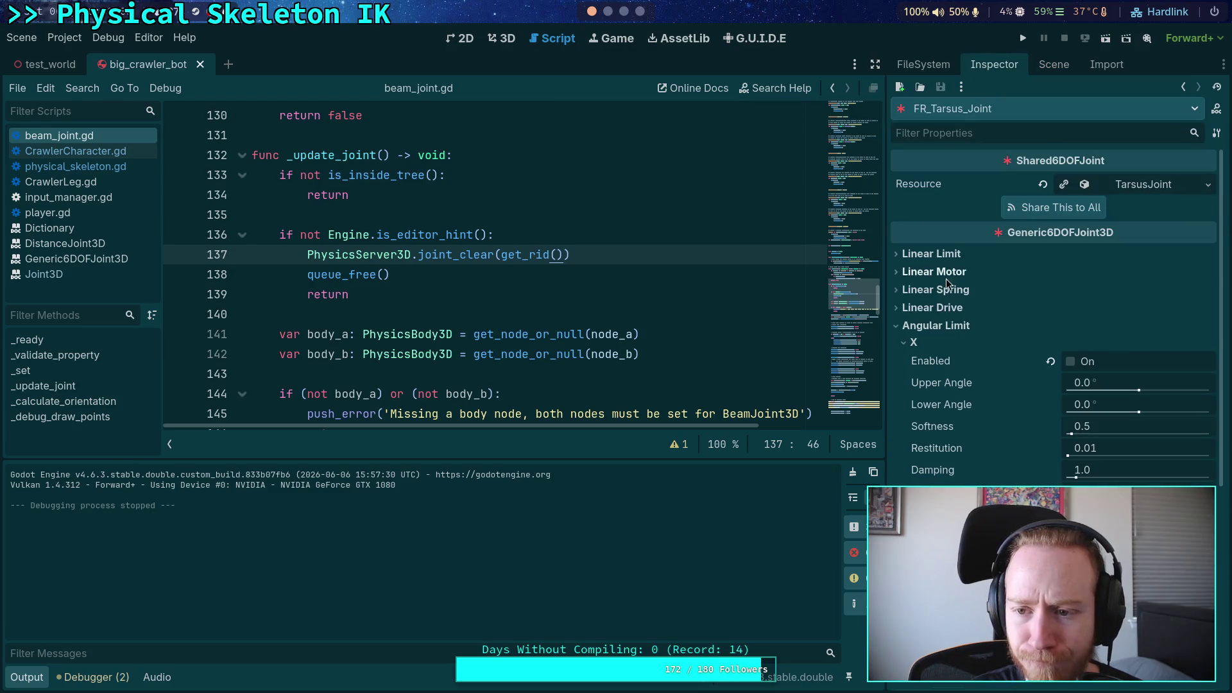
scroll(927, 346, down, 4)
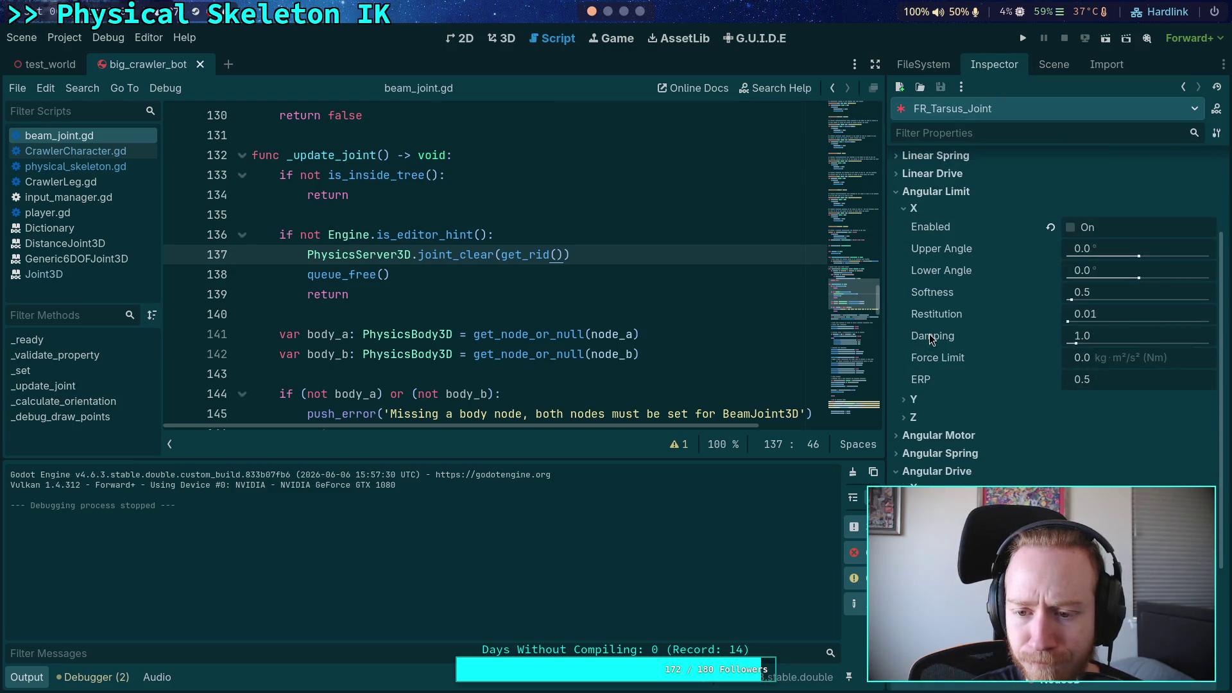
click(925, 396)
click(1070, 418)
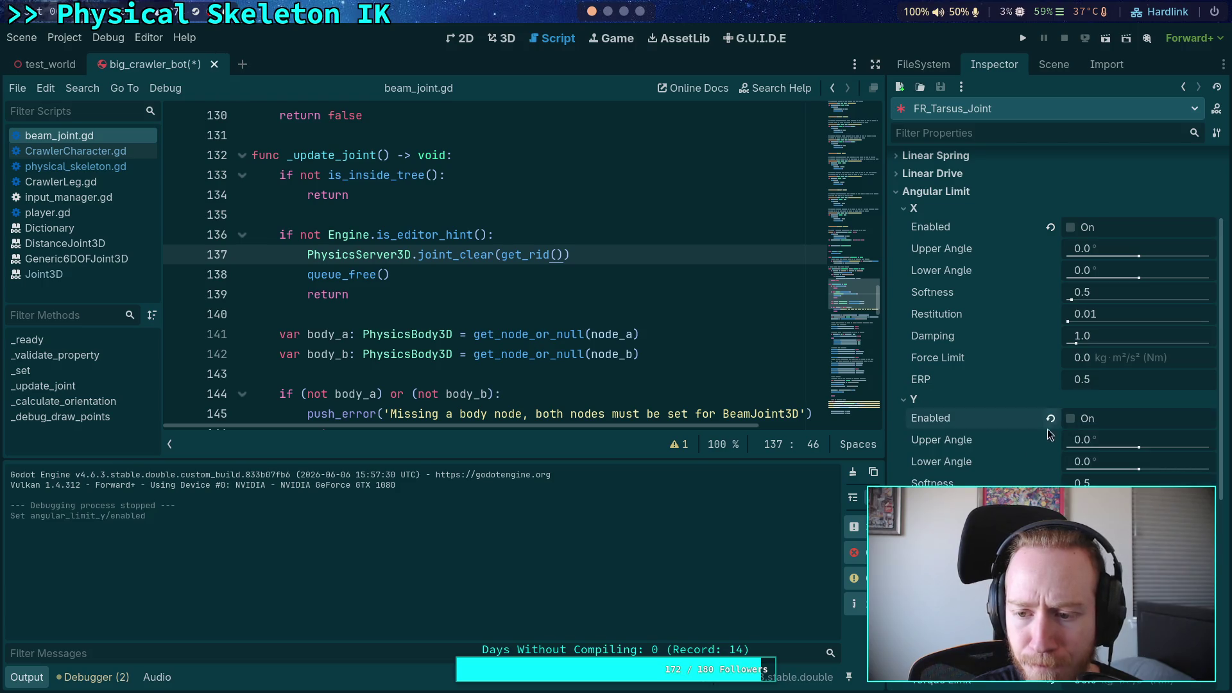
click(1070, 609)
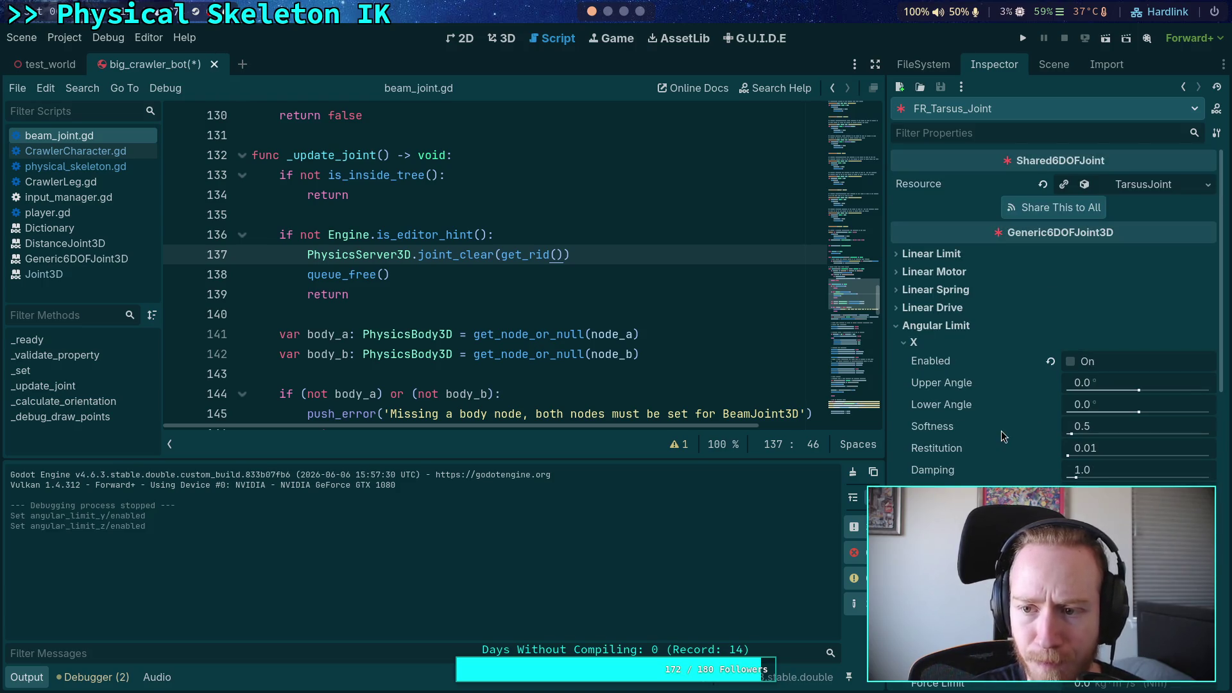
key(ctrl+s)
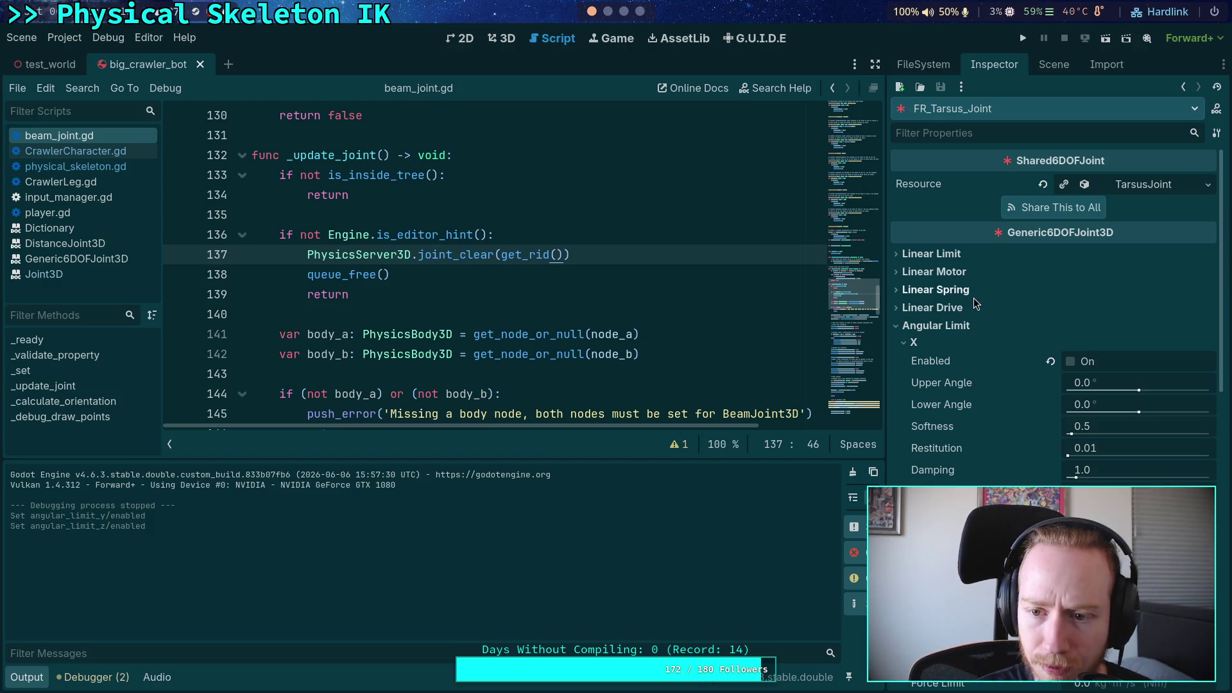
Browse the joint's Linear spring, motor and limit sections, then test-run and stop the game
click(972, 290)
click(975, 290)
click(963, 271)
click(960, 272)
click(956, 255)
click(914, 272)
click(912, 271)
click(931, 254)
key(F5)
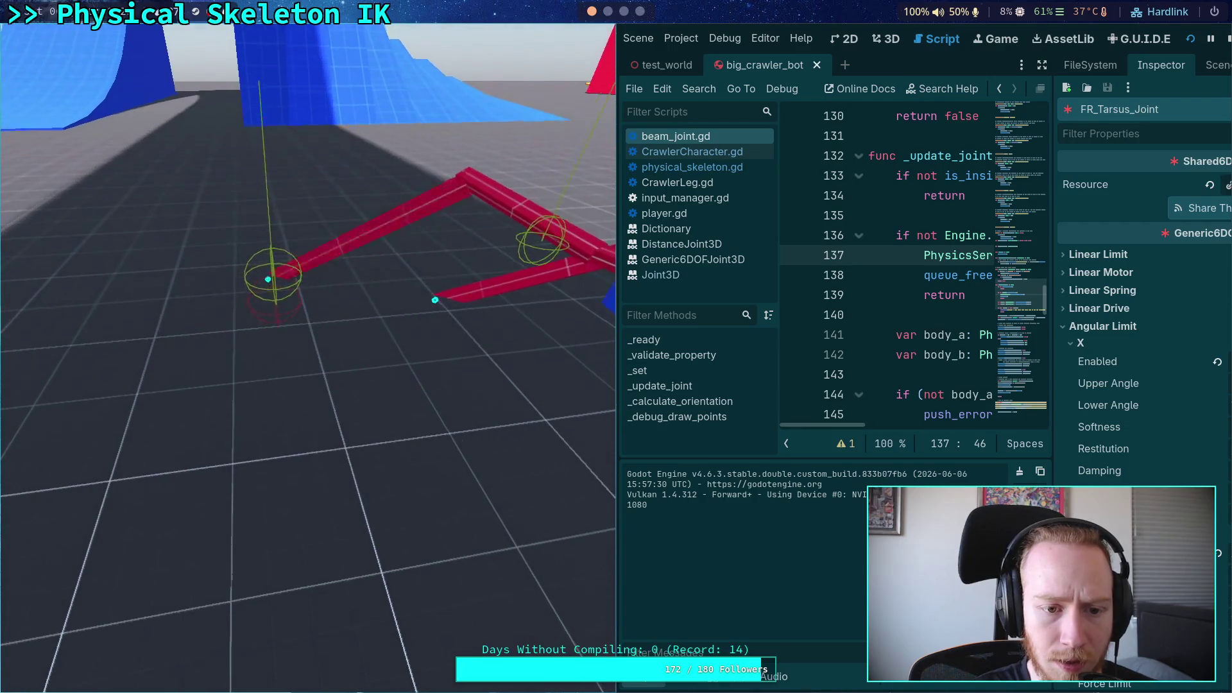
click(1210, 41)
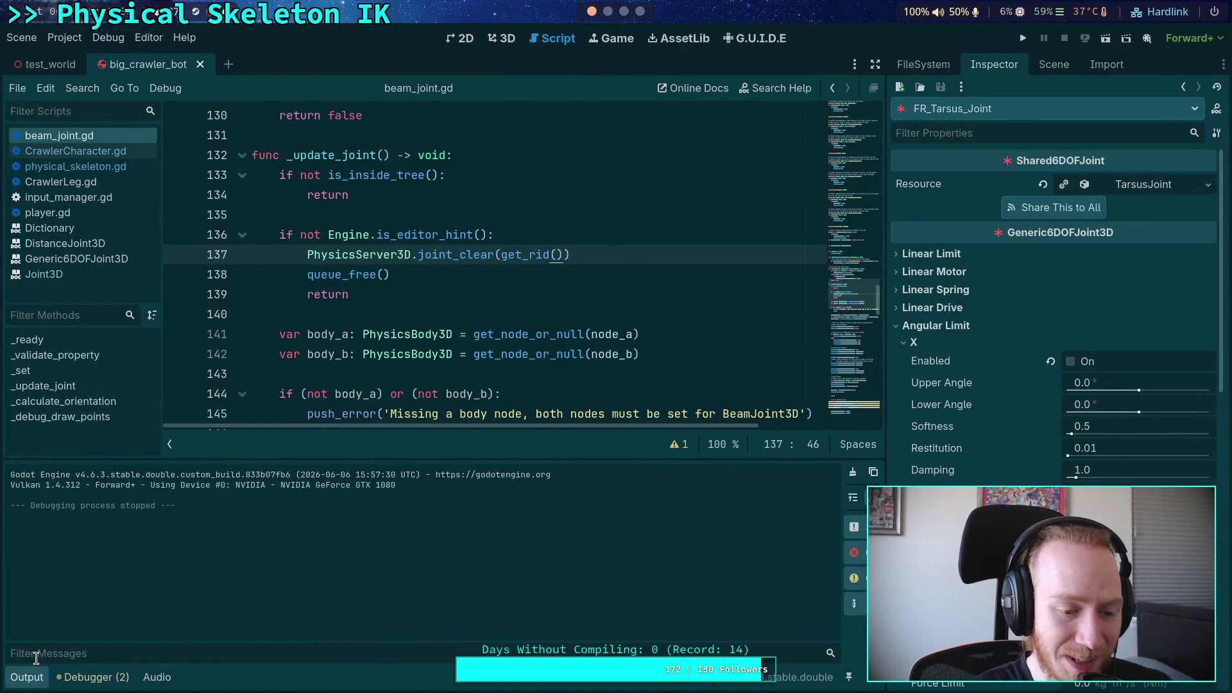
Hide the Output panel and look over beam_joint.gd's distance joint setup block
click(26, 676)
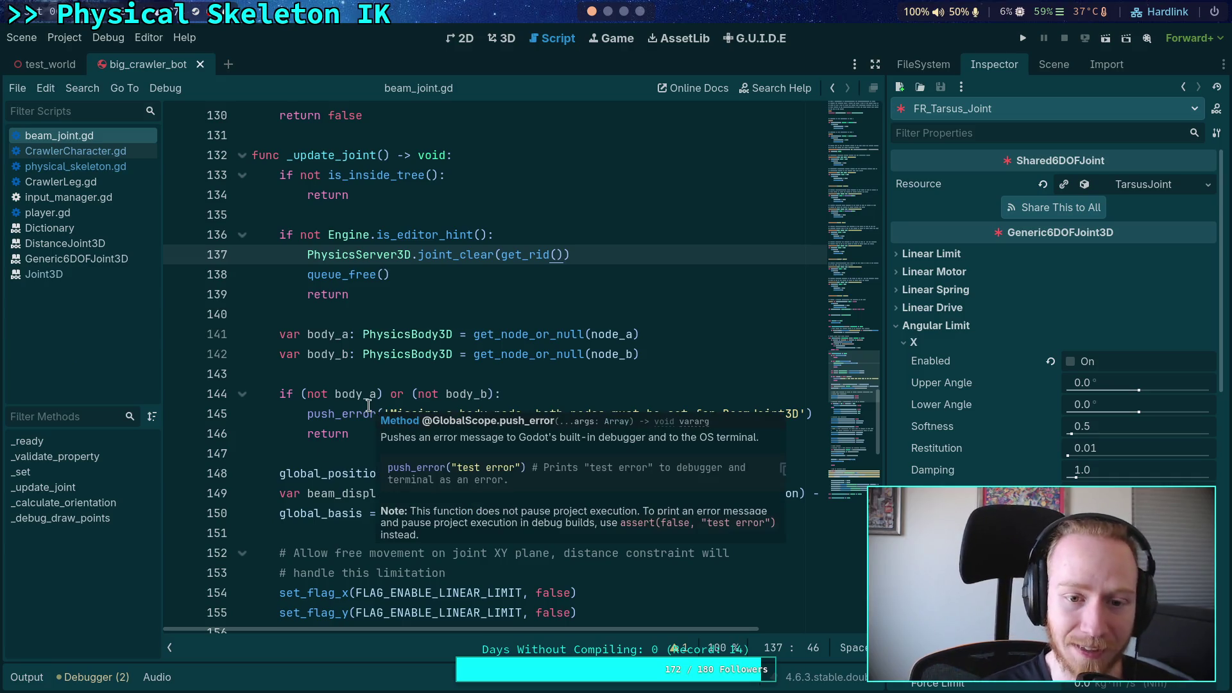
click(411, 288)
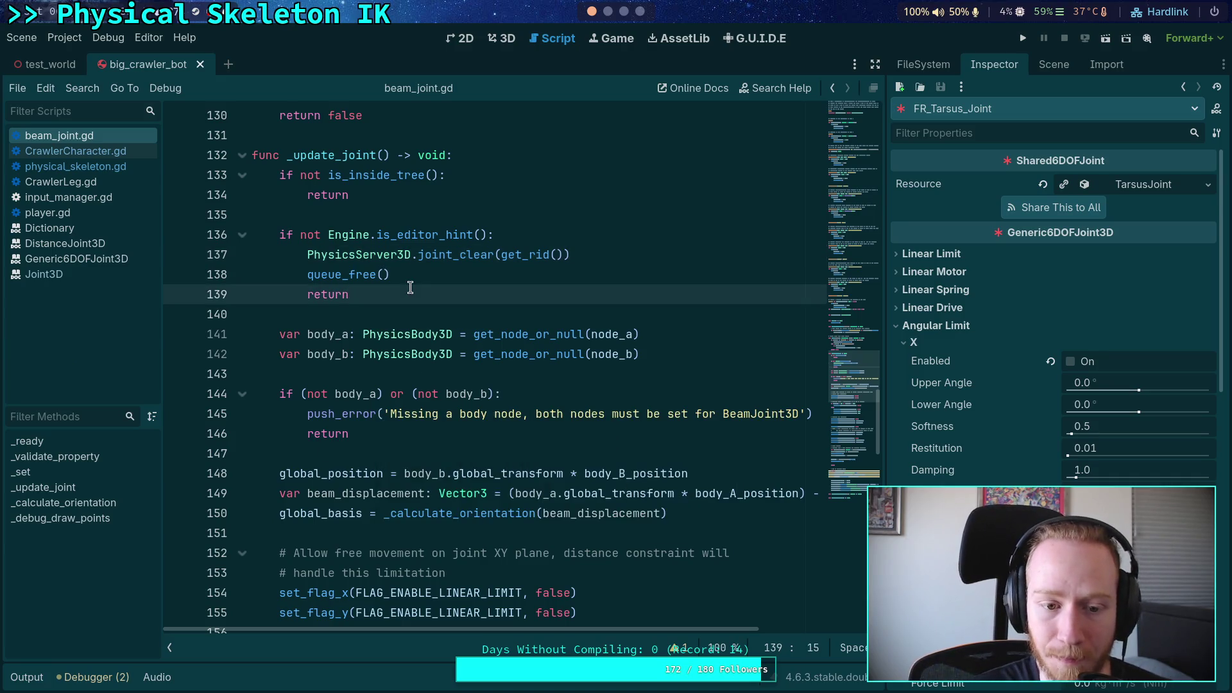
scroll(410, 288, down, 14)
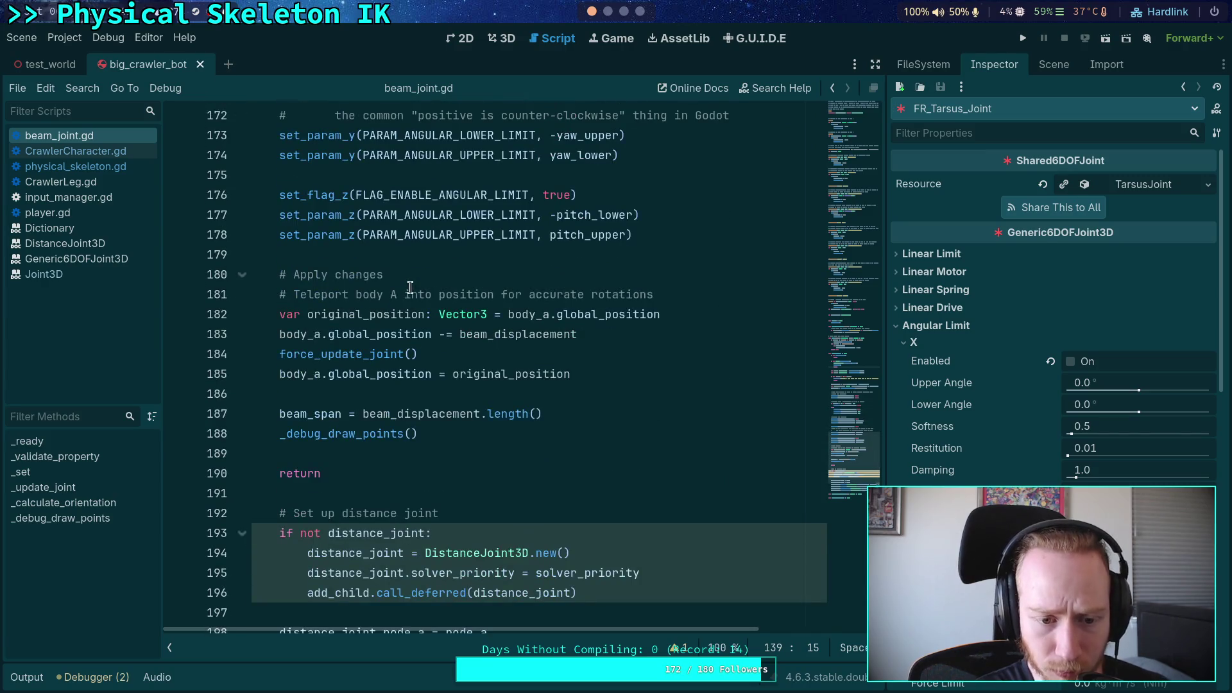
scroll(410, 287, down, 3)
drag(529, 553, 342, 334)
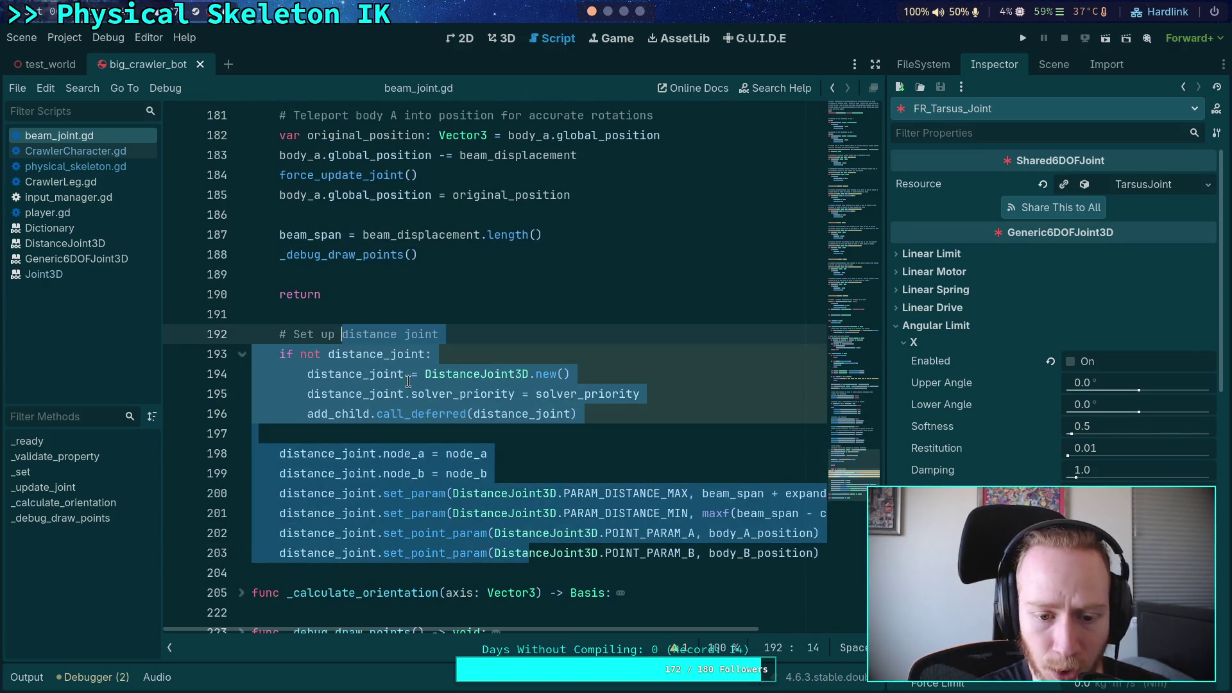
click(395, 431)
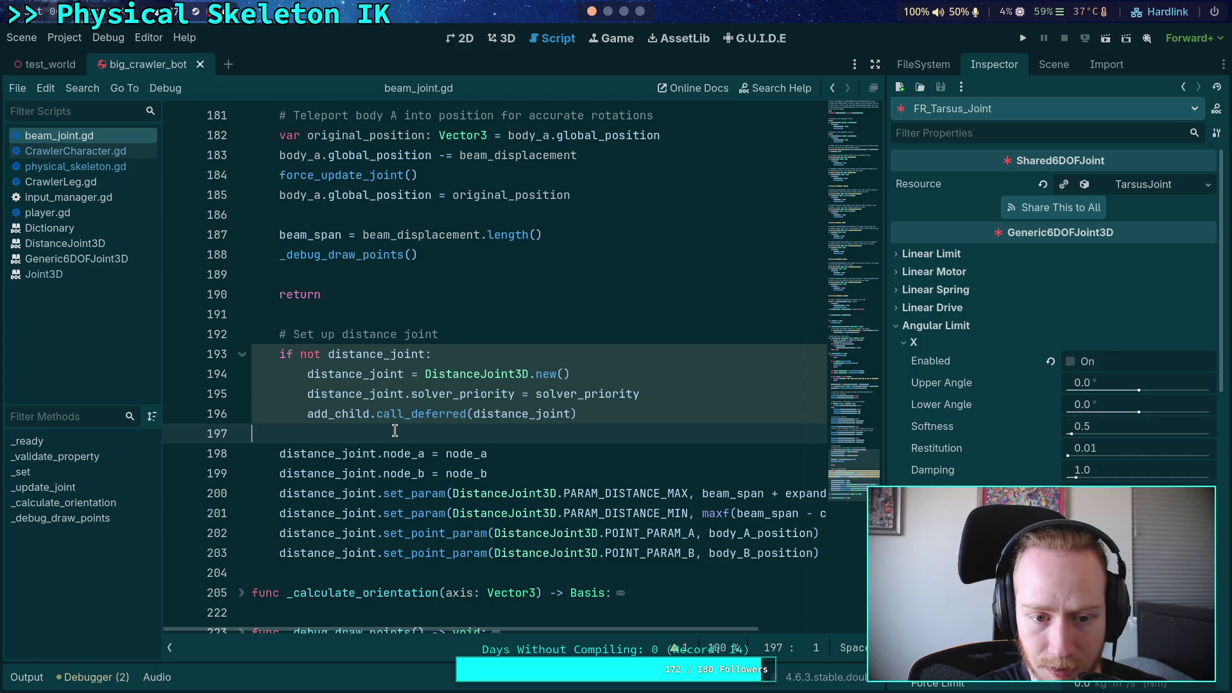
Scroll back up and run the project to watch the crawler
scroll(394, 431, up, 17)
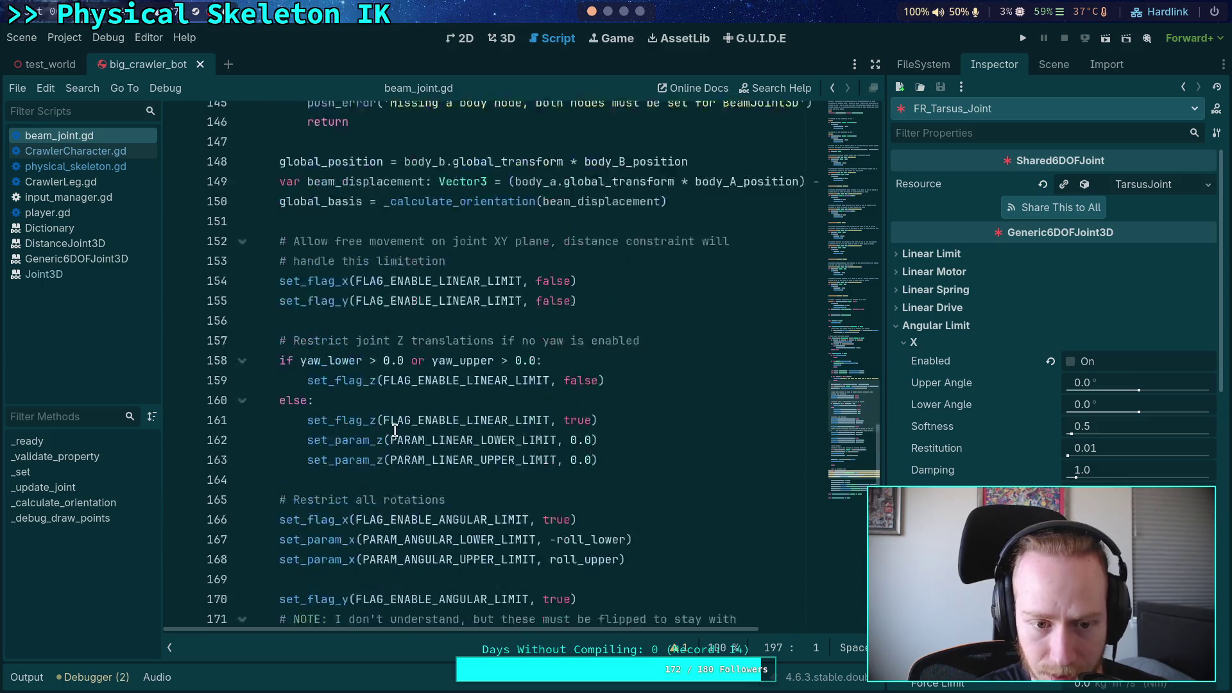
scroll(395, 430, up, 3)
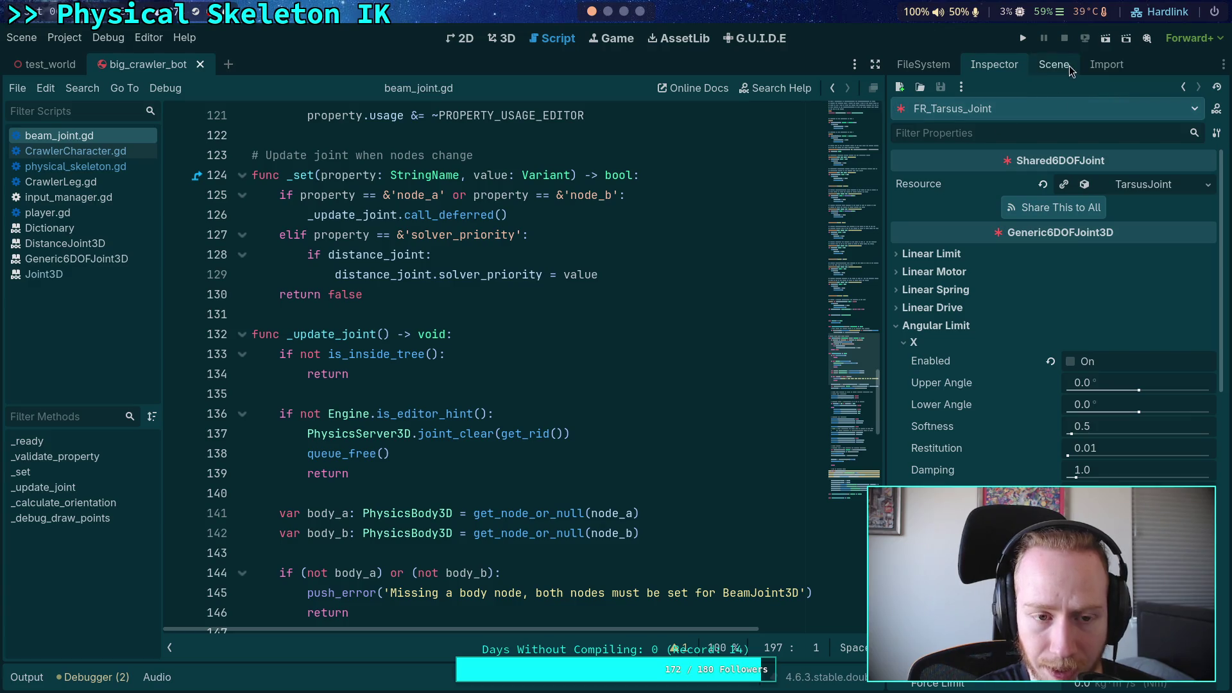
click(1023, 38)
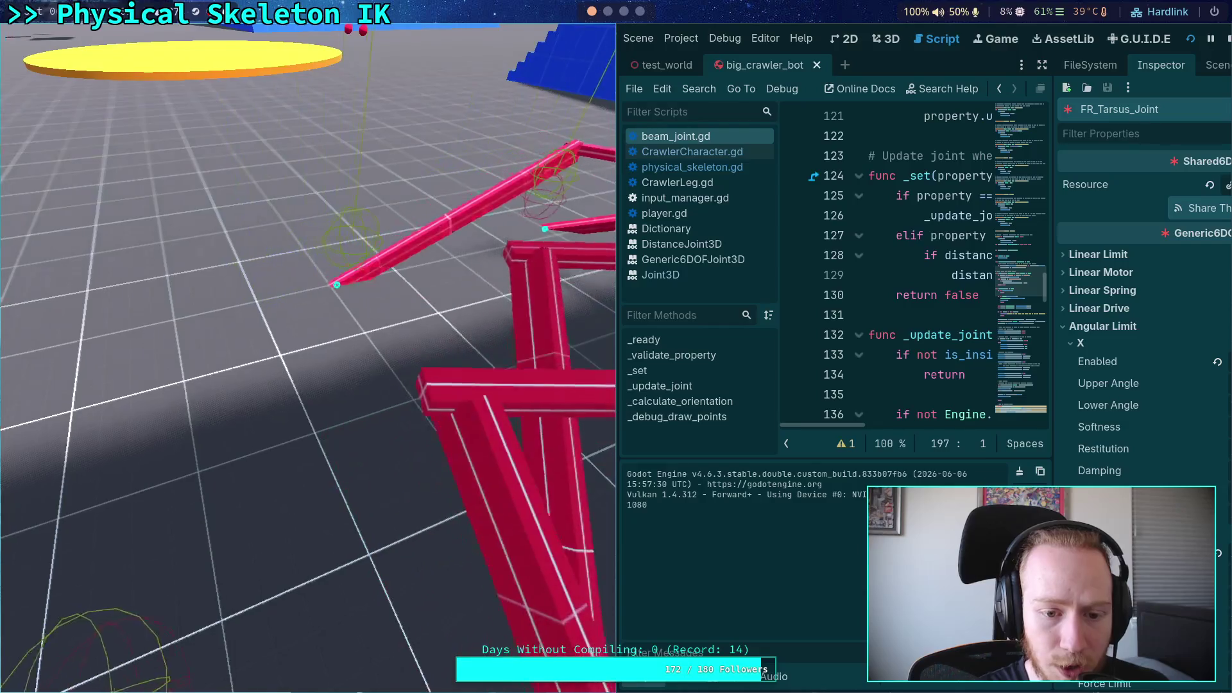
Stop the game, review FR_Tarsus_Joint's Angular Limit Y and Z, then open physical_skeleton.gd
click(1227, 39)
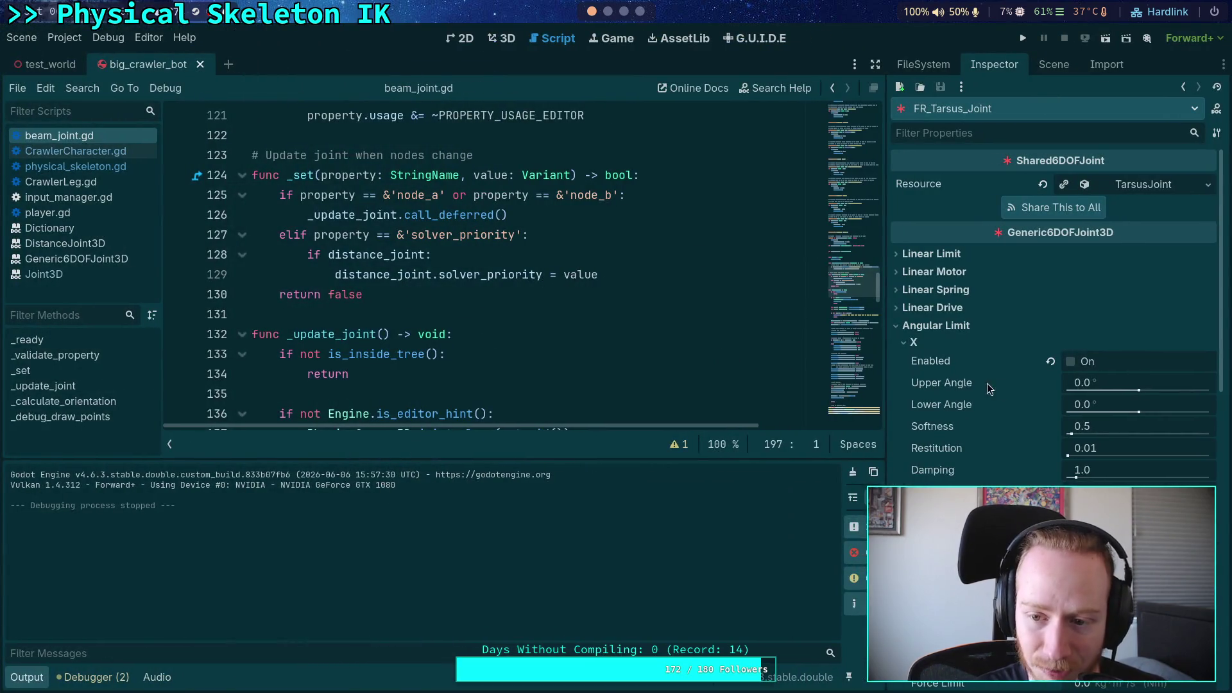
scroll(914, 390, down, 3)
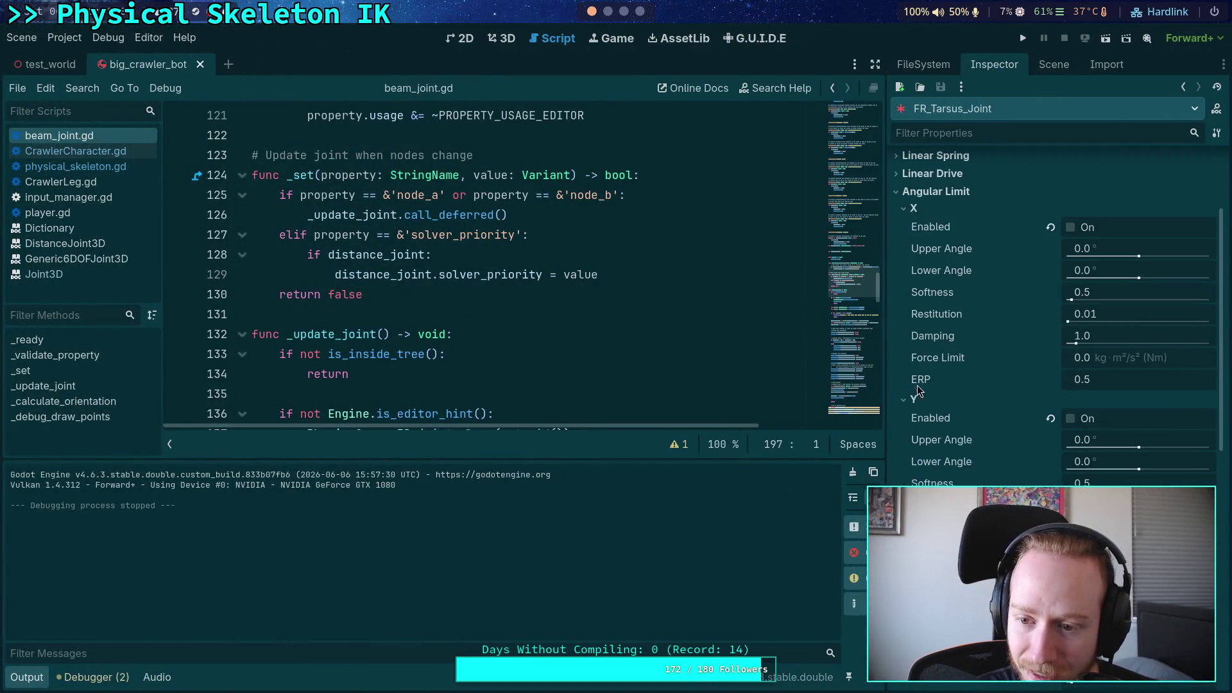
drag(882, 397, 827, 398)
scroll(922, 414, down, 5)
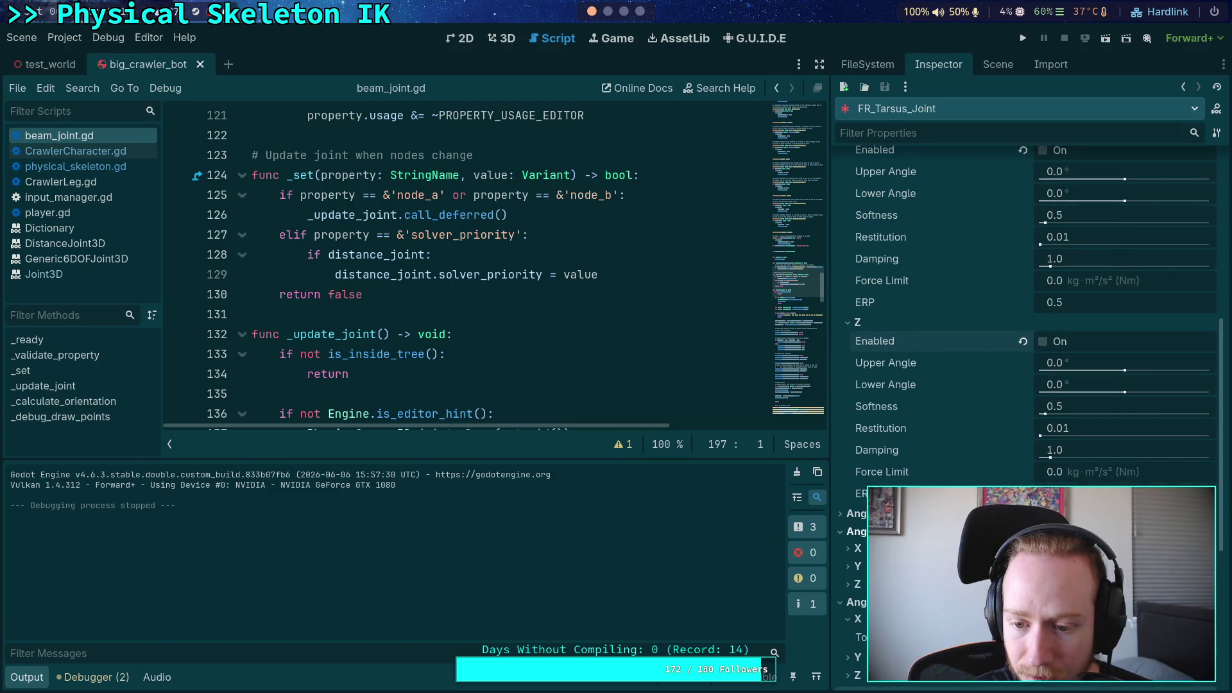
drag(831, 332, 875, 332)
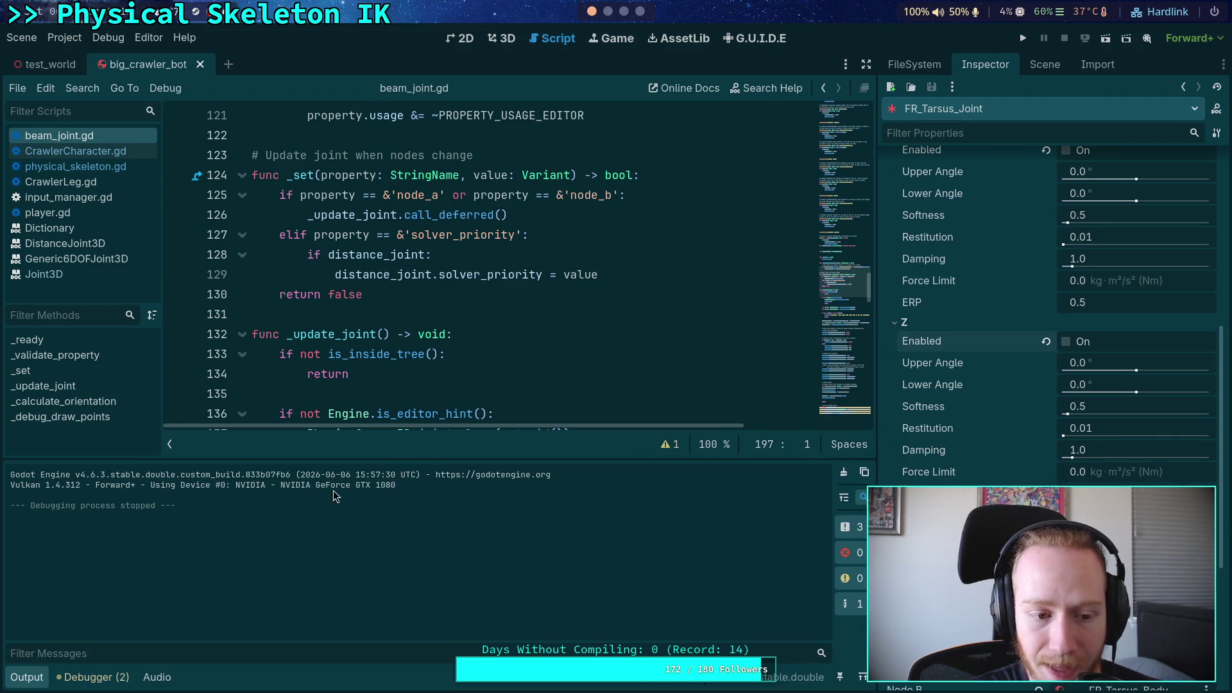
click(27, 676)
click(82, 168)
Fold get_bone_attachments, _calculate_joint_priority and setup_body_joints in physical_skeleton.gd
scroll(237, 255, down, 3)
scroll(237, 256, up, 4)
click(242, 275)
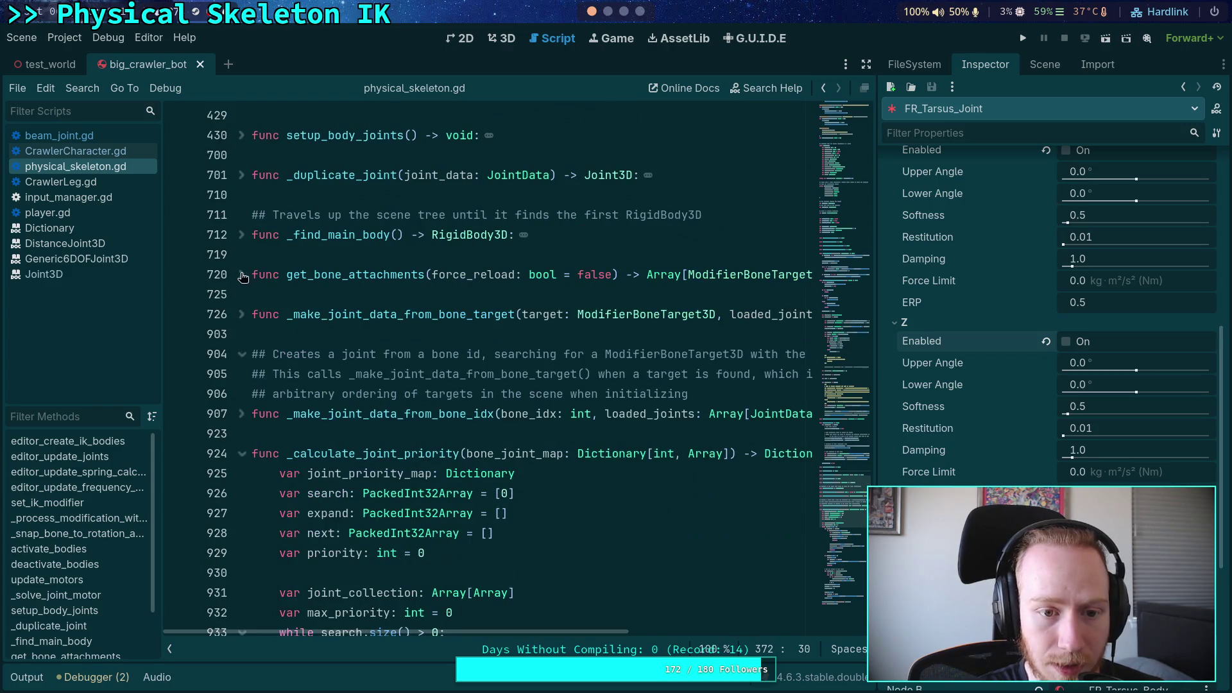
click(242, 455)
scroll(244, 376, up, 2)
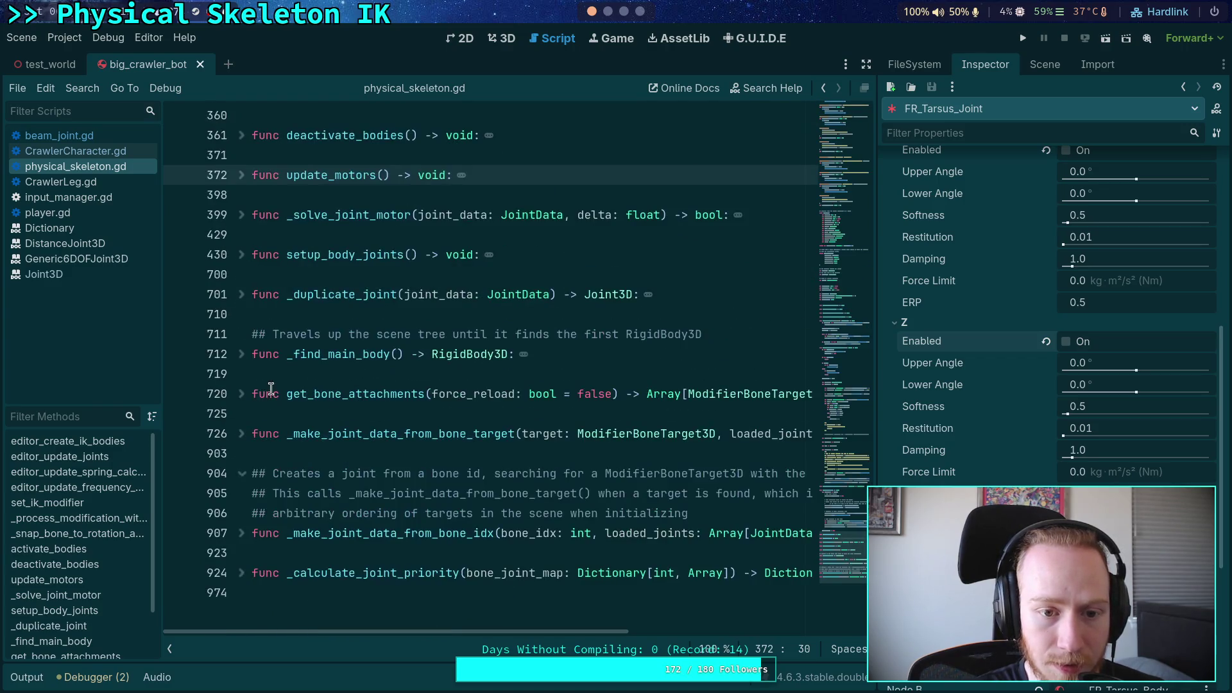
click(242, 256)
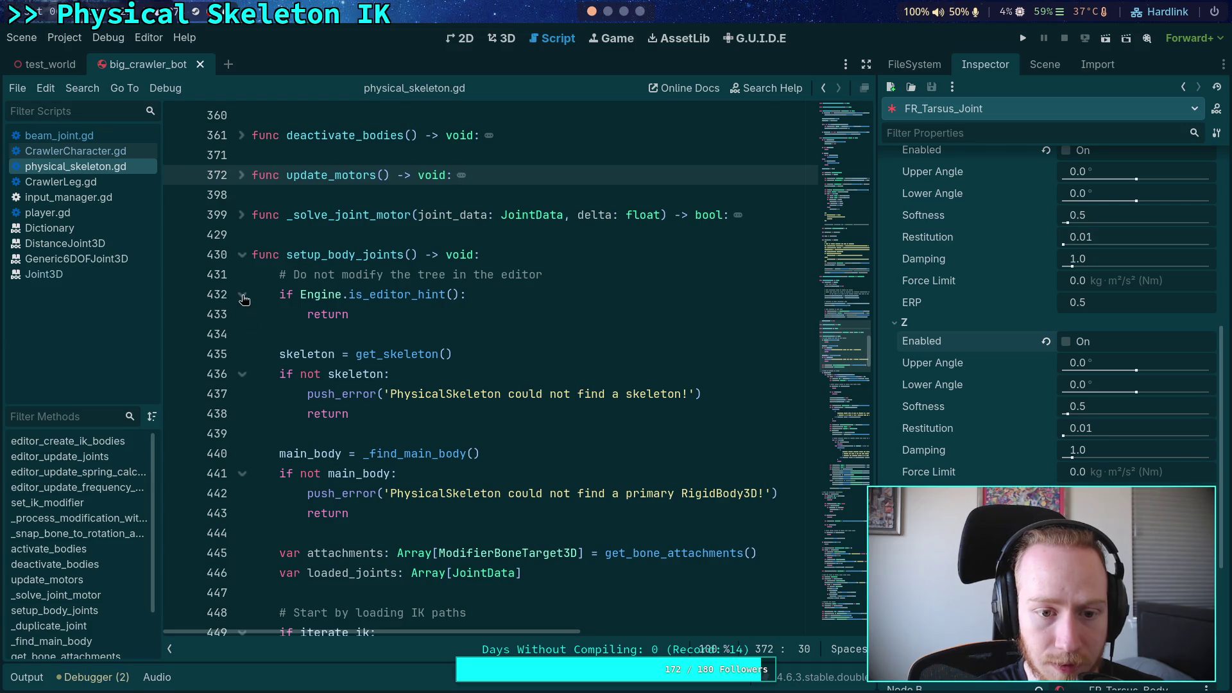
click(238, 256)
Unfold _duplicate_joint and insert an unindented blank line after its header at line 701
click(242, 295)
click(682, 300)
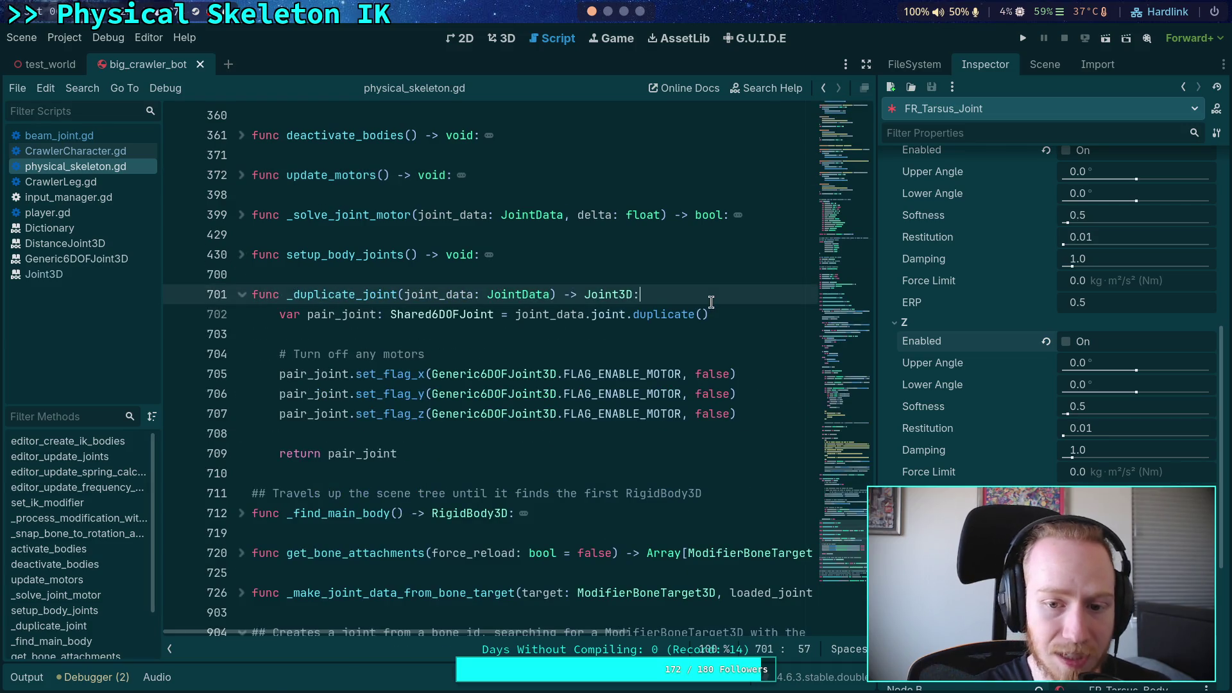
key(Return)
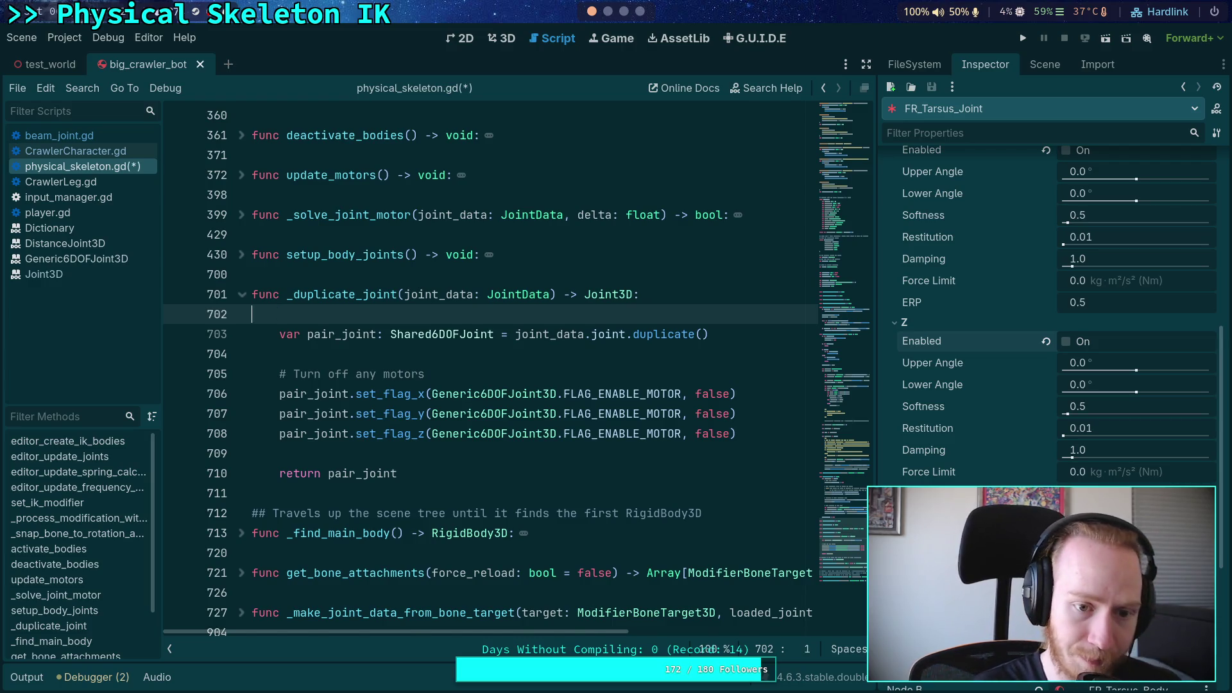
key(ctrl+z)
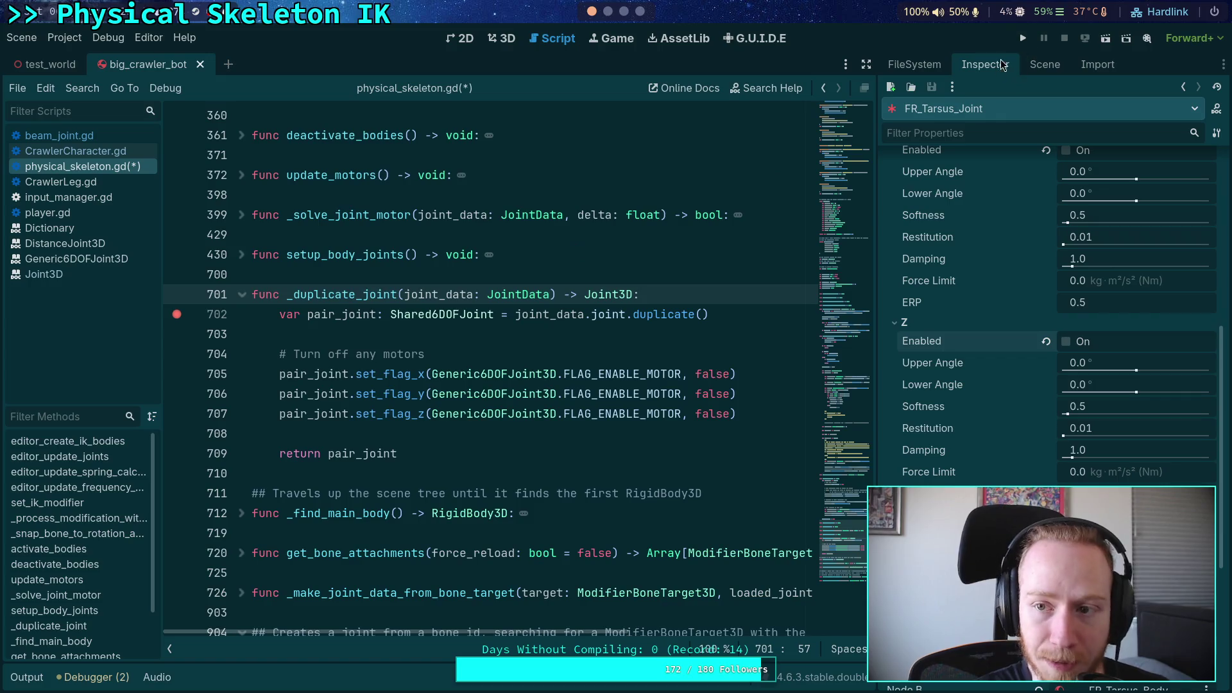
click(1021, 40)
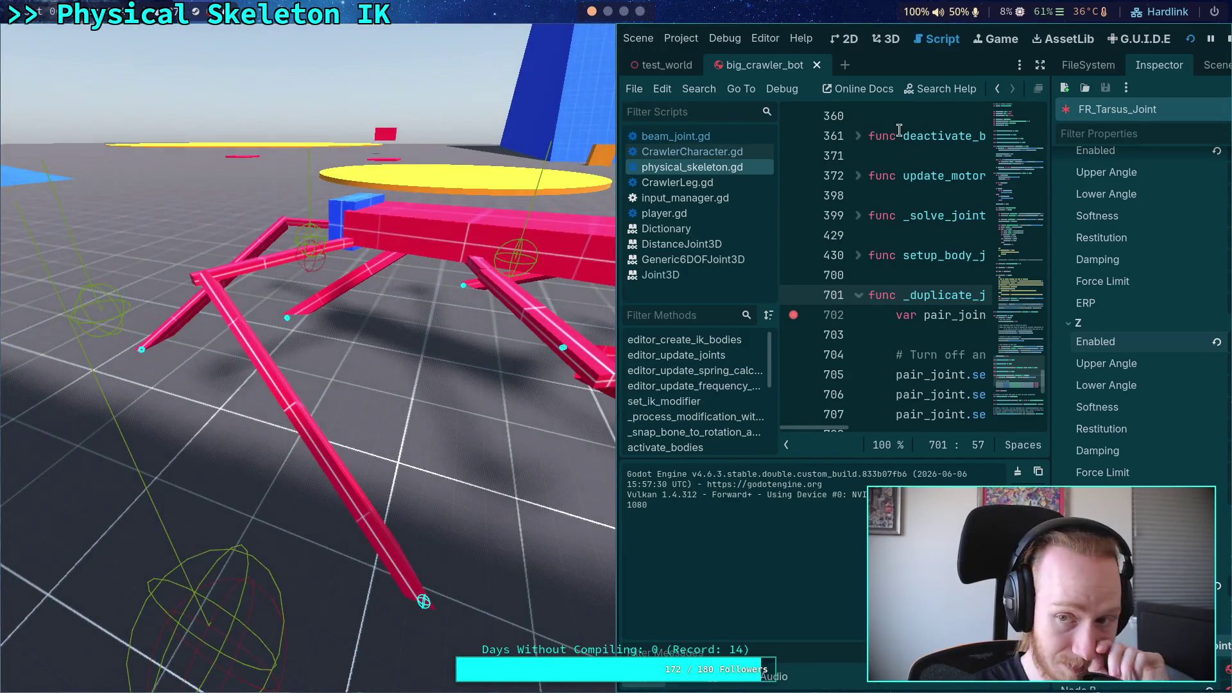
click(1227, 40)
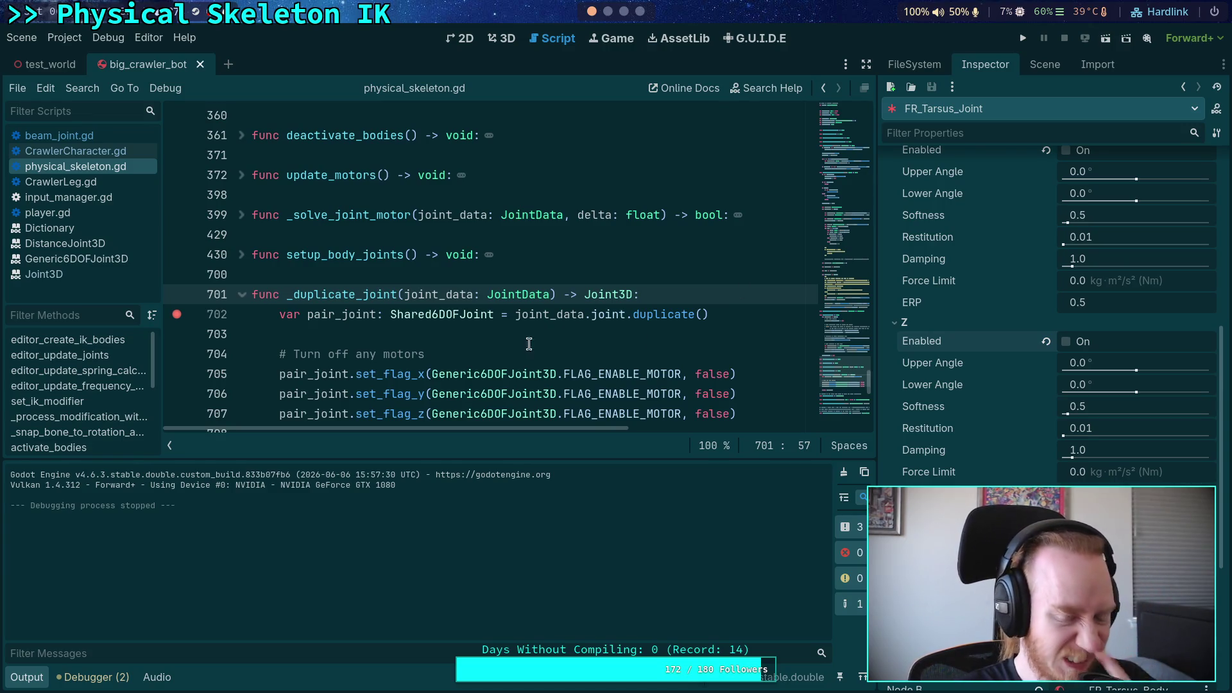
click(26, 677)
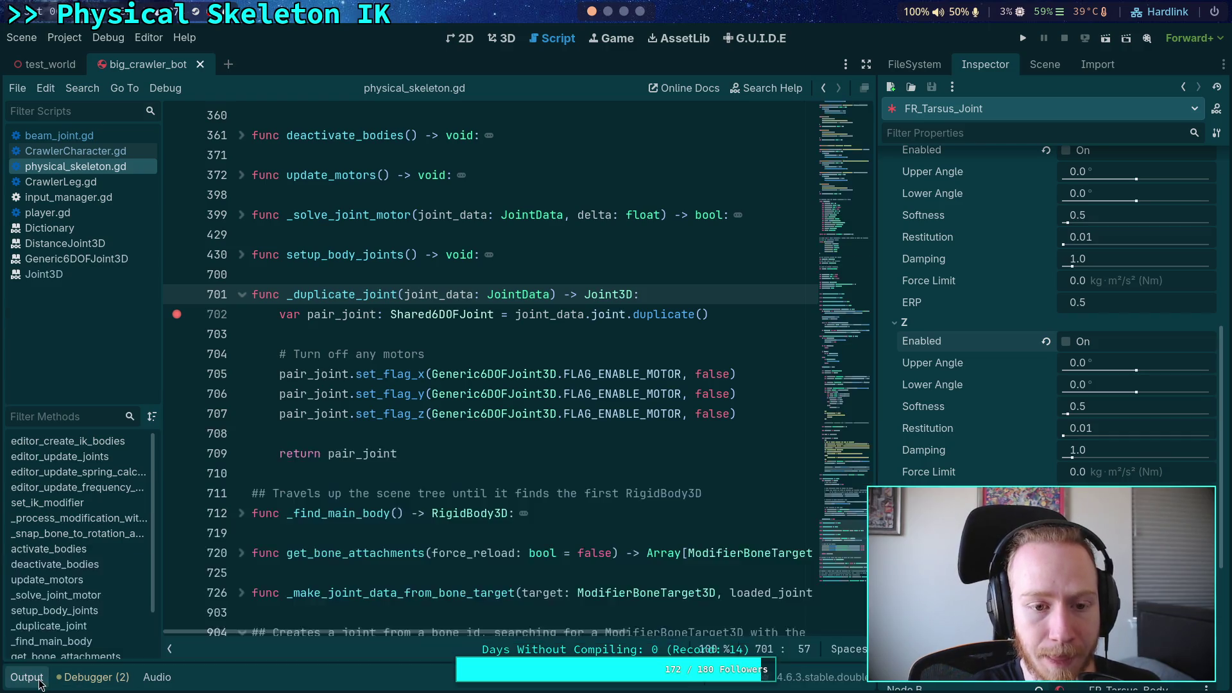
Open beam_joint.gd and review the cleanup block around line 137 of _update_joint
click(122, 136)
scroll(561, 405, up, 2)
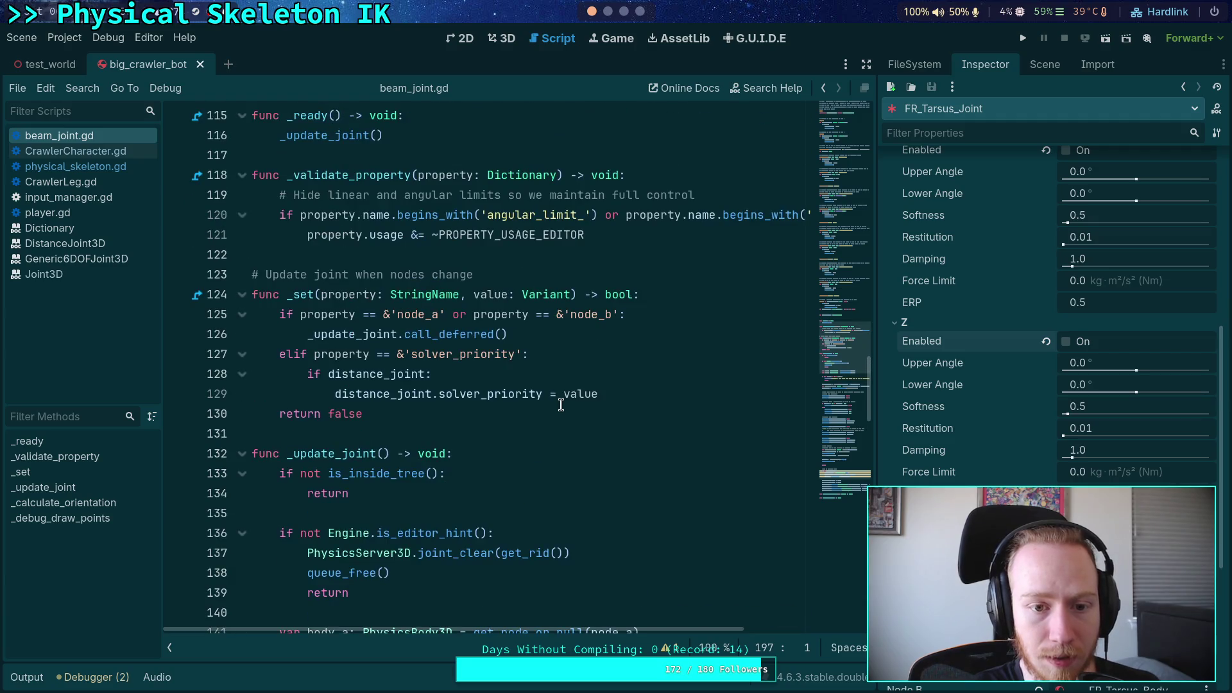
scroll(560, 405, down, 4)
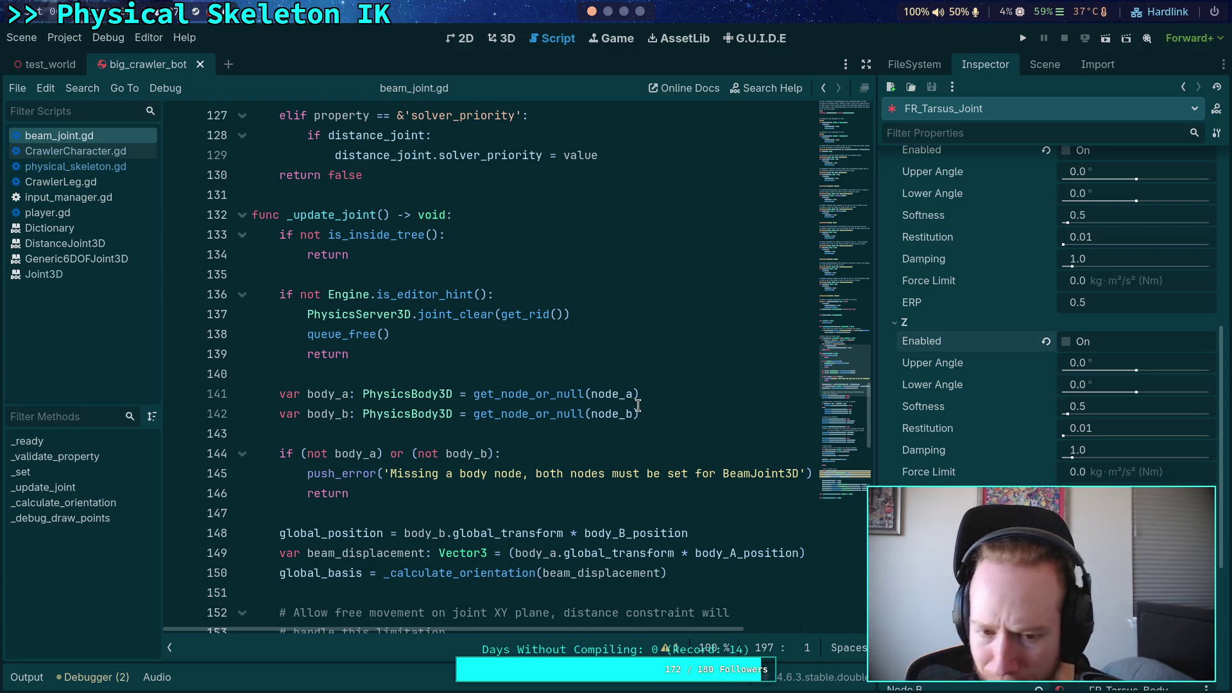
click(442, 311)
click(648, 313)
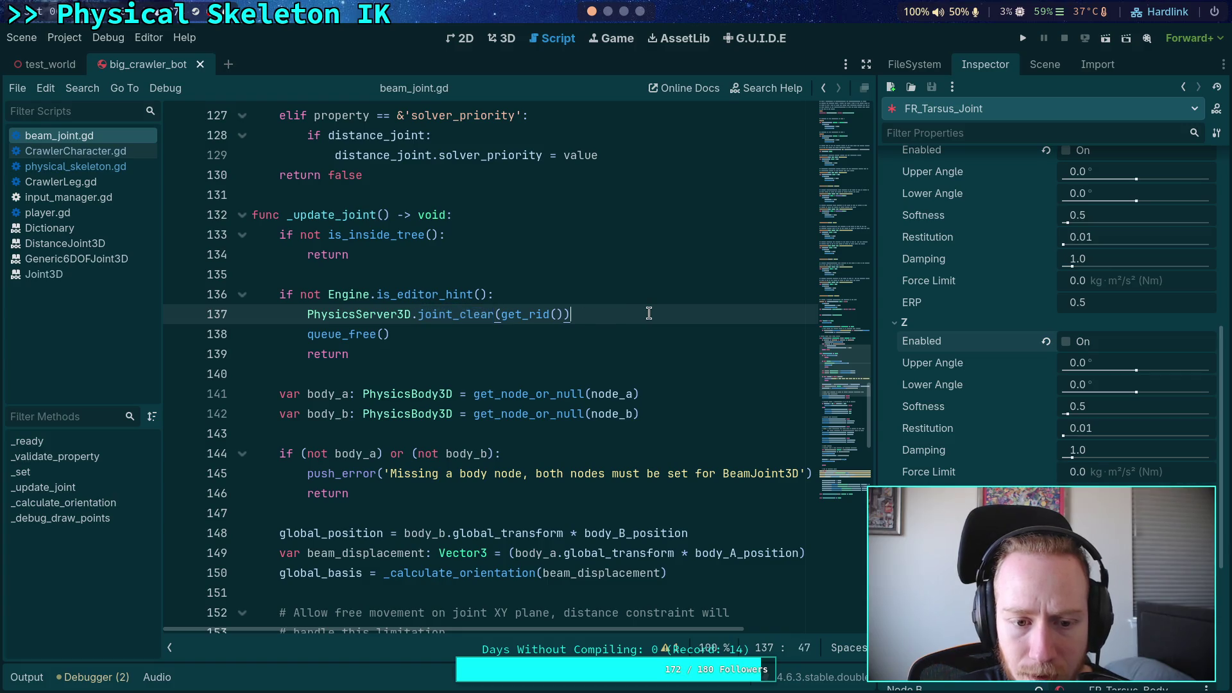
scroll(595, 330, up, 3)
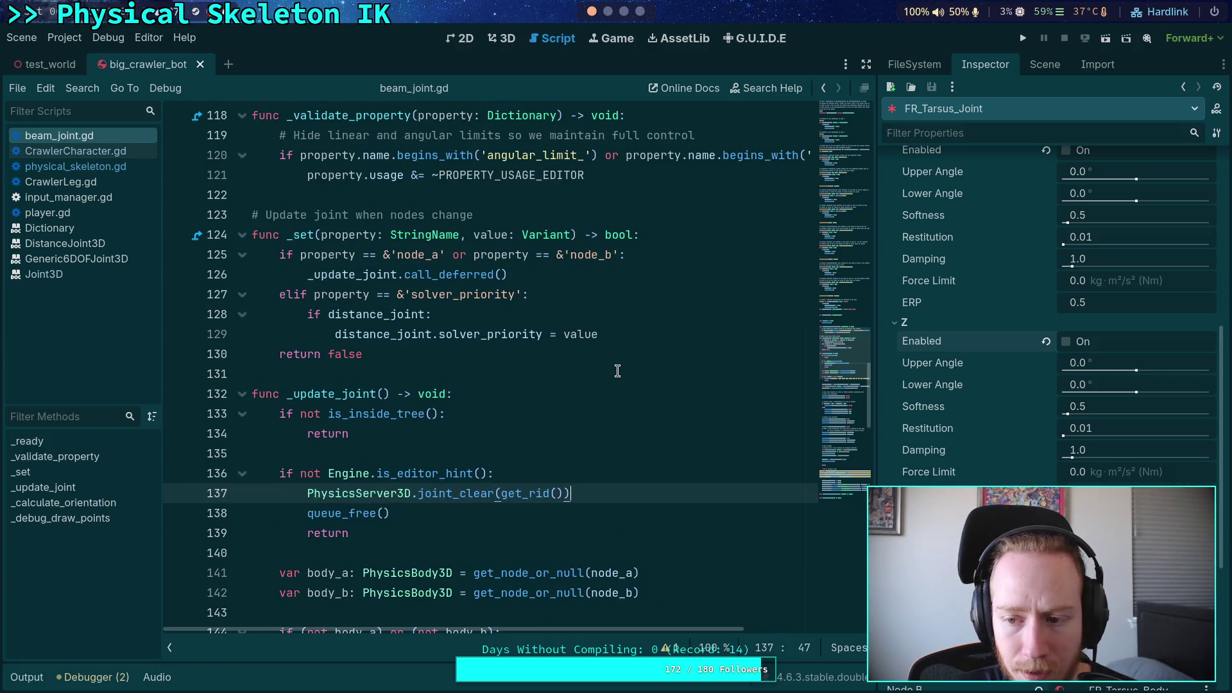
scroll(991, 414, up, 2)
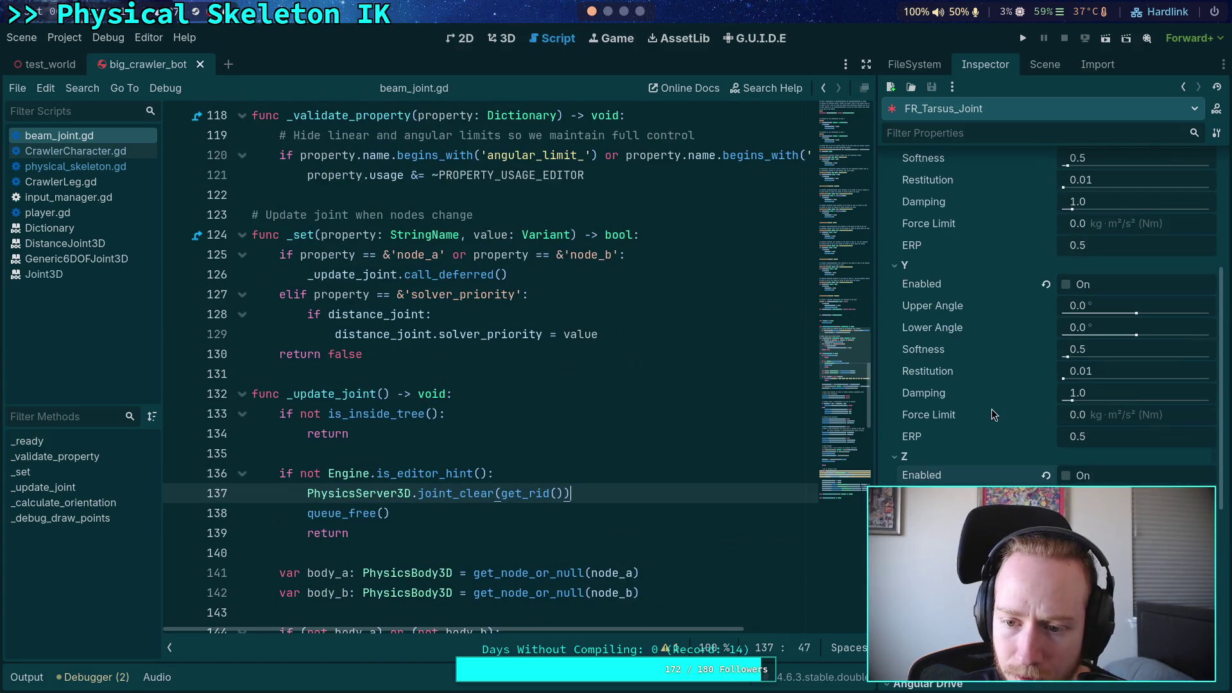
Enable the Y and Z angular limits on FR_Tarsus_Joint, then collapse those sections
click(1069, 478)
click(1064, 285)
scroll(985, 287, up, 3)
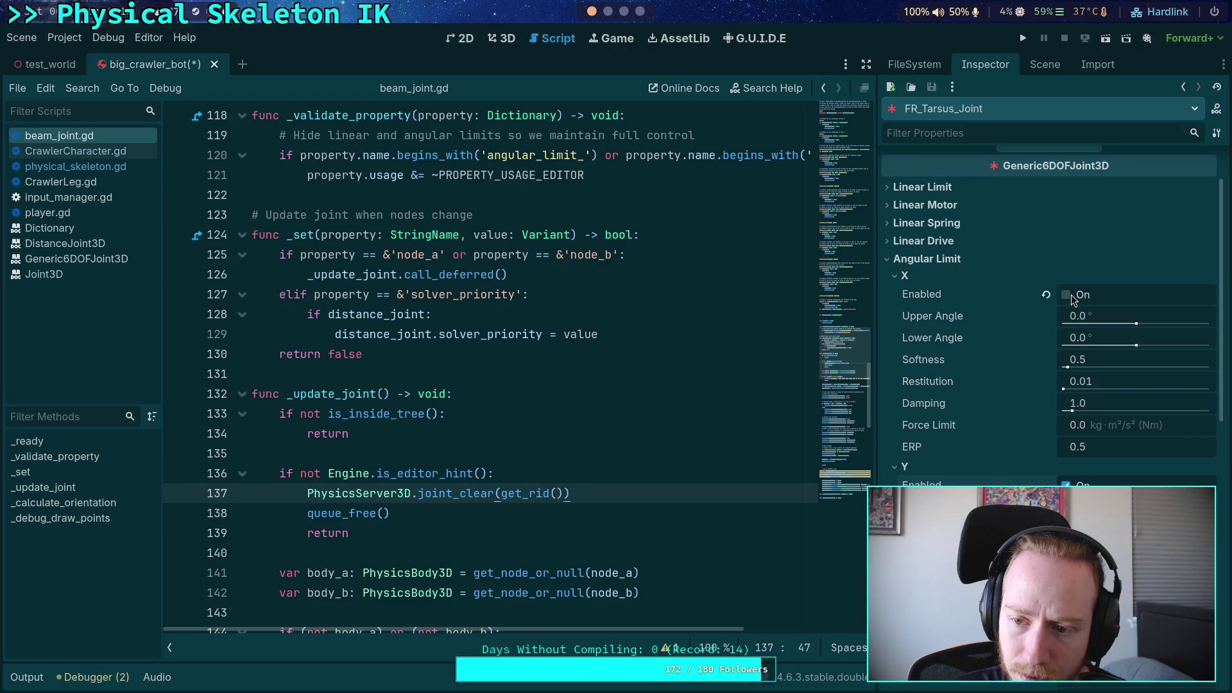
click(921, 468)
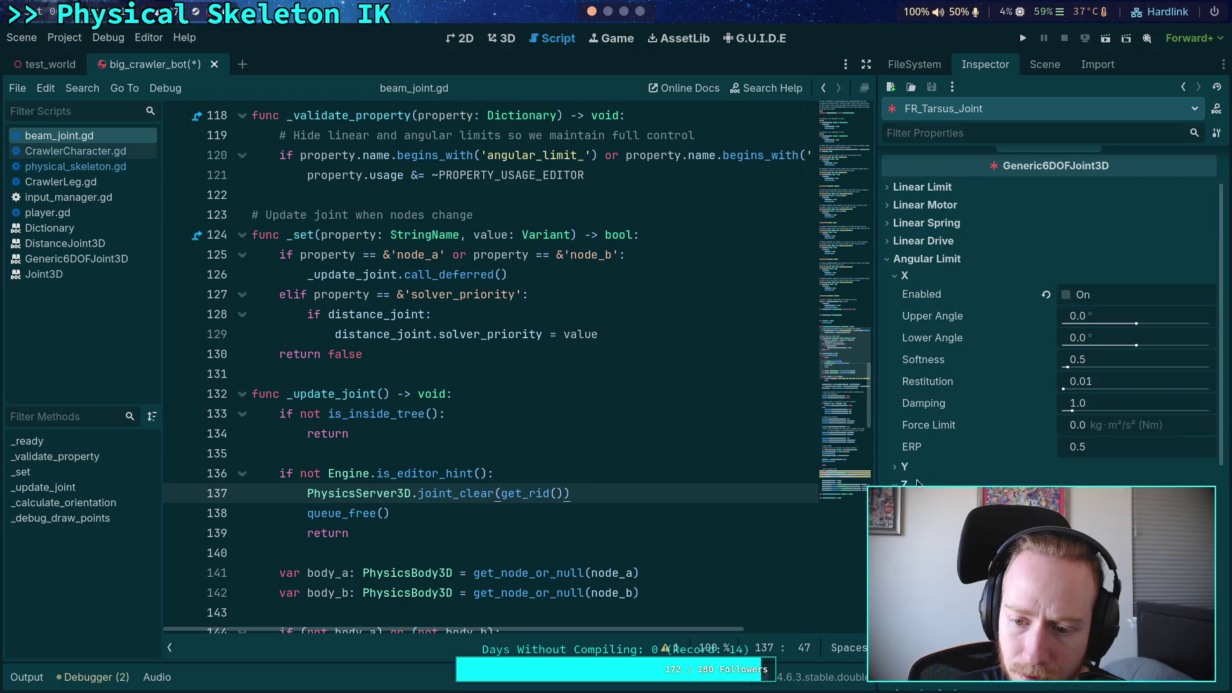
click(928, 260)
scroll(463, 424, down, 6)
scroll(471, 425, up, 2)
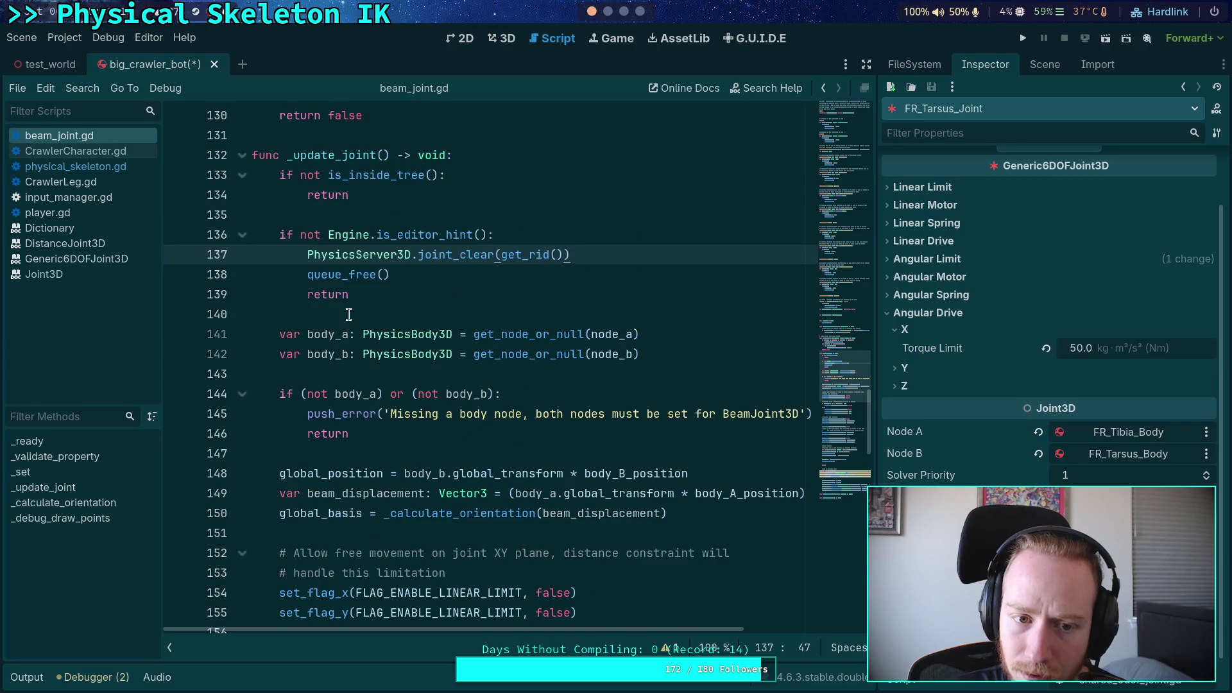
Comment lines 136–139 out and back in, then save and run the crawler scene
mouse_move(280, 238)
mouse_down()
mouse_move(407, 276)
mouse_move(356, 294)
mouse_up()
key(ctrl+k)
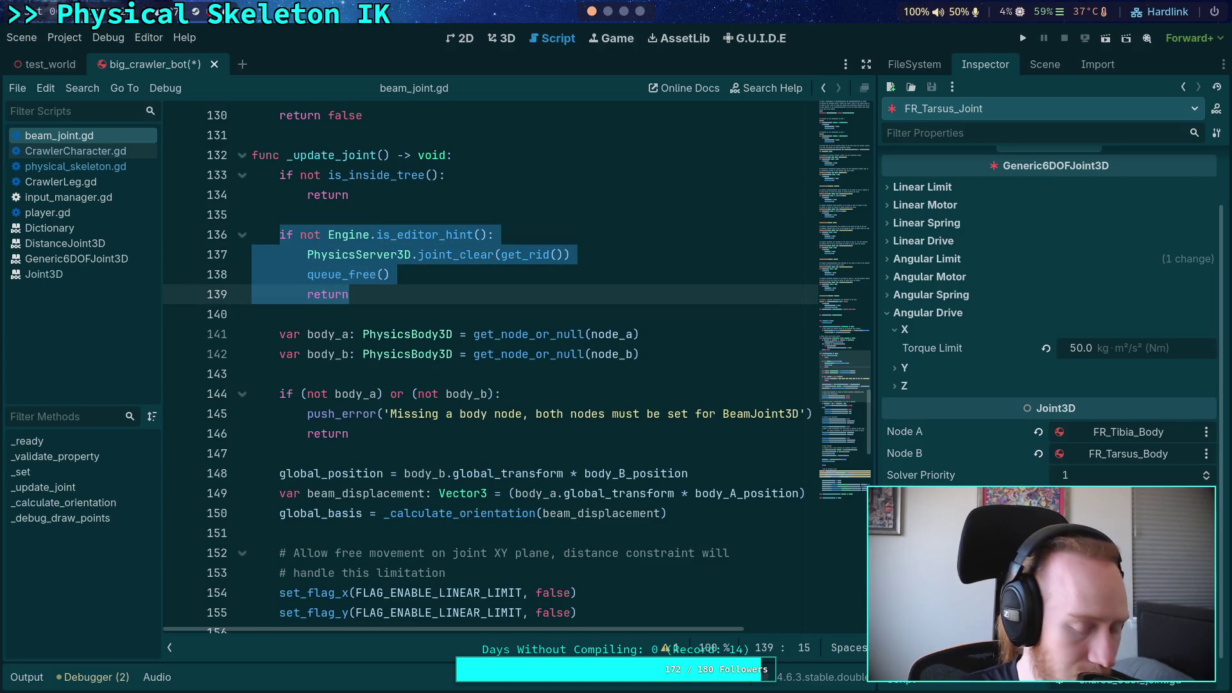
key(ctrl+k)
scroll(306, 511, down, 14)
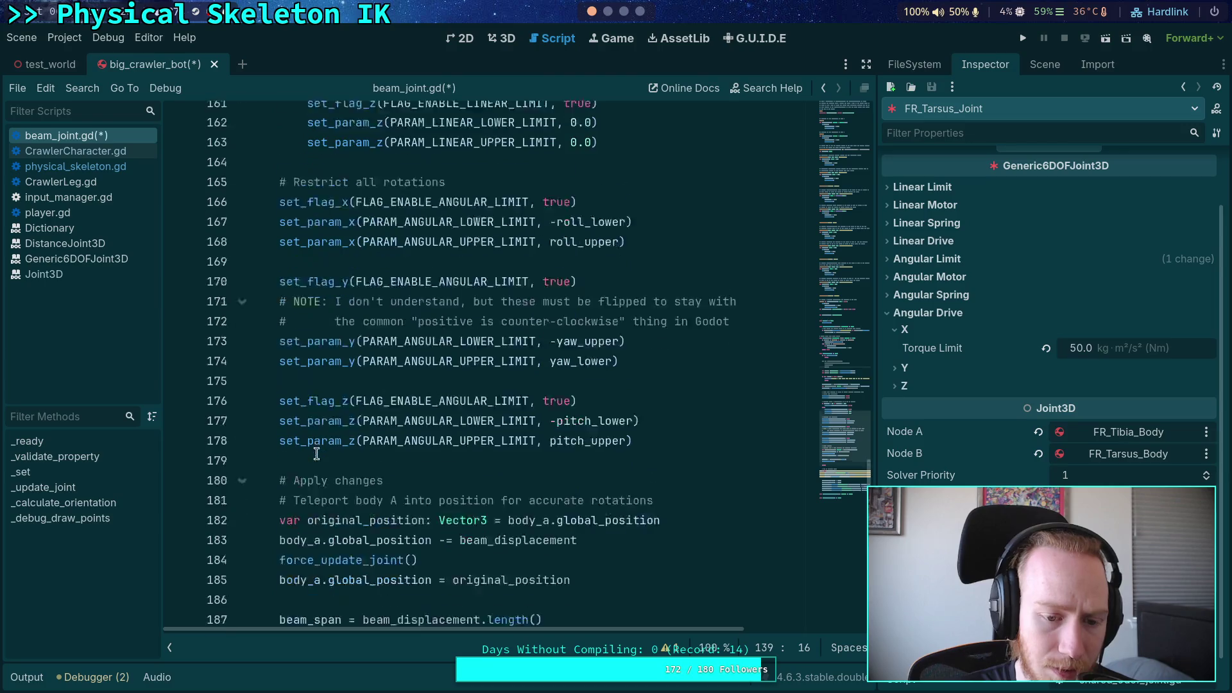
click(330, 473)
key(F5)
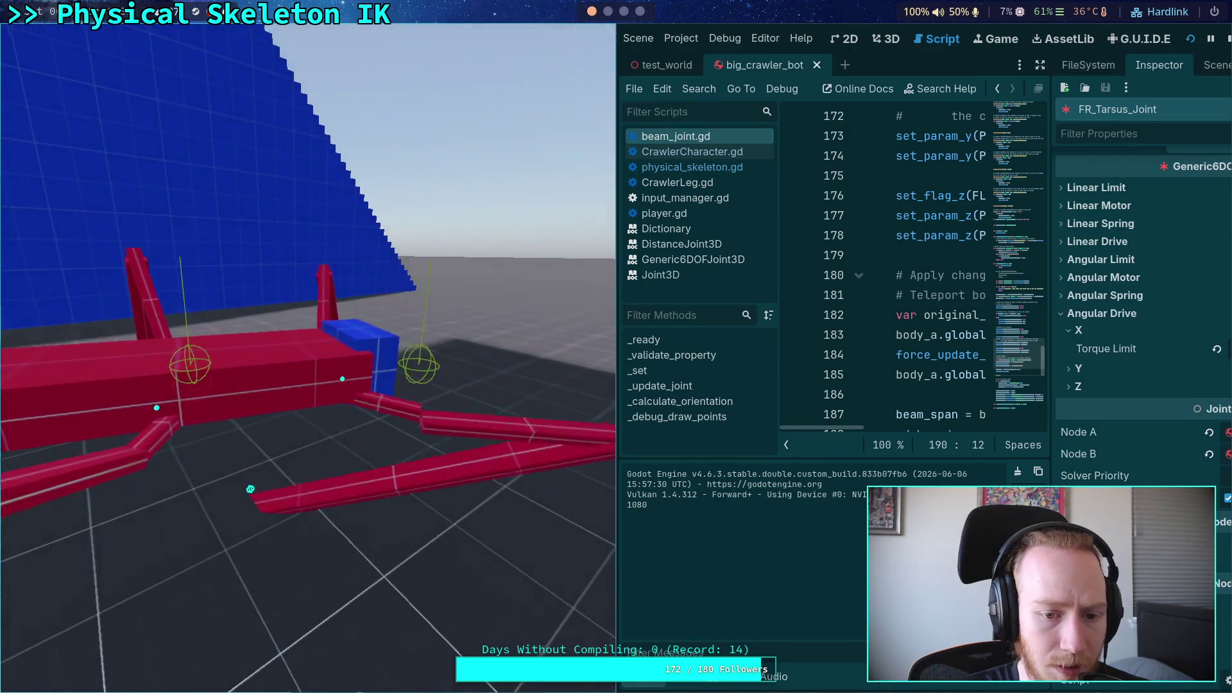
Stop the game, save beam_joint.gd and run the crawler scene again
click(1222, 41)
click(18, 680)
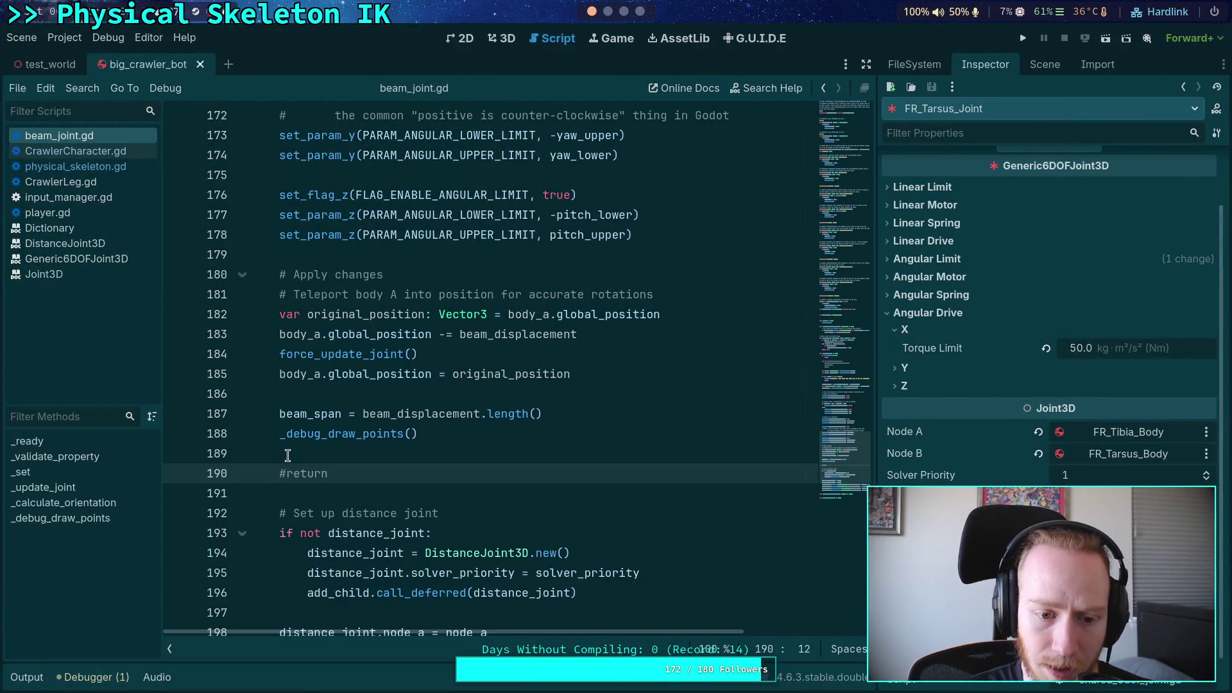
scroll(363, 451, down, 5)
scroll(378, 453, up, 12)
scroll(393, 453, down, 6)
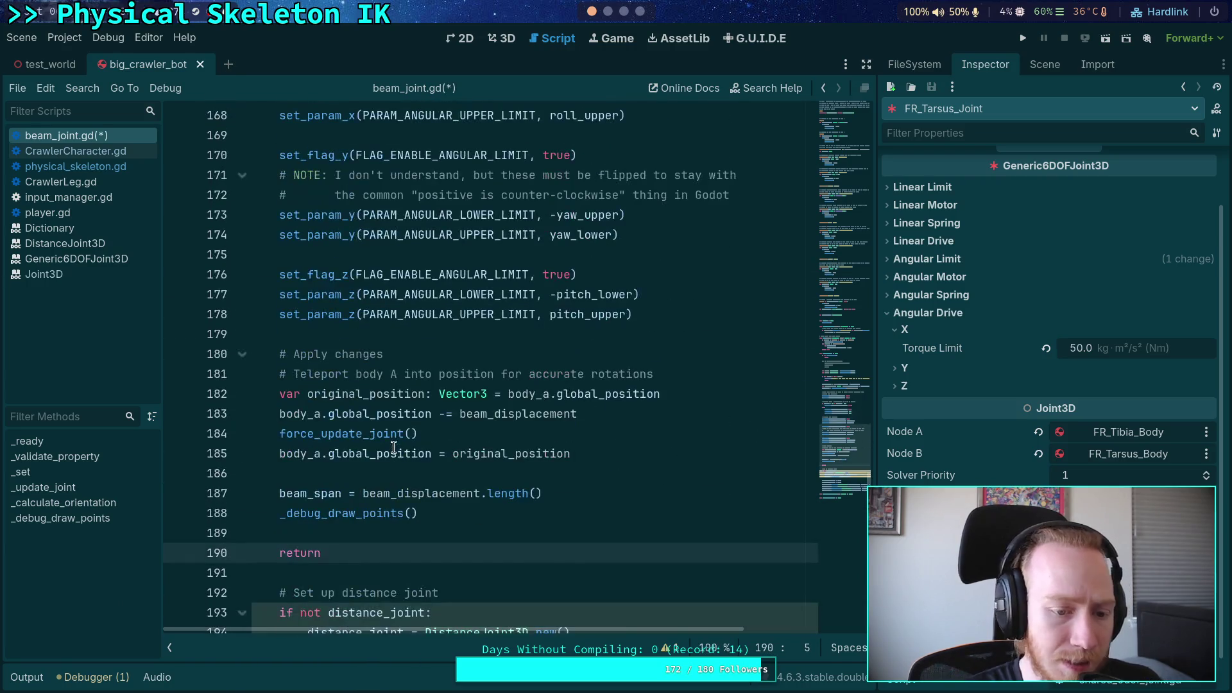
scroll(411, 426, up, 14)
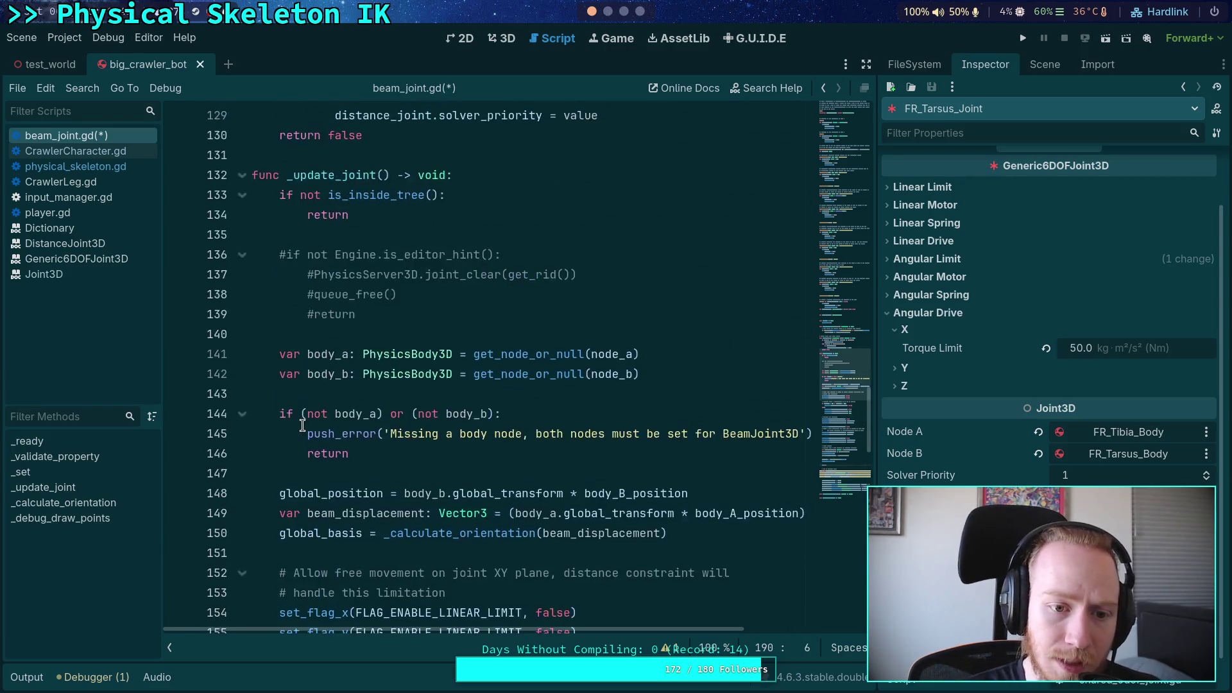
drag(356, 394, 295, 332)
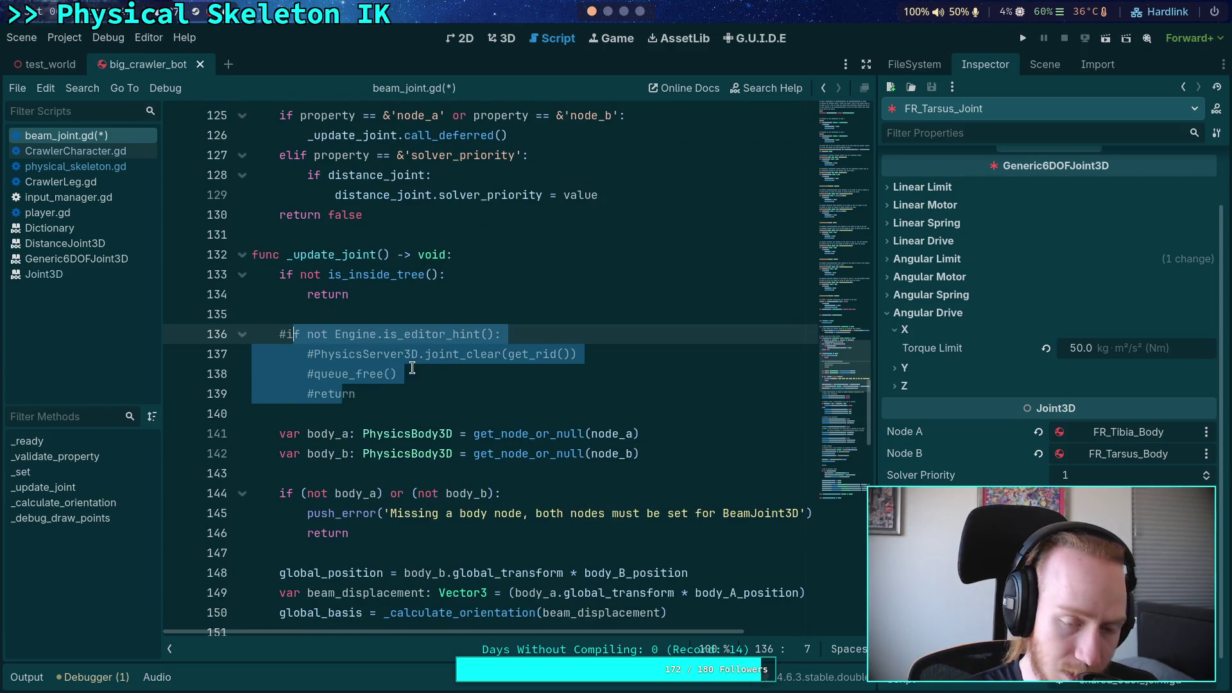
key(ctrl+s)
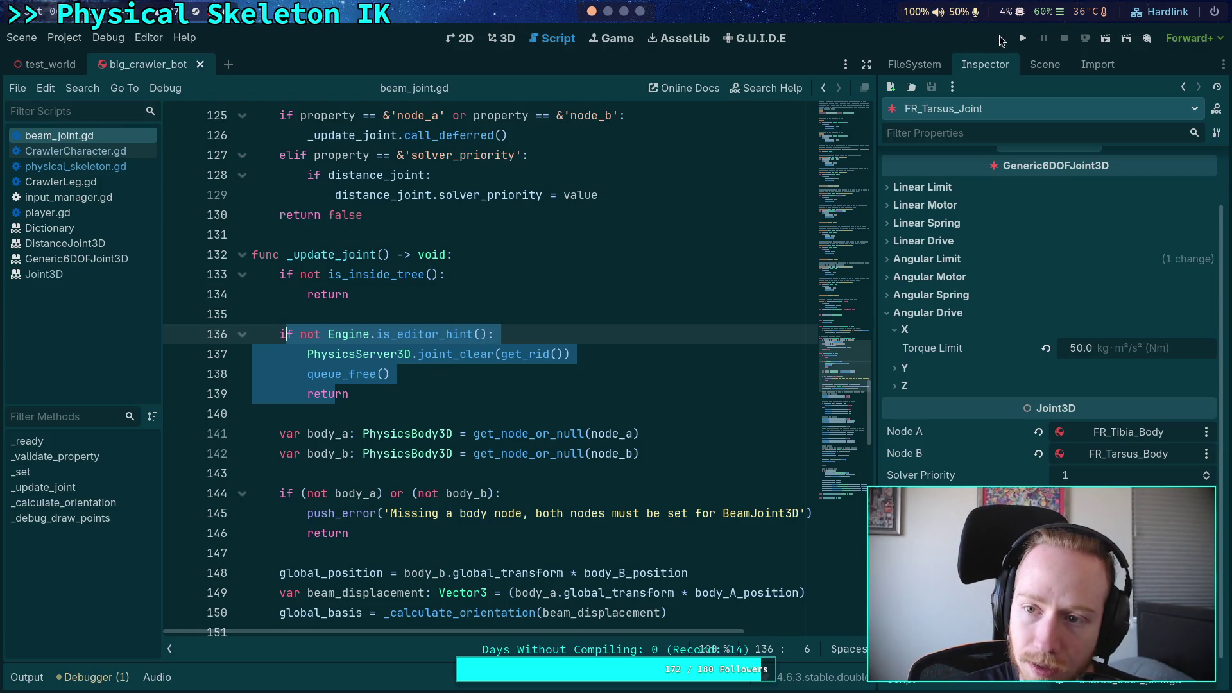
key(F5)
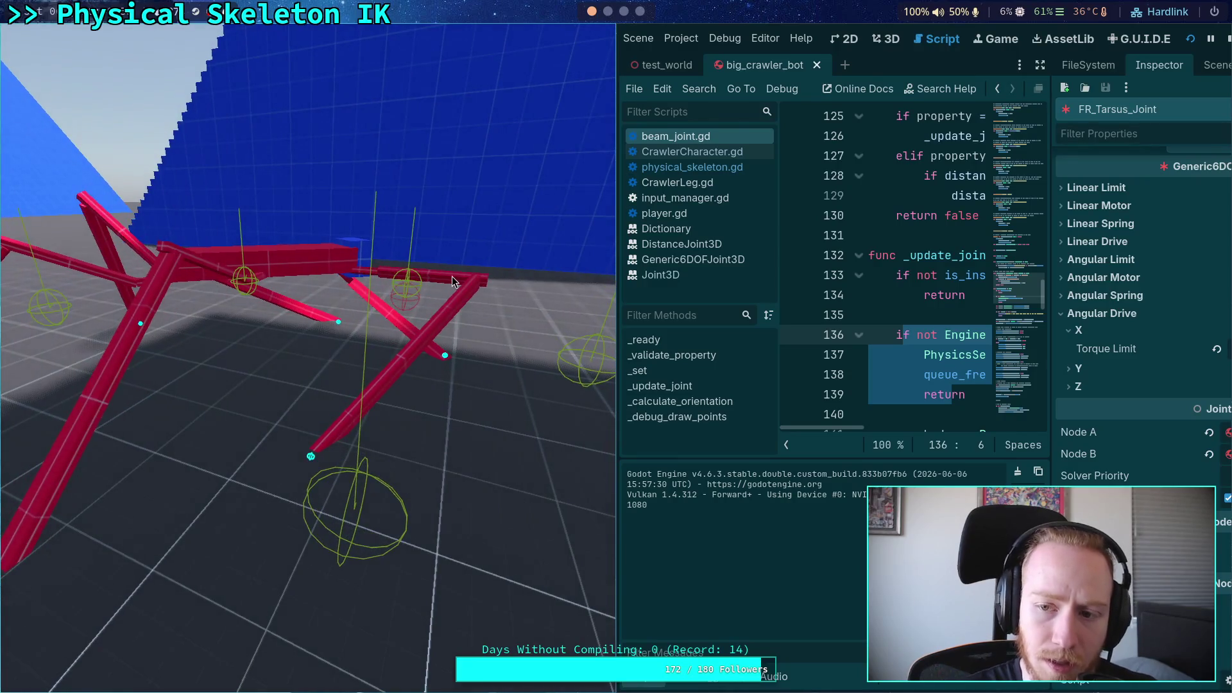
Stop the run and select lines 136–139 at the top of _update_joint
click(1228, 41)
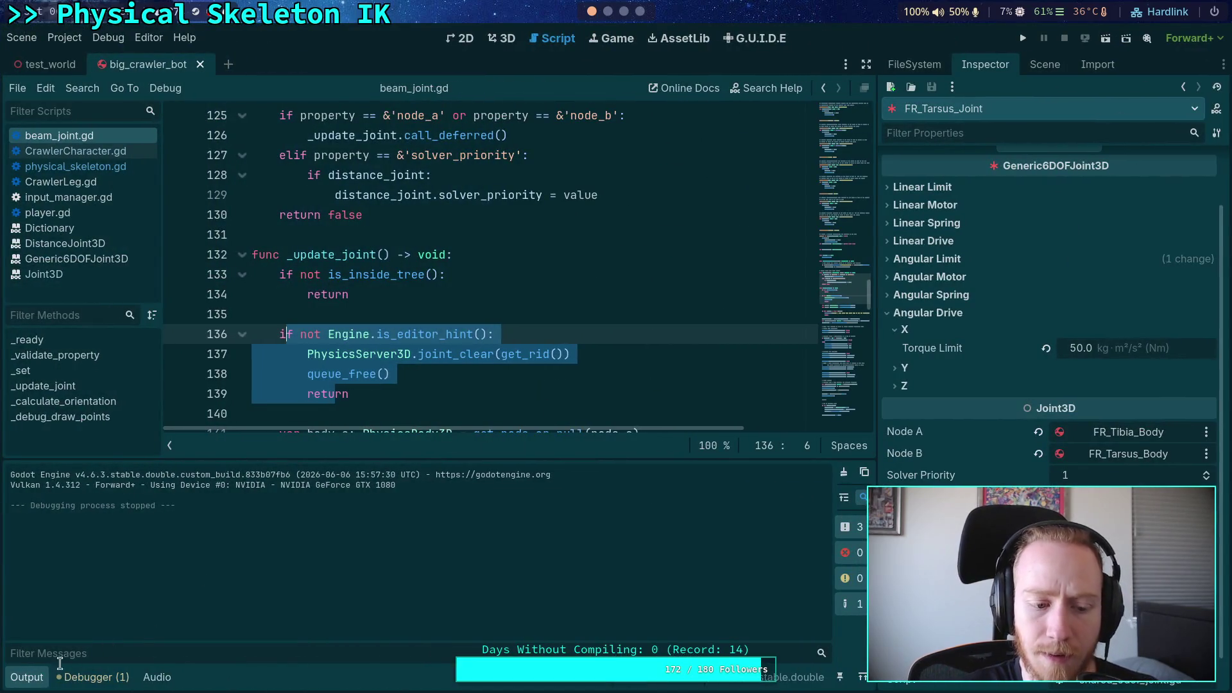
click(34, 679)
click(425, 418)
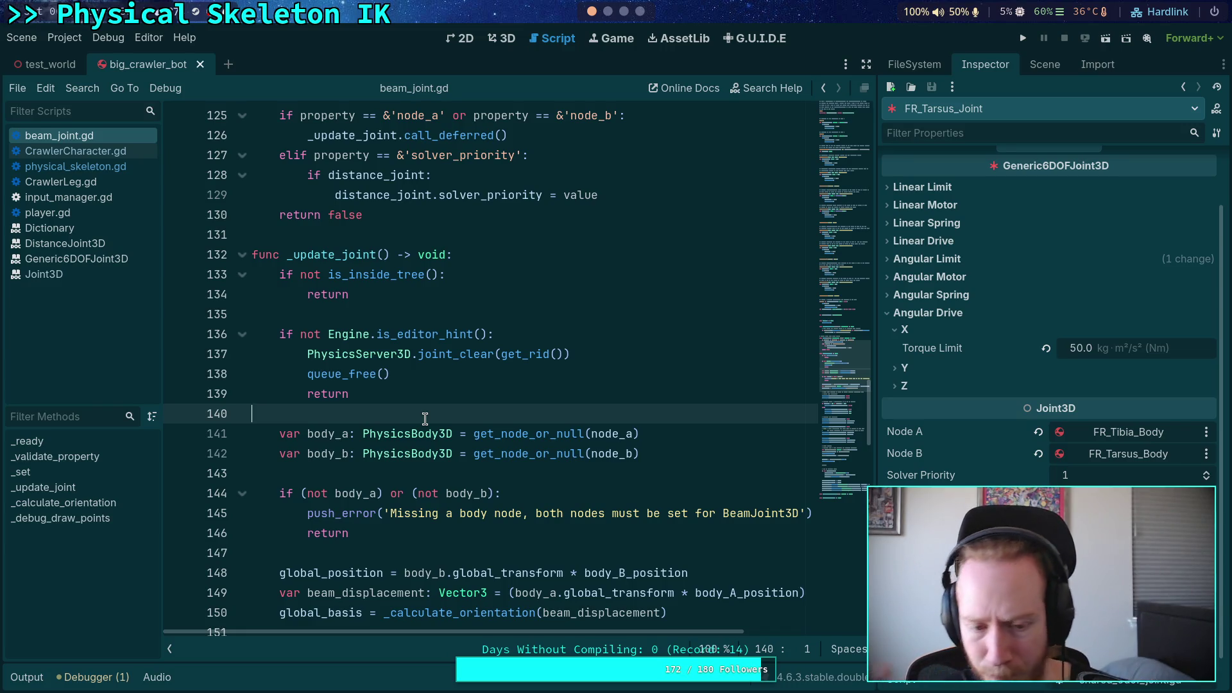
scroll(425, 418, down, 10)
scroll(374, 408, up, 8)
scroll(374, 408, down, 14)
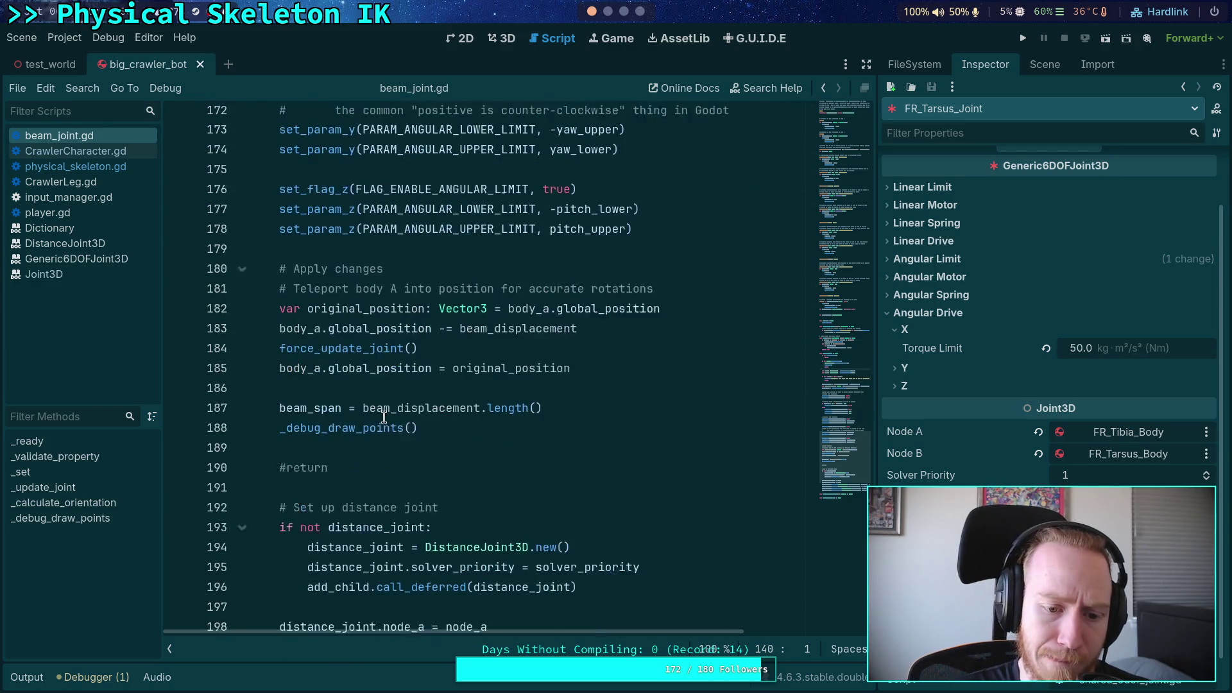
click(297, 450)
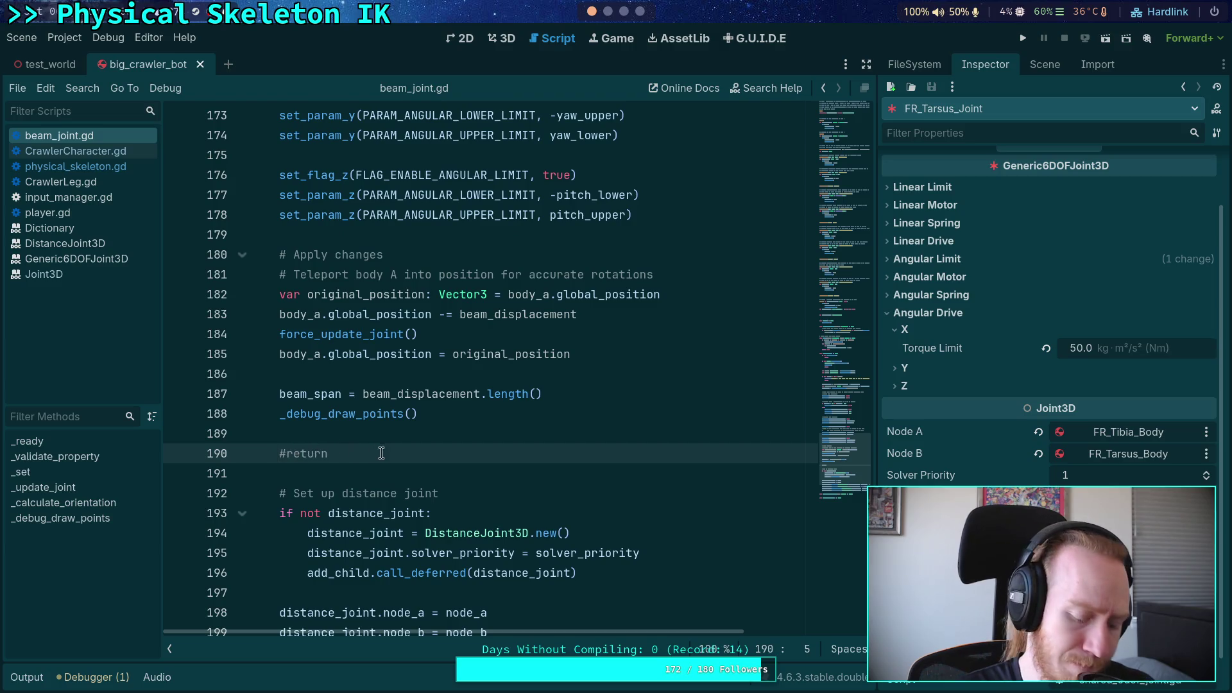
scroll(474, 460, up, 14)
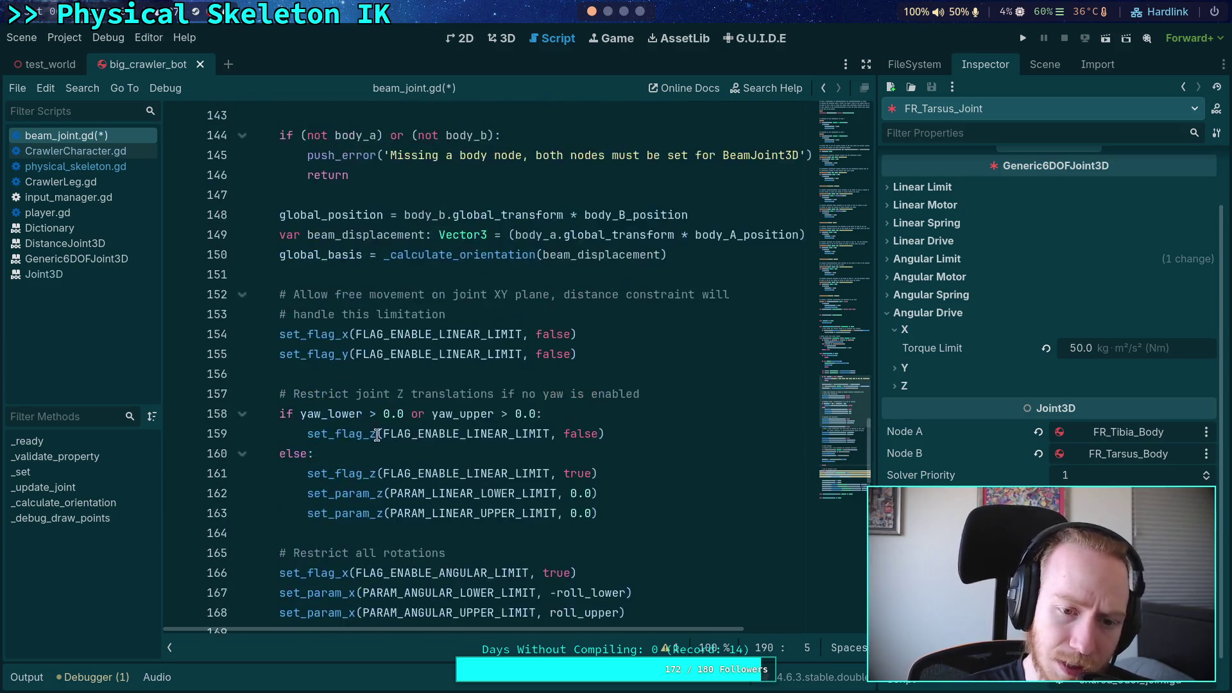
drag(328, 274, 318, 215)
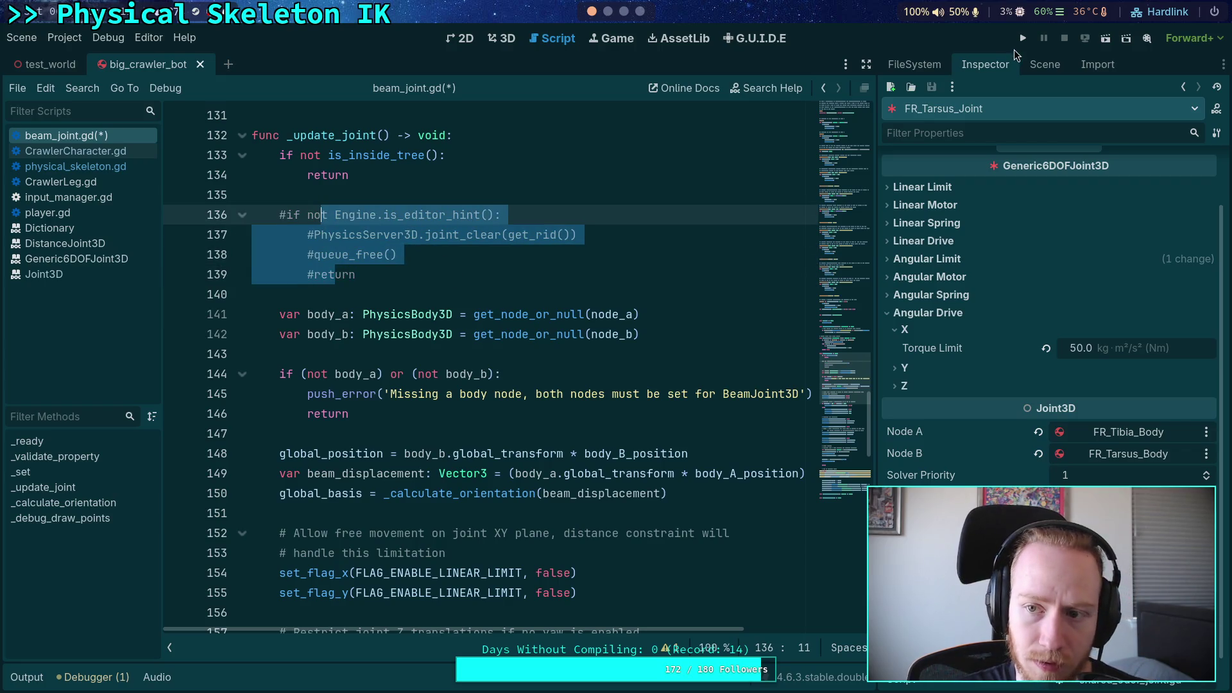
Test-run the crawler, stop it, and uncomment lines 136–139 in _update_joint
click(1022, 38)
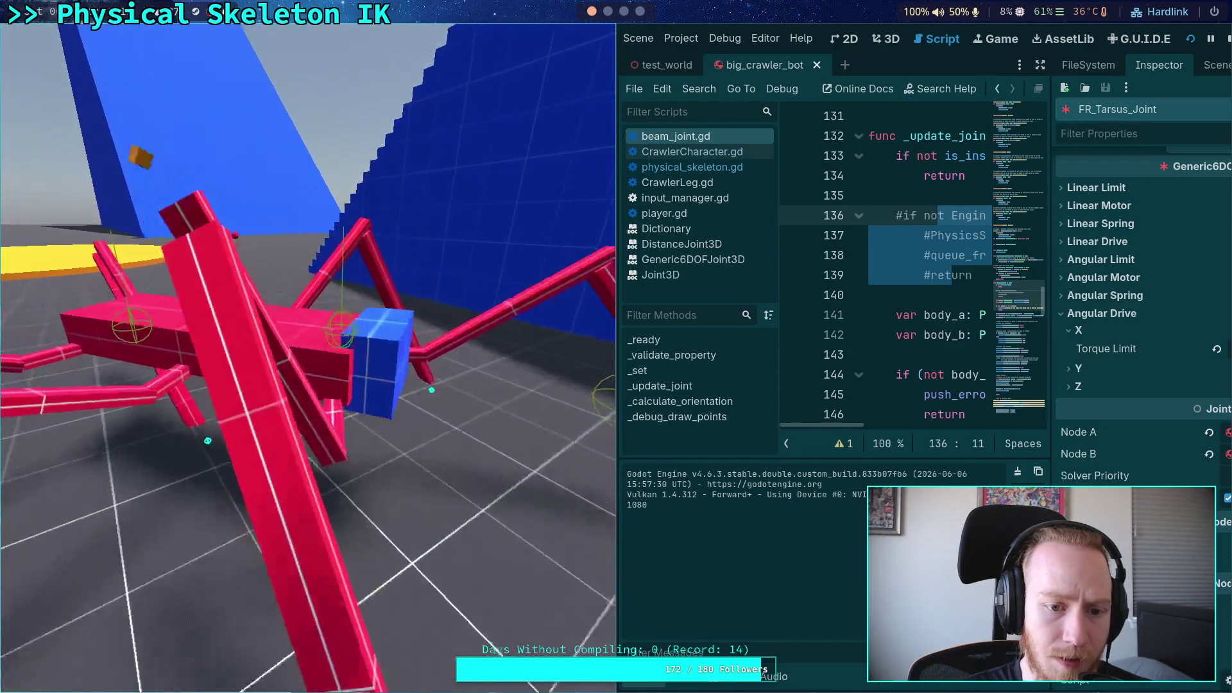
click(1226, 40)
drag(378, 275, 336, 216)
key(ctrl+k)
Hide the output log and return to physical_skeleton.gd
click(27, 677)
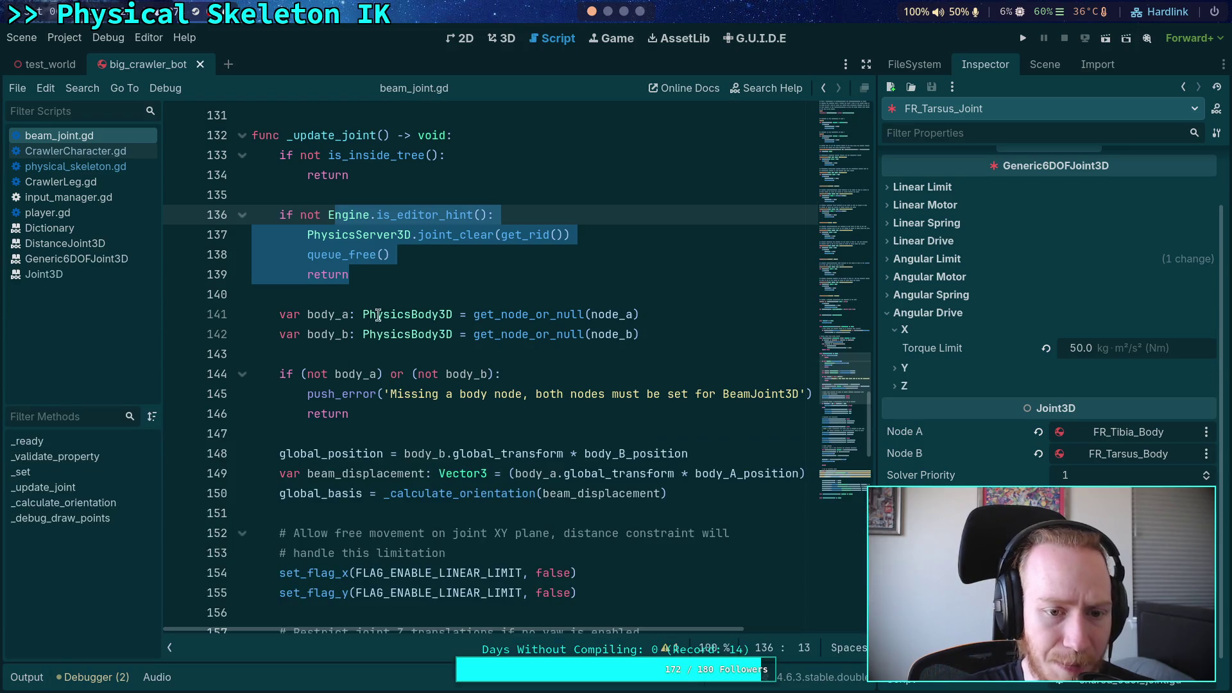
click(401, 290)
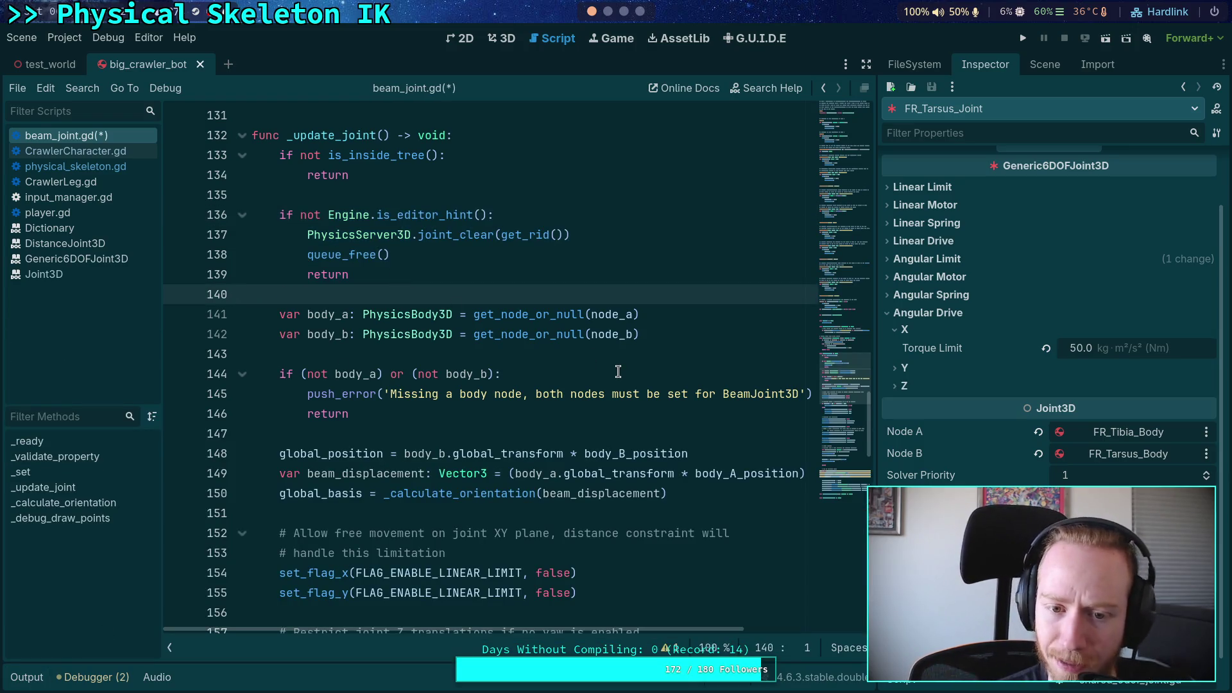
scroll(617, 372, up, 2)
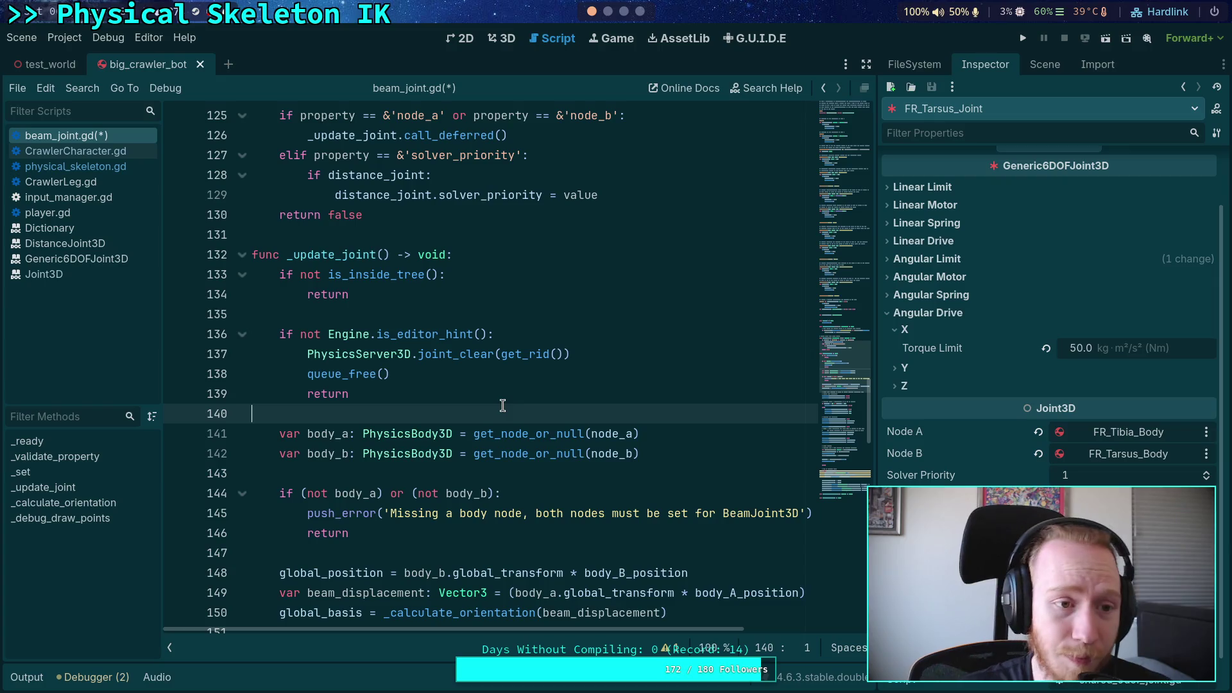
click(75, 166)
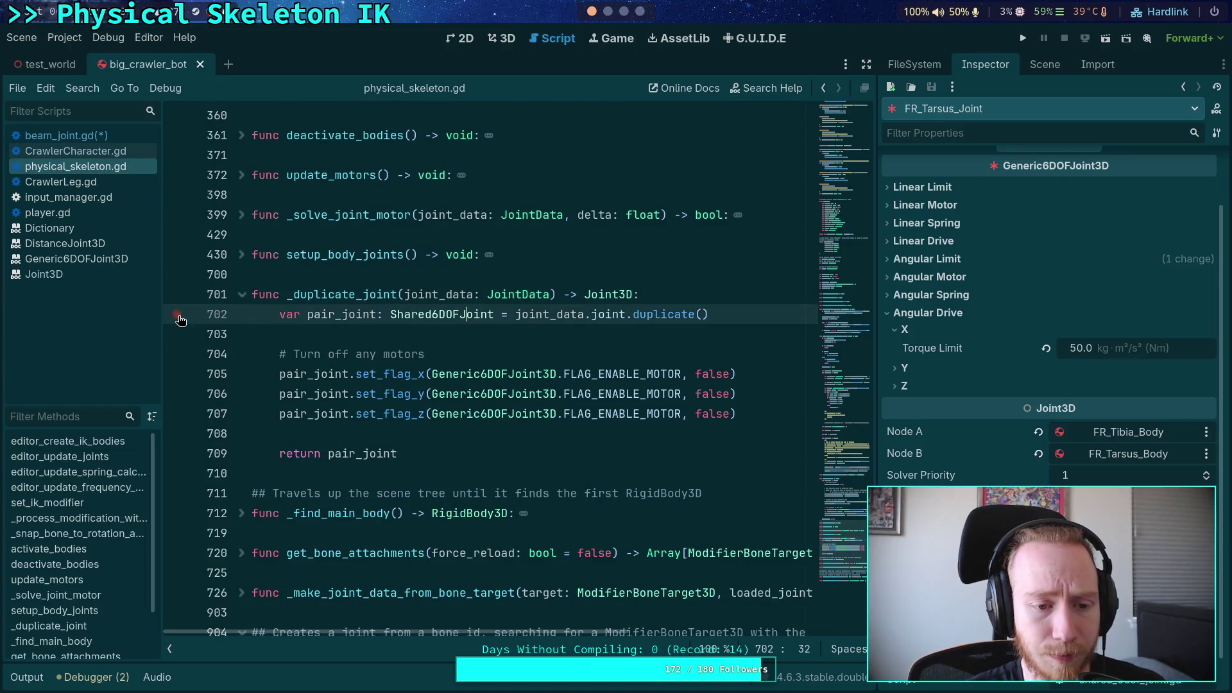
Expand setup_body_joints and fold its iterate_ik block and attachments loop
click(242, 295)
click(321, 314)
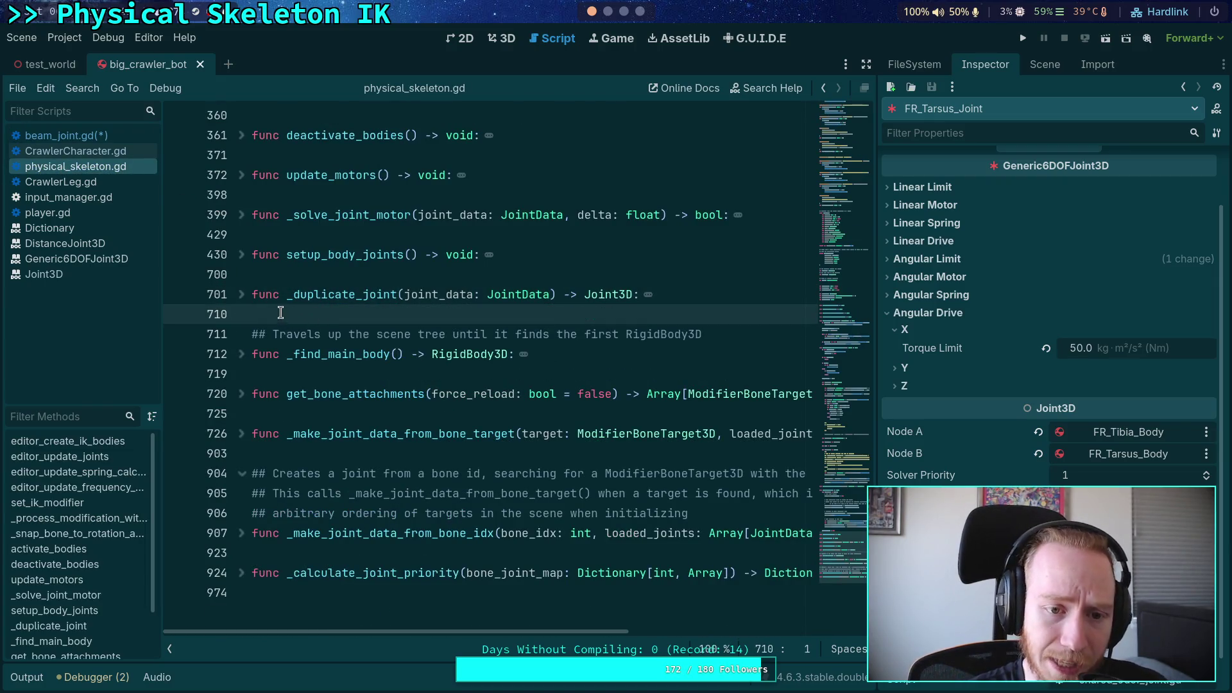
click(242, 255)
scroll(535, 429, down, 6)
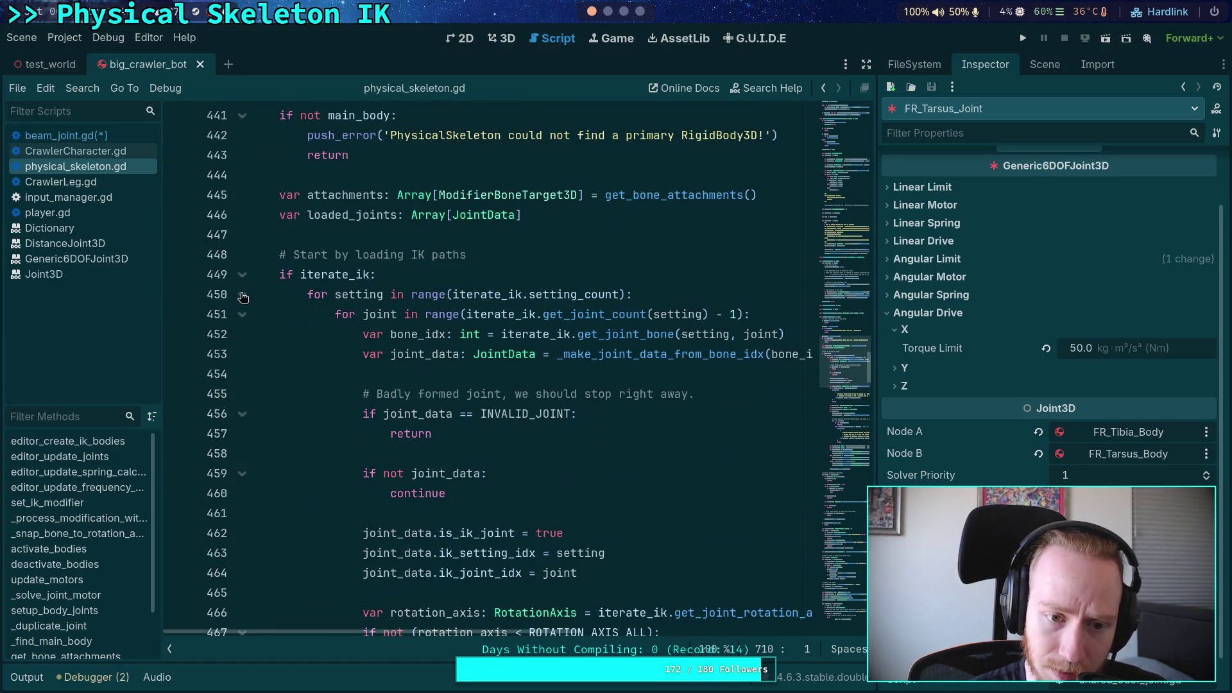
click(243, 275)
click(242, 335)
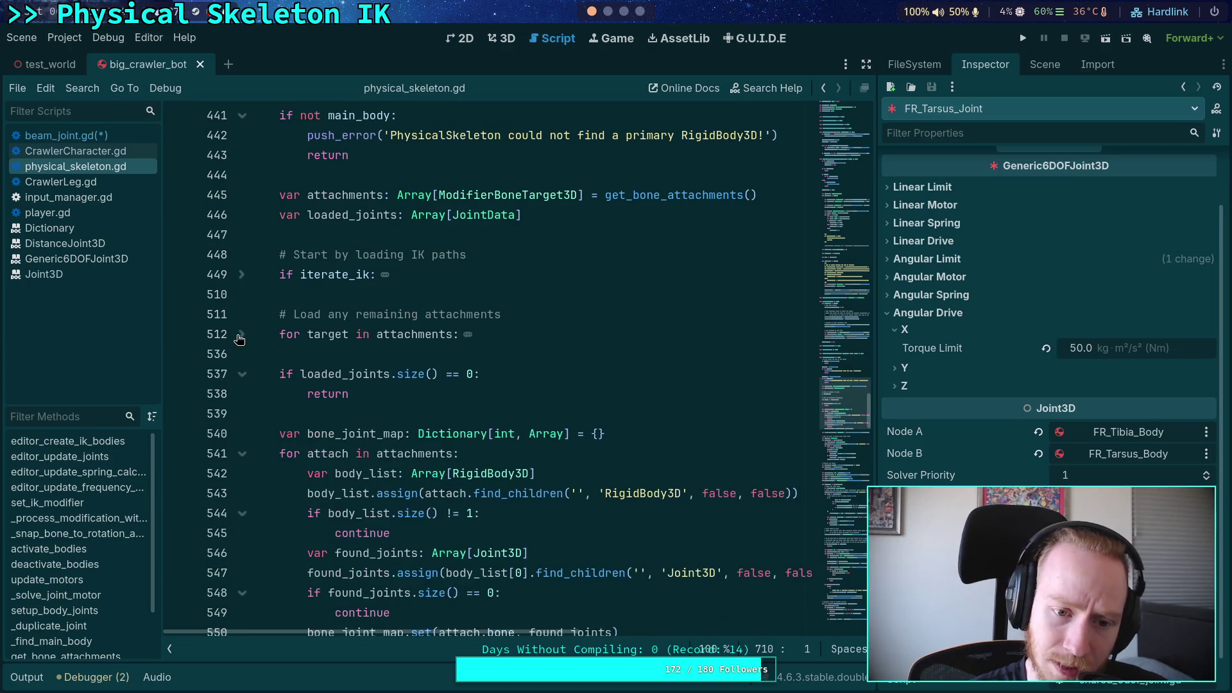
click(242, 334)
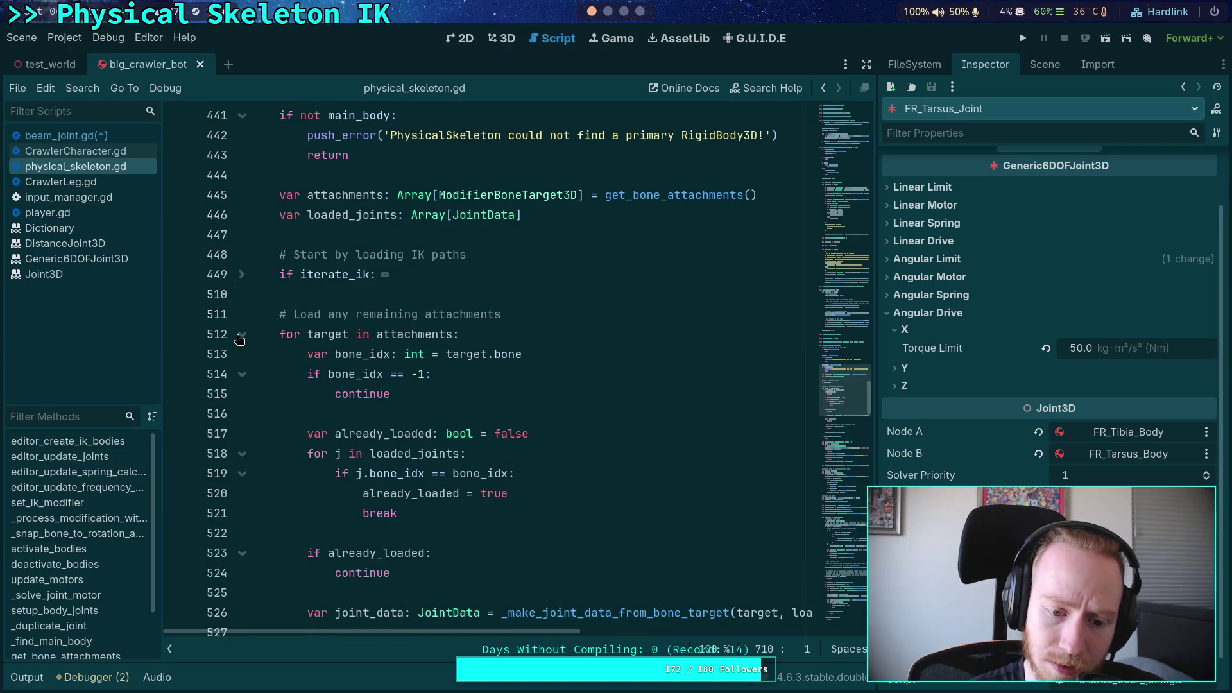
click(241, 337)
click(240, 337)
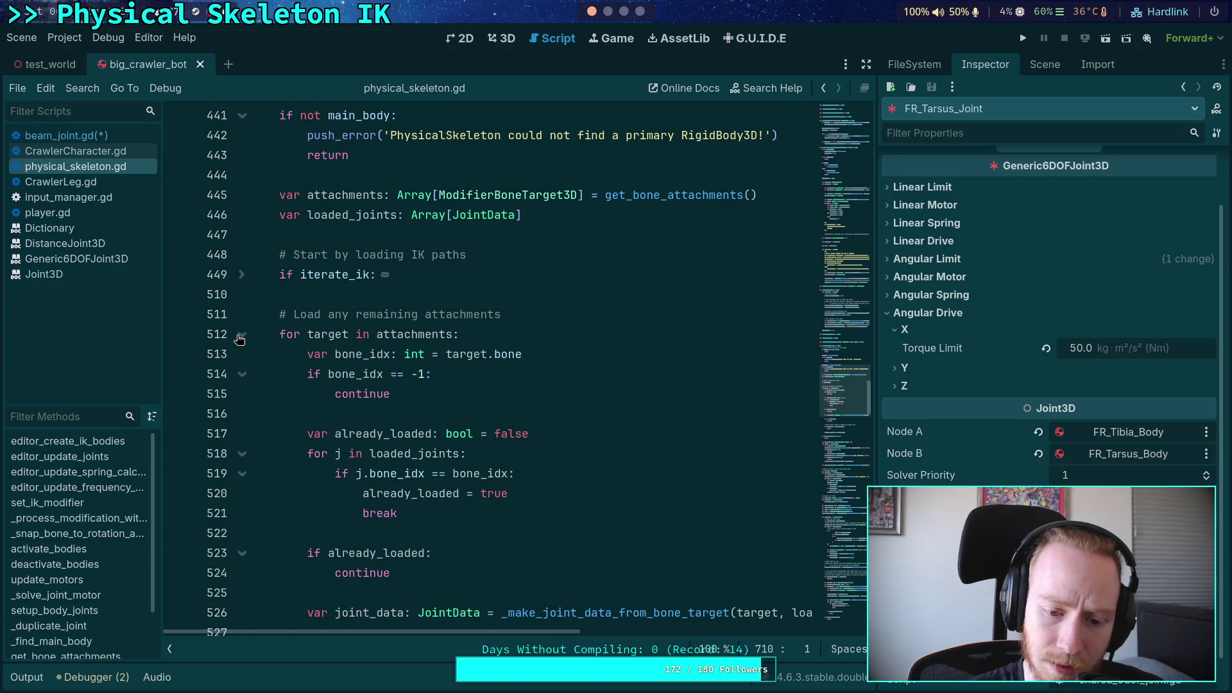
click(241, 336)
scroll(245, 379, down, 3)
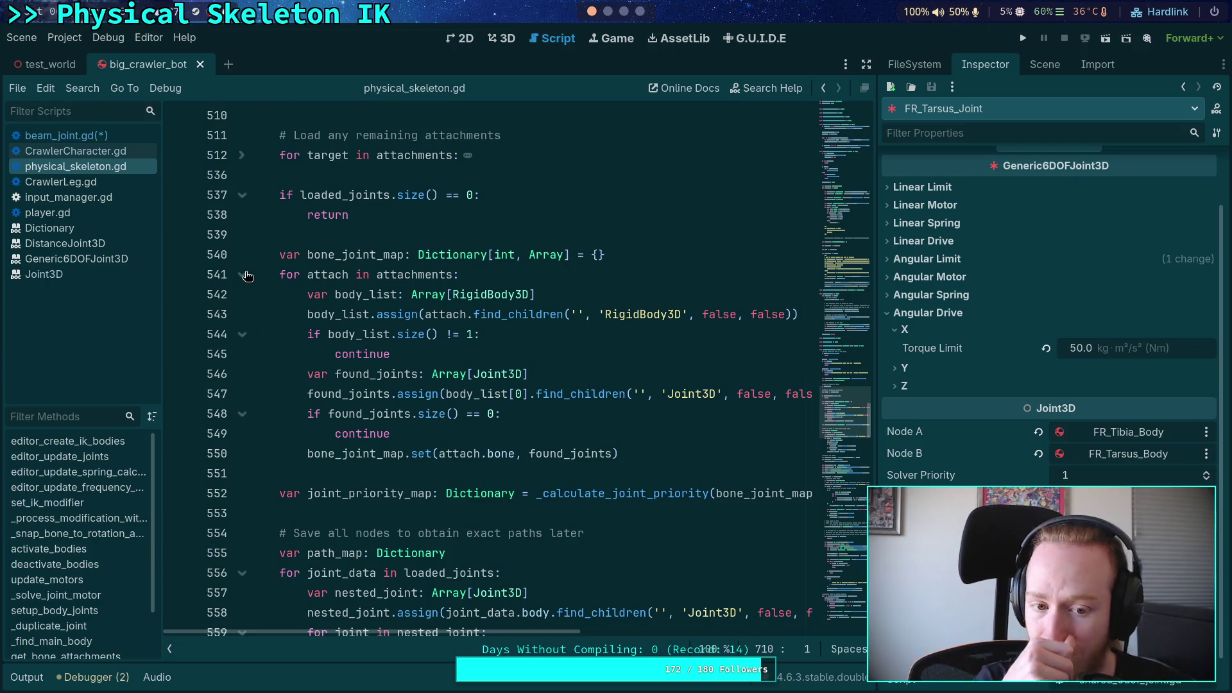
Highlight every use of found_joints and bone_joint_map in setup_body_joints
double_click(347, 389)
scroll(349, 377, down, 3)
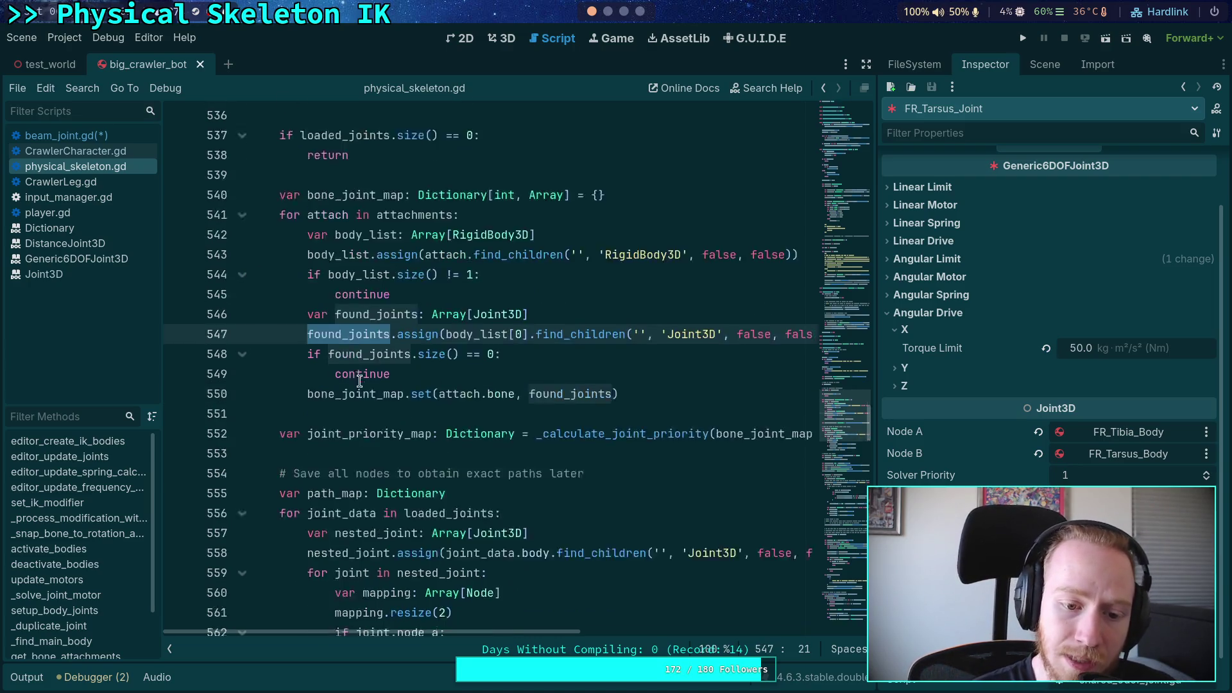
scroll(349, 382, up, 3)
double_click(353, 453)
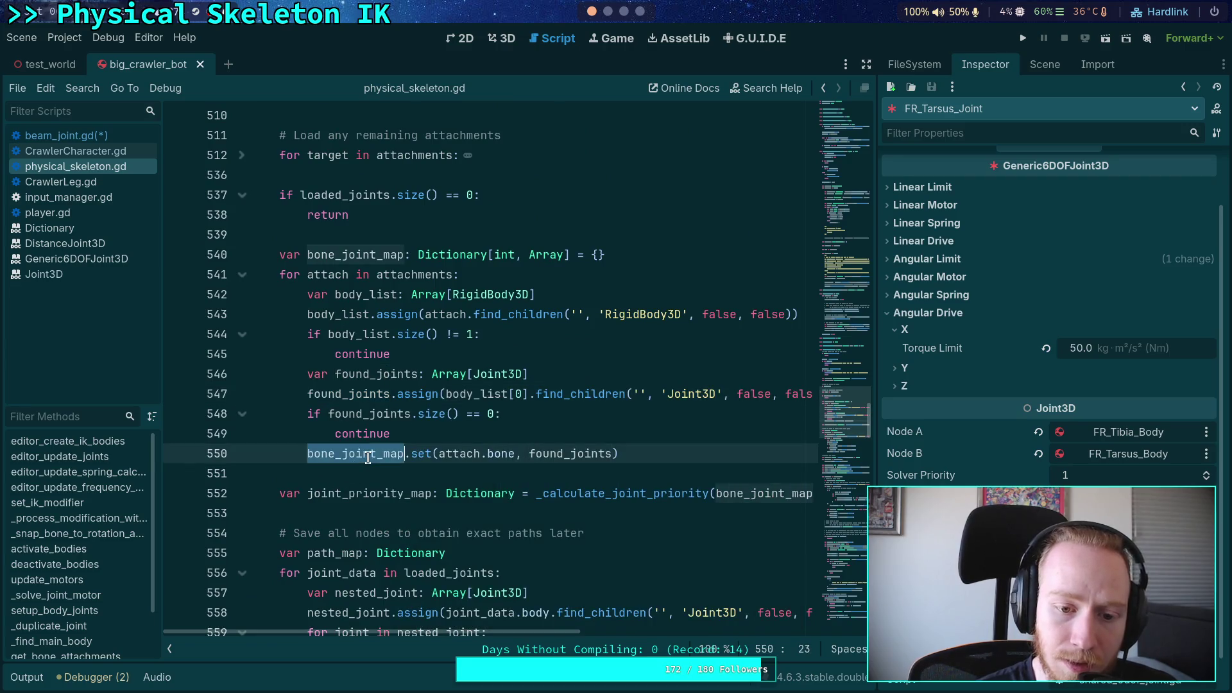
scroll(417, 456, down, 4)
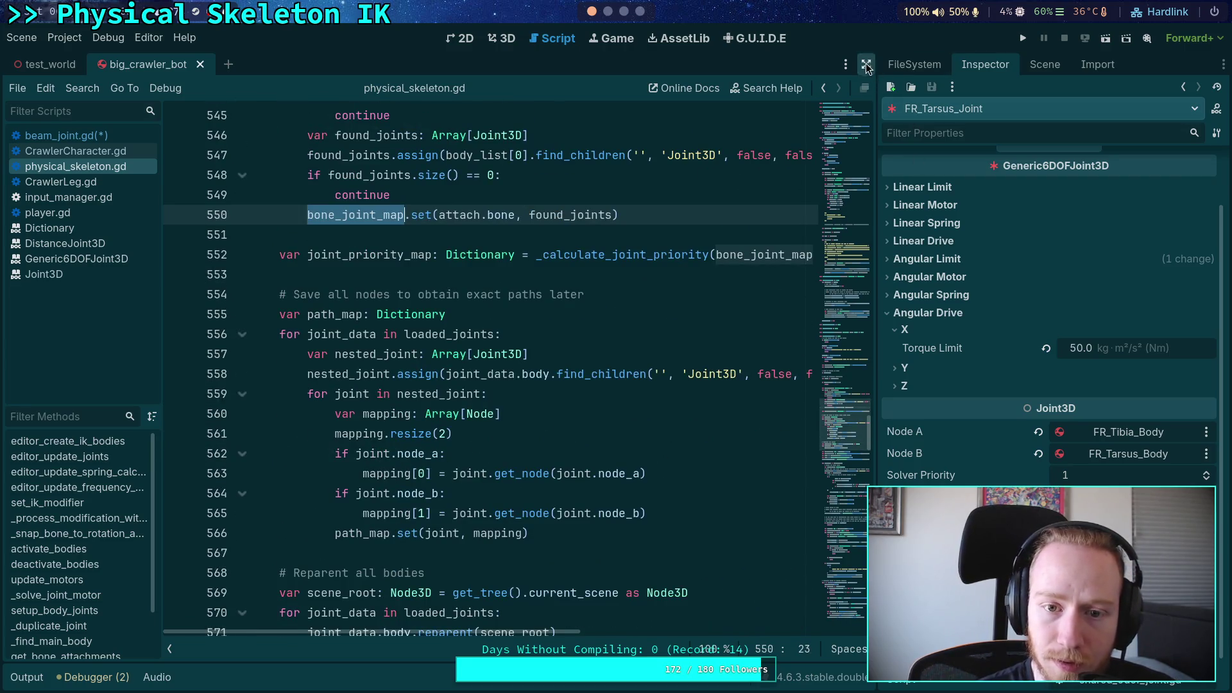
Expand the code editor to the full window width
click(169, 649)
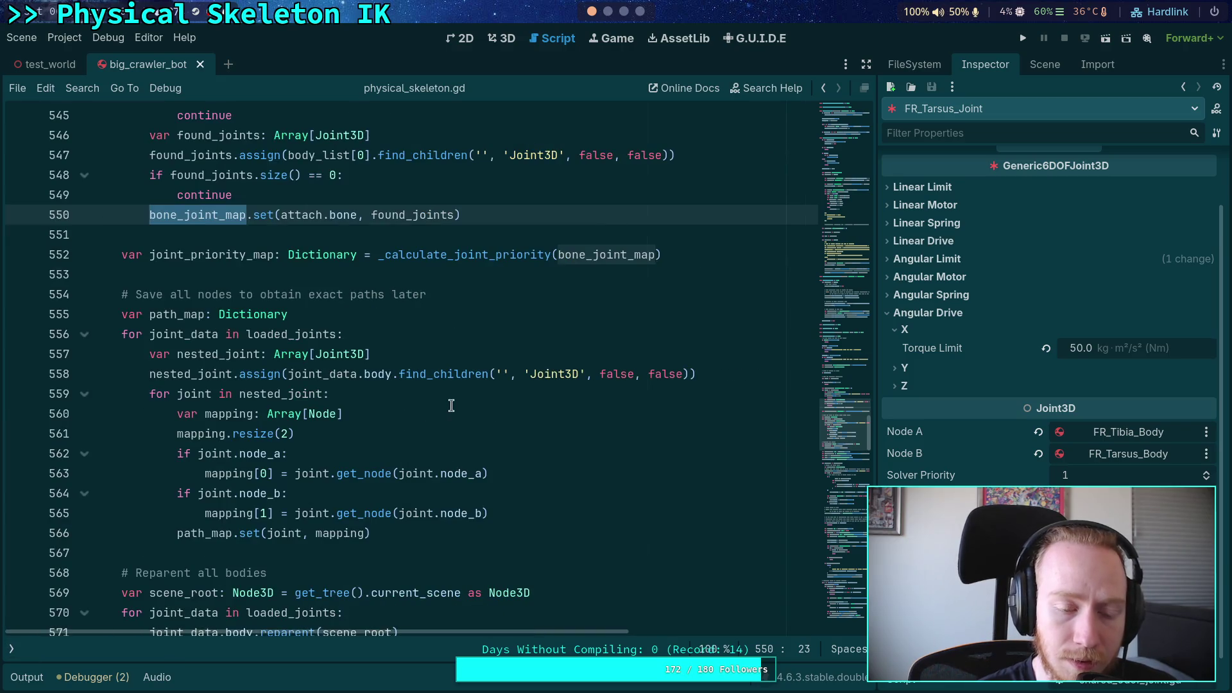
click(12, 648)
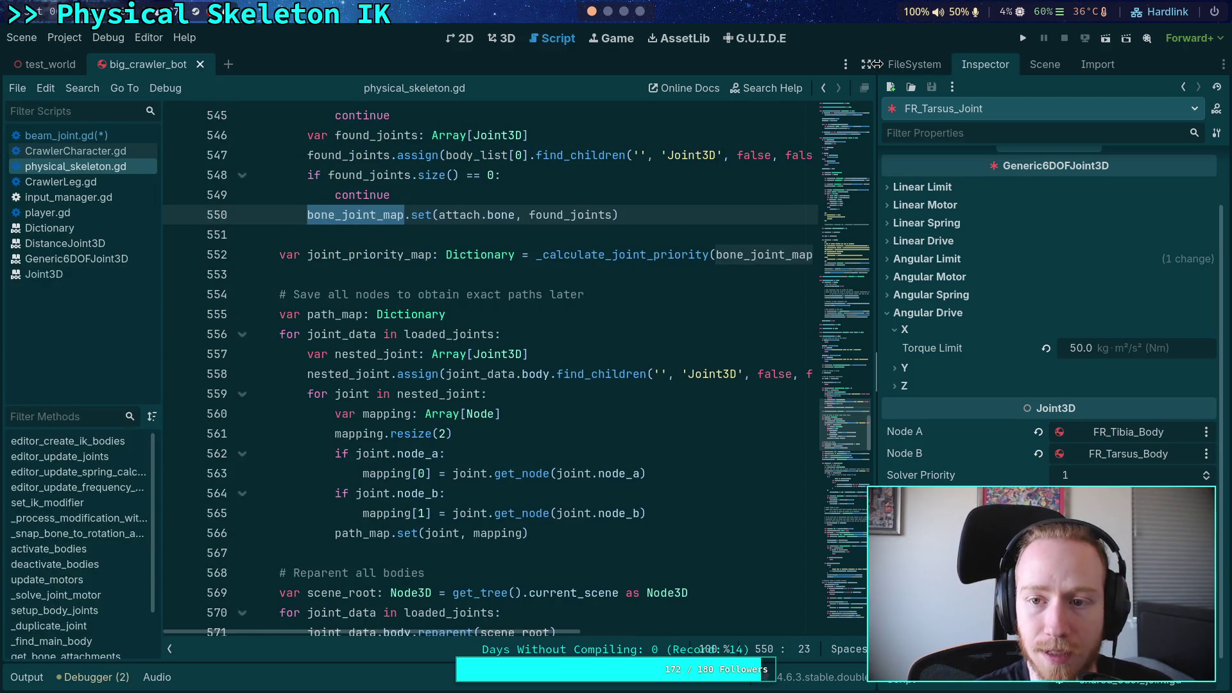
click(870, 64)
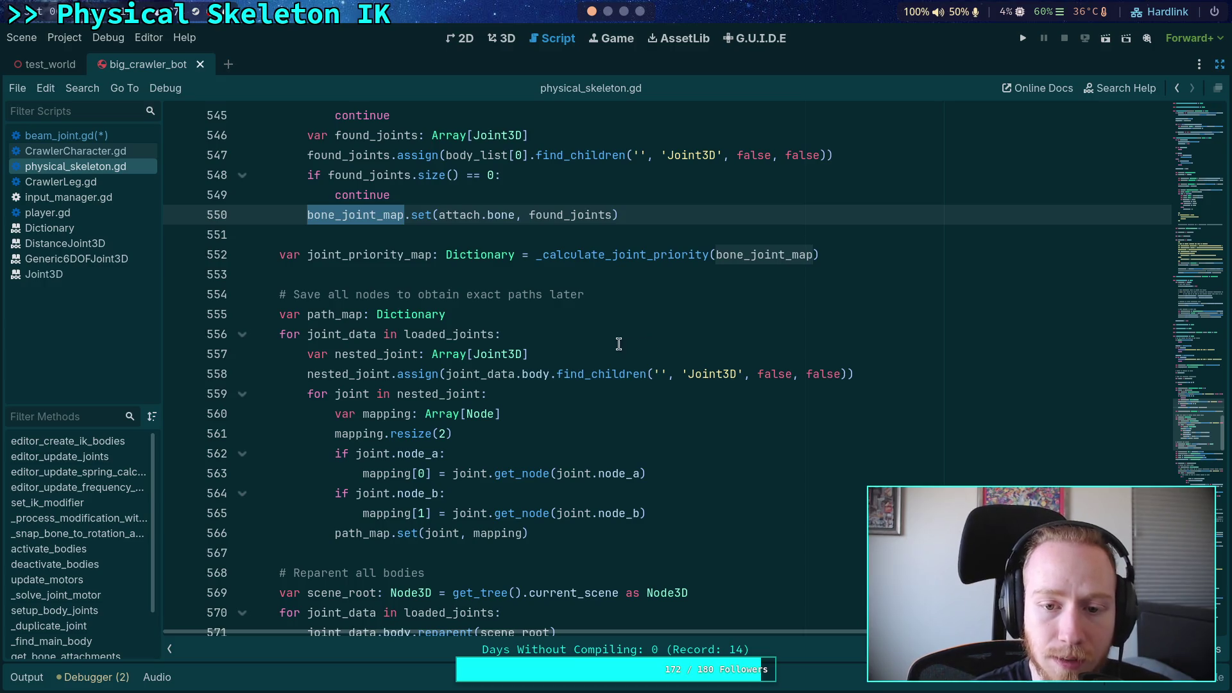
scroll(618, 344, up, 3)
scroll(619, 394, down, 13)
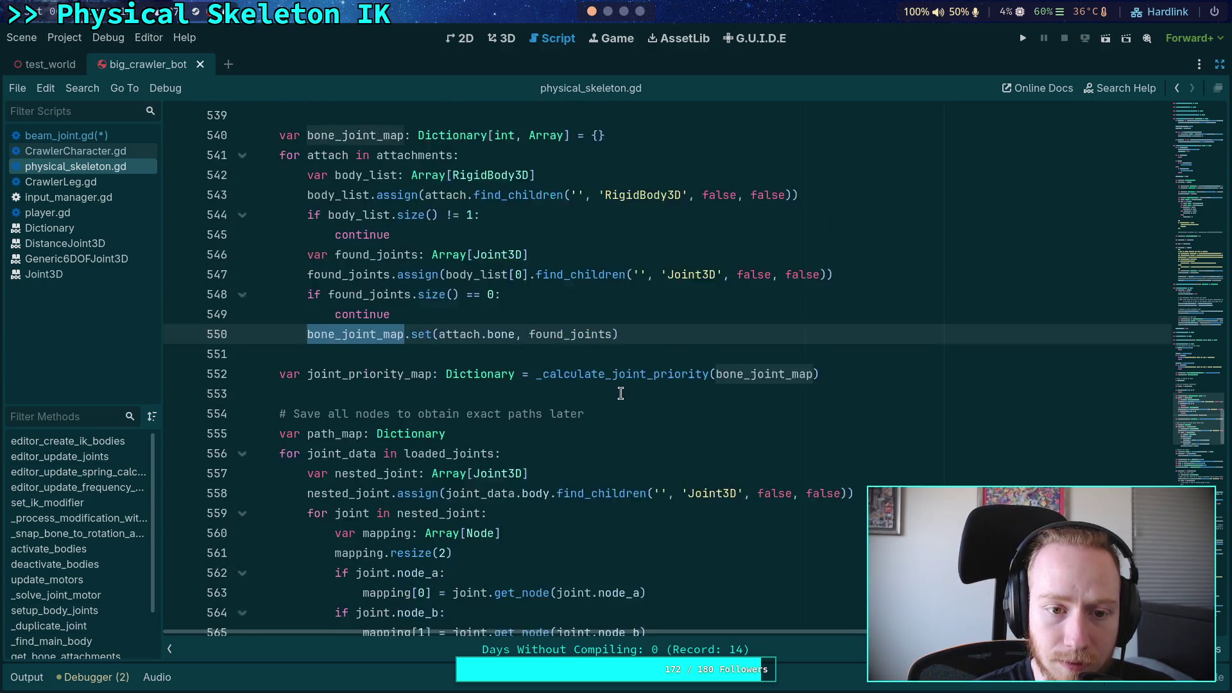
scroll(627, 383, up, 11)
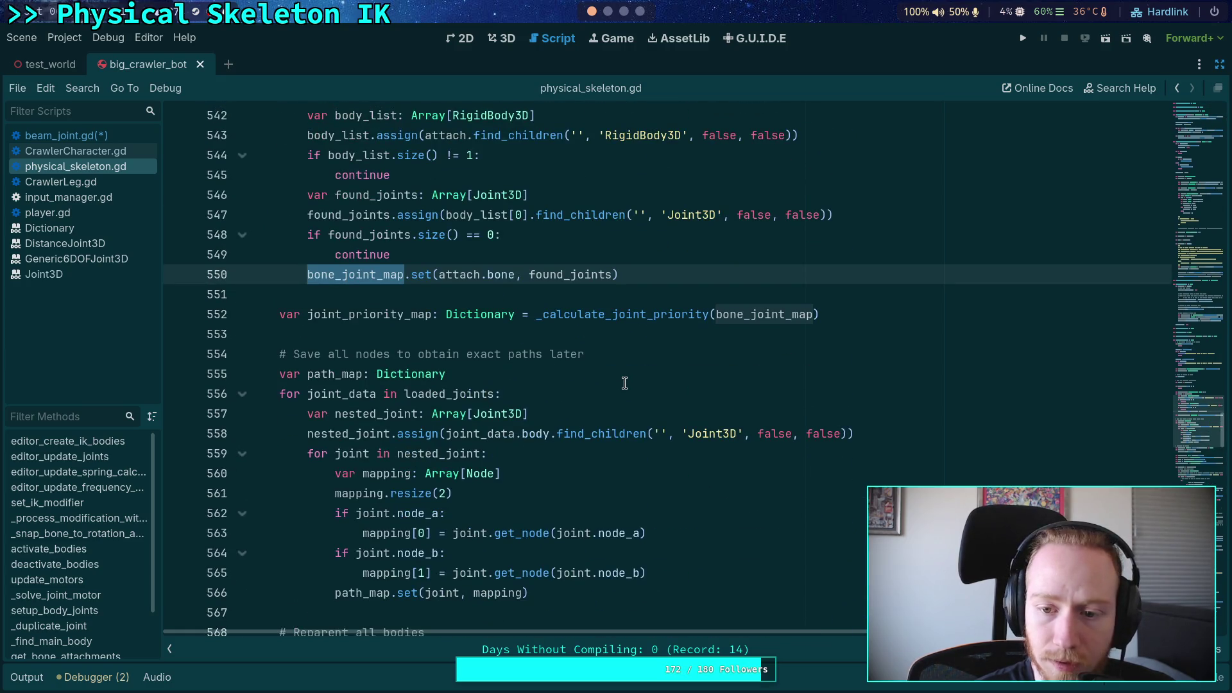
scroll(625, 383, down, 9)
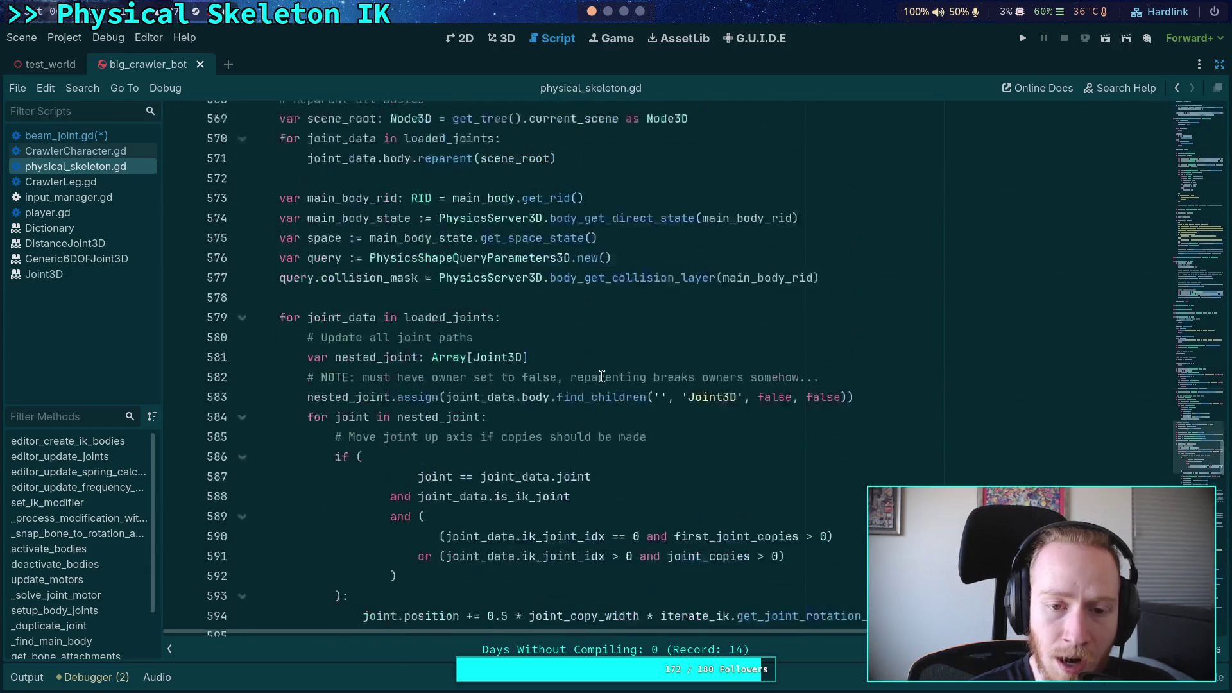
scroll(601, 377, up, 7)
Search for bone_joint_map and step through its matches at lines 552, 642 and 657
key(ctrl+f)
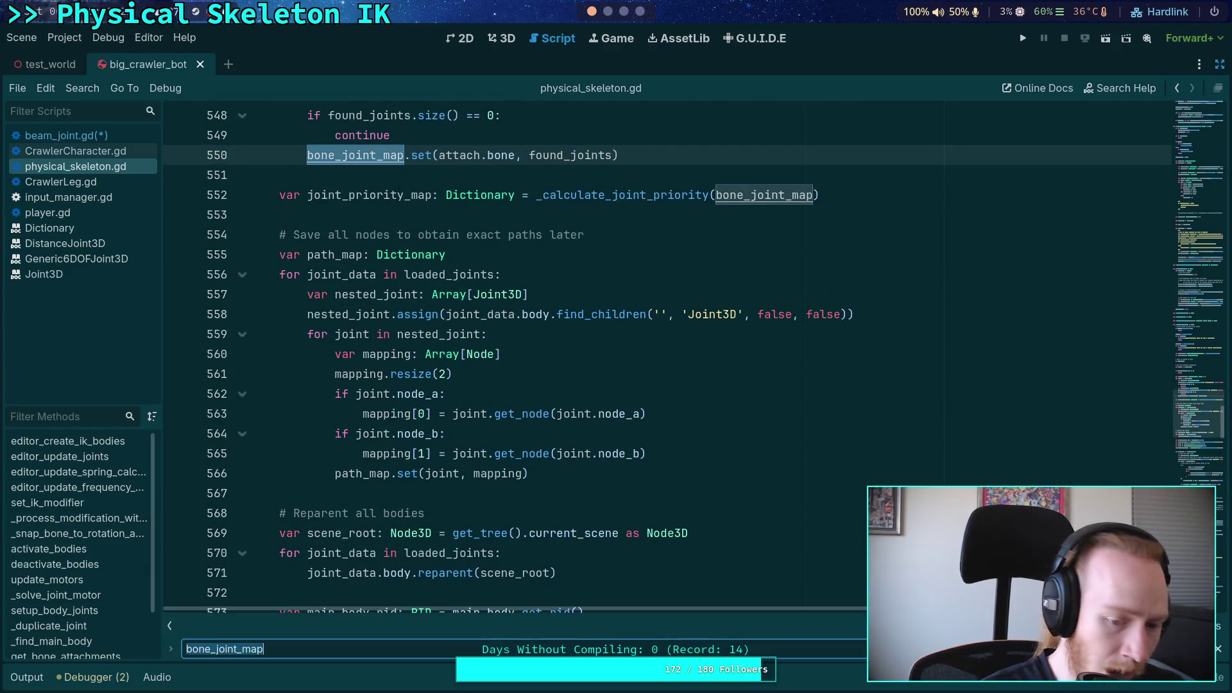
key(Return)
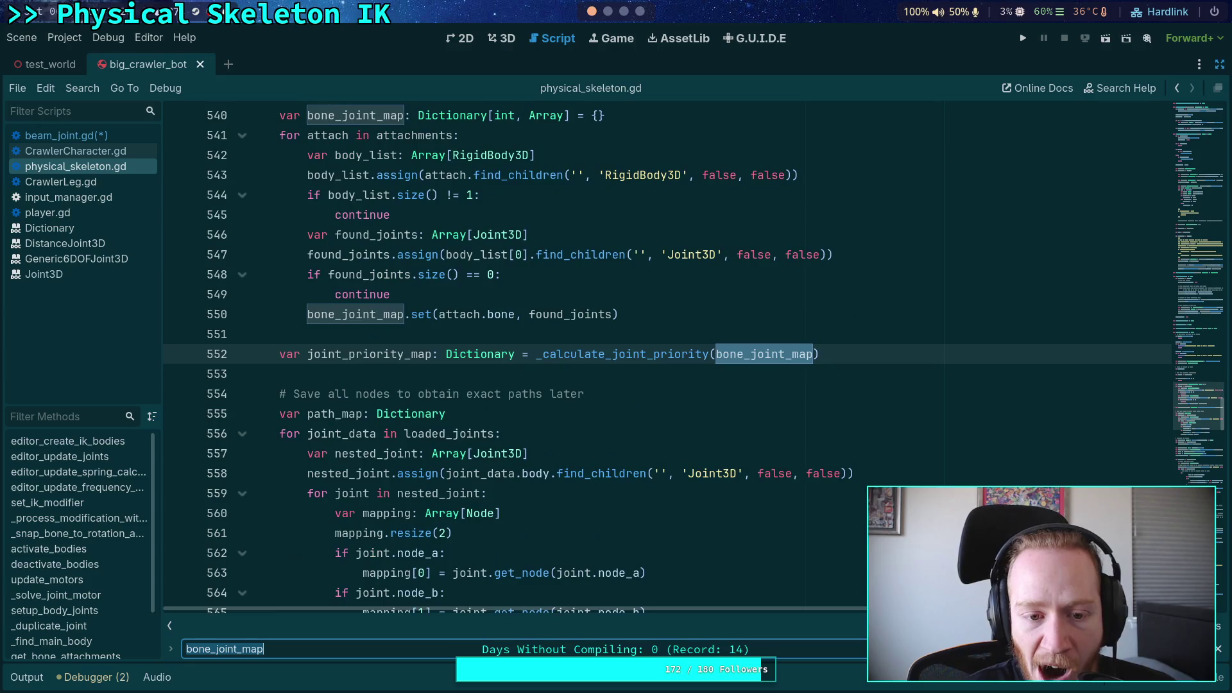
key(Return)
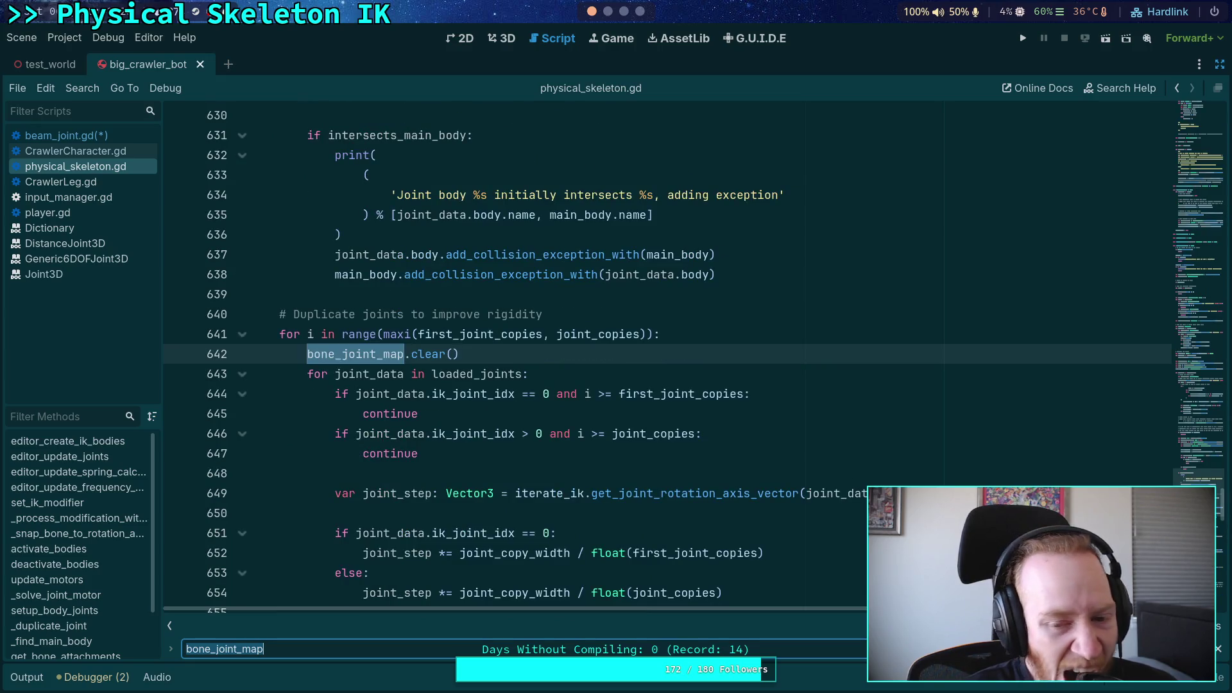
scroll(737, 494, down, 5)
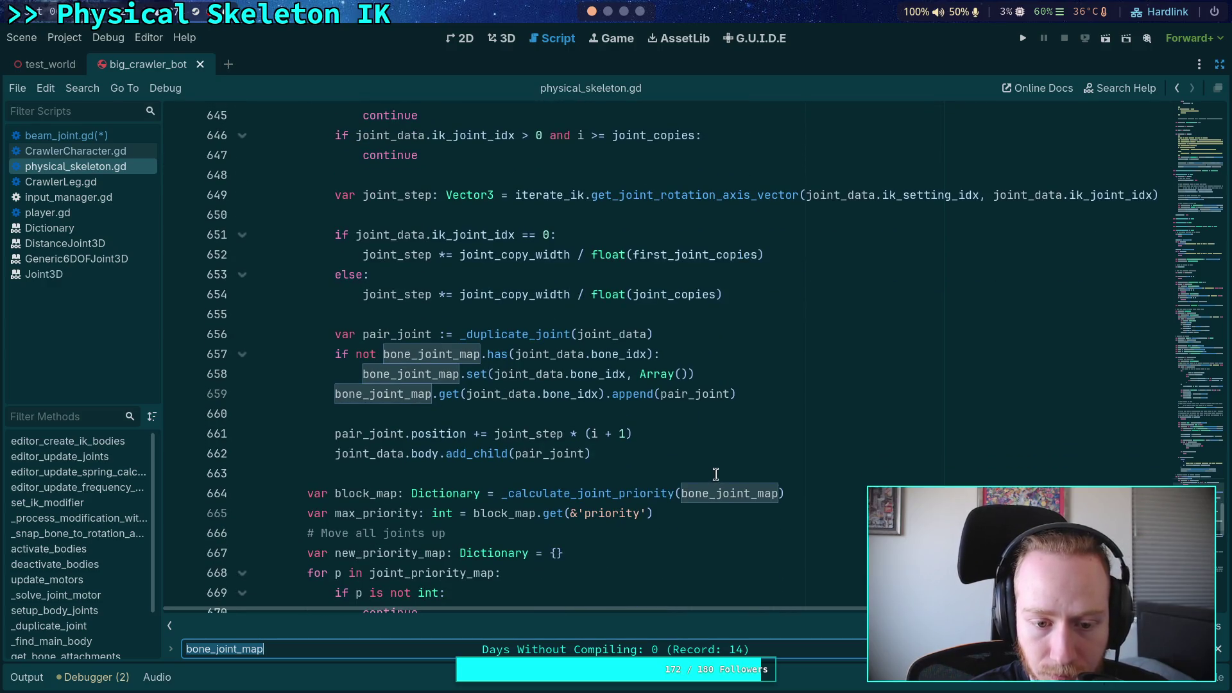
scroll(716, 473, down, 2)
scroll(714, 459, down, 2)
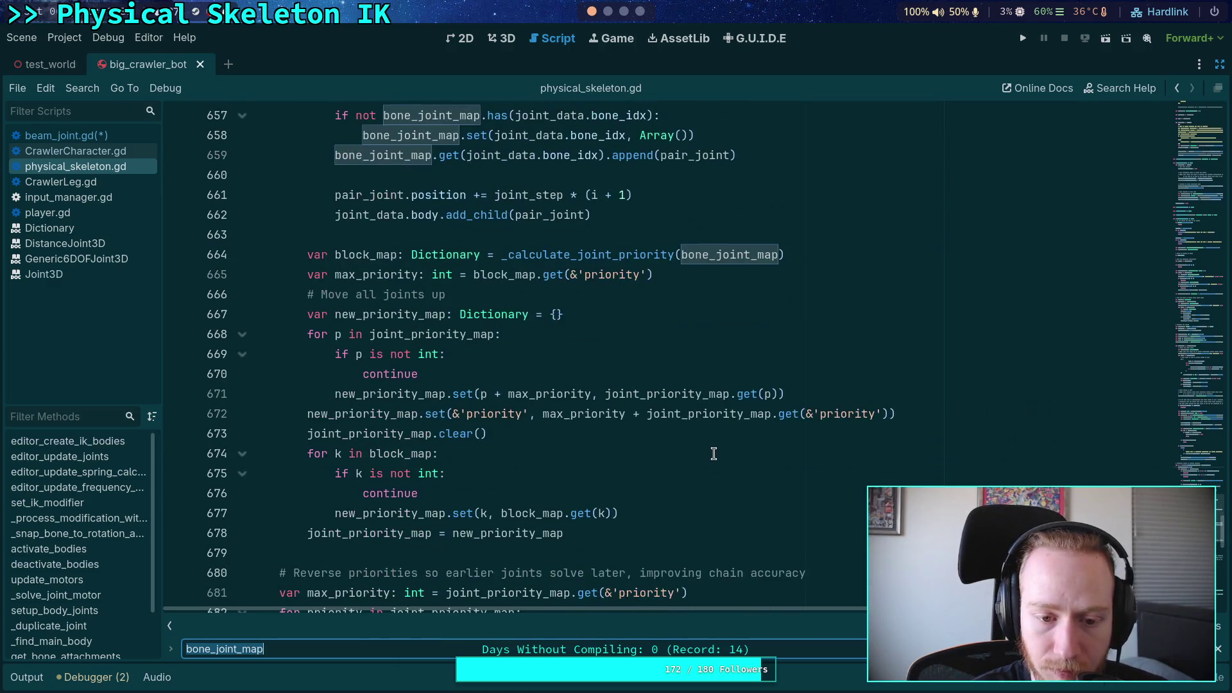
scroll(628, 474, down, 1)
scroll(628, 474, down, 7)
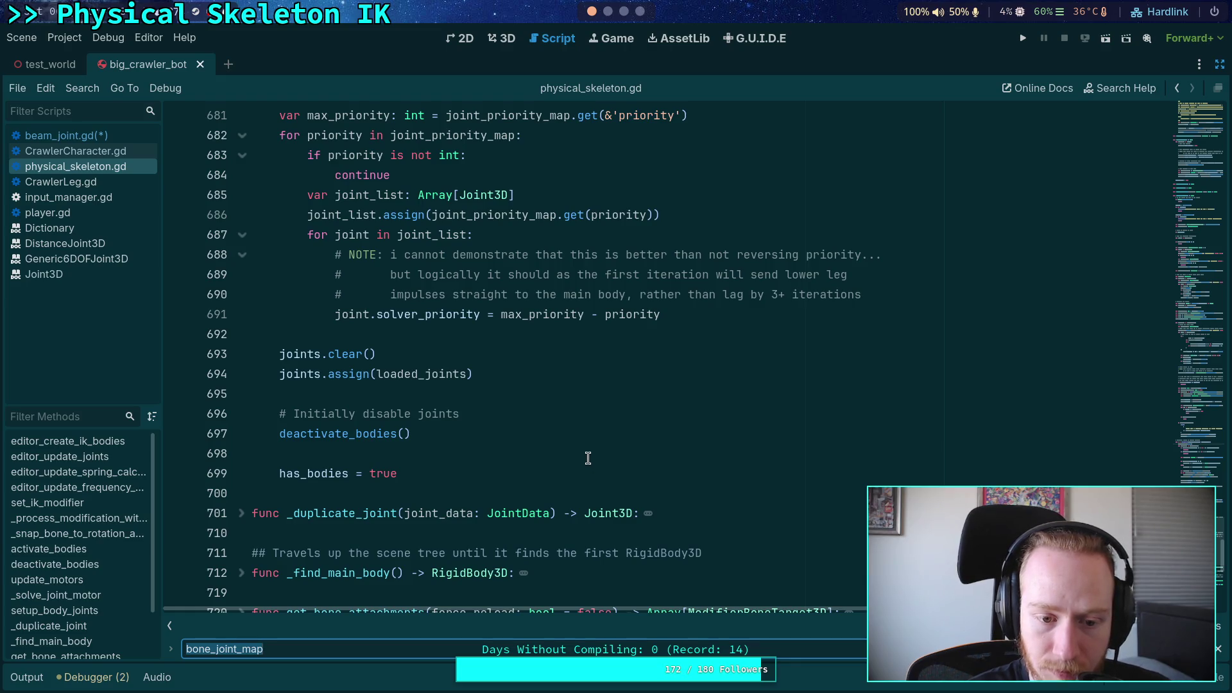
scroll(588, 457, up, 4)
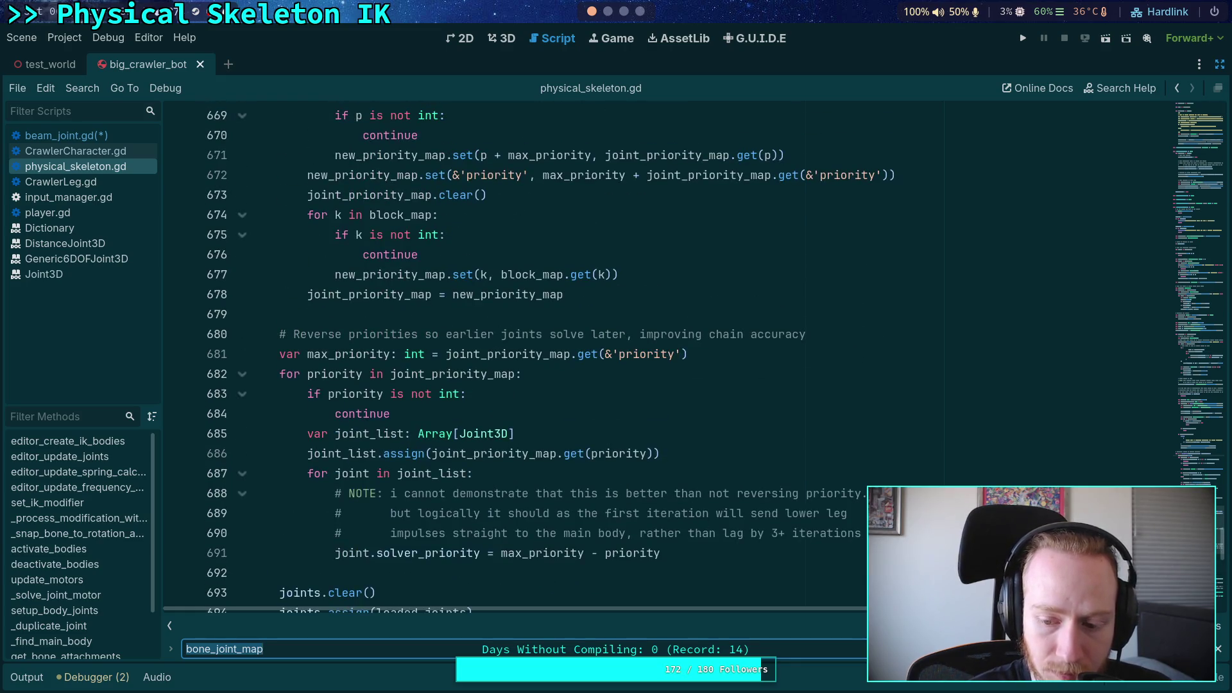
key(Return)
key(Return)
key(Return)
key(Return)
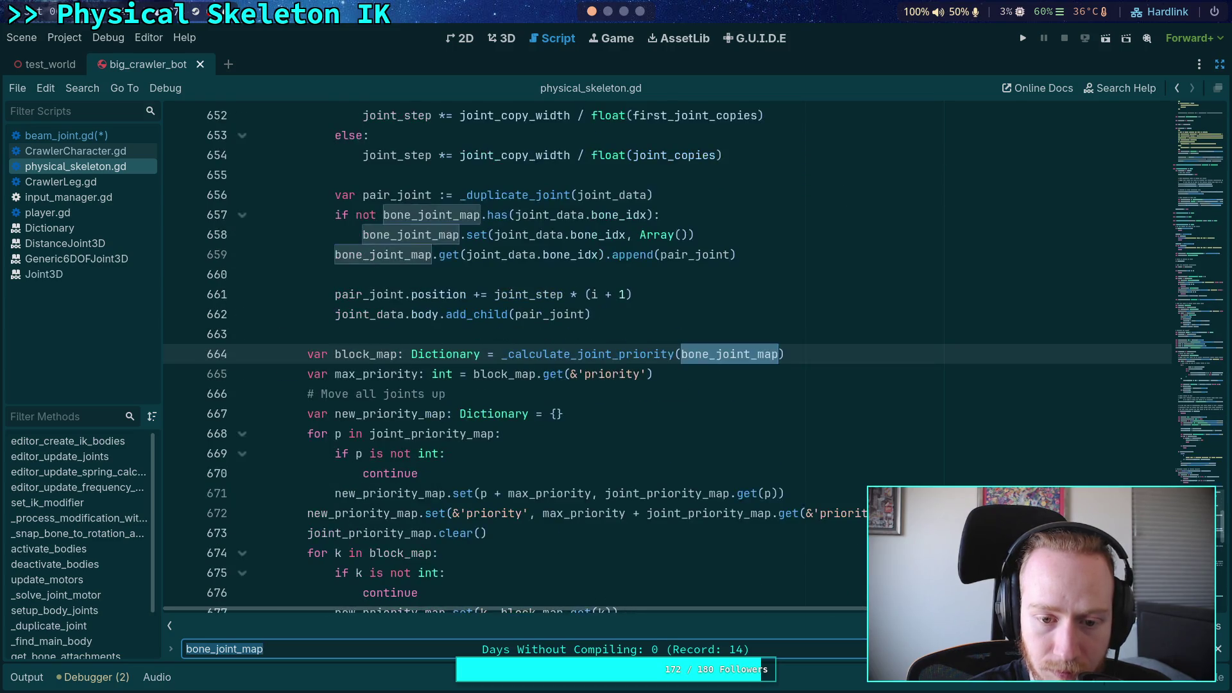
key(Return)
key(Return)
key(Return)
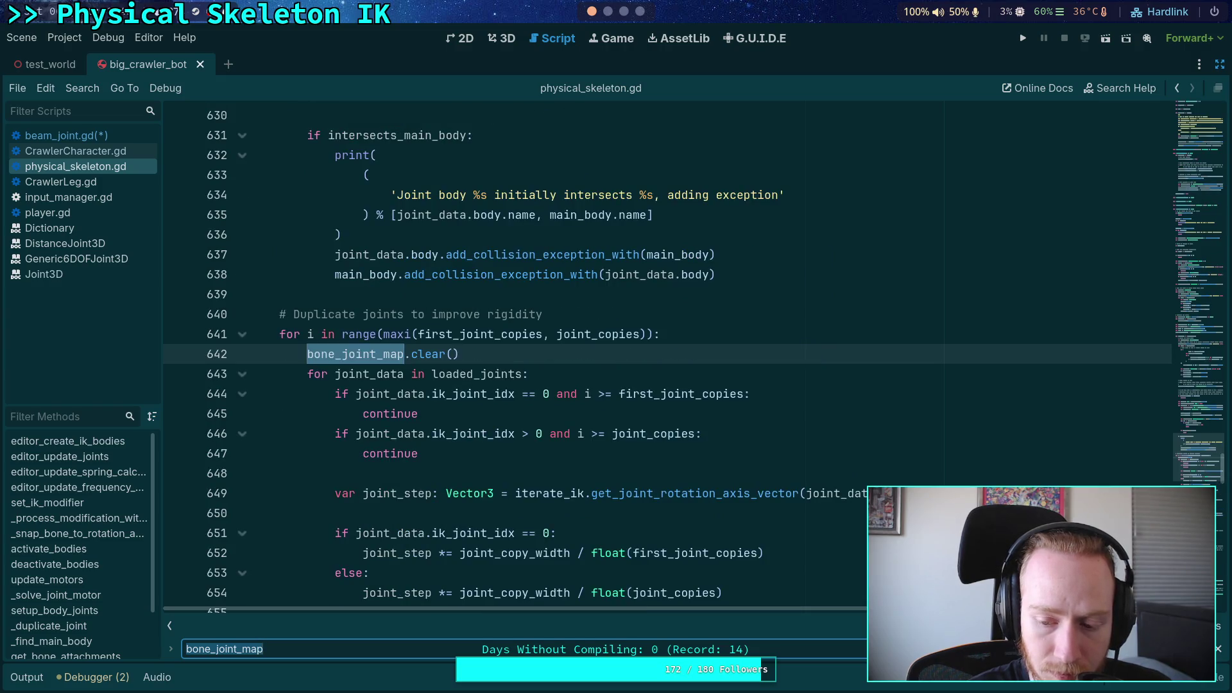
key(shift+Return)
scroll(437, 444, up, 2)
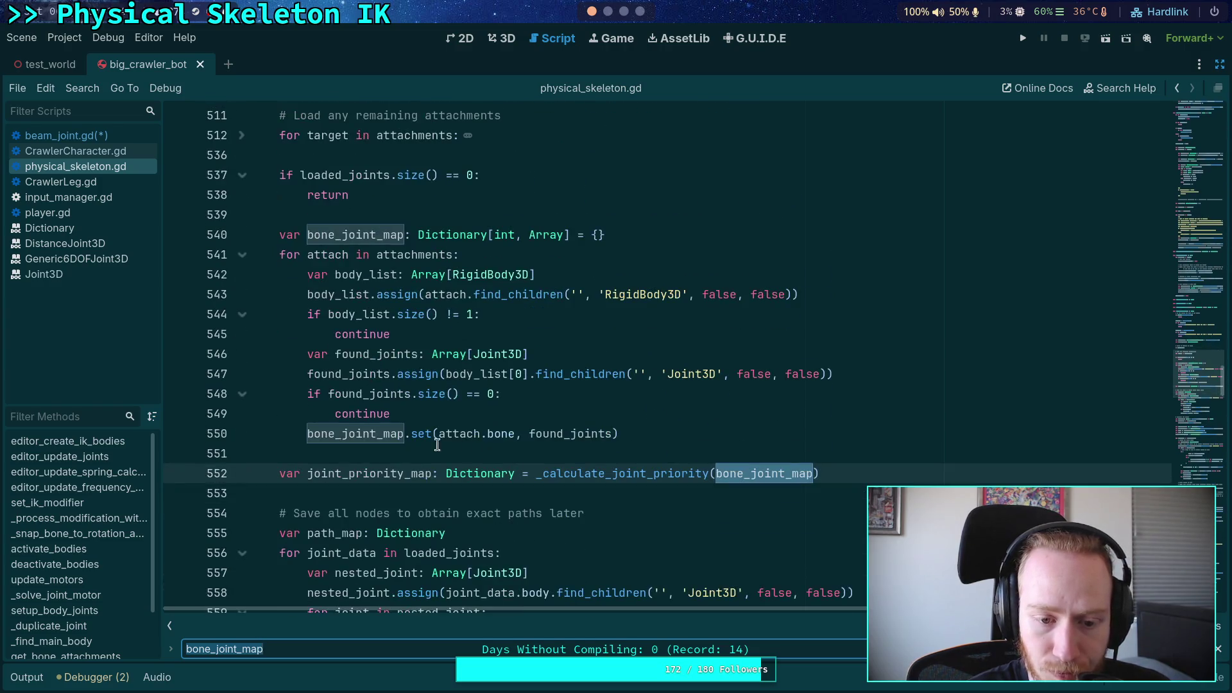
Search joint_priority_map through lines 668, 678, 681 and 686, then select joint_list
double_click(382, 464)
key(ctrl+f)
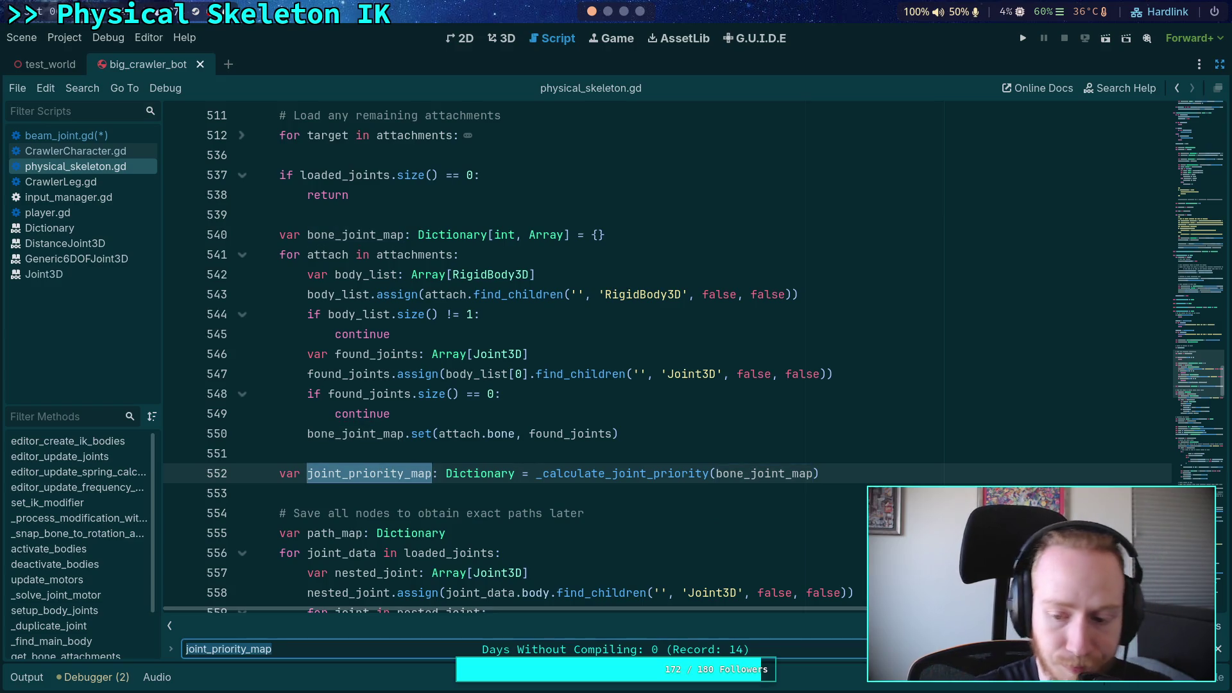
key(Return)
key(Return)
key(Return)
key(Return)
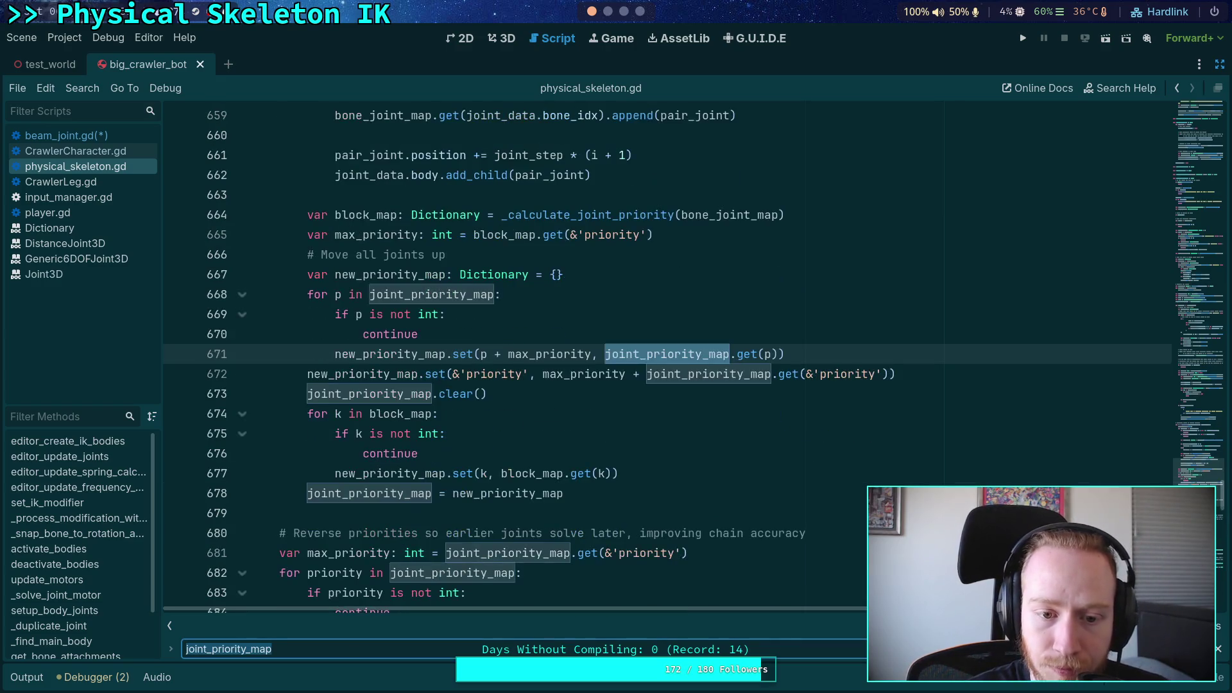
key(Return)
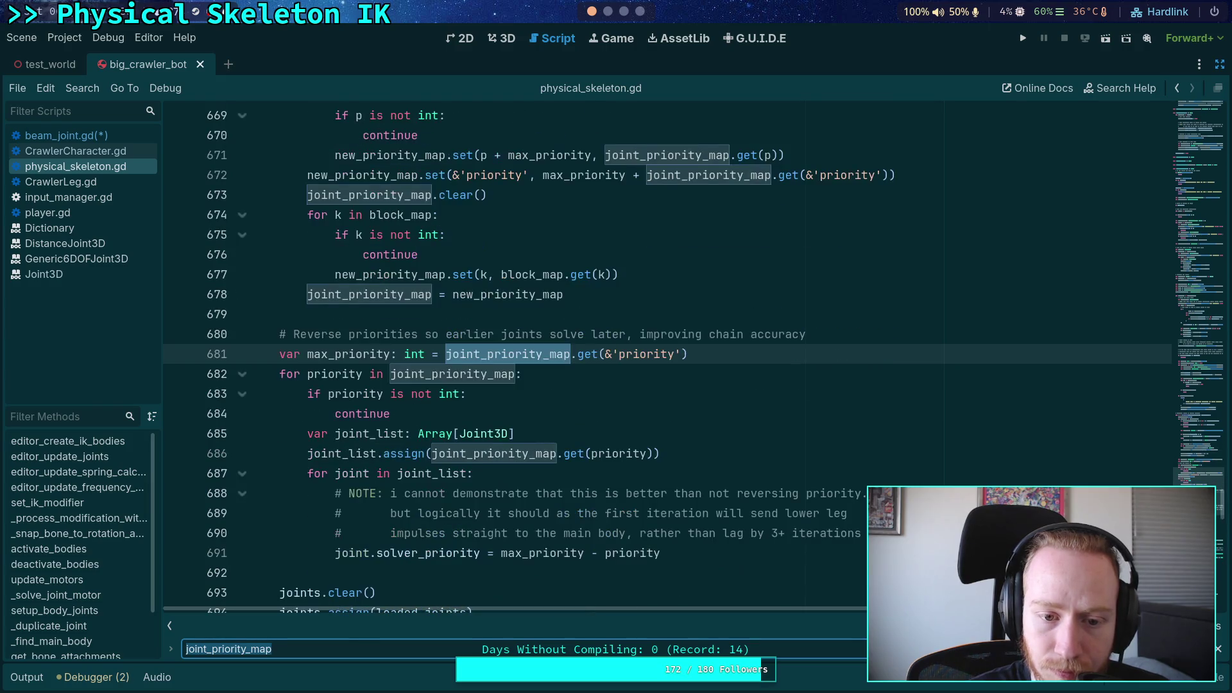
key(Return)
key(Return)
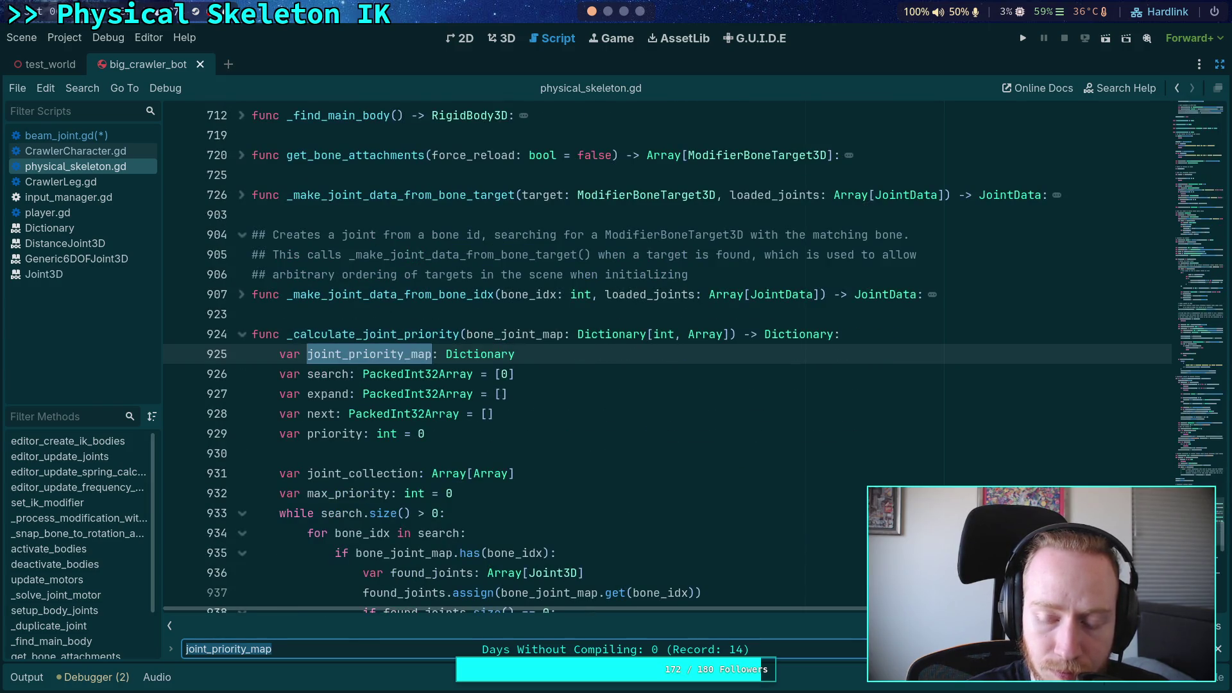
key(shift+Return)
double_click(340, 353)
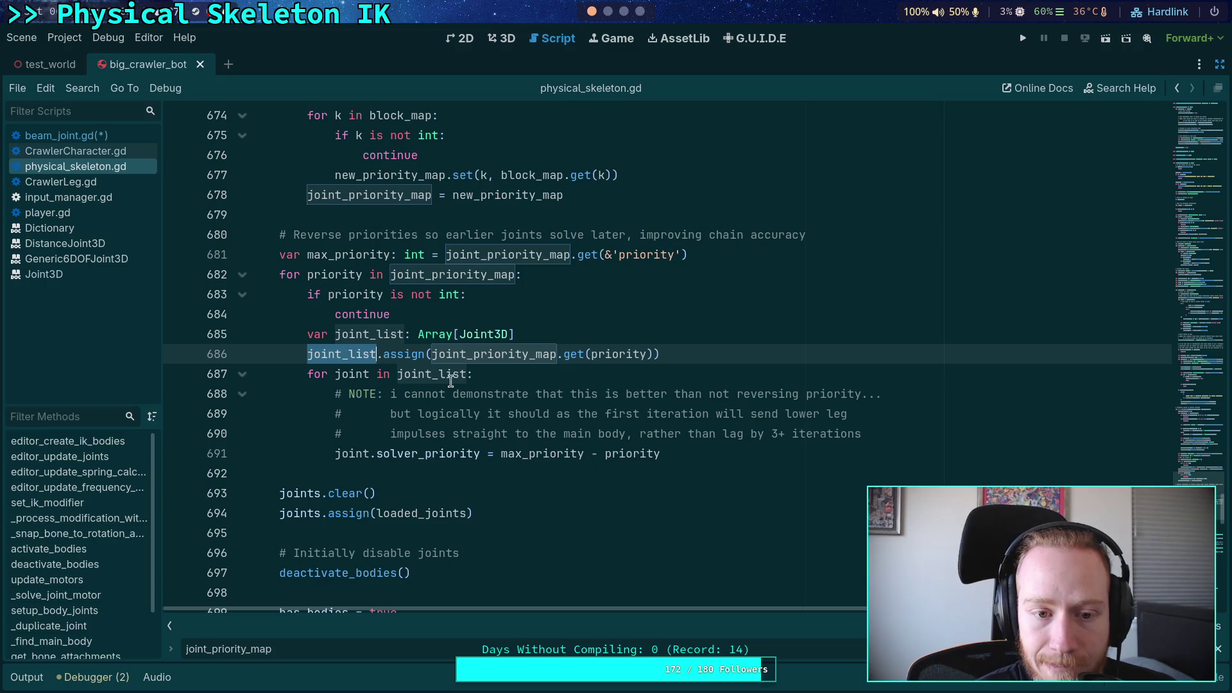
Add a temporary continue at line 683 inside the priority loop and run the game
click(557, 281)
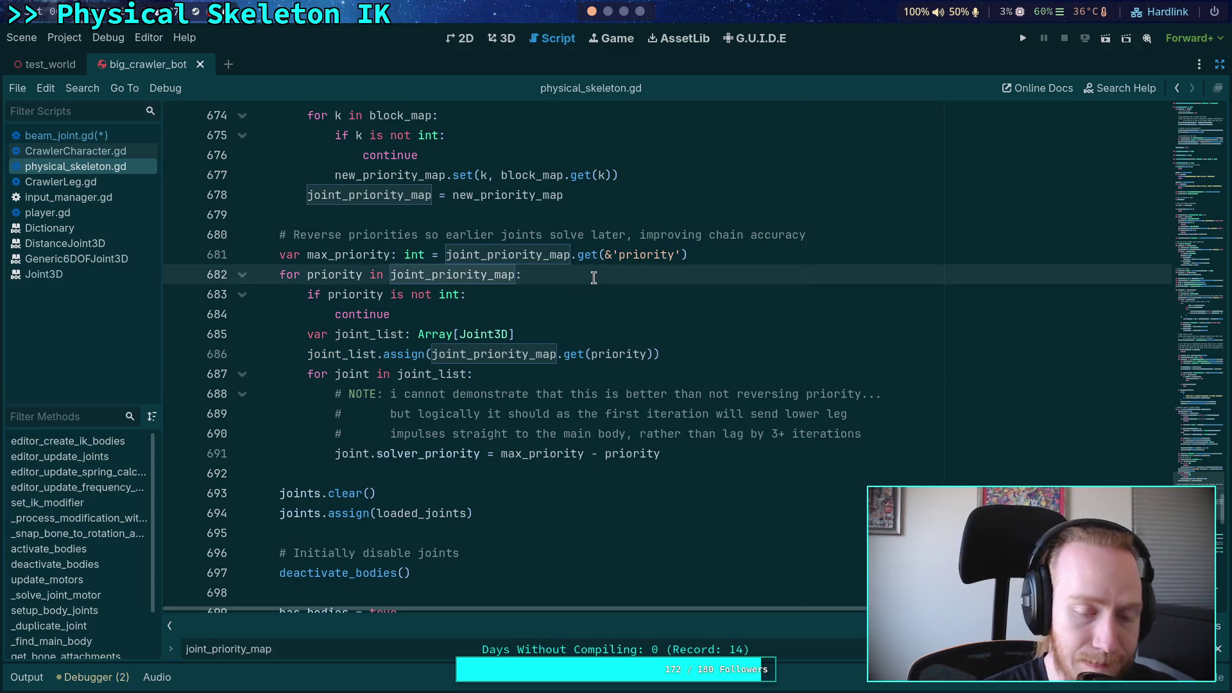
key(Return)
text(continue)
key(F5)
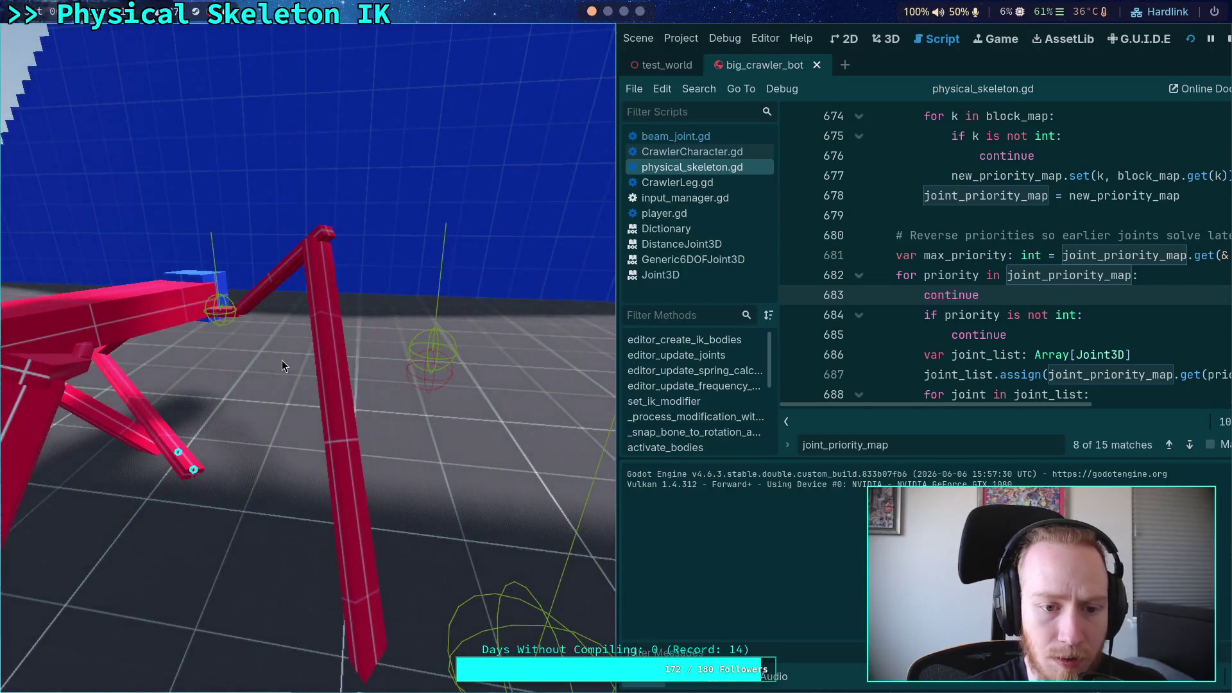
Stop the game, delete the continue line, save the script and restore the side docks
click(1227, 39)
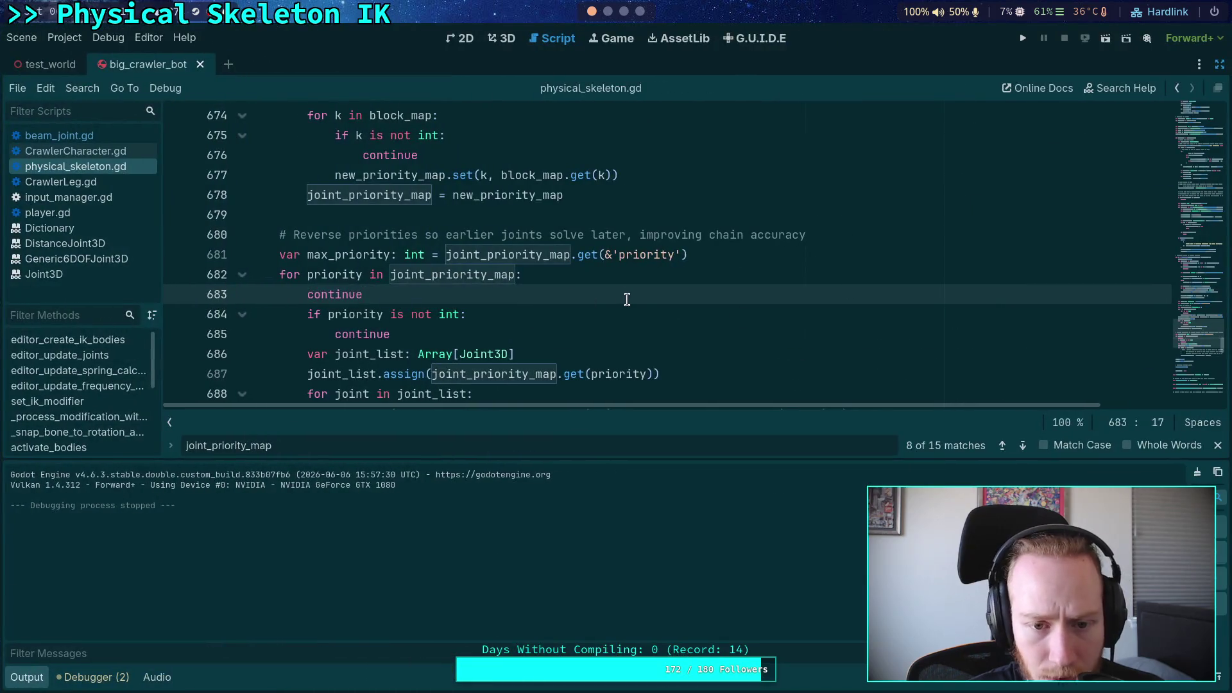
drag(627, 299, 656, 279)
key(BackSpace)
key(ctrl+s)
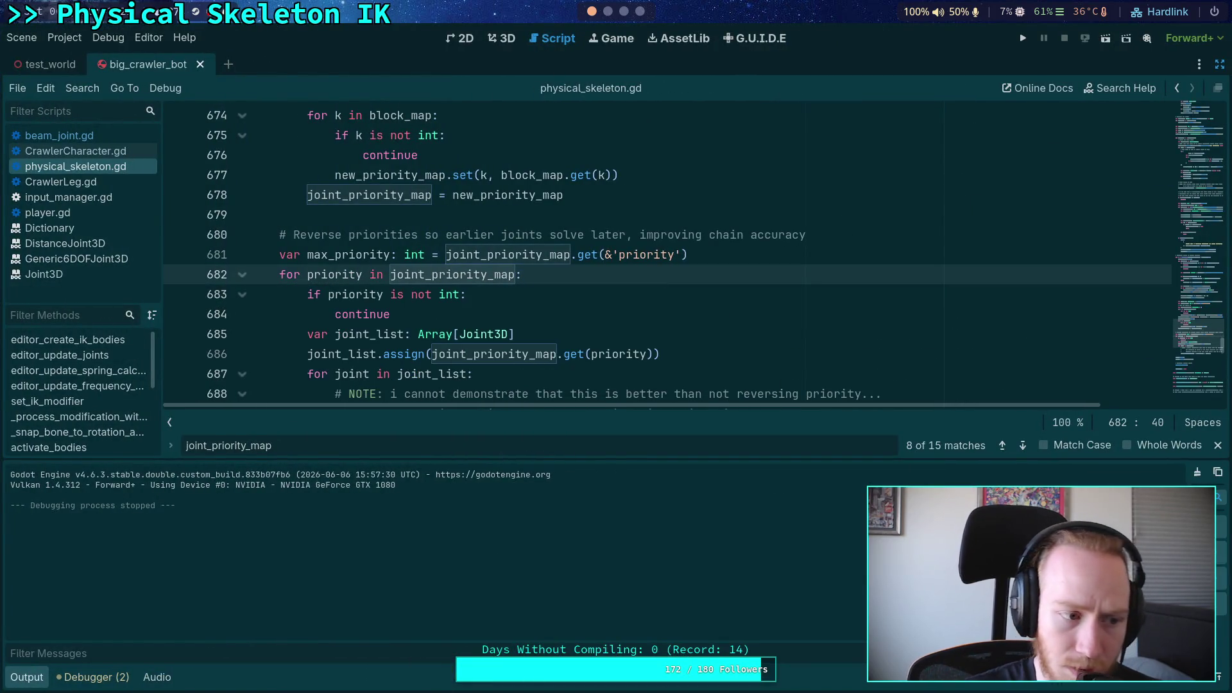
click(29, 675)
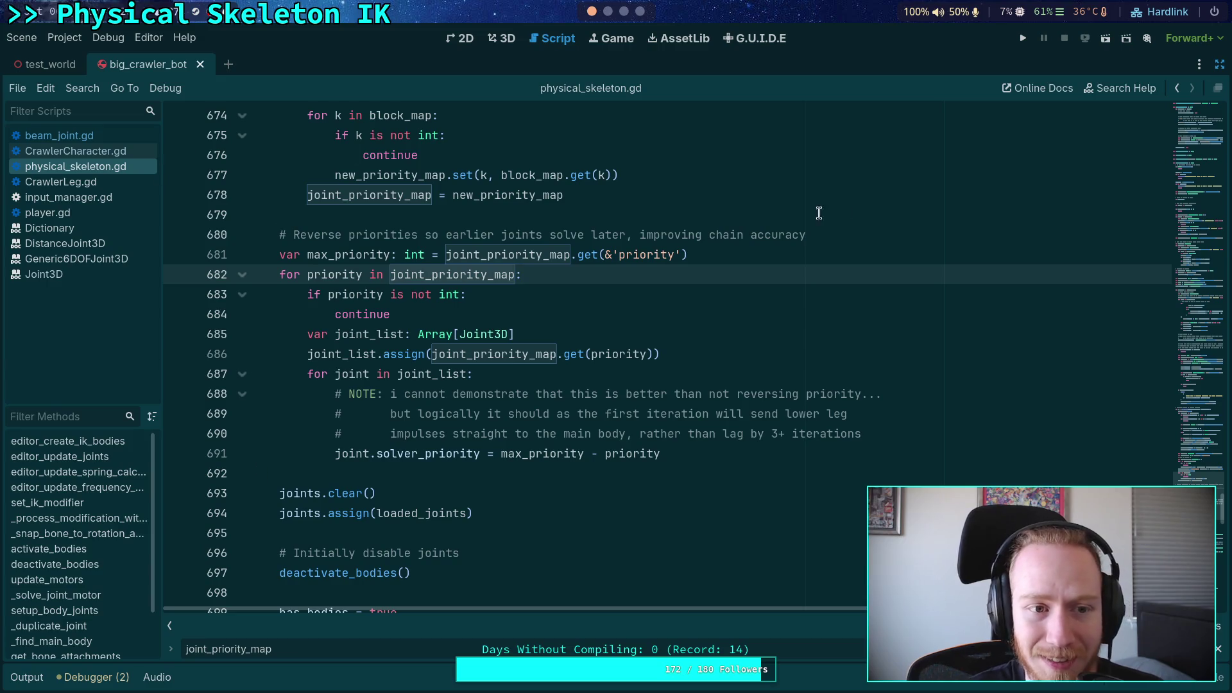
click(1219, 64)
Inspect FR_Tarsus_Beam: beam span 1.5106, expand 0.5, contract 0.4, pitch 30°/90°
click(1046, 64)
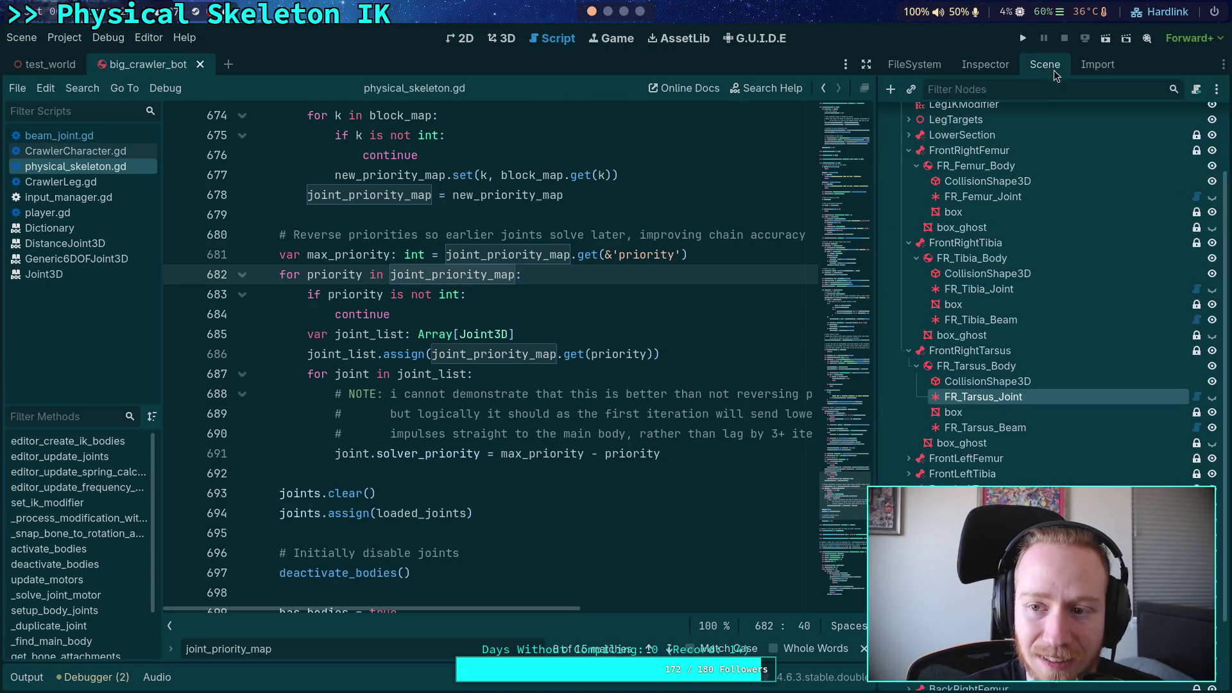
click(980, 429)
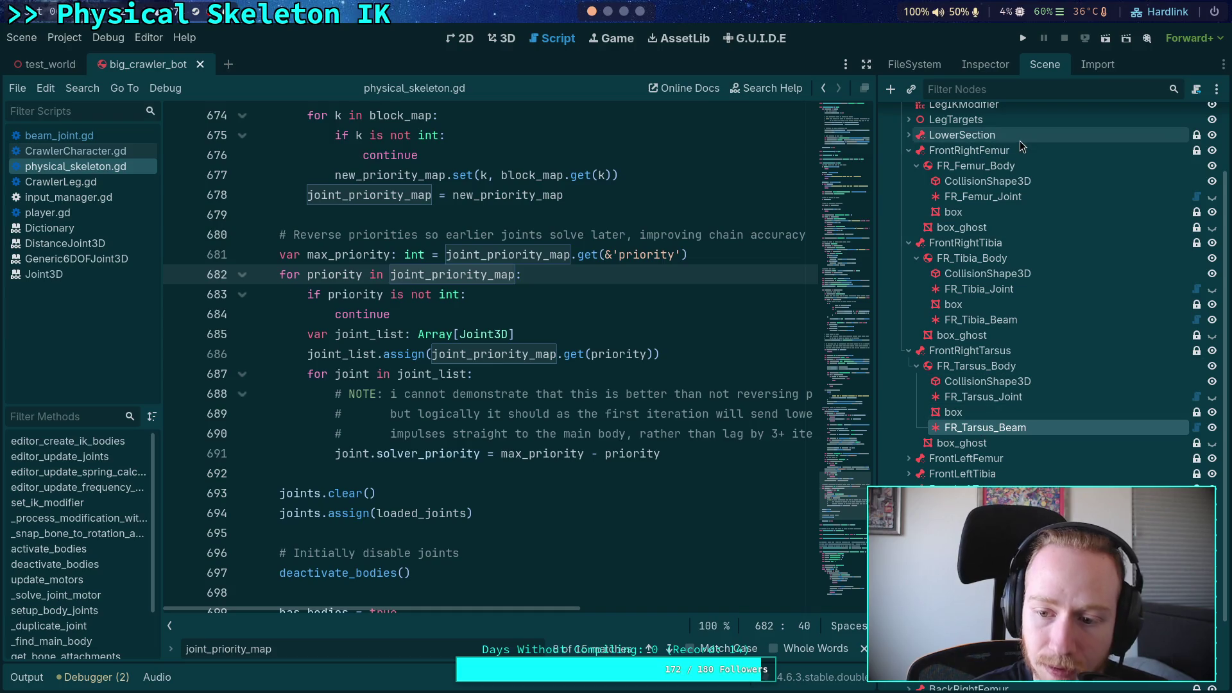
click(992, 66)
scroll(953, 330, down, 4)
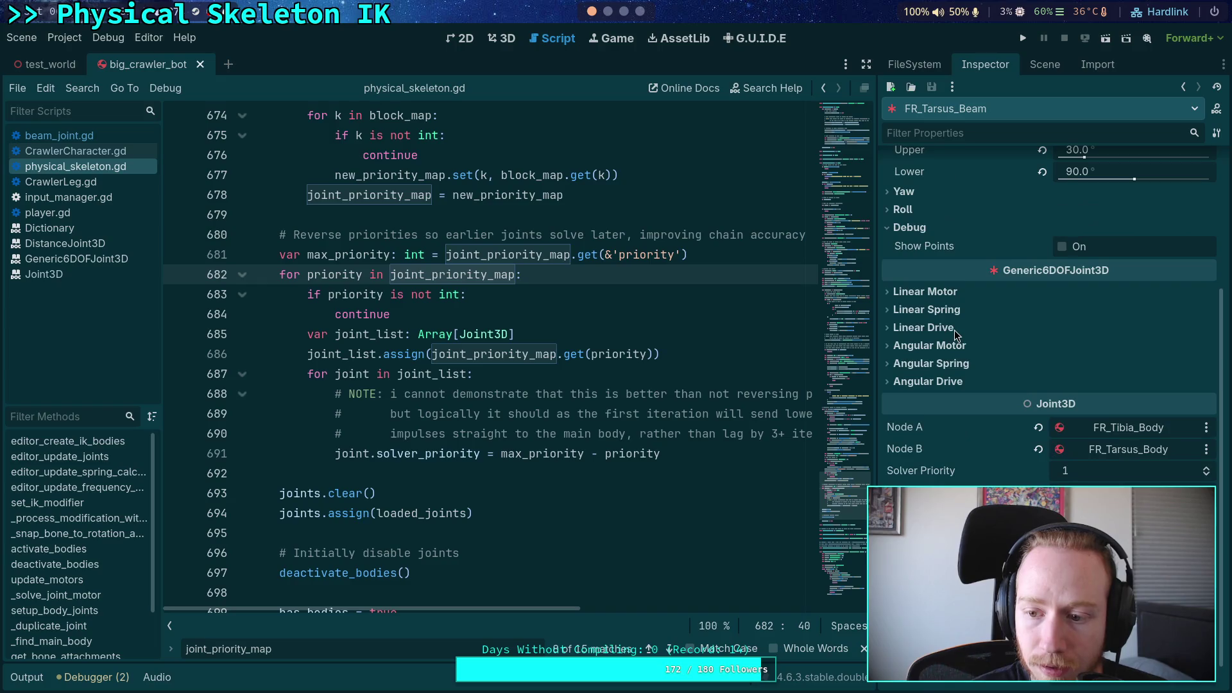
drag(879, 376, 744, 379)
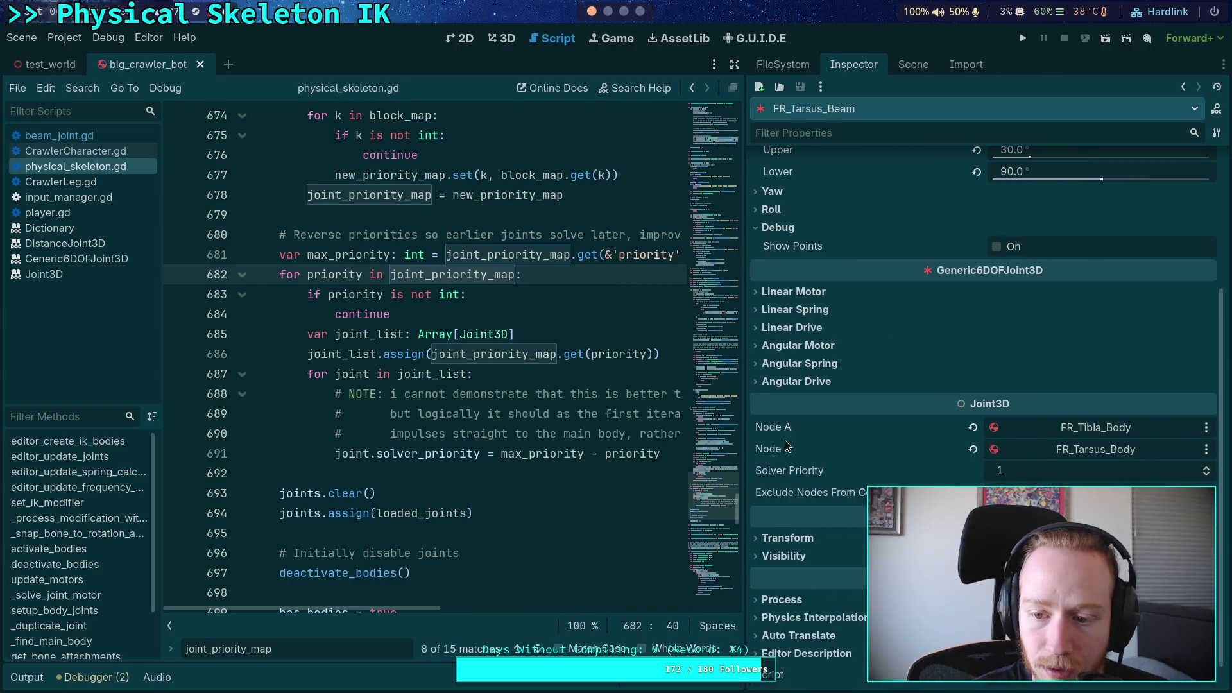
scroll(828, 457, up, 4)
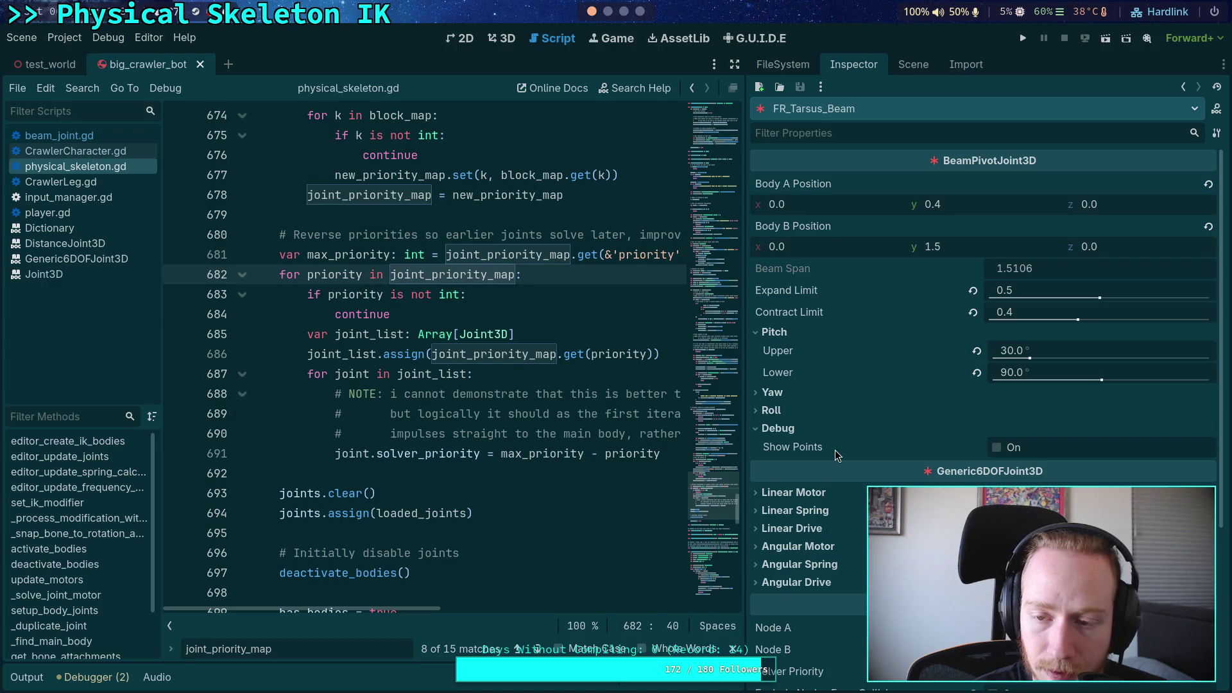
scroll(834, 450, down, 3)
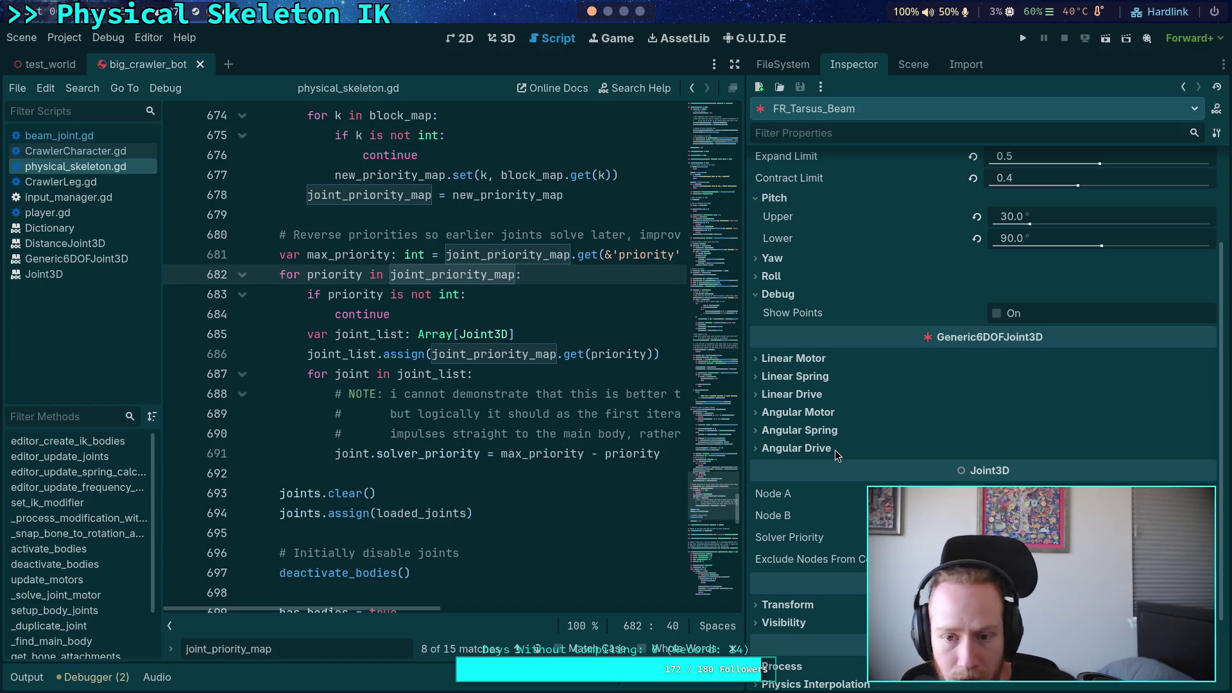
scroll(834, 449, up, 2)
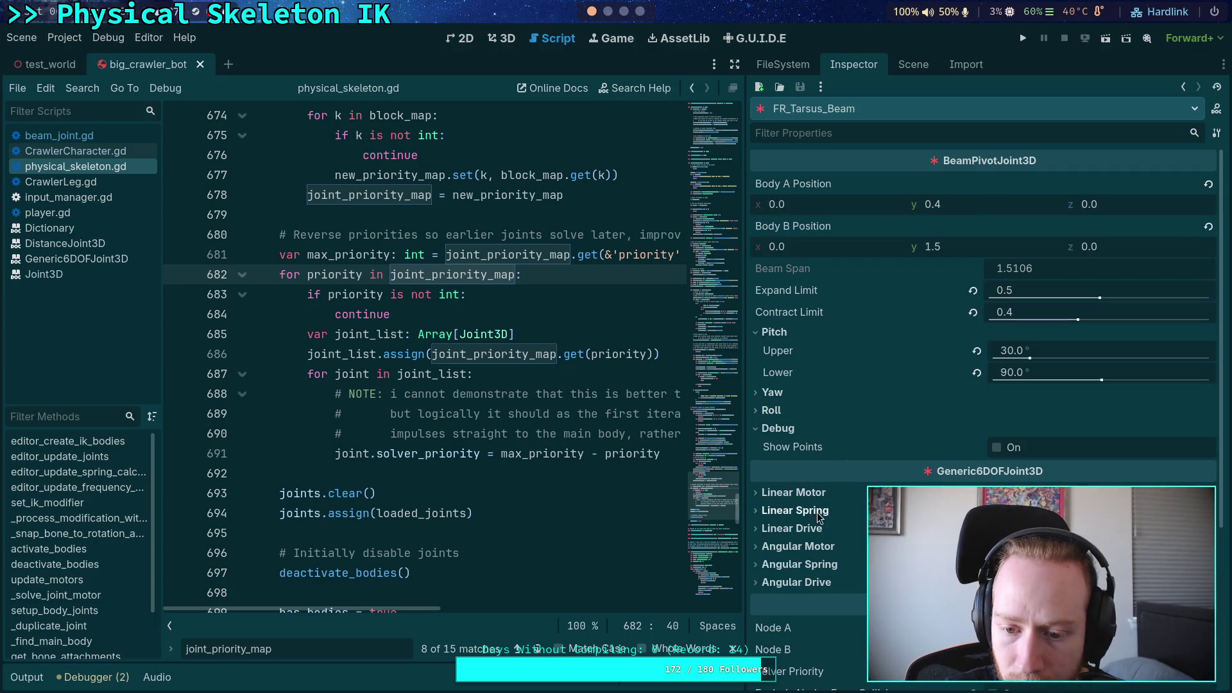
drag(744, 457, 825, 456)
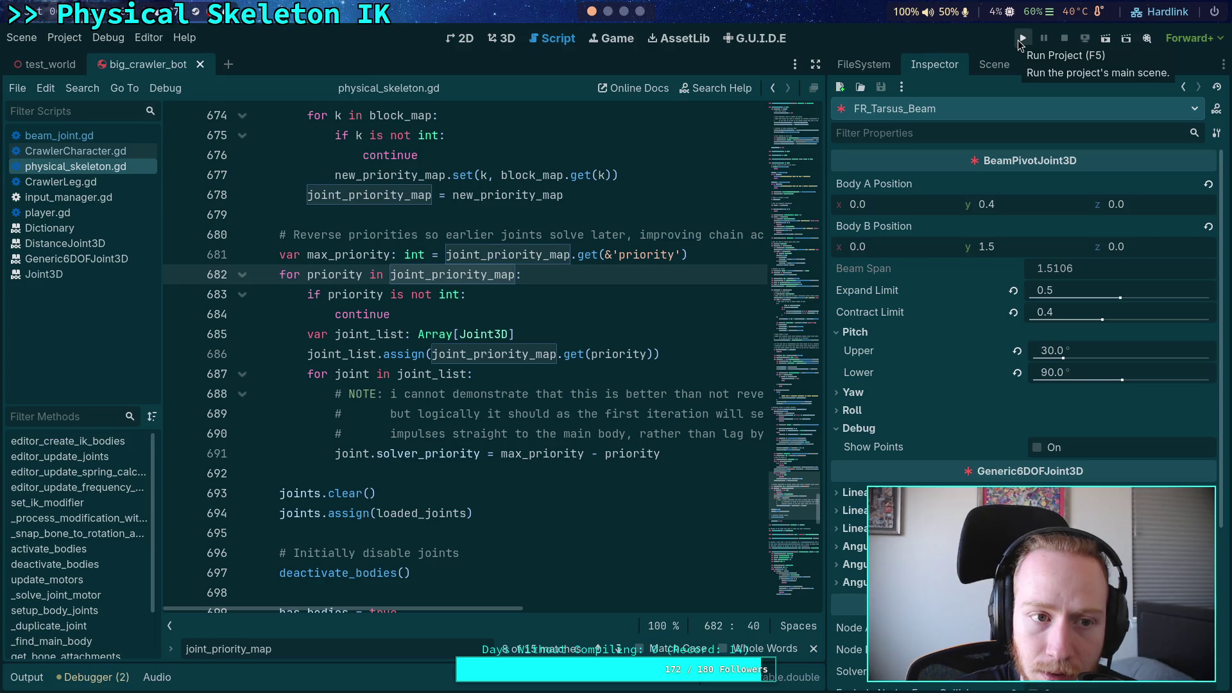
Run the crawler, close the find bar, and inspect FR_Tarsus_Joint in the Remote scene tree
click(1018, 40)
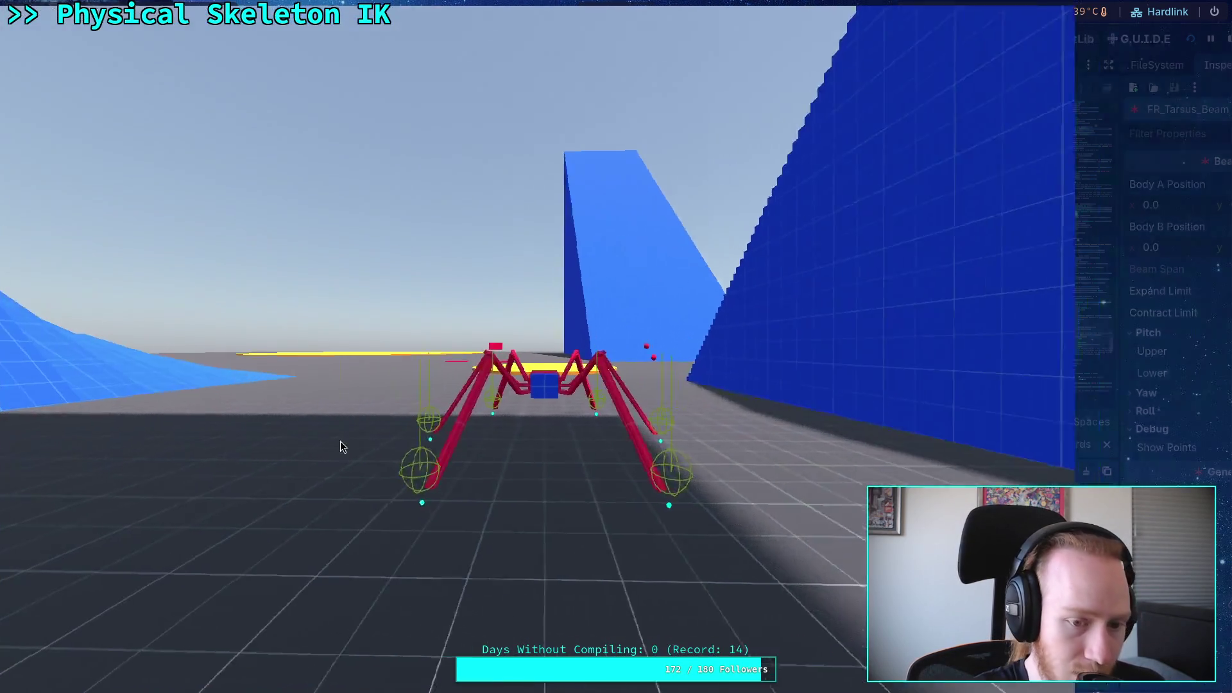
key(F8)
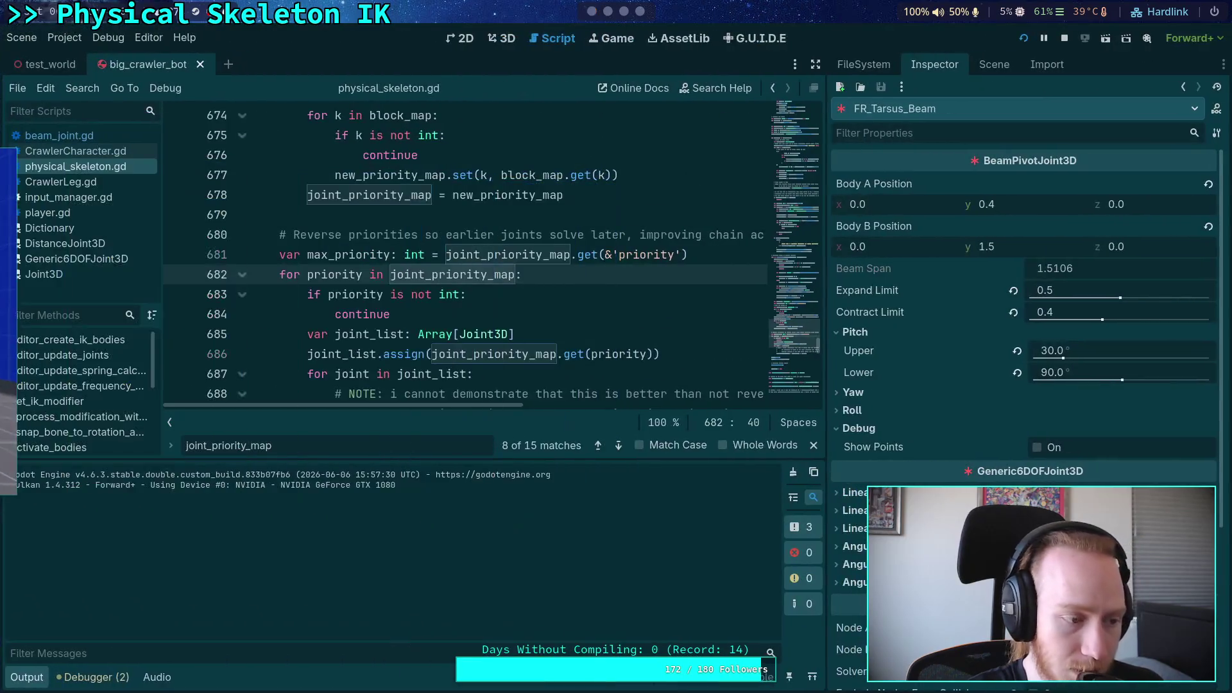
click(1007, 65)
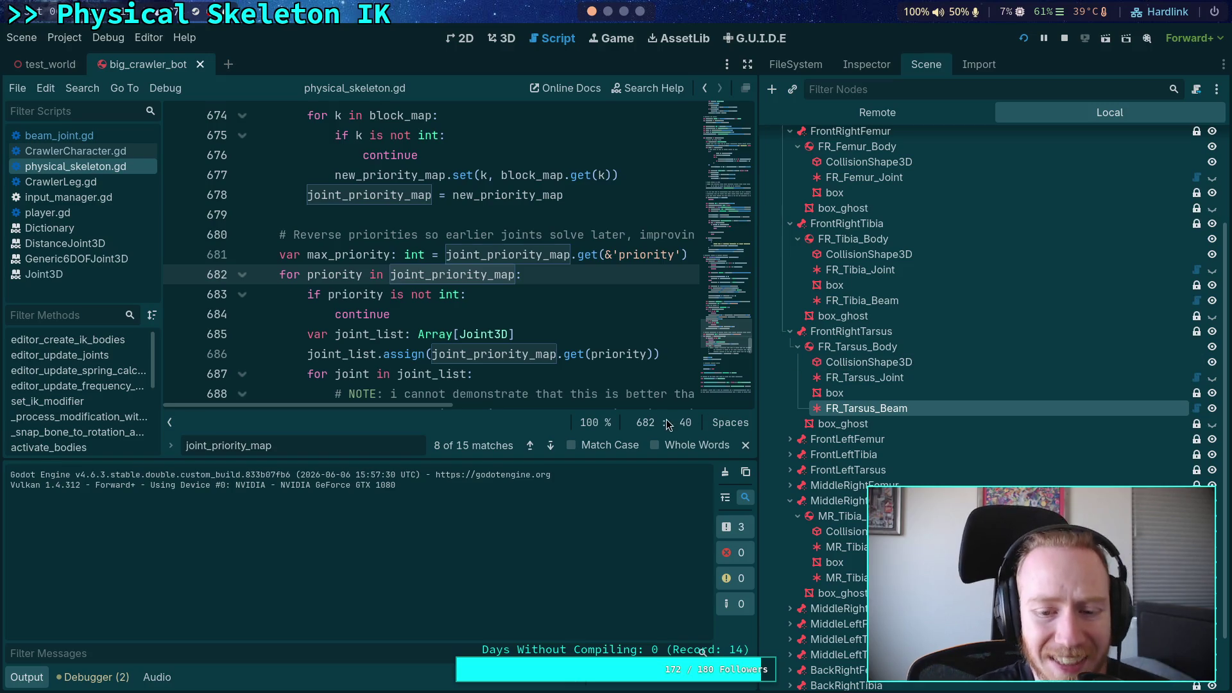
key(Escape)
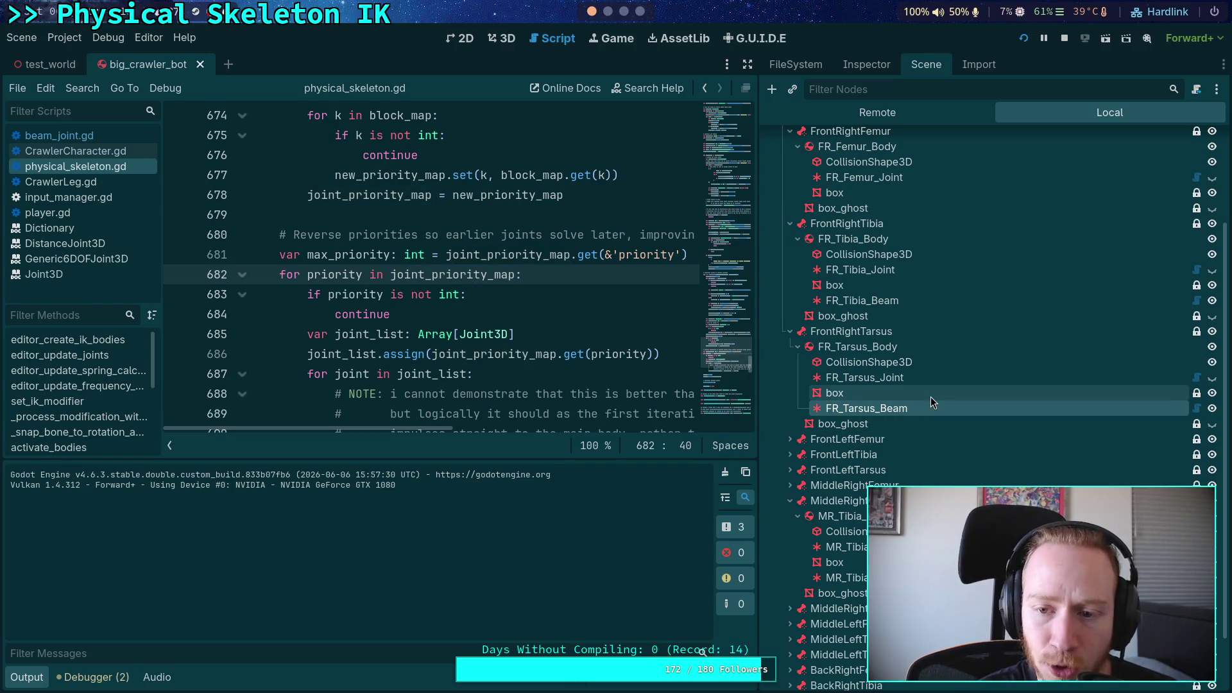
click(896, 115)
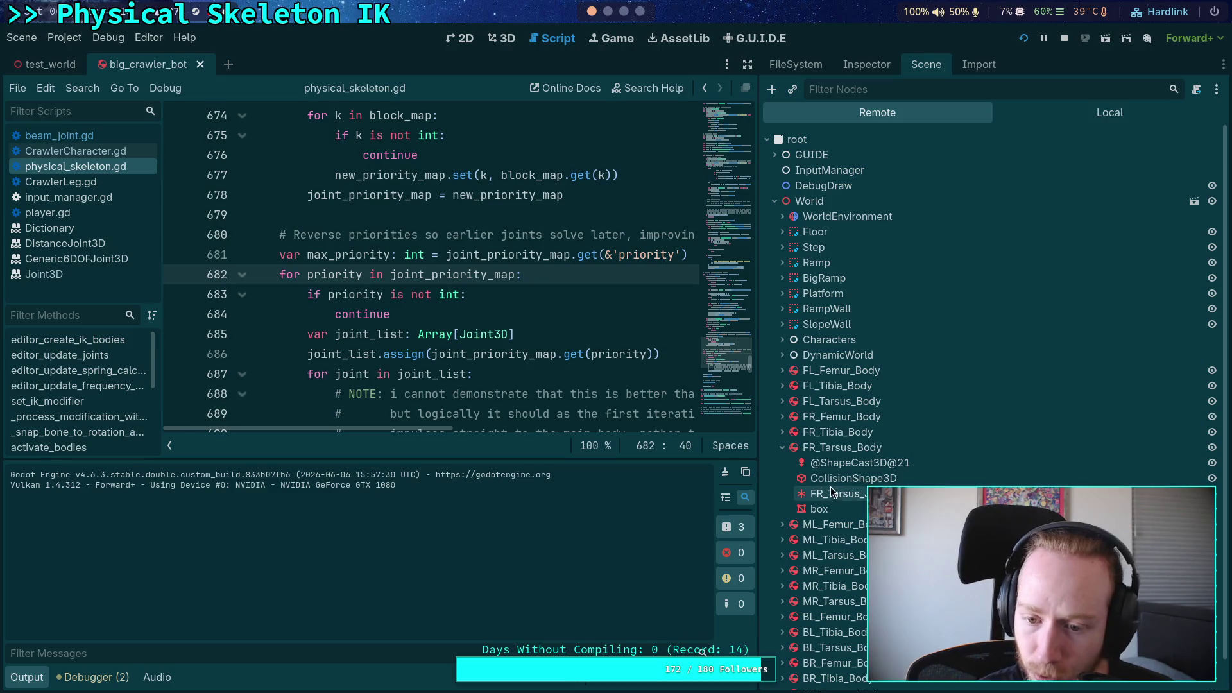
click(850, 495)
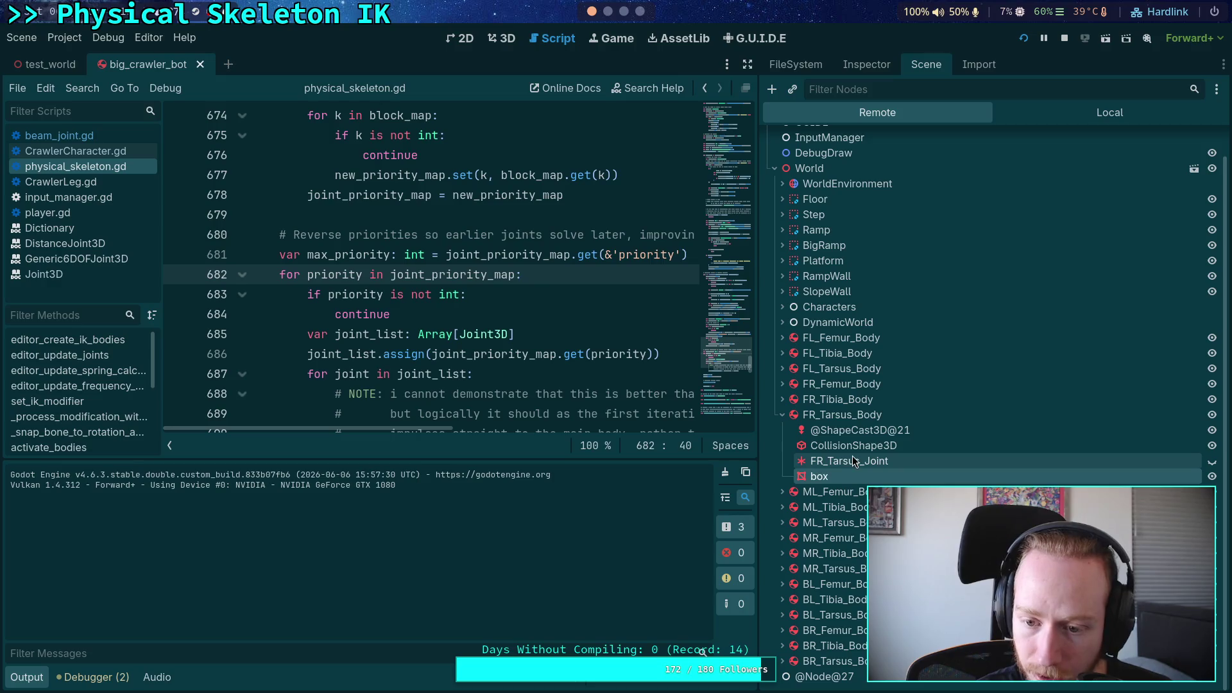
click(874, 68)
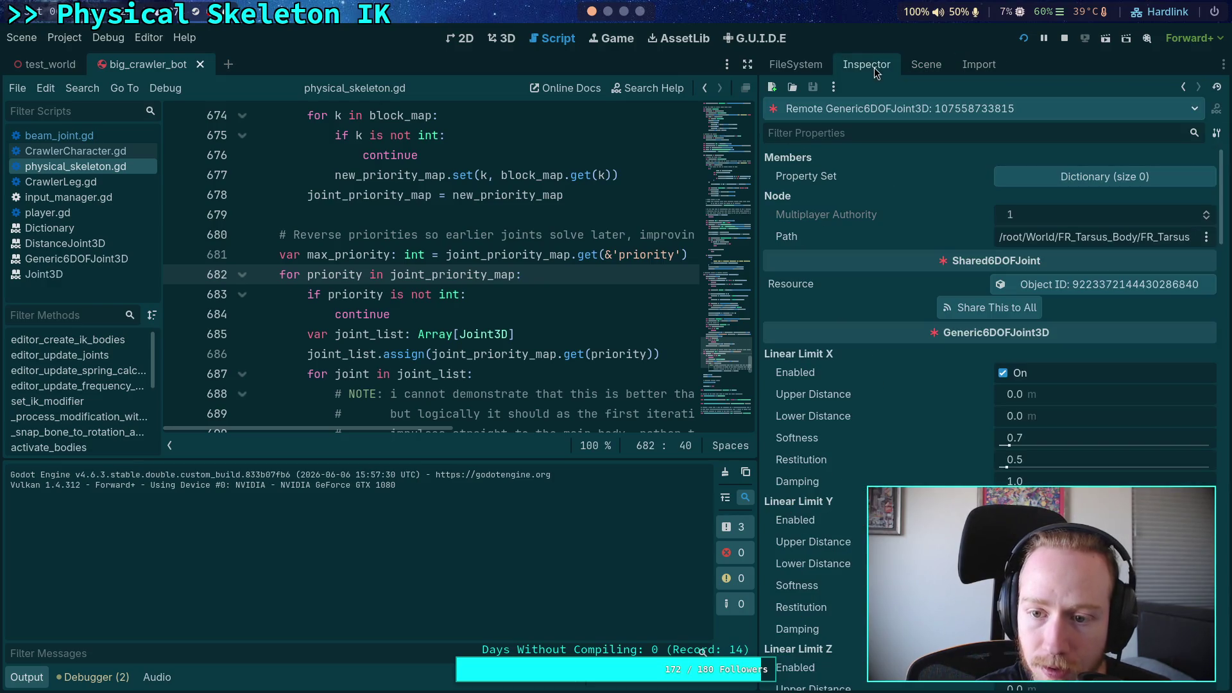
Scroll through the live joint's linear and angular limits, motors and springs
scroll(914, 405, down, 5)
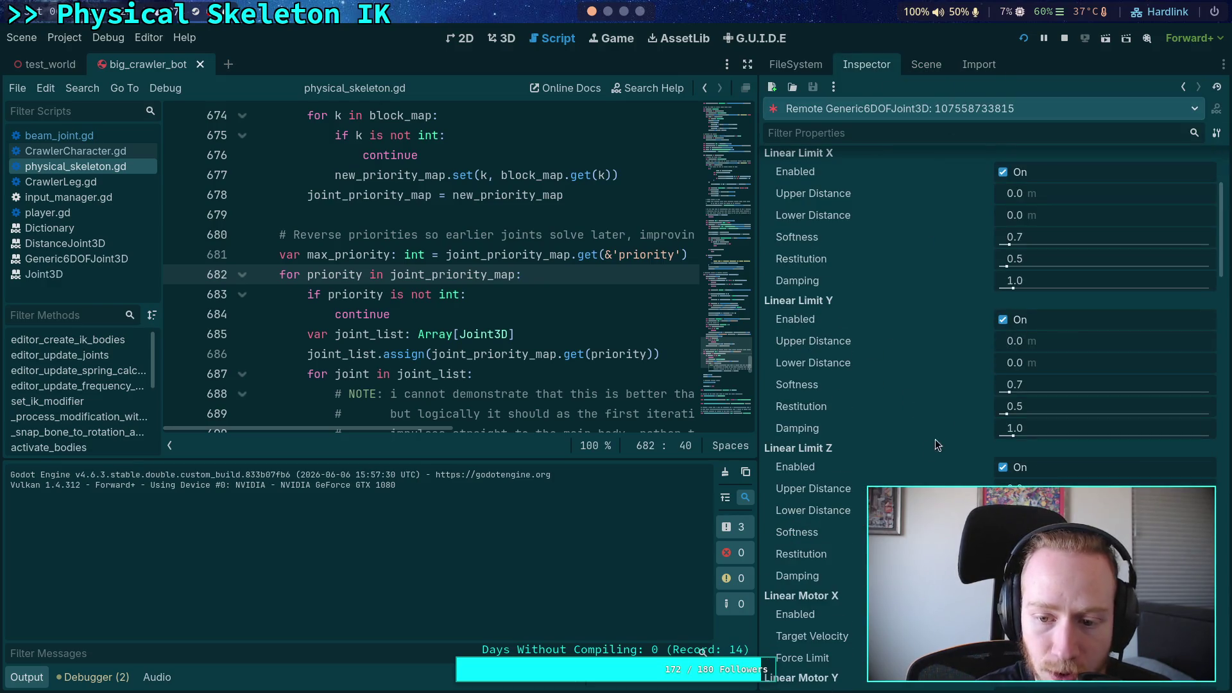
scroll(857, 334, down, 8)
scroll(856, 330, down, 8)
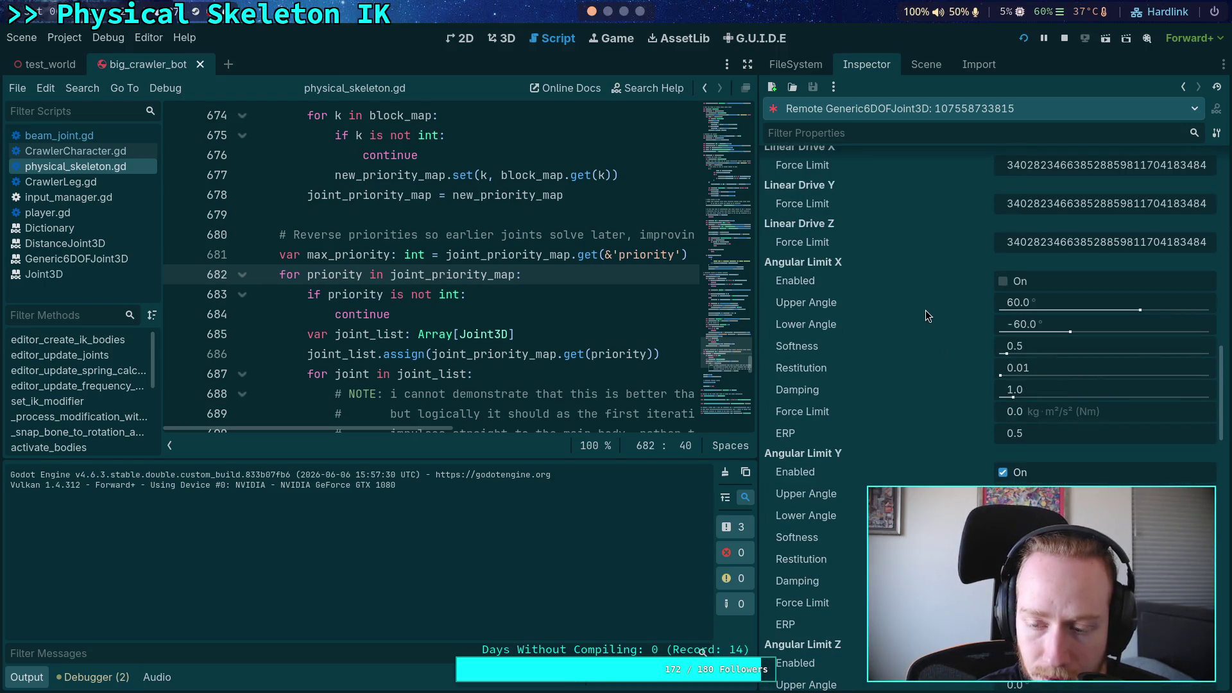
scroll(988, 411, down, 10)
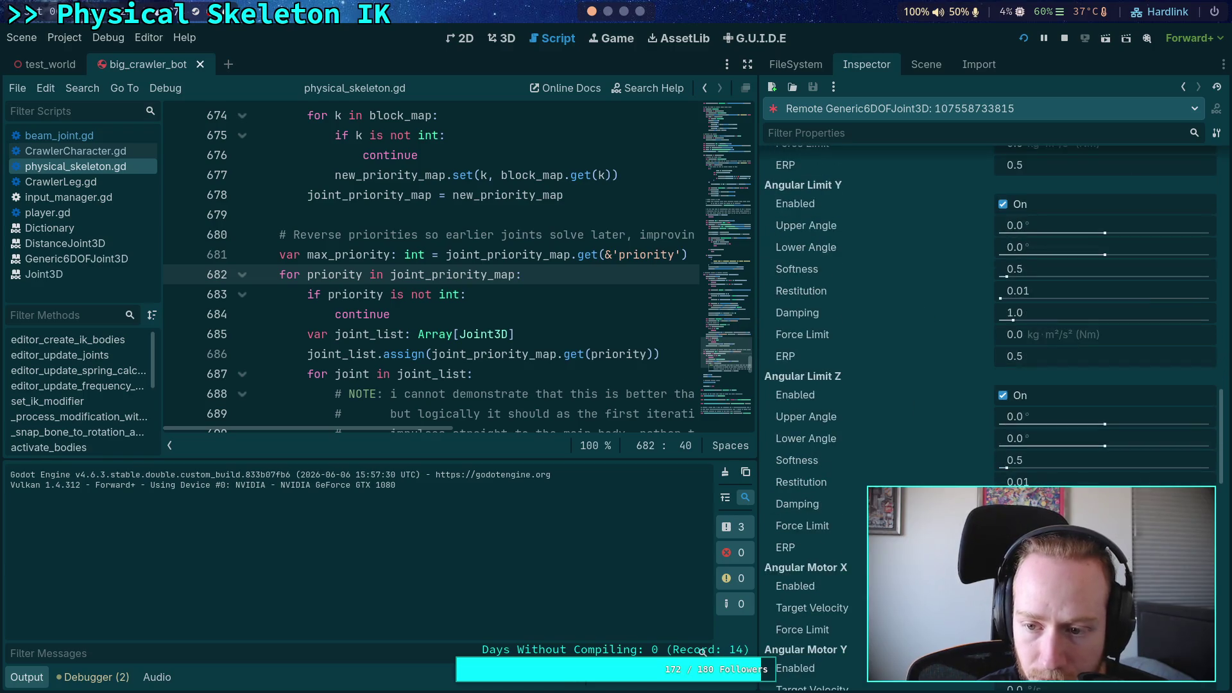
scroll(988, 410, down, 6)
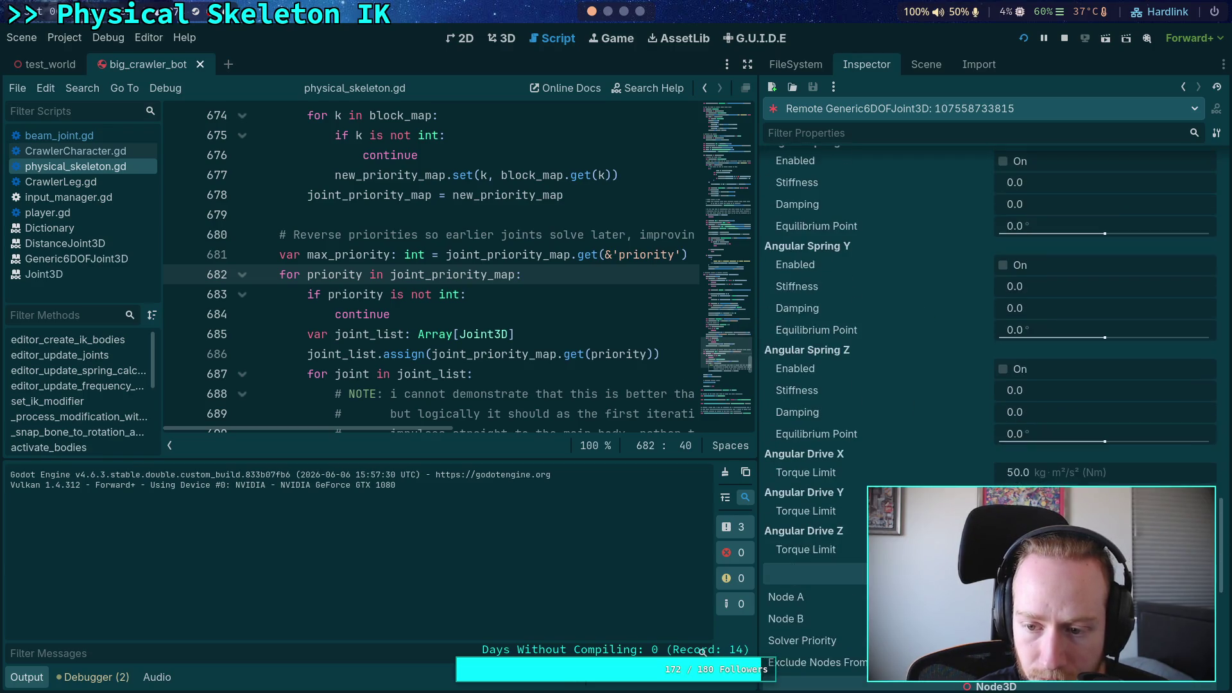
scroll(988, 410, up, 10)
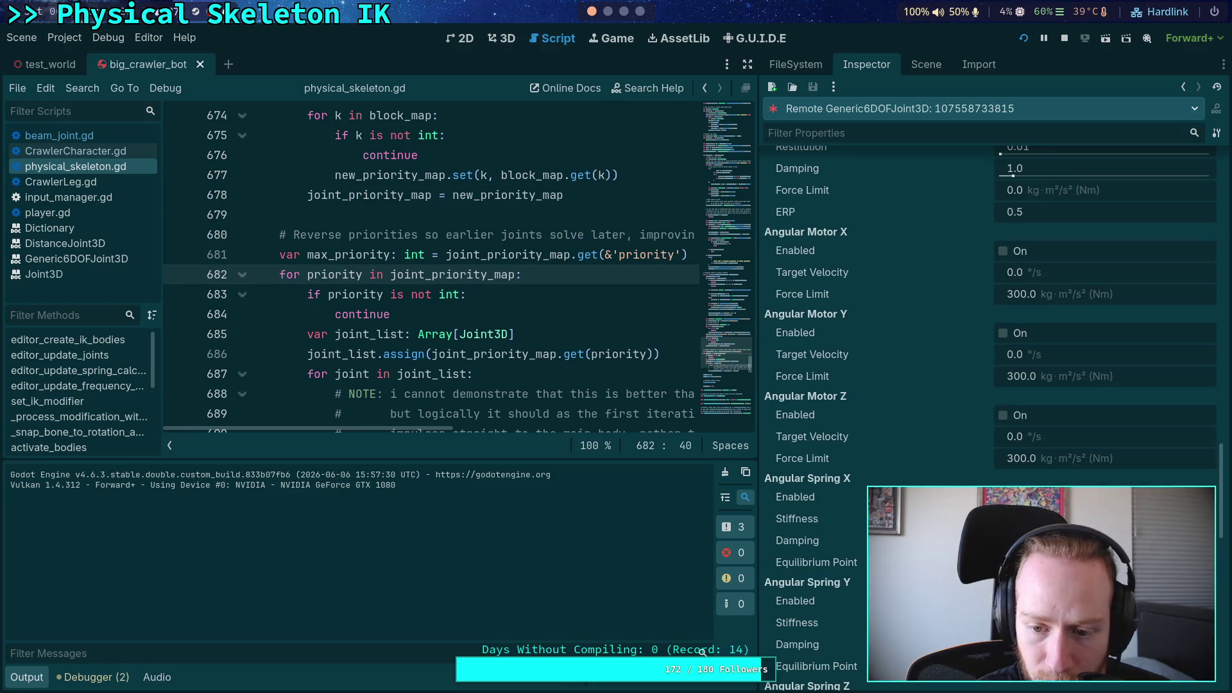
scroll(988, 411, down, 4)
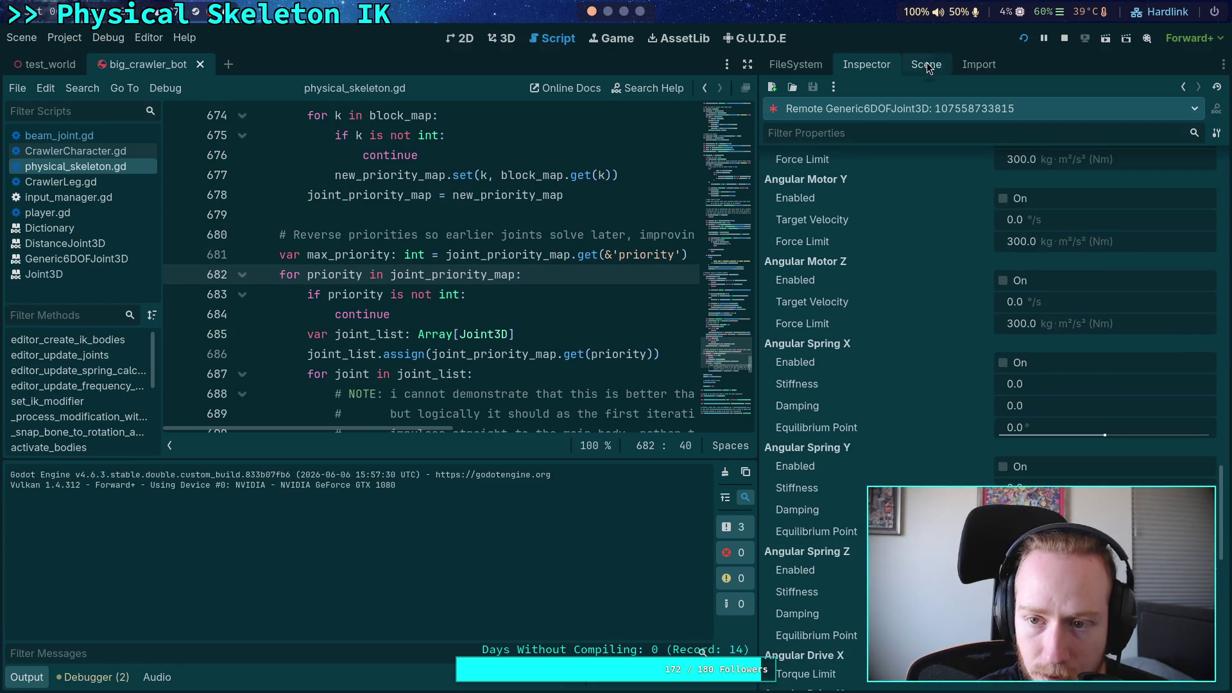
Stop the running game, collapse the output log and quit the editor via Scene > Quit
click(926, 64)
click(1062, 38)
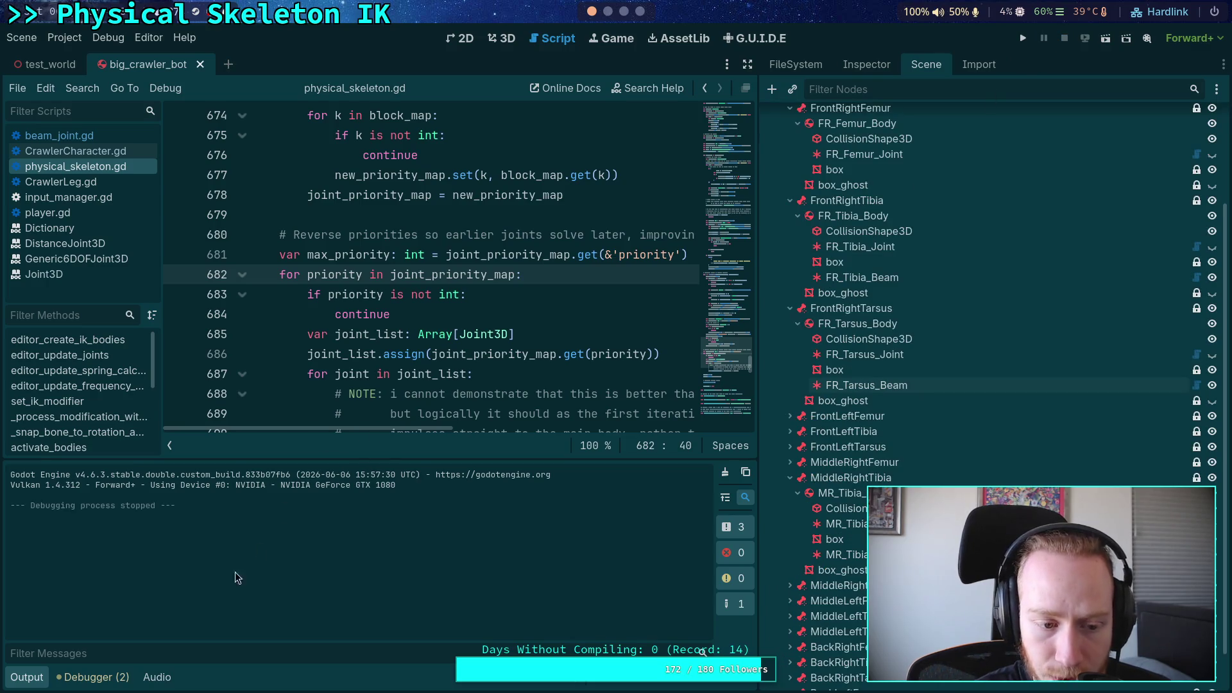
click(26, 676)
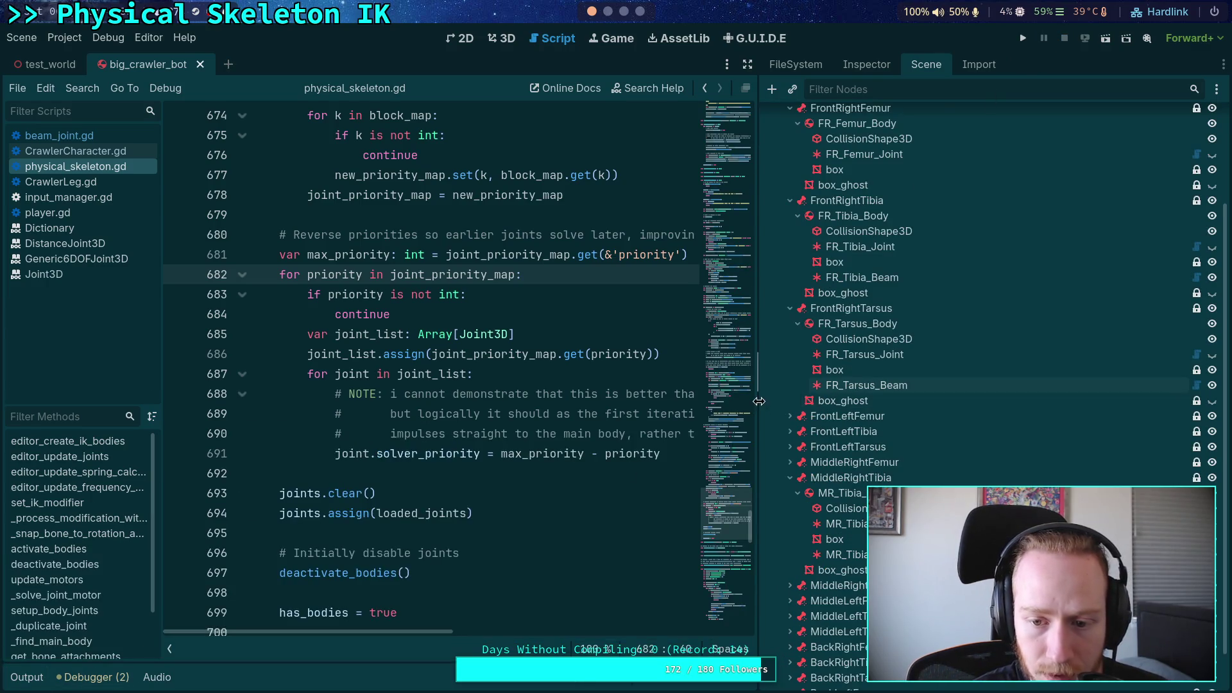
drag(759, 401, 831, 401)
click(22, 37)
click(91, 366)
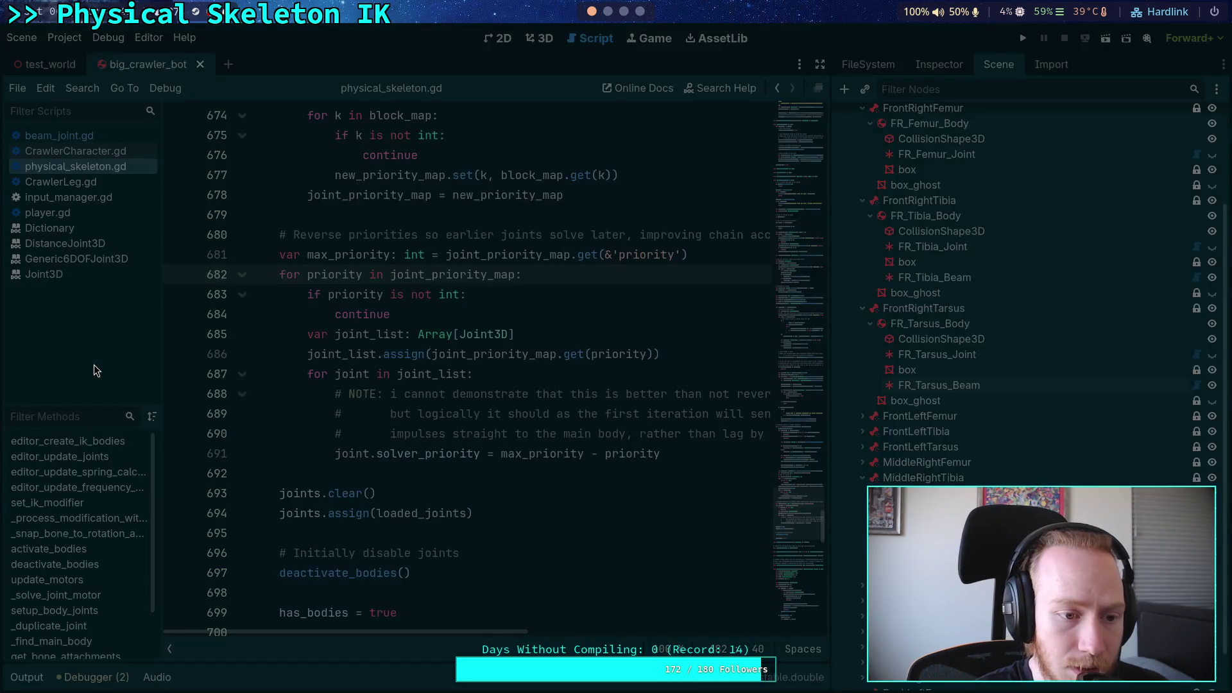
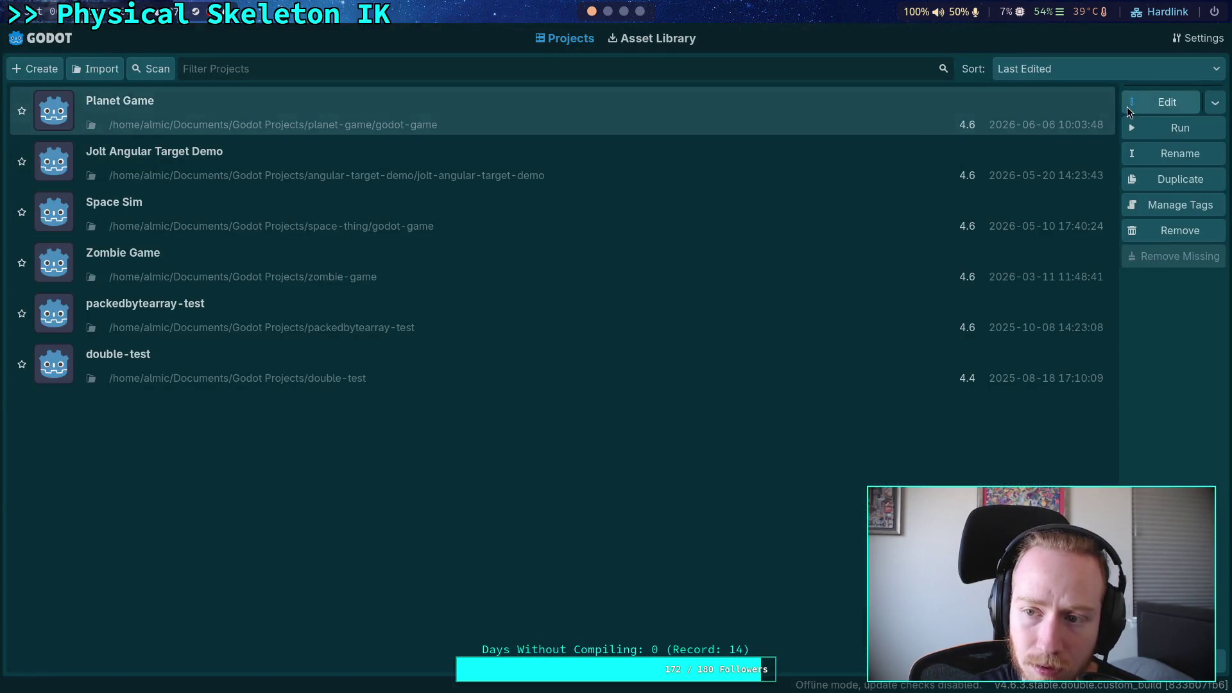
Open the Planet Game project and briefly test-run the crawler bot
click(1165, 103)
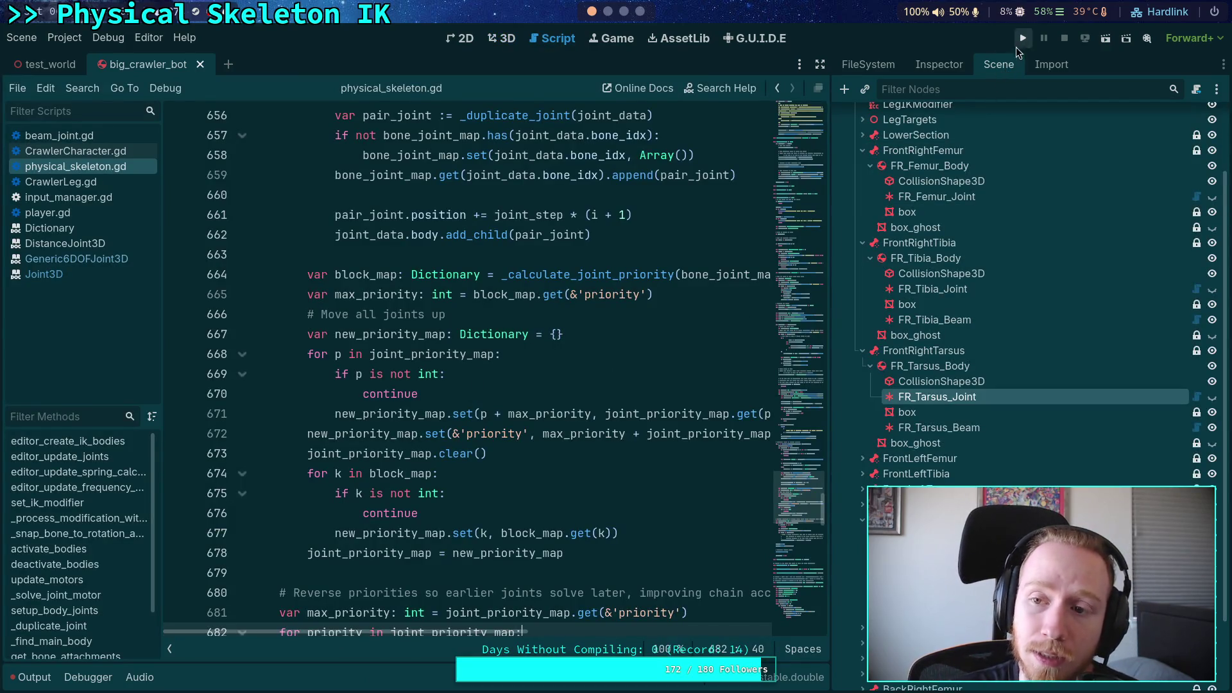
key(F5)
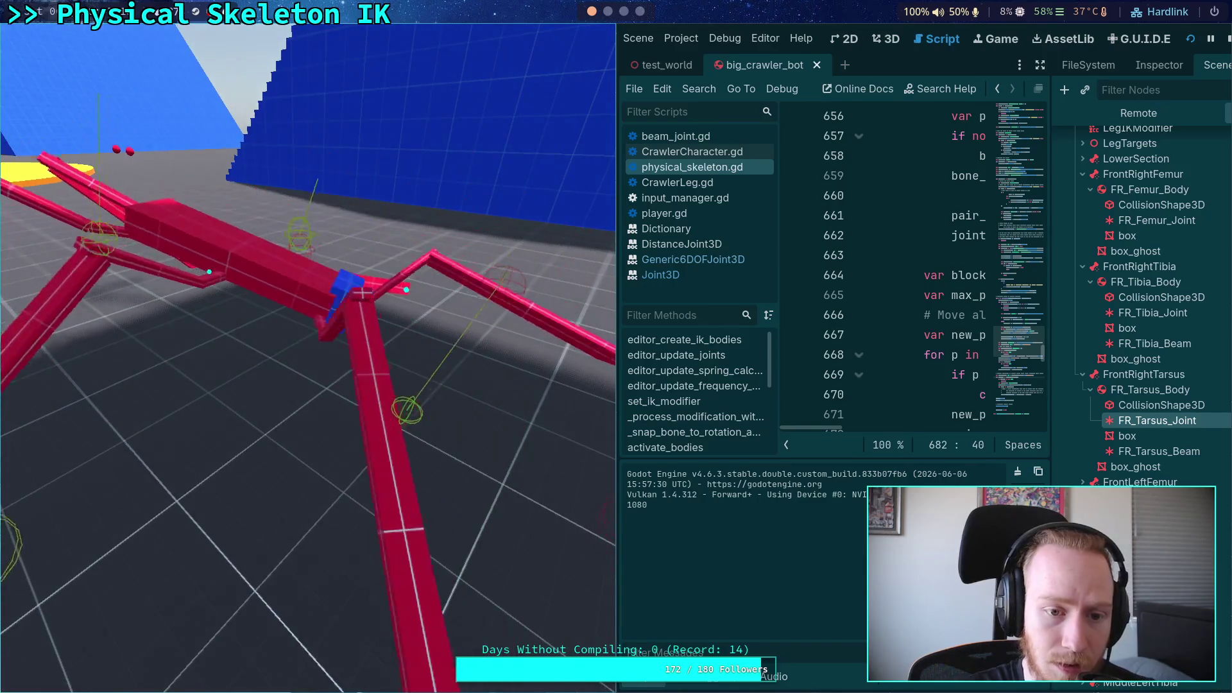
click(1226, 38)
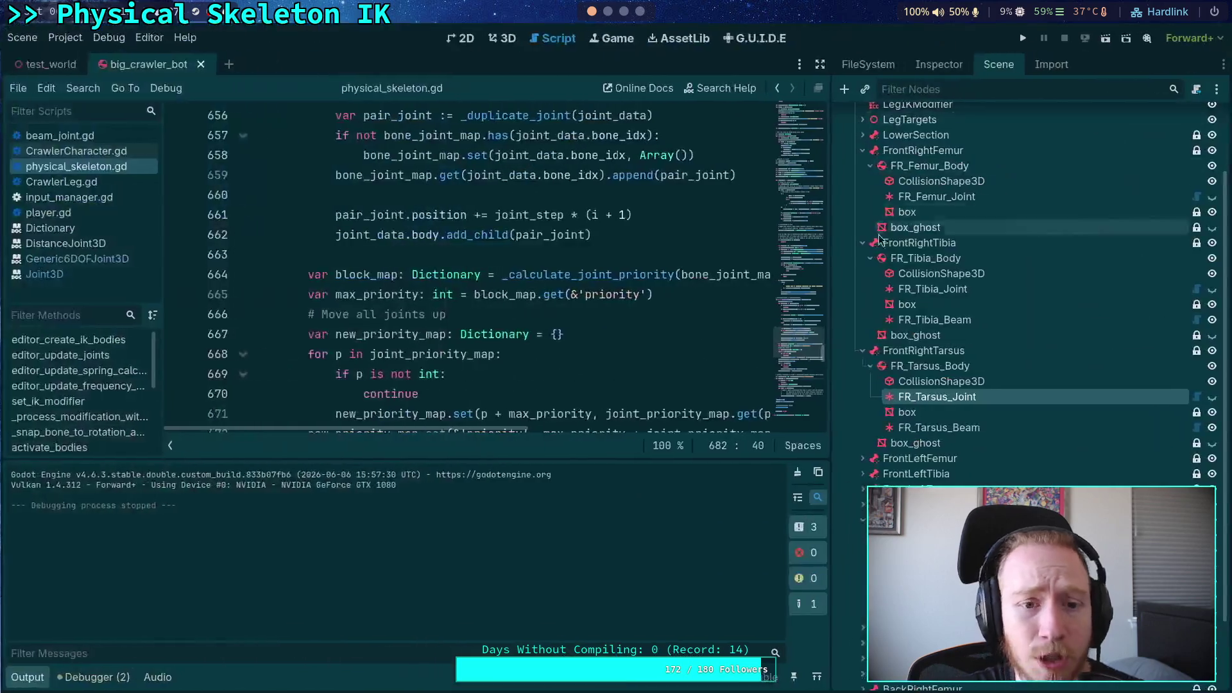
Bring up the CrawlerCharacter.gd script from the script list
click(32, 679)
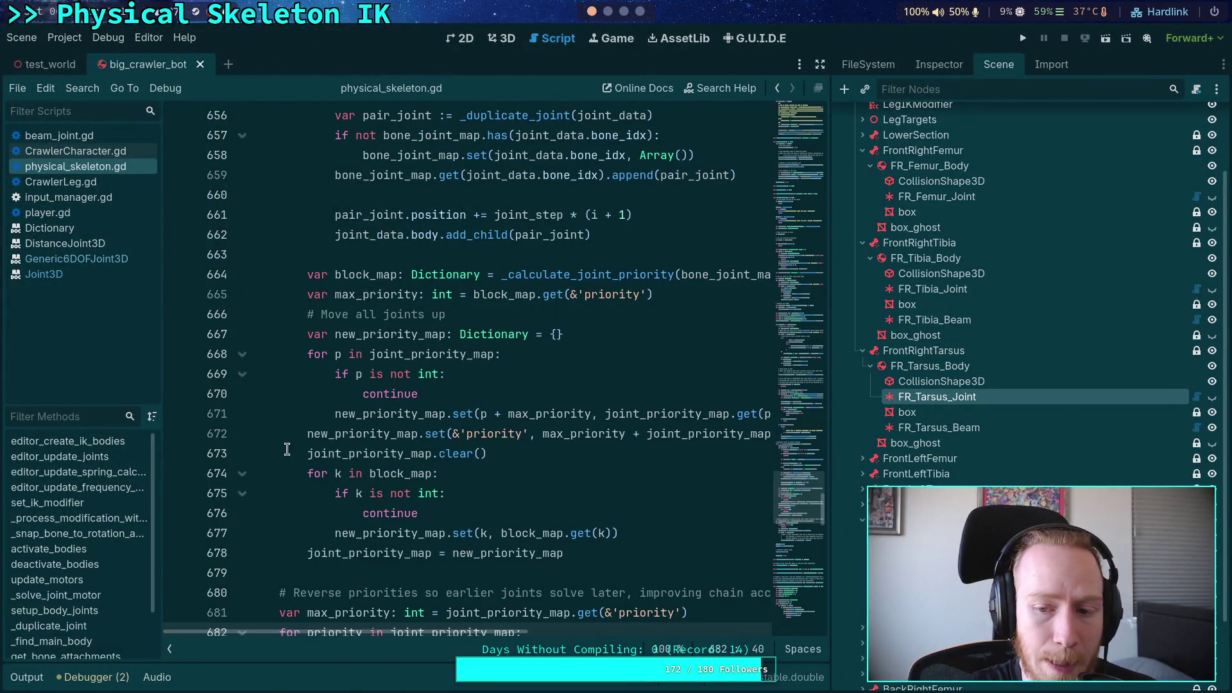
click(333, 398)
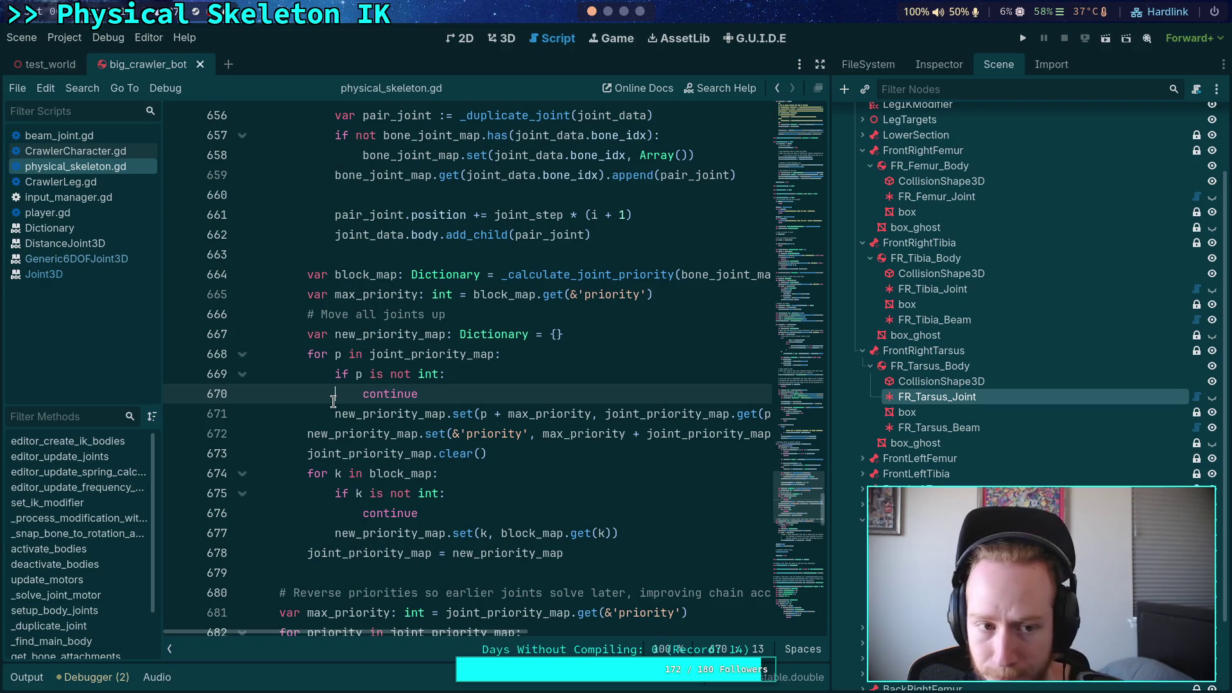
click(83, 156)
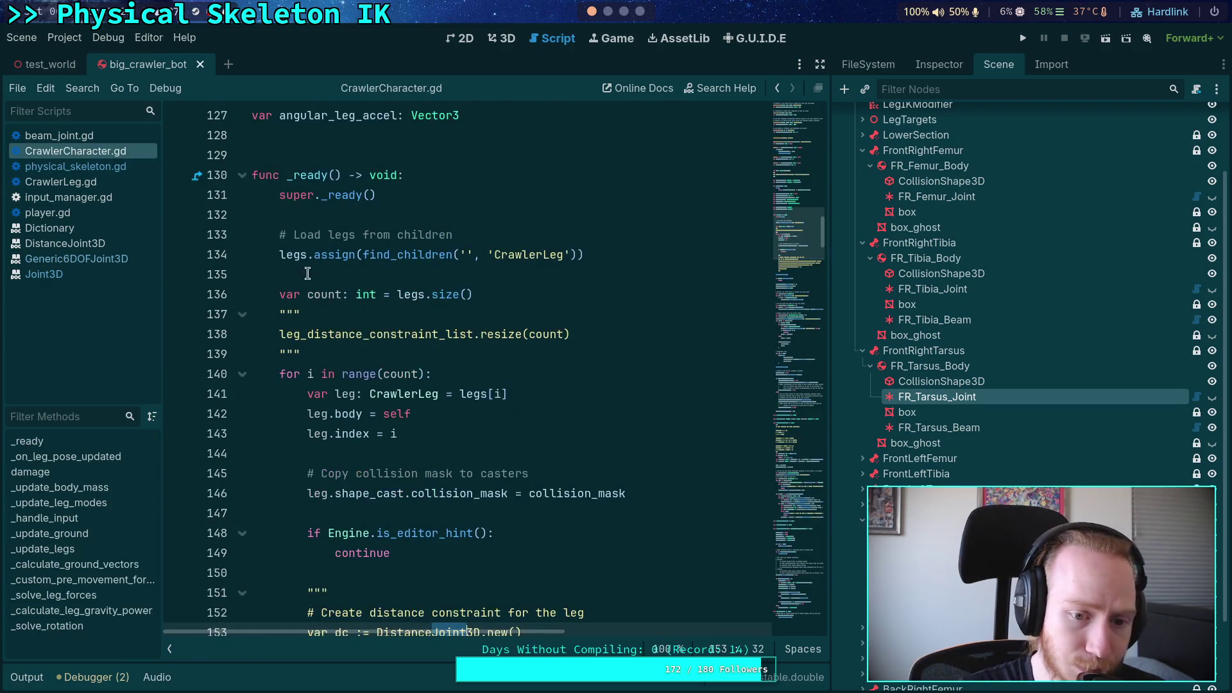
Widen the code area beside the scene tree and scroll down through CrawlerCharacter.gd
scroll(435, 369, up, 2)
scroll(372, 390, down, 6)
scroll(442, 393, down, 3)
click(478, 393)
scroll(478, 394, down, 4)
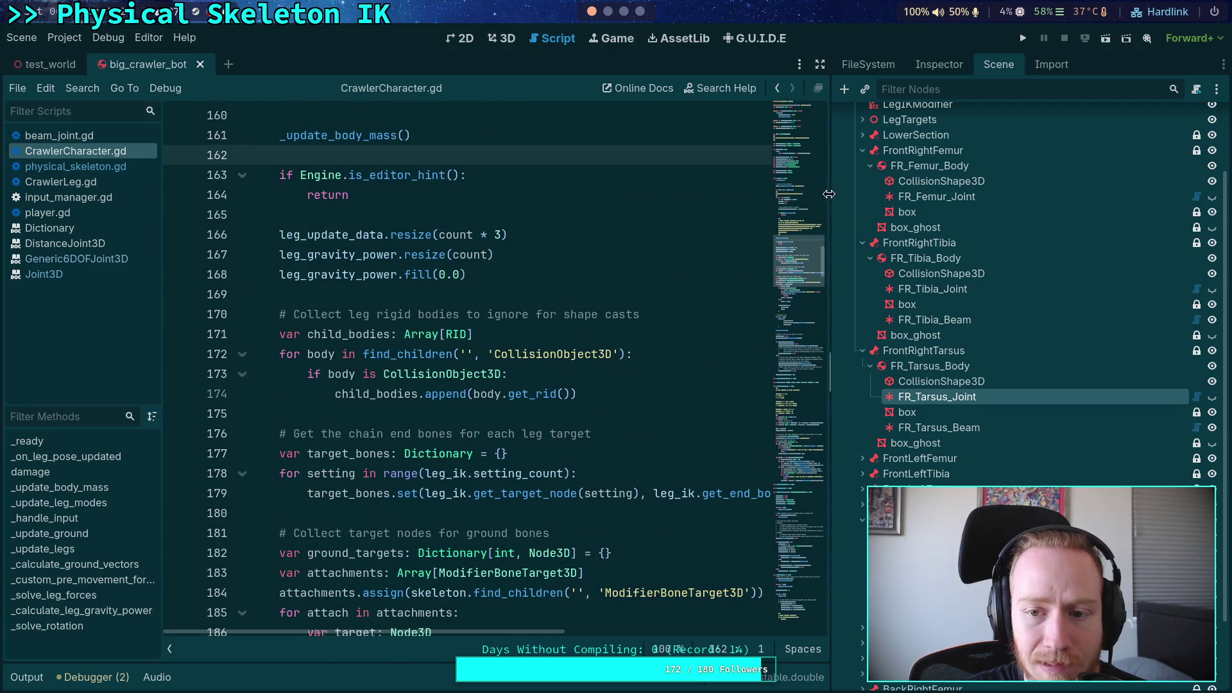
drag(832, 193, 975, 193)
scroll(568, 365, down, 5)
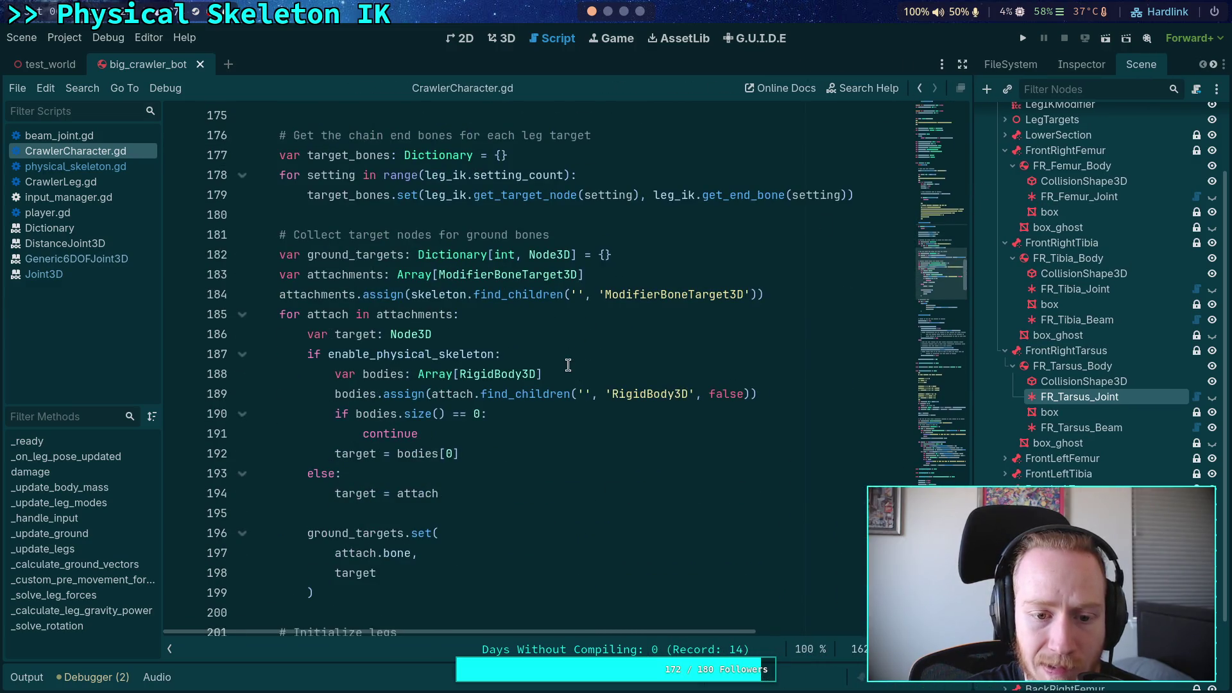
scroll(567, 365, down, 8)
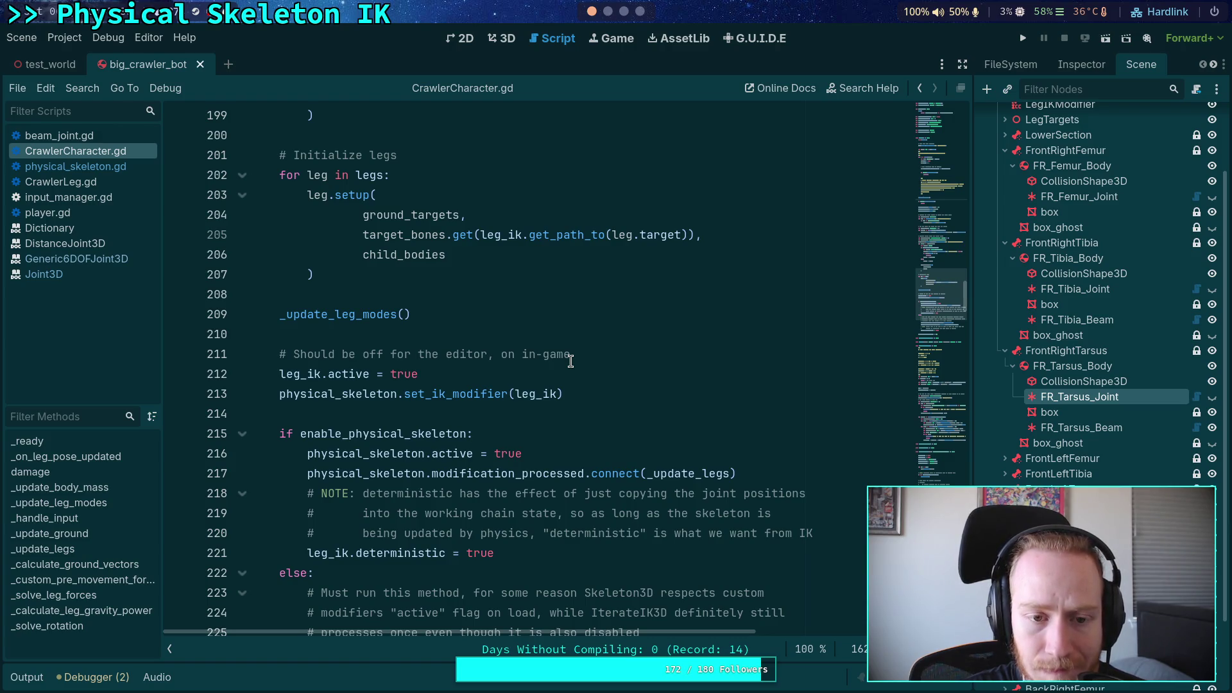
scroll(570, 361, down, 3)
scroll(570, 361, down, 2)
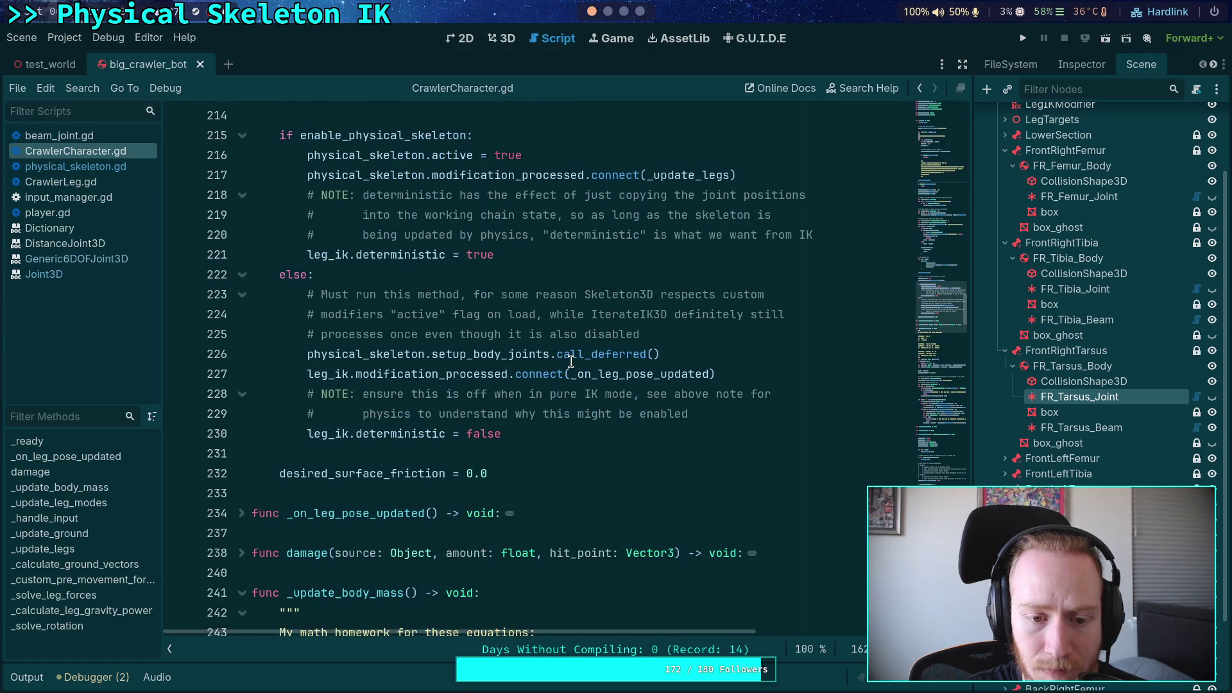
scroll(570, 361, down, 3)
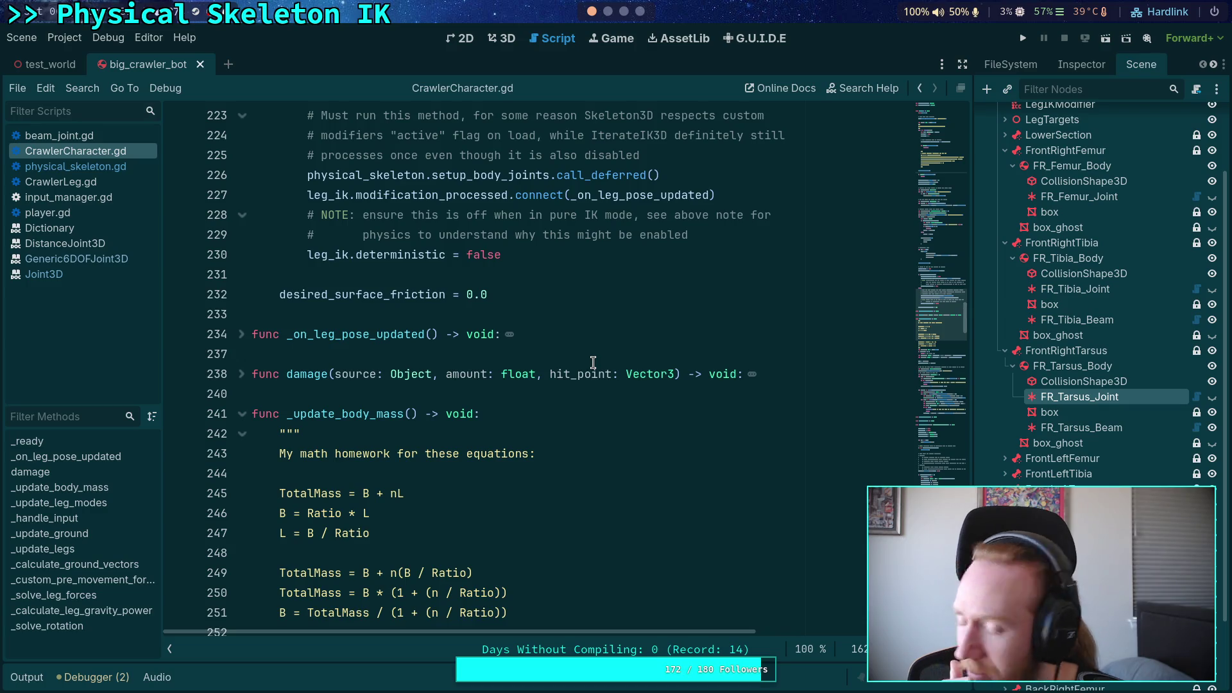
scroll(591, 346, down, 2)
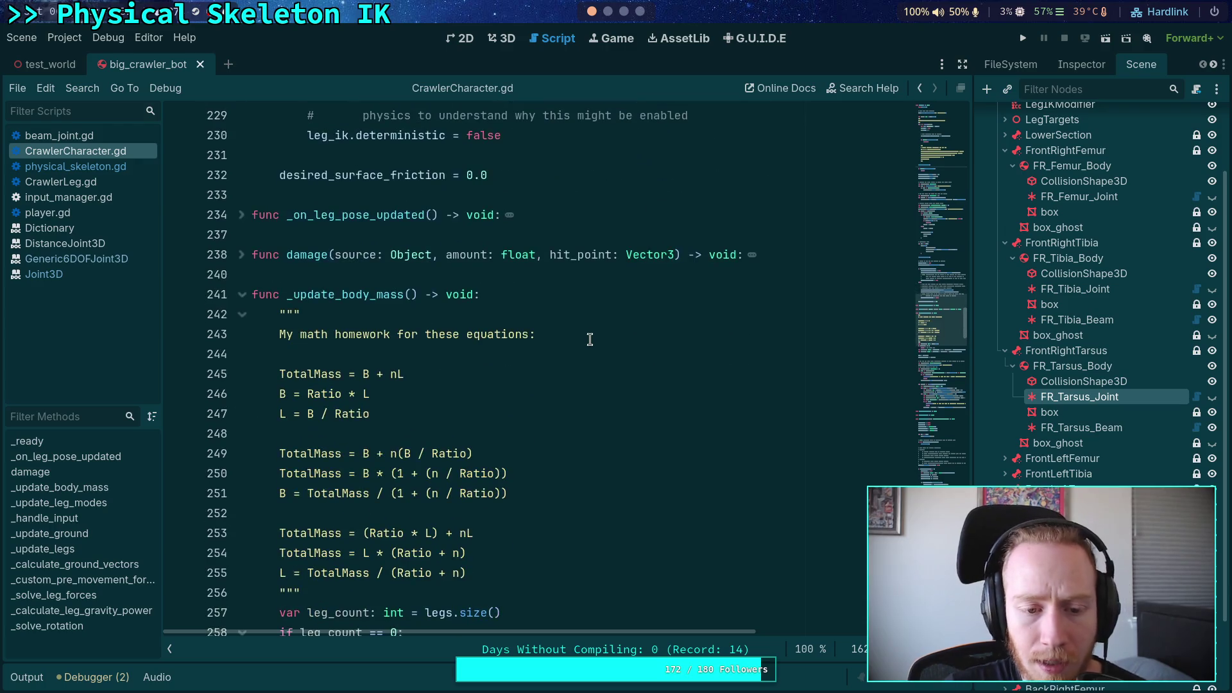
Fold _update_body_mass and _update_legs, leaving _update_ground unfolded to read
click(241, 295)
click(242, 414)
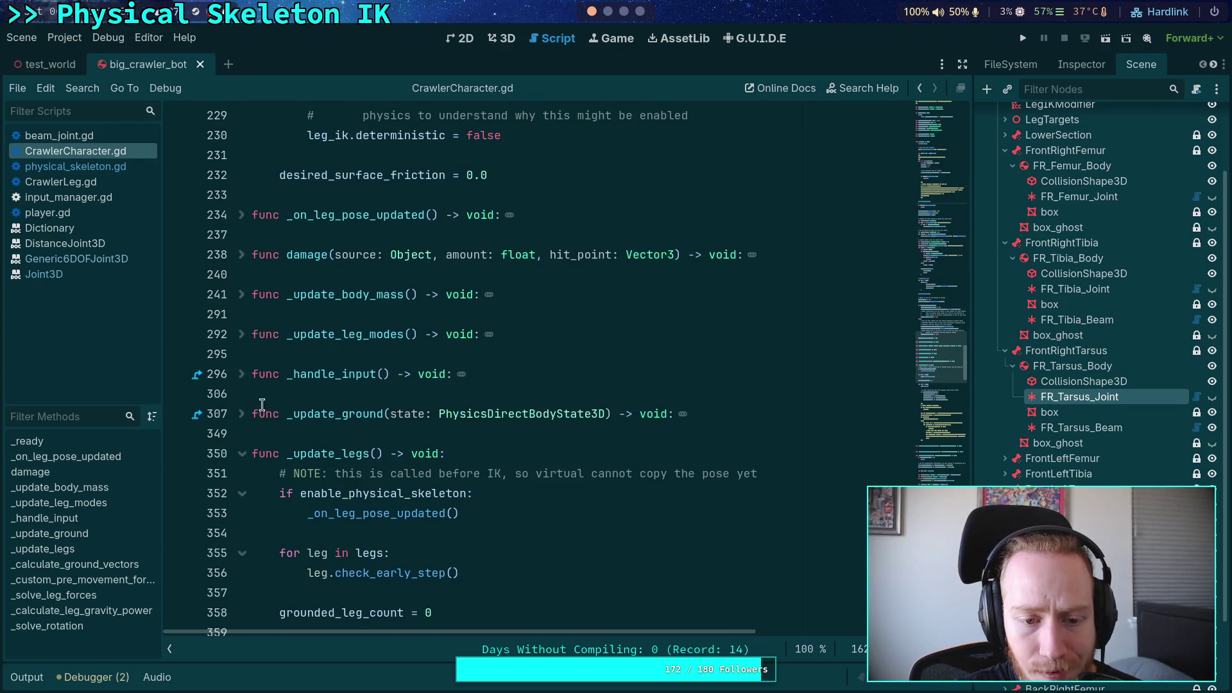
scroll(250, 436, down, 4)
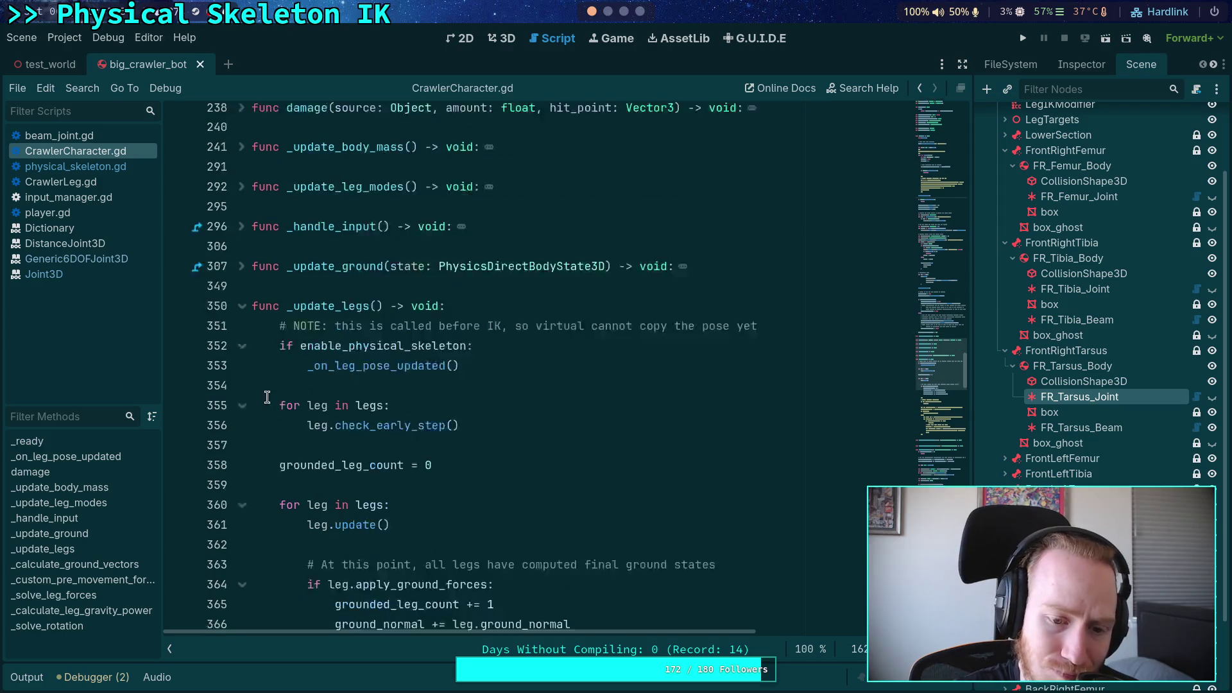
scroll(492, 391, down, 9)
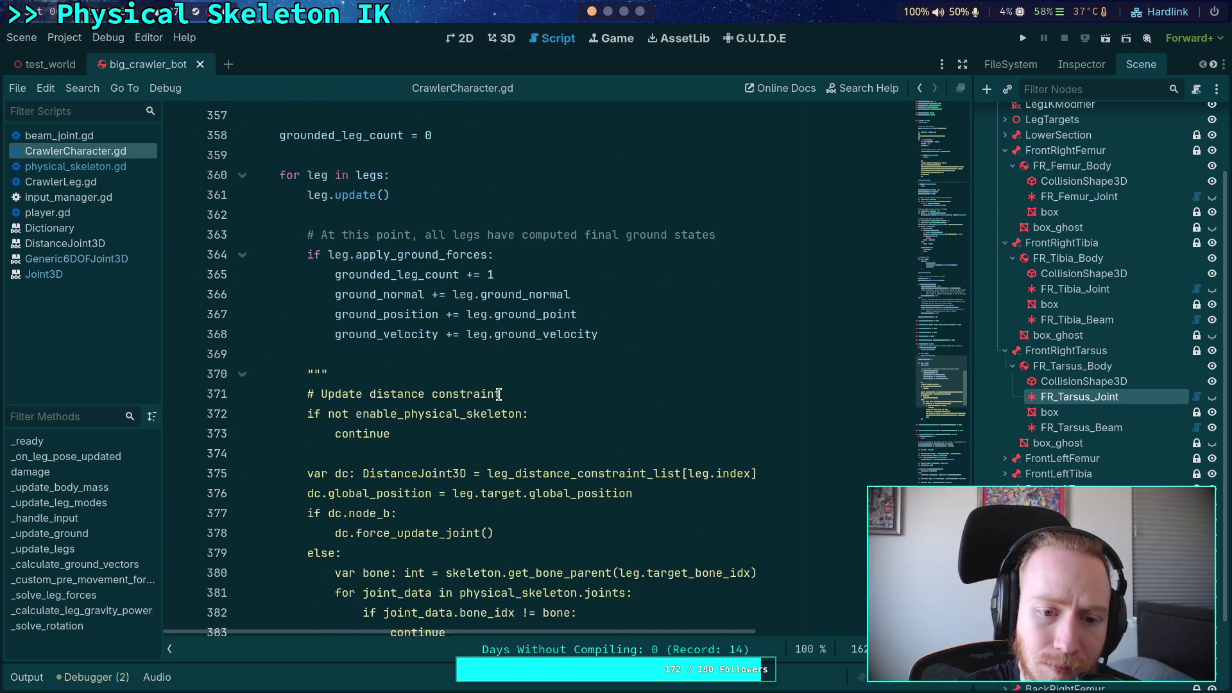
scroll(498, 394, up, 11)
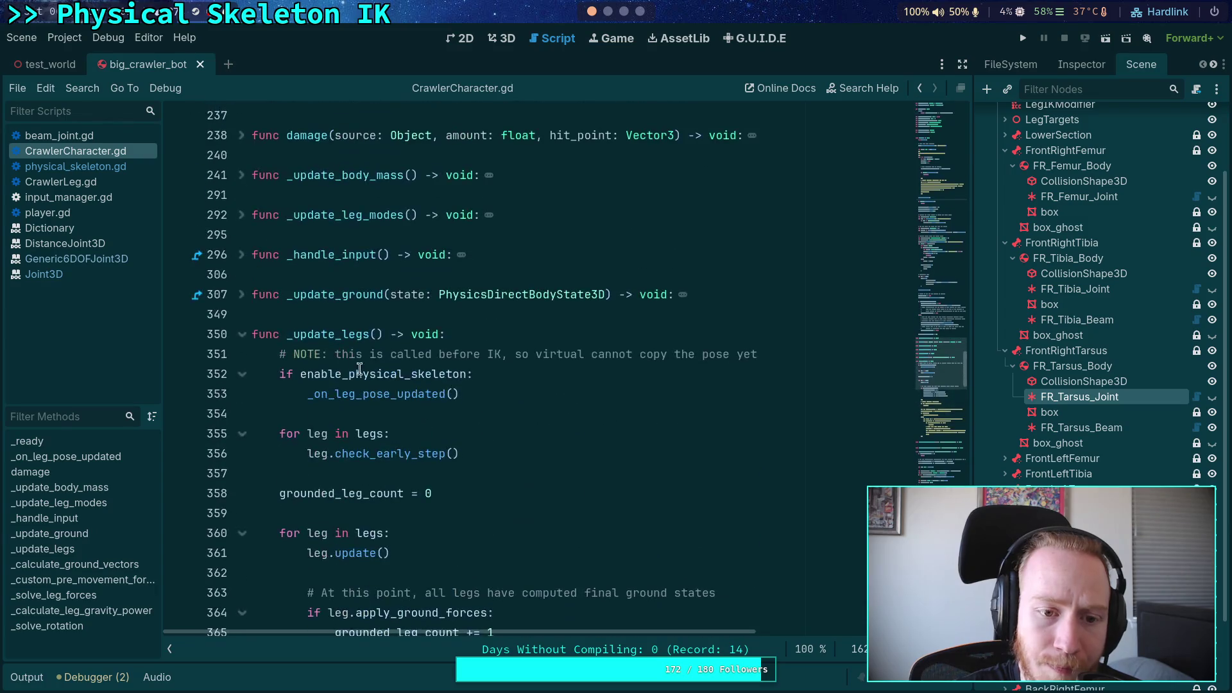
click(243, 336)
click(242, 295)
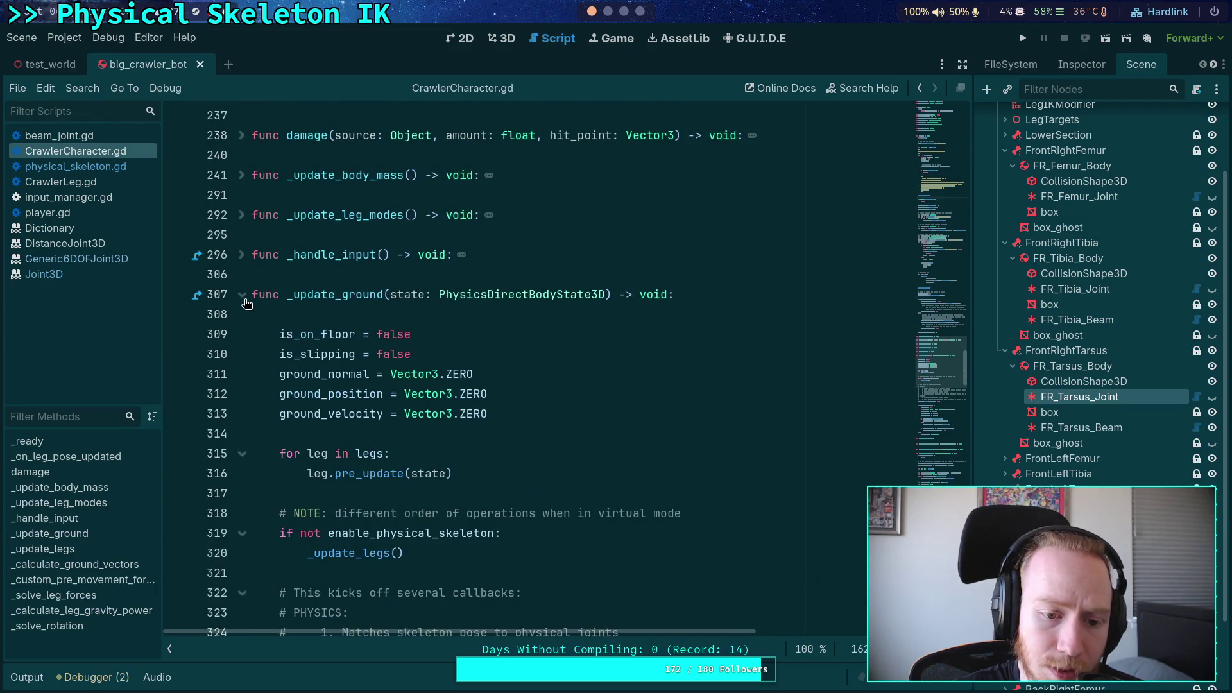
scroll(313, 354, down, 6)
scroll(313, 354, down, 4)
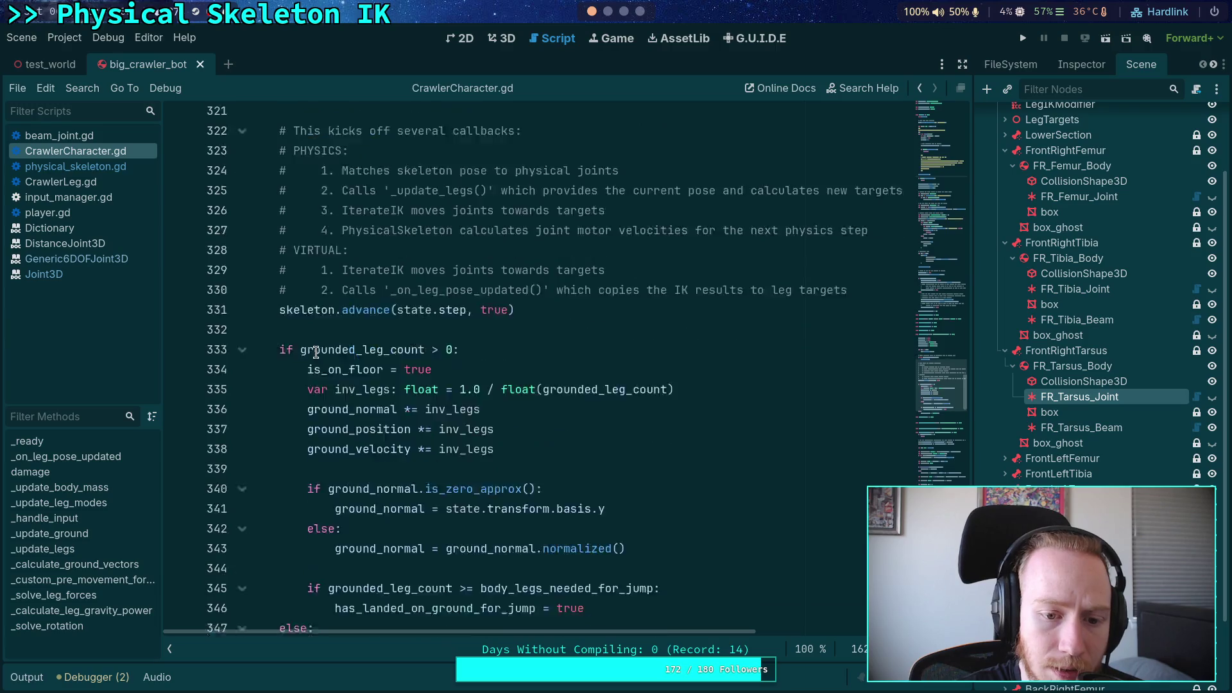
scroll(272, 413, up, 10)
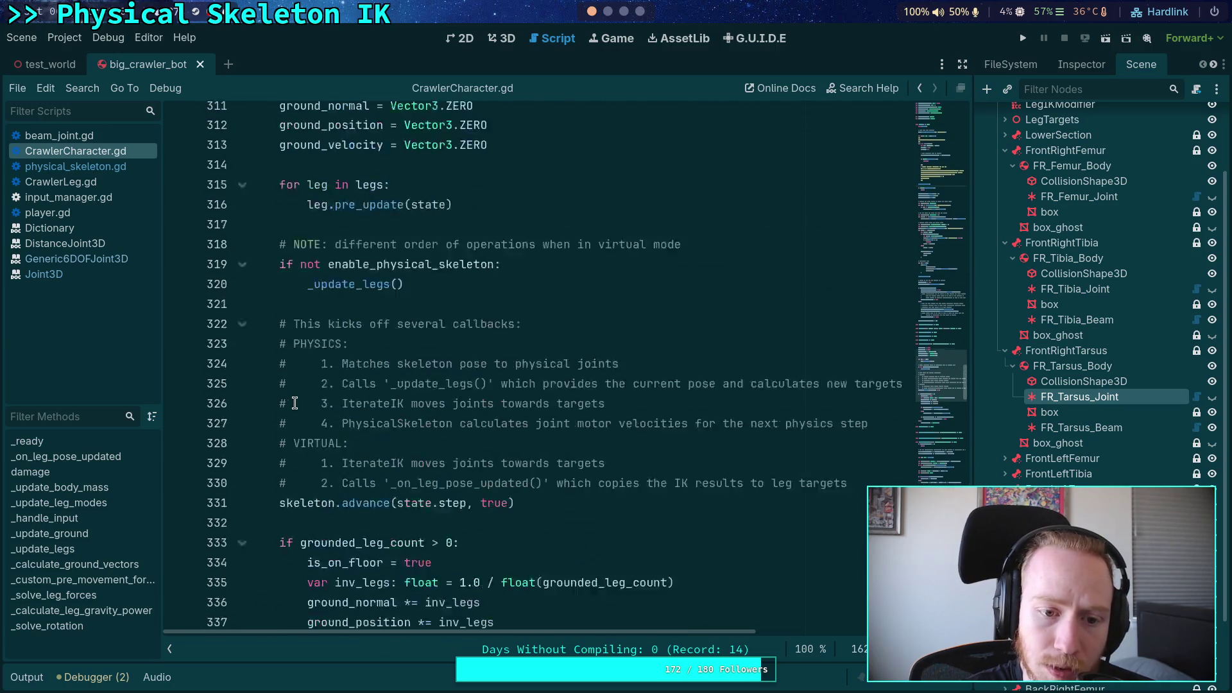
Delete the leg pre-update block in _update_ground, then undo to restore it
mouse_move(281, 334)
mouse_down()
mouse_move(417, 442)
mouse_move(495, 356)
mouse_up()
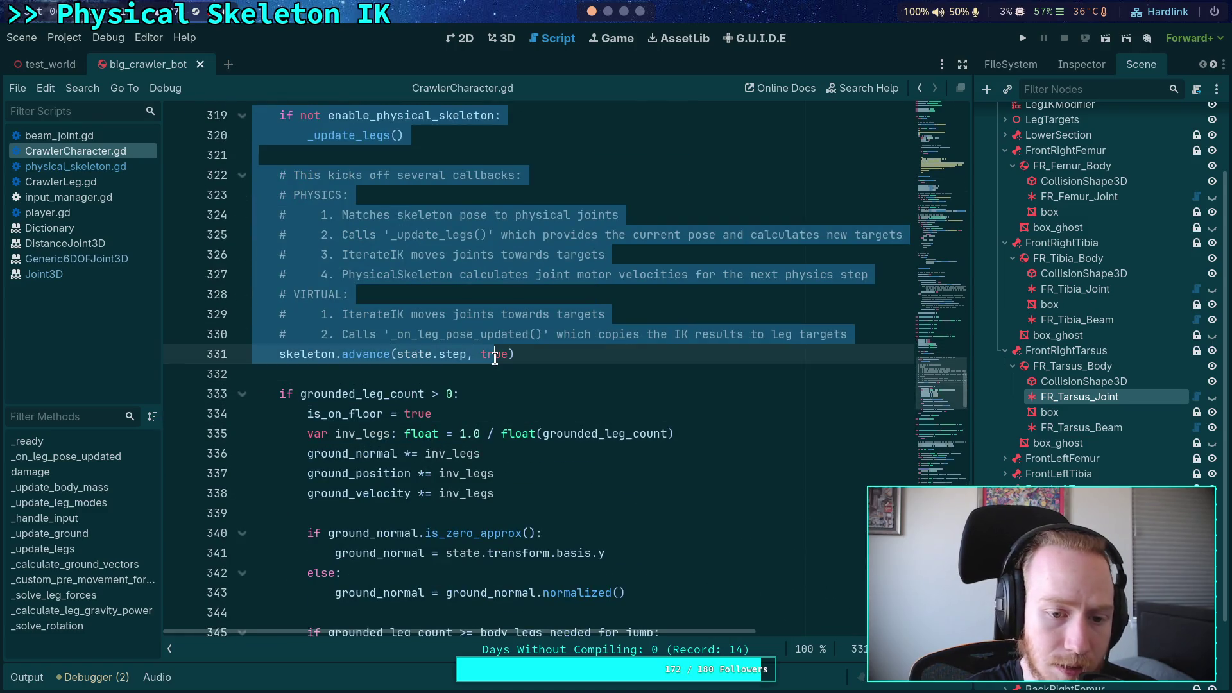
scroll(494, 358, down, 2)
scroll(495, 358, up, 3)
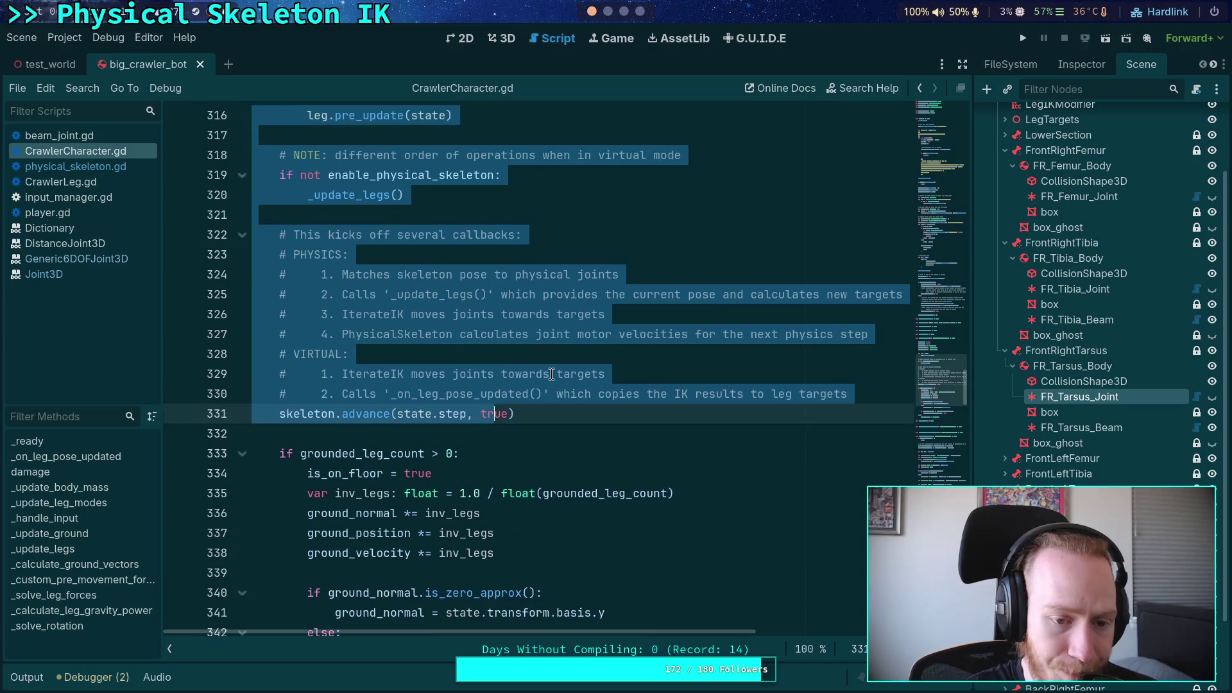
key(Delete)
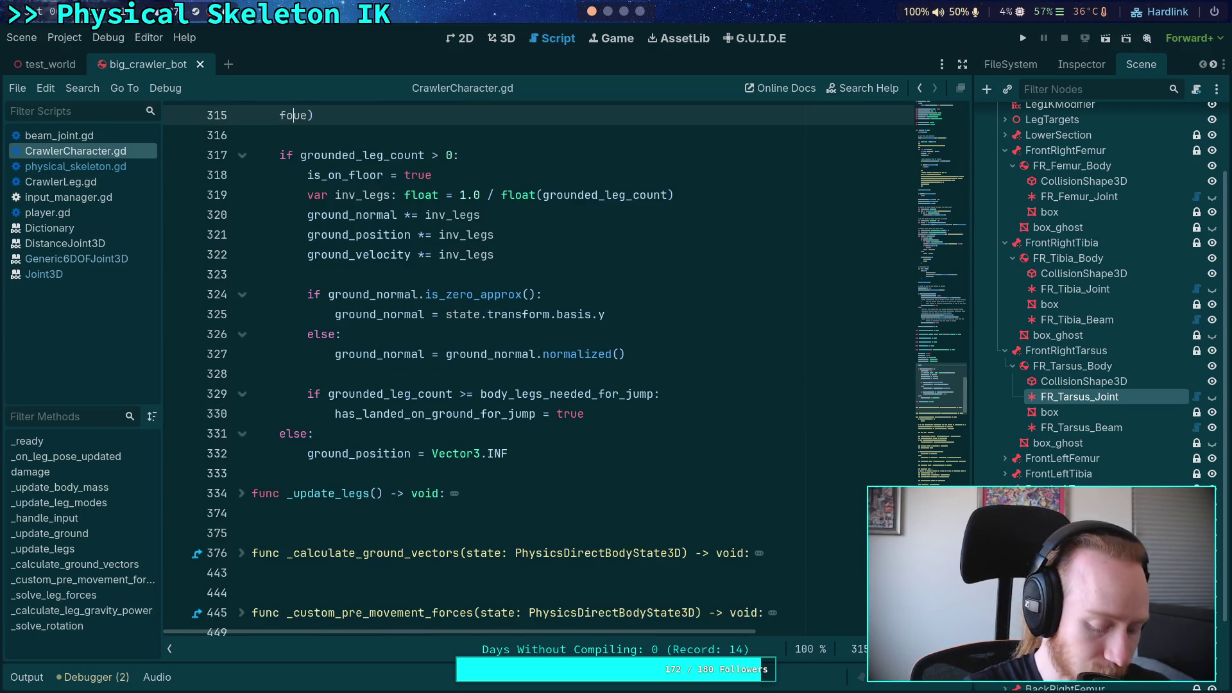
key(ctrl+z)
click(557, 314)
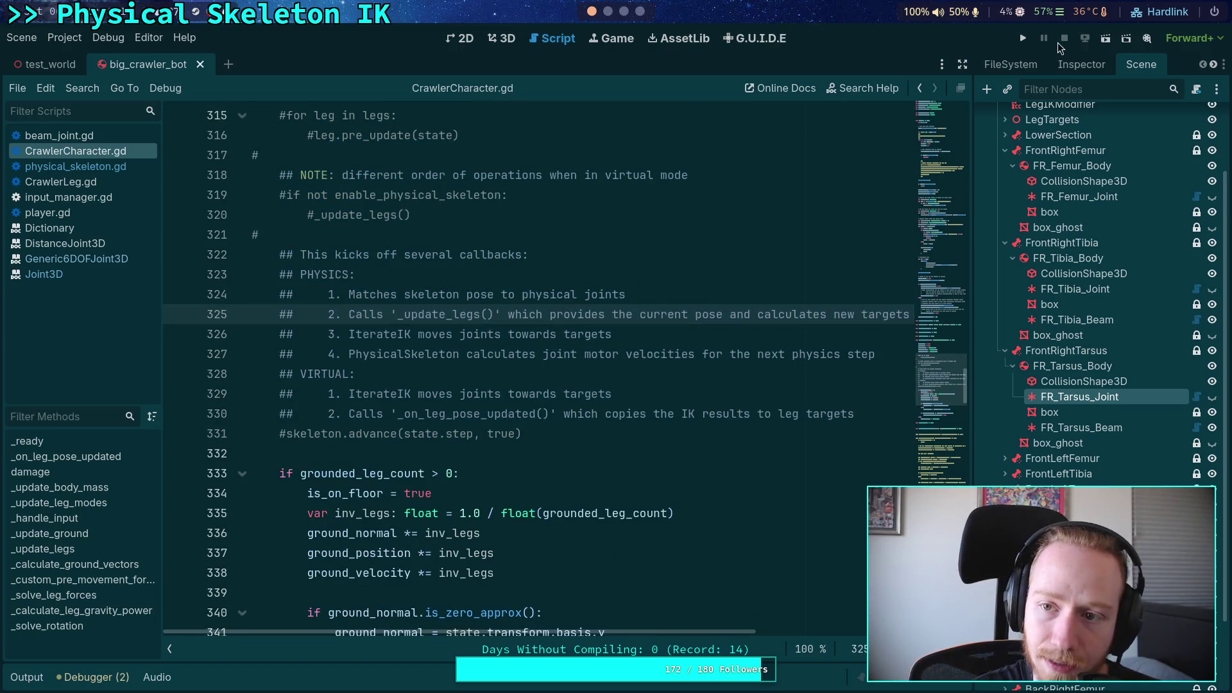
Test-run the game with the block disabled, then uncomment lines 315–331
click(1028, 39)
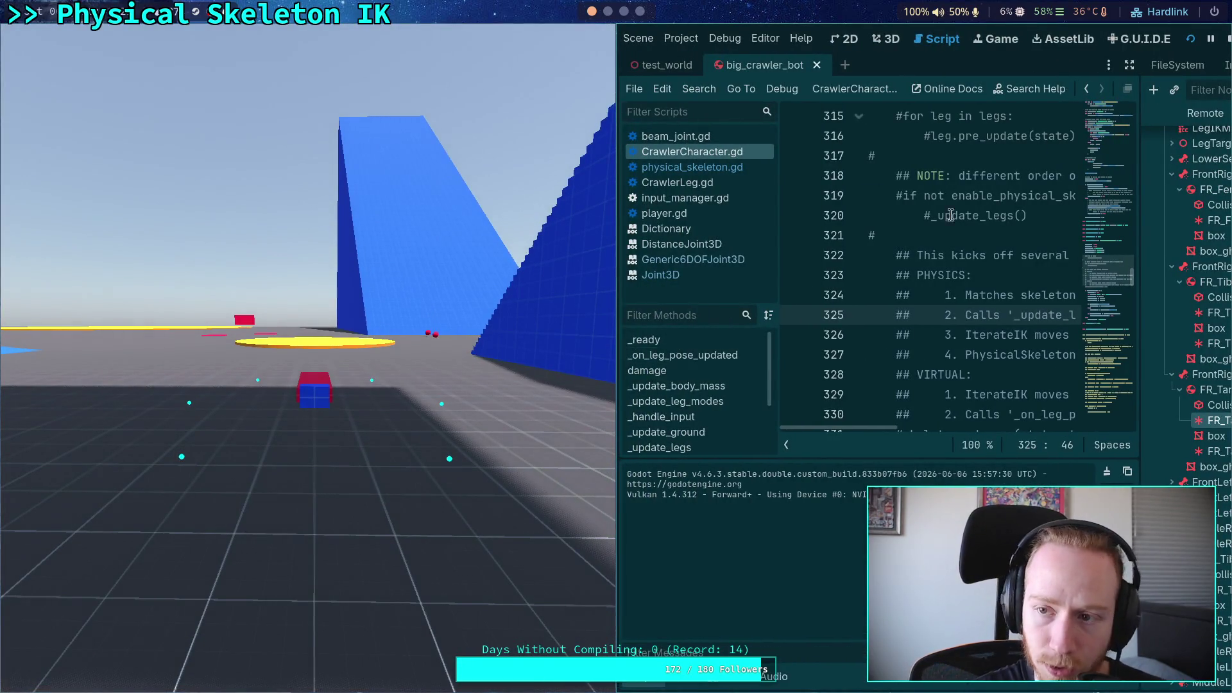
click(1221, 38)
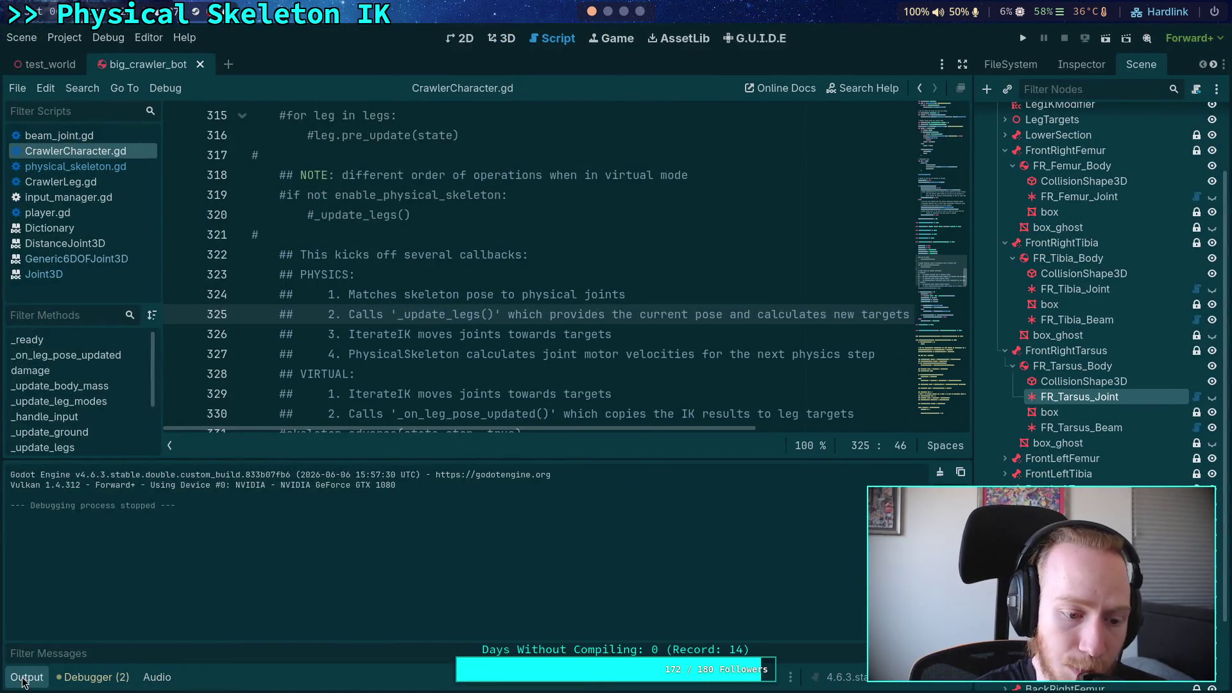
scroll(438, 387, up, 2)
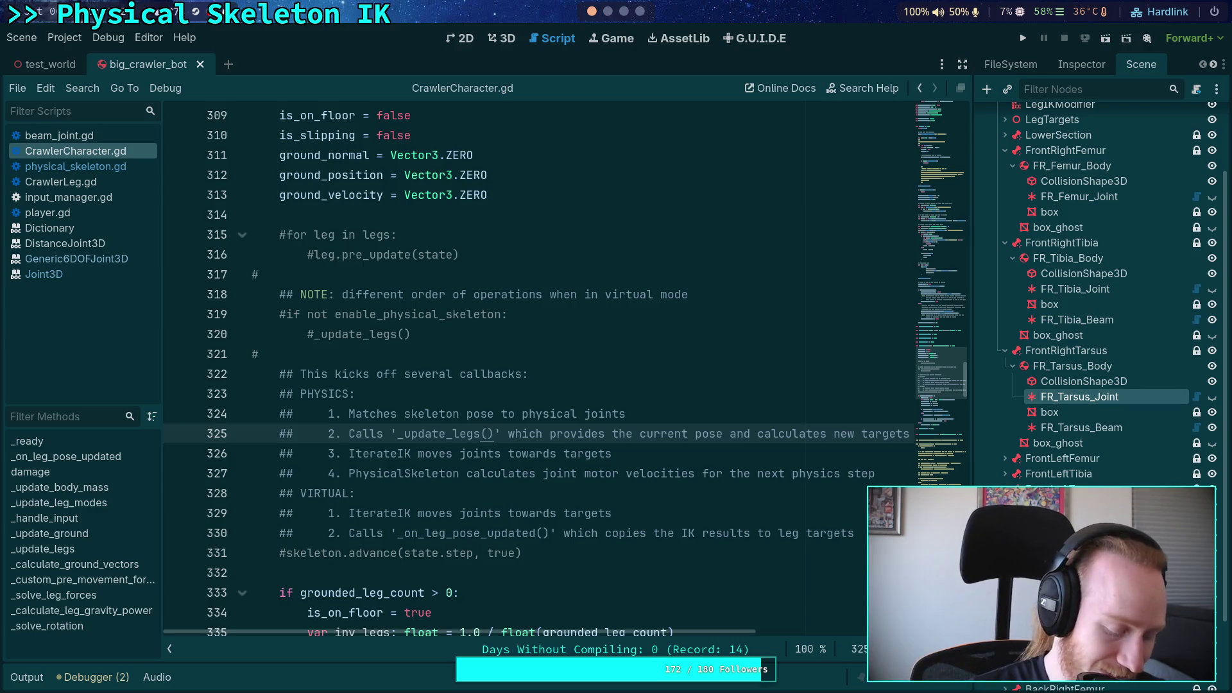
drag(300, 234, 501, 553)
key(ctrl+k)
click(505, 434)
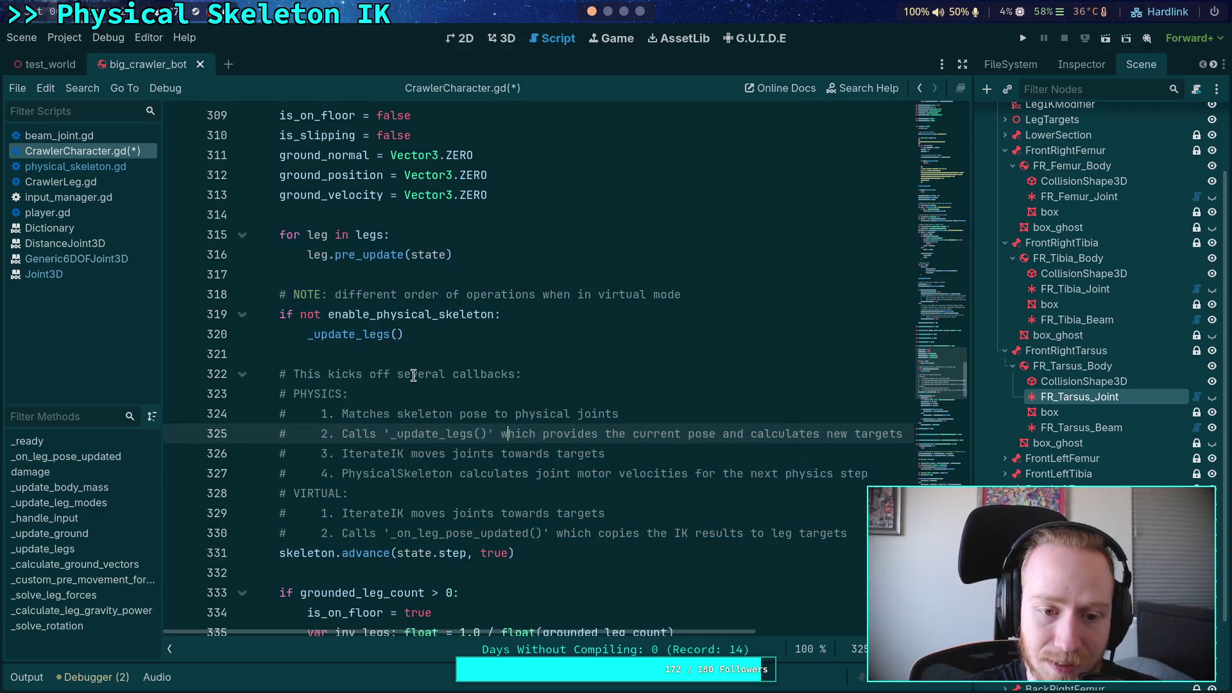
Open physical_skeleton.gd and fold activate_bodies to reach _process_modification_with_delta
scroll(410, 368, up, 1)
click(405, 335)
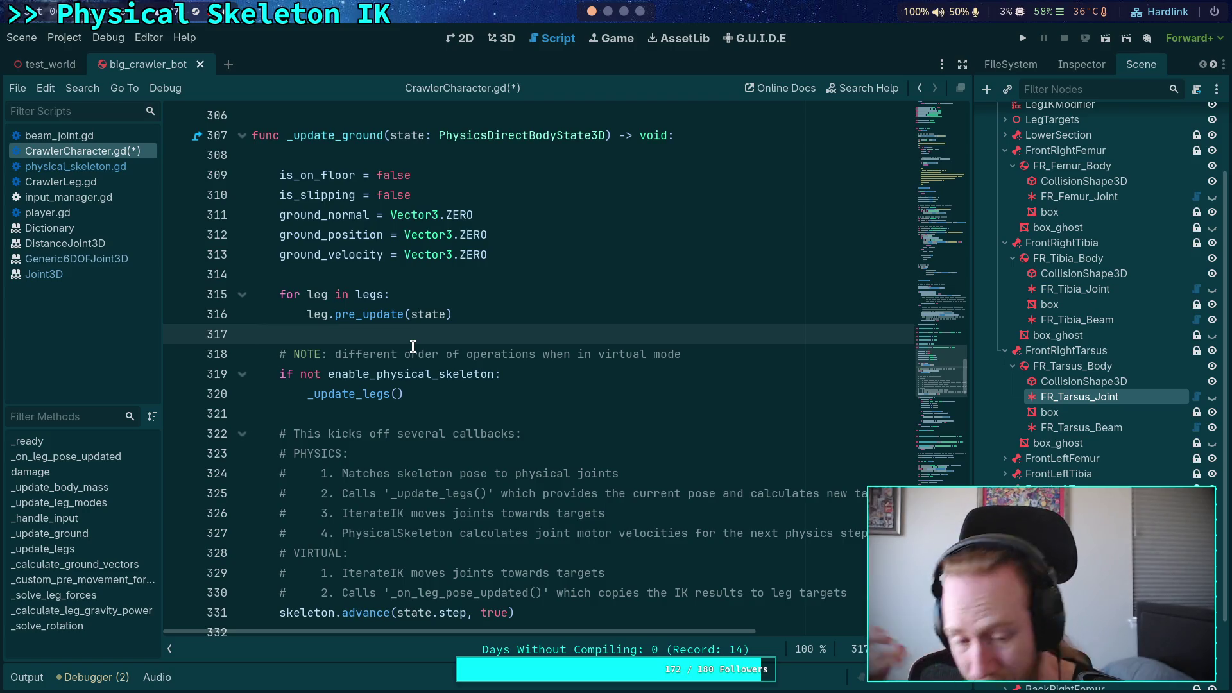
click(81, 167)
scroll(447, 423, up, 15)
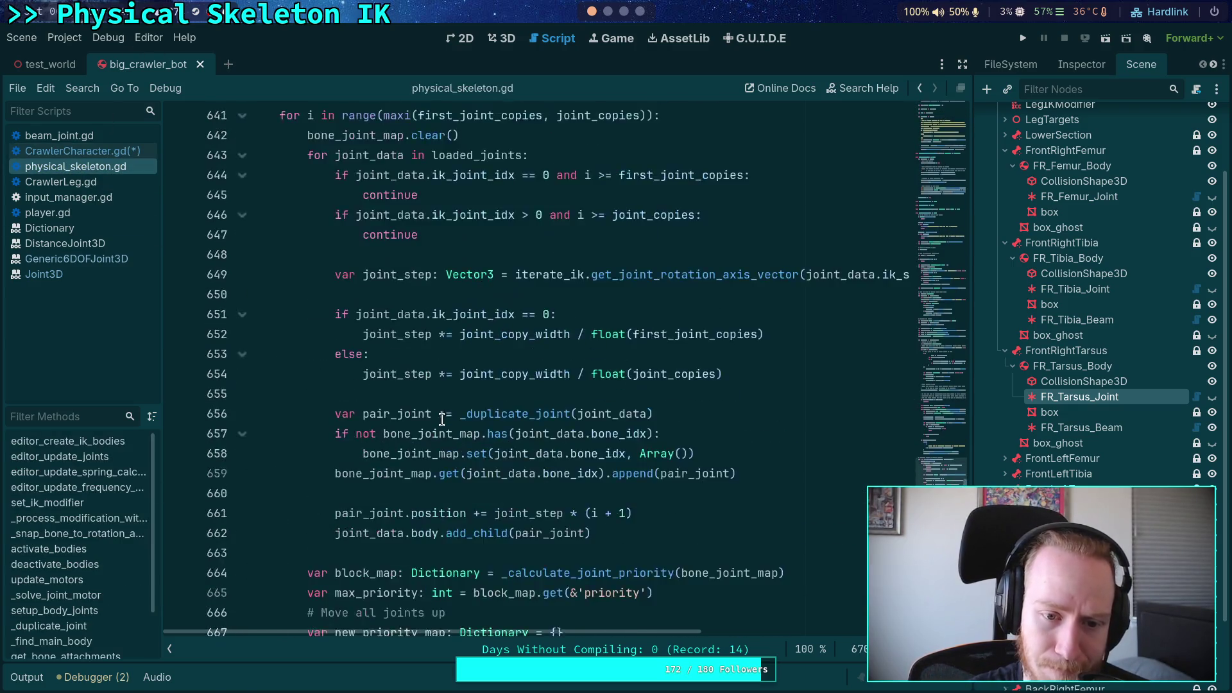
scroll(415, 421, up, 20)
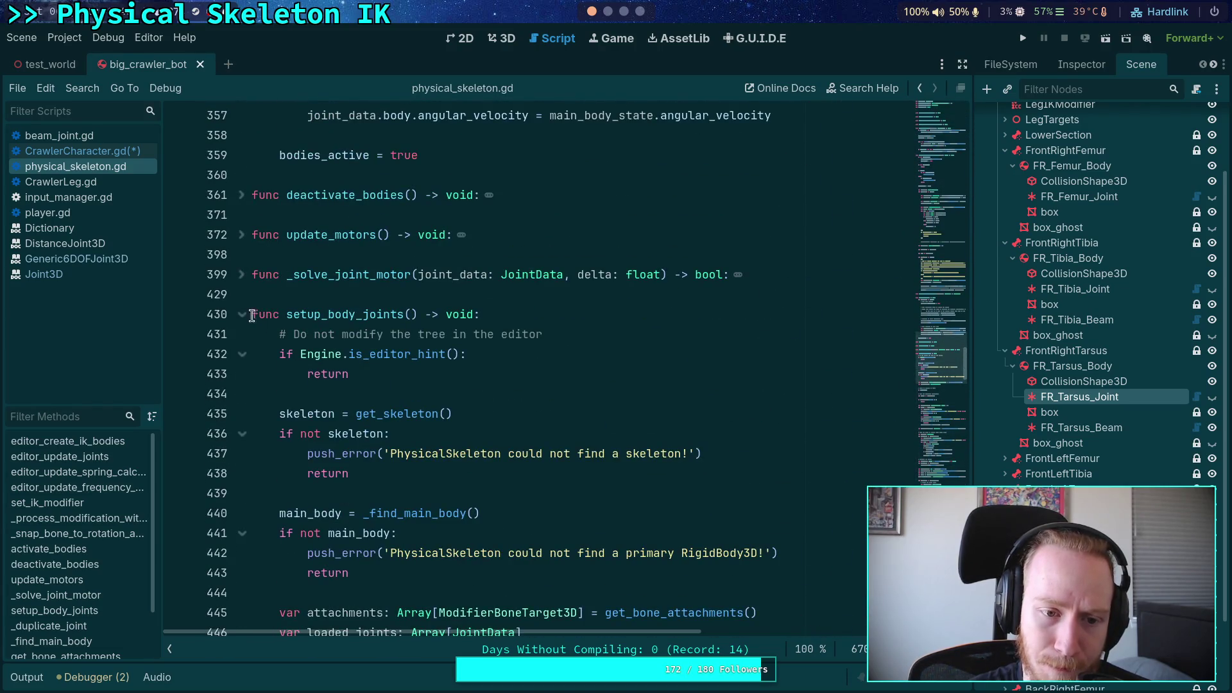
scroll(252, 316, up, 10)
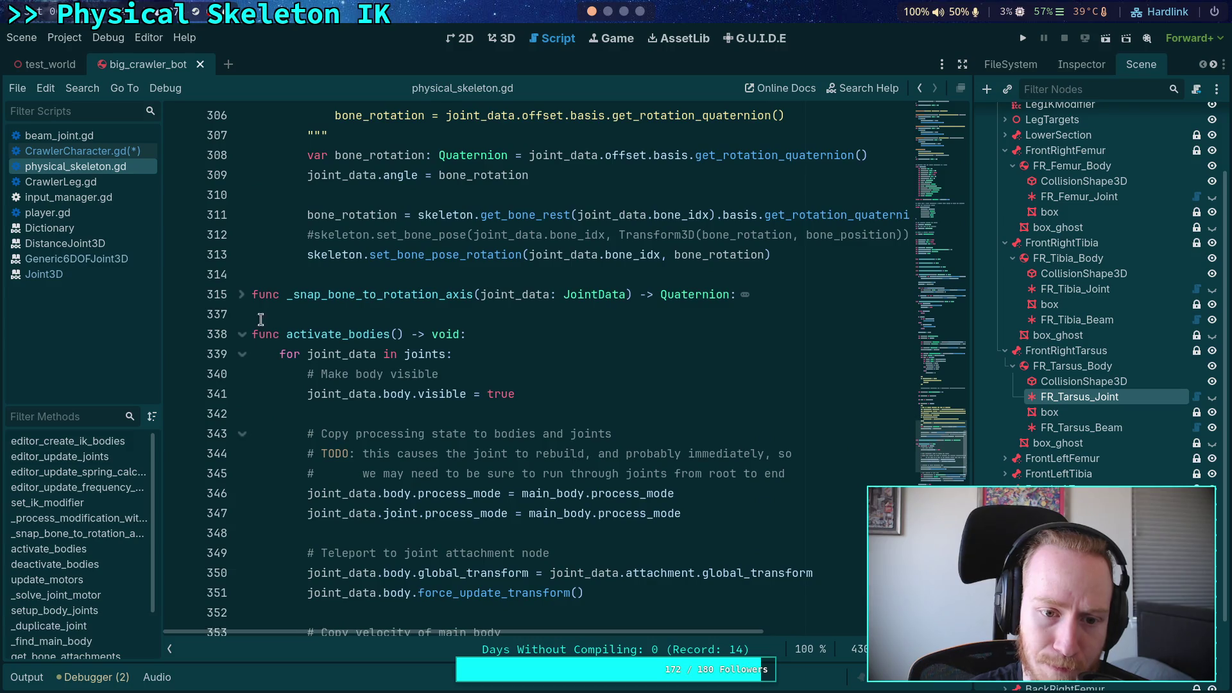
click(244, 335)
scroll(291, 333, up, 5)
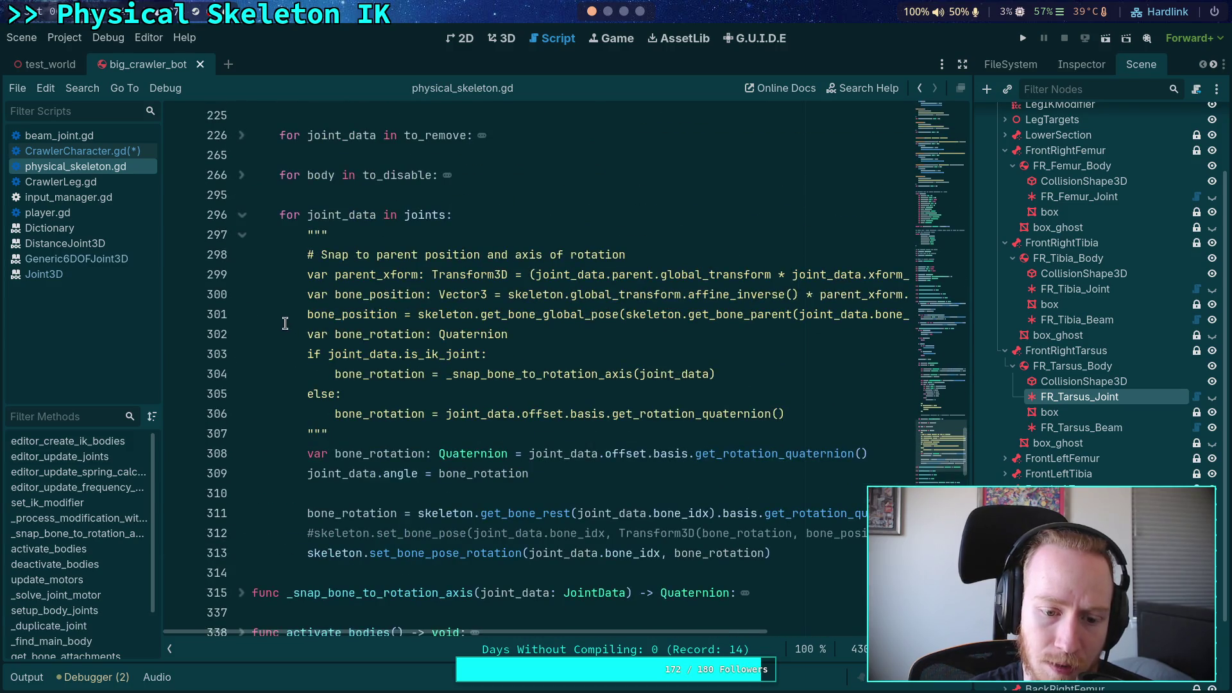
scroll(285, 323, up, 10)
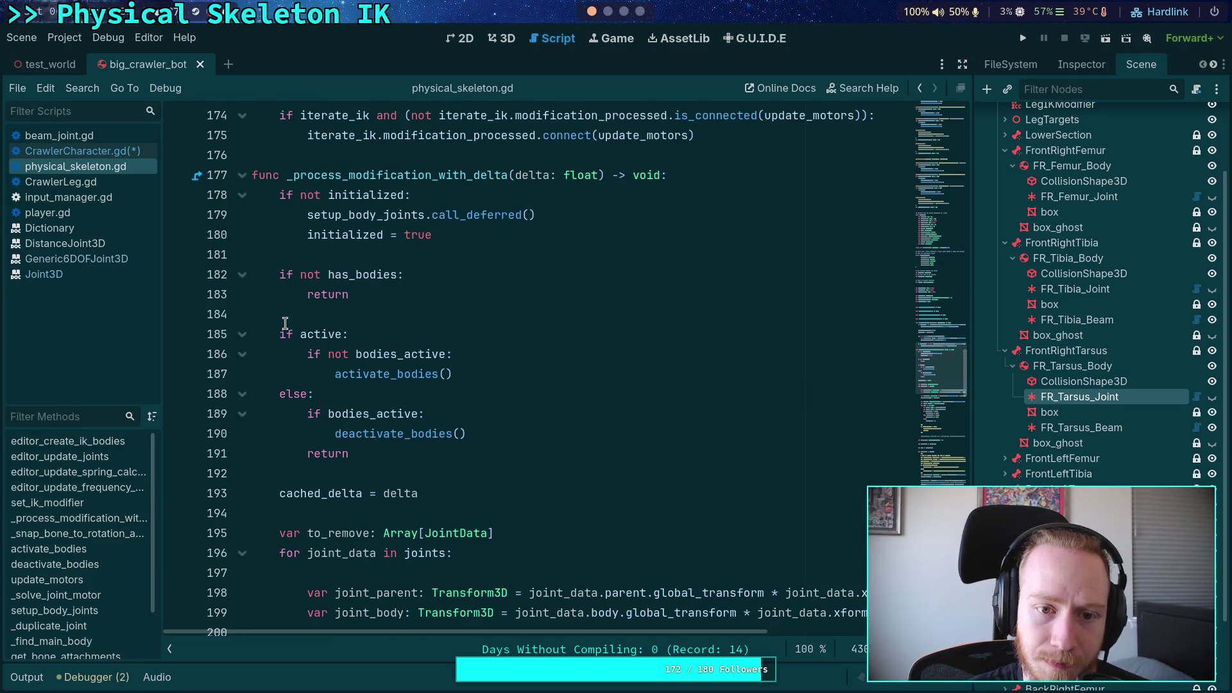
Add a return after the has_bodies check, save, and test-run the crawler
click(465, 309)
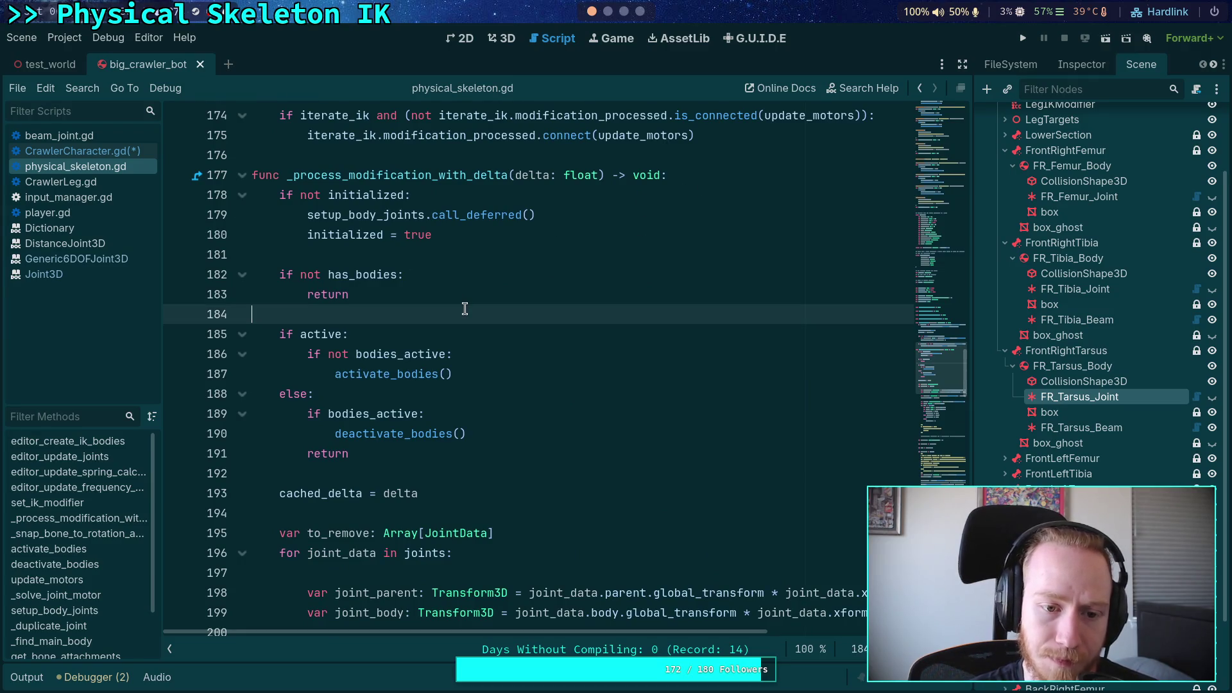
key(Return)
key(Return)
key(Up)
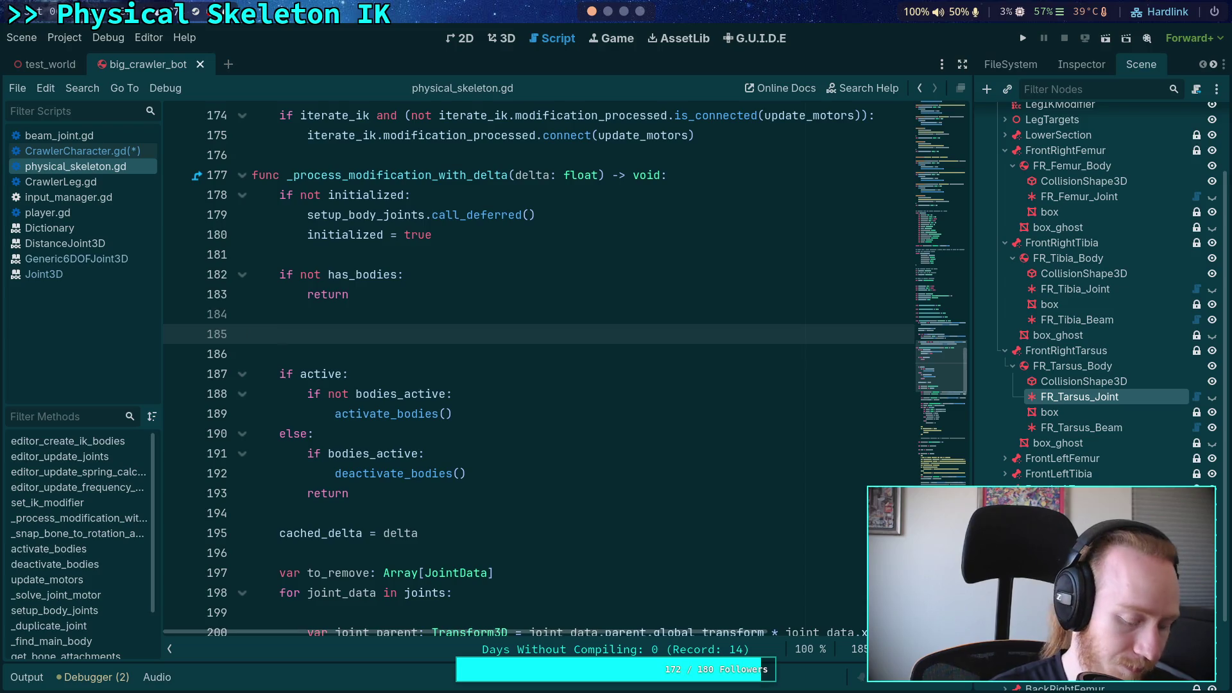
key(BackSpace)
key(BackSpace)
text(eturn)
key(ctrl+s)
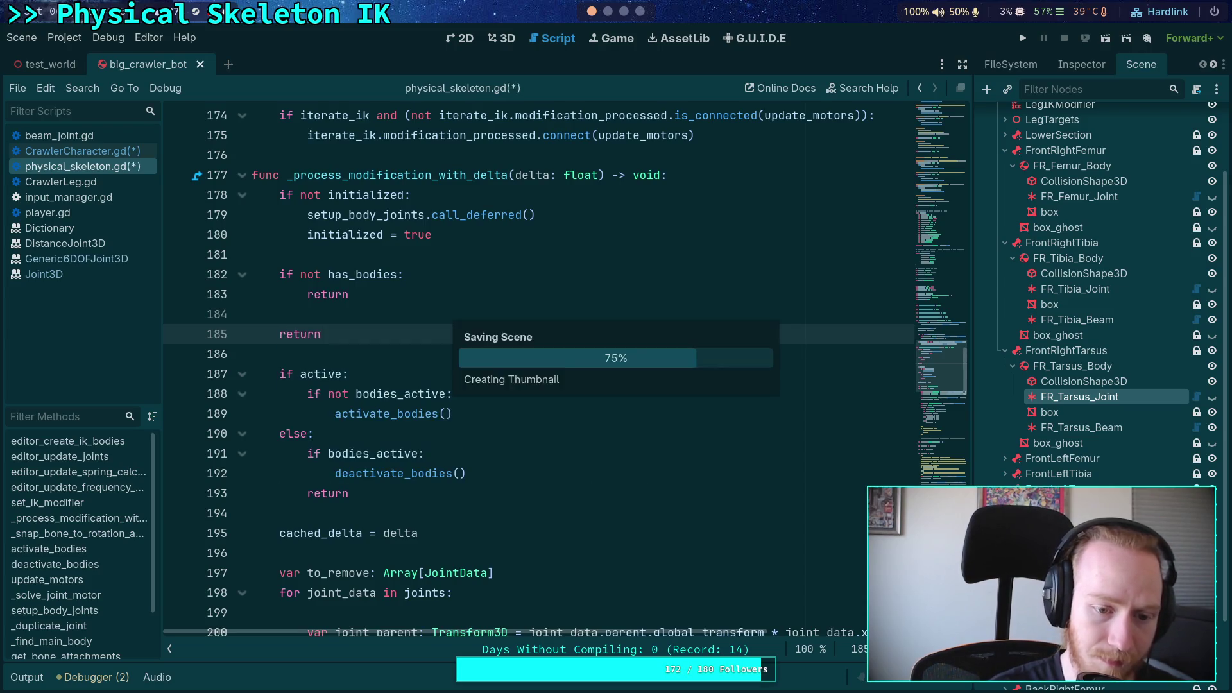
click(1023, 39)
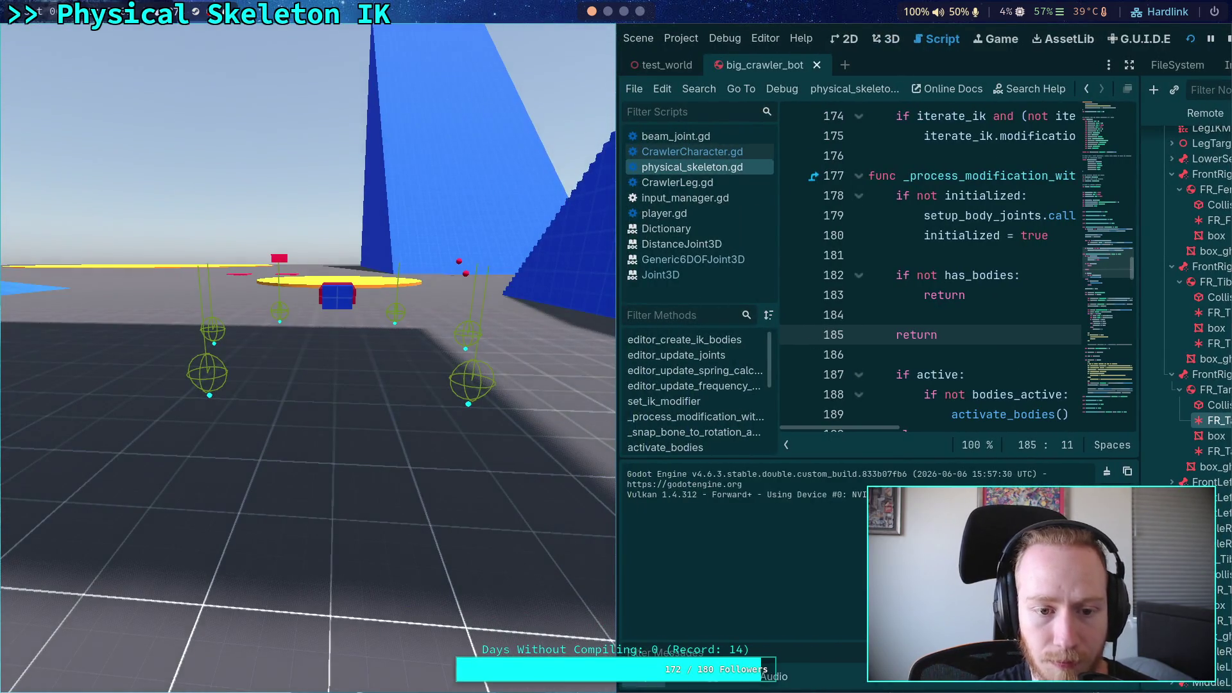
click(1227, 40)
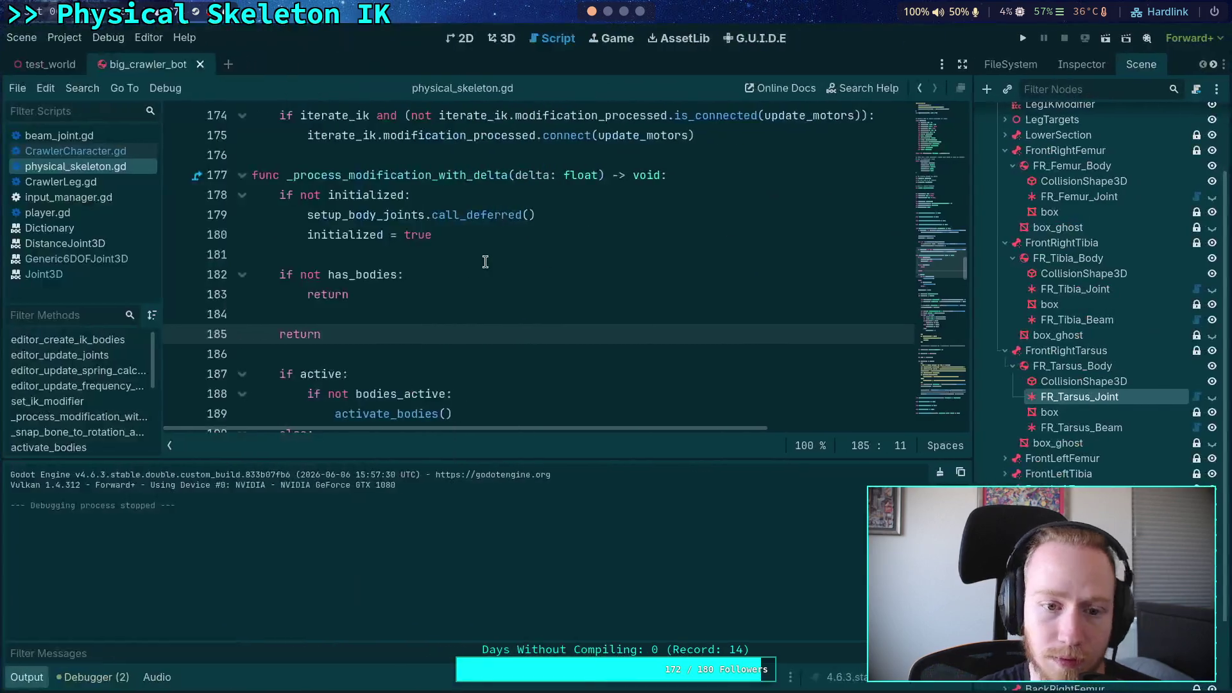
Move the early return from after has_bodies to just before cached_delta, and save
drag(386, 332, 390, 319)
key(BackSpace)
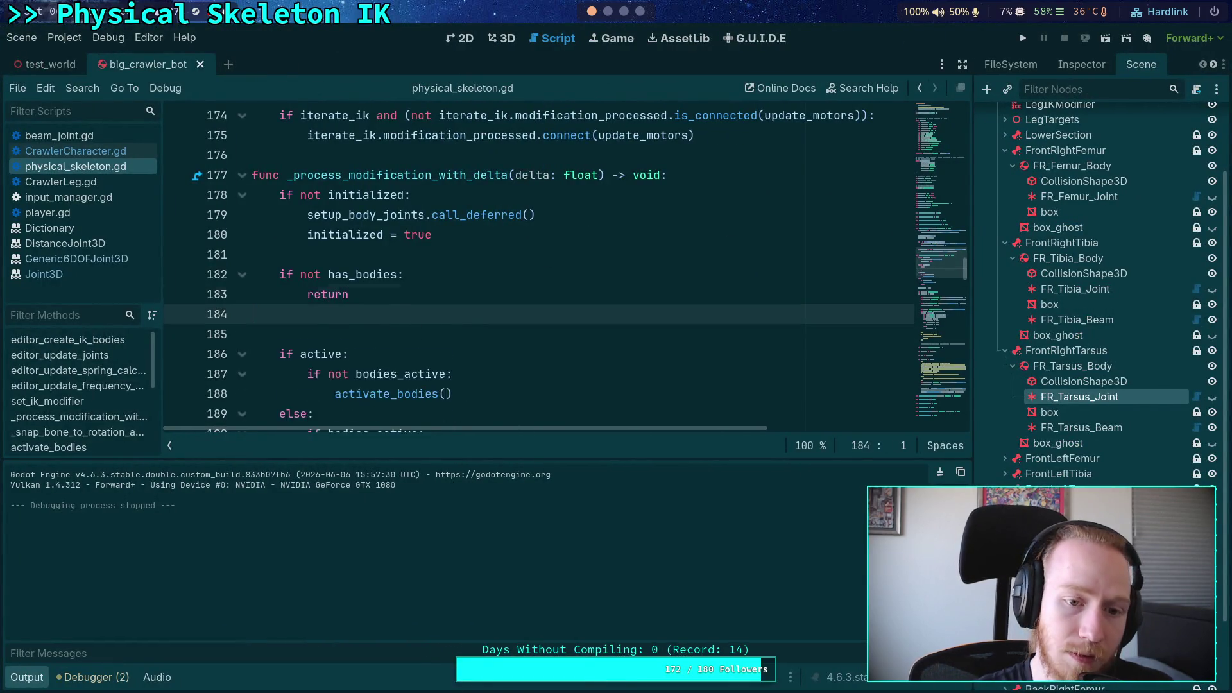
key(BackSpace)
scroll(424, 331, down, 2)
click(500, 348)
key(Return)
key(Up)
key(Return)
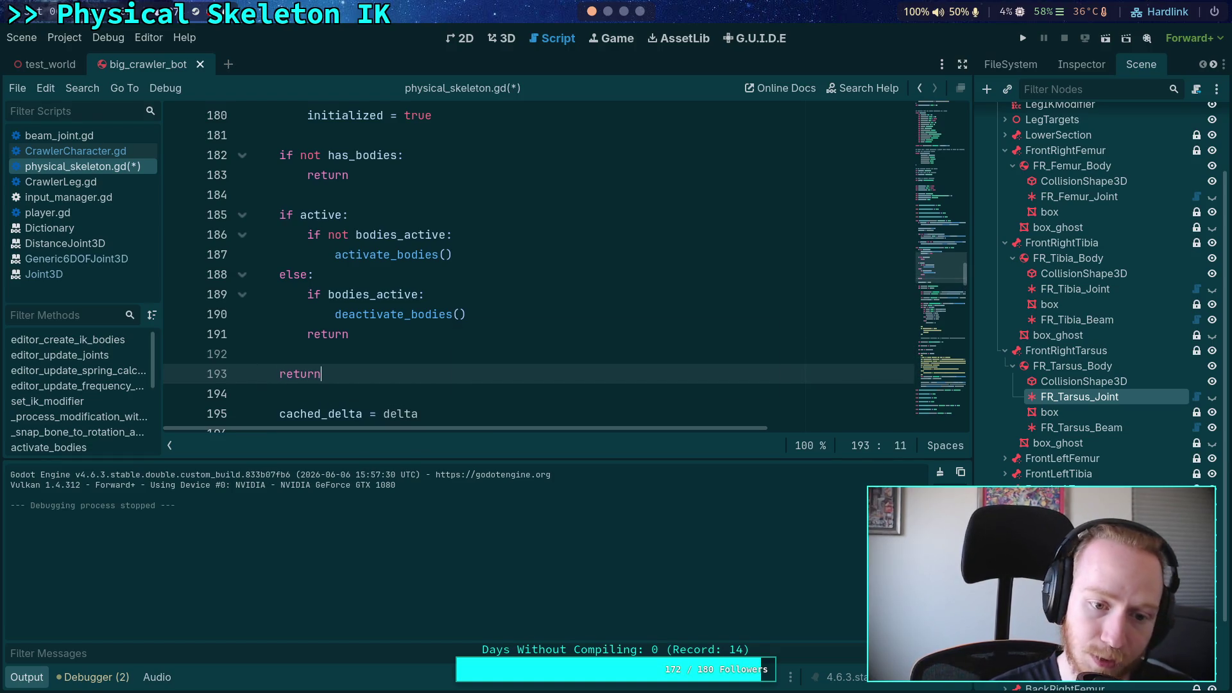
key(ctrl+s)
Test-run the crawler with the moved return, stop it, and collapse the Output panel
click(1022, 38)
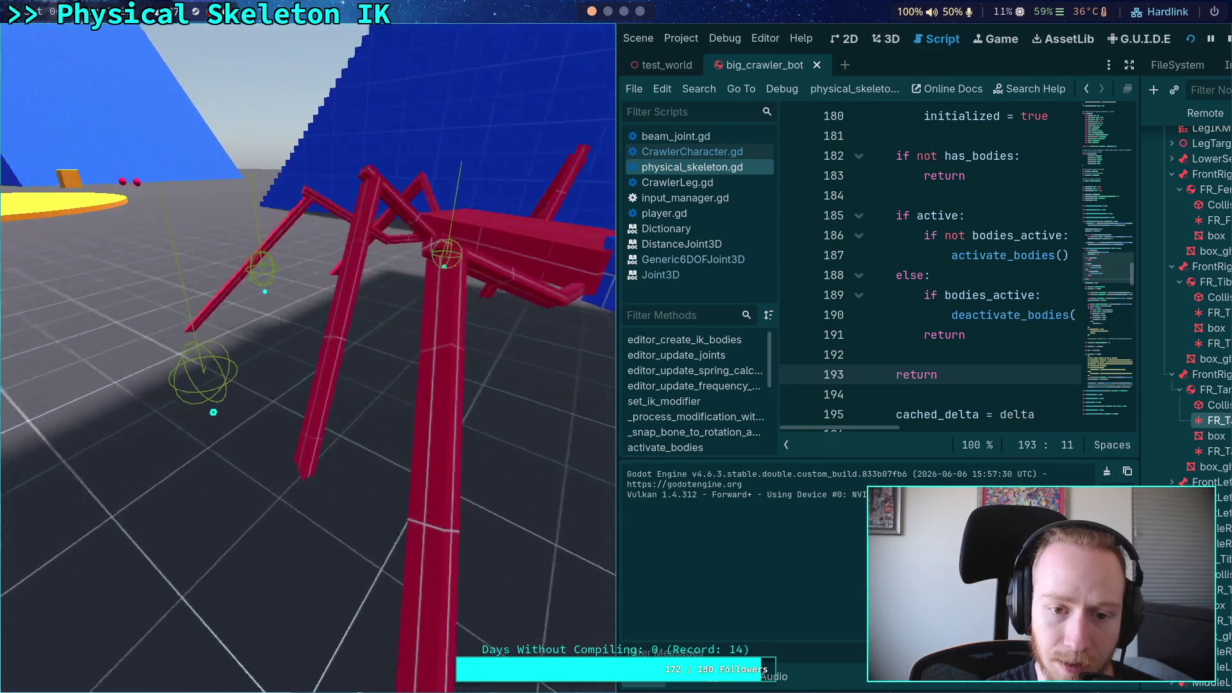
click(1227, 38)
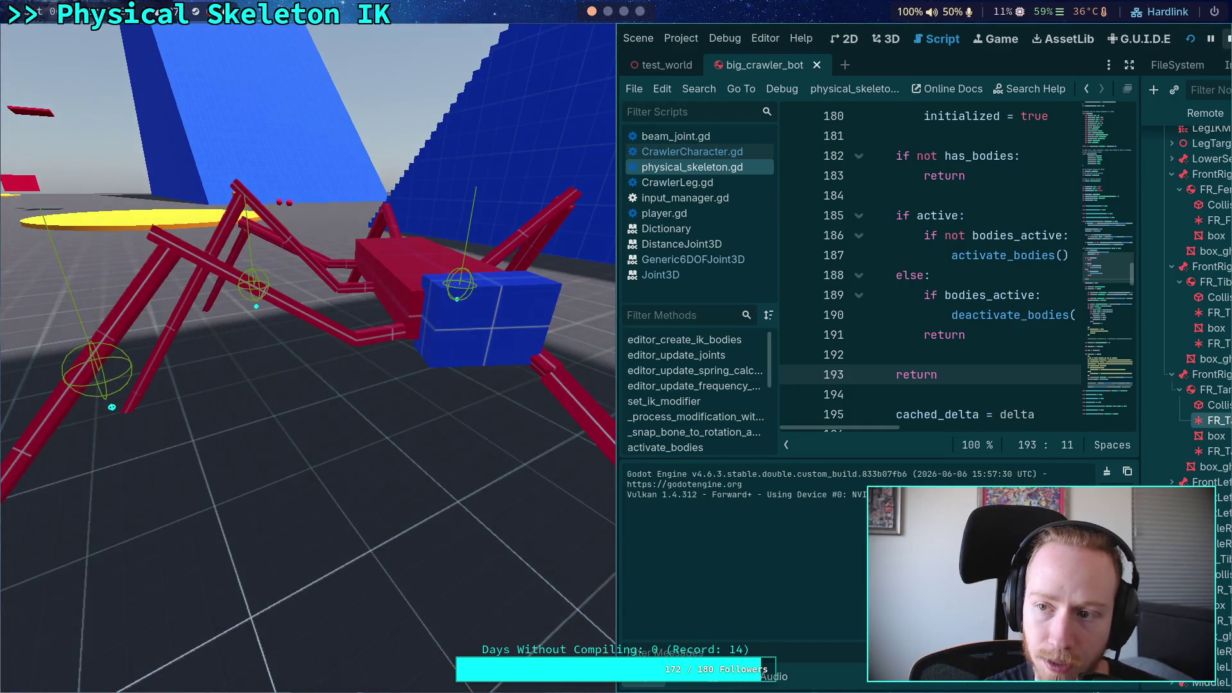
click(29, 676)
Delete the extra return line before cached_delta
click(355, 353)
shift+click(358, 372)
key(BackSpace)
key(BackSpace)
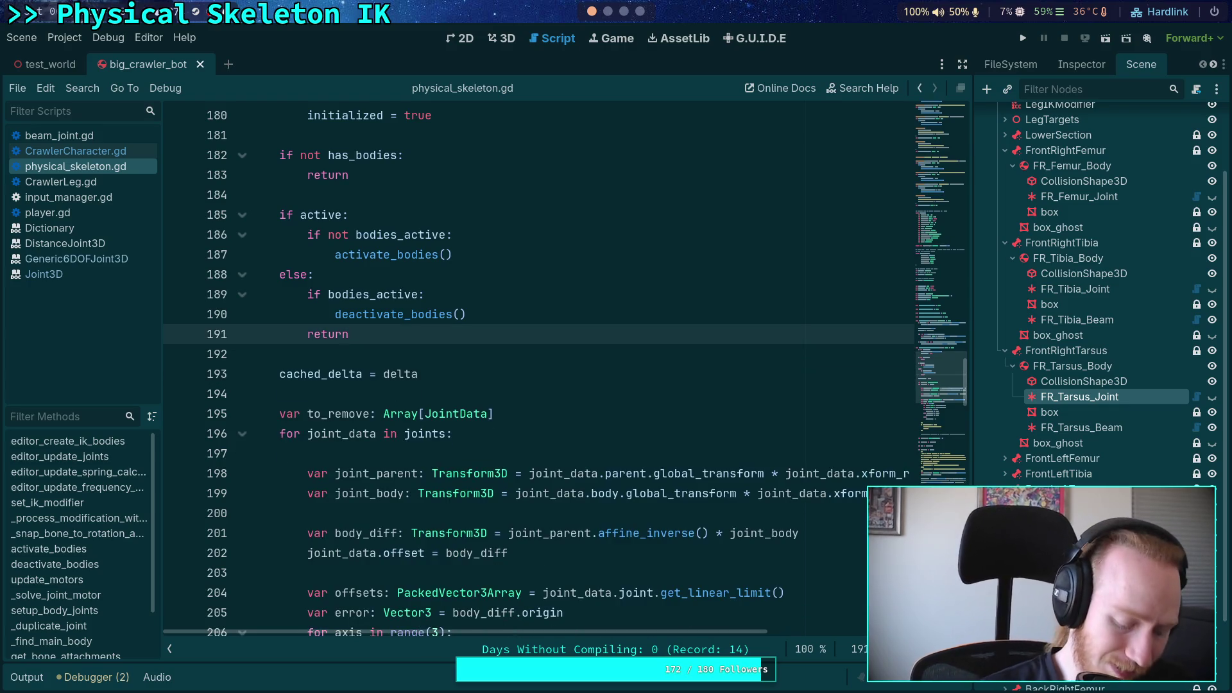
scroll(418, 389, up, 4)
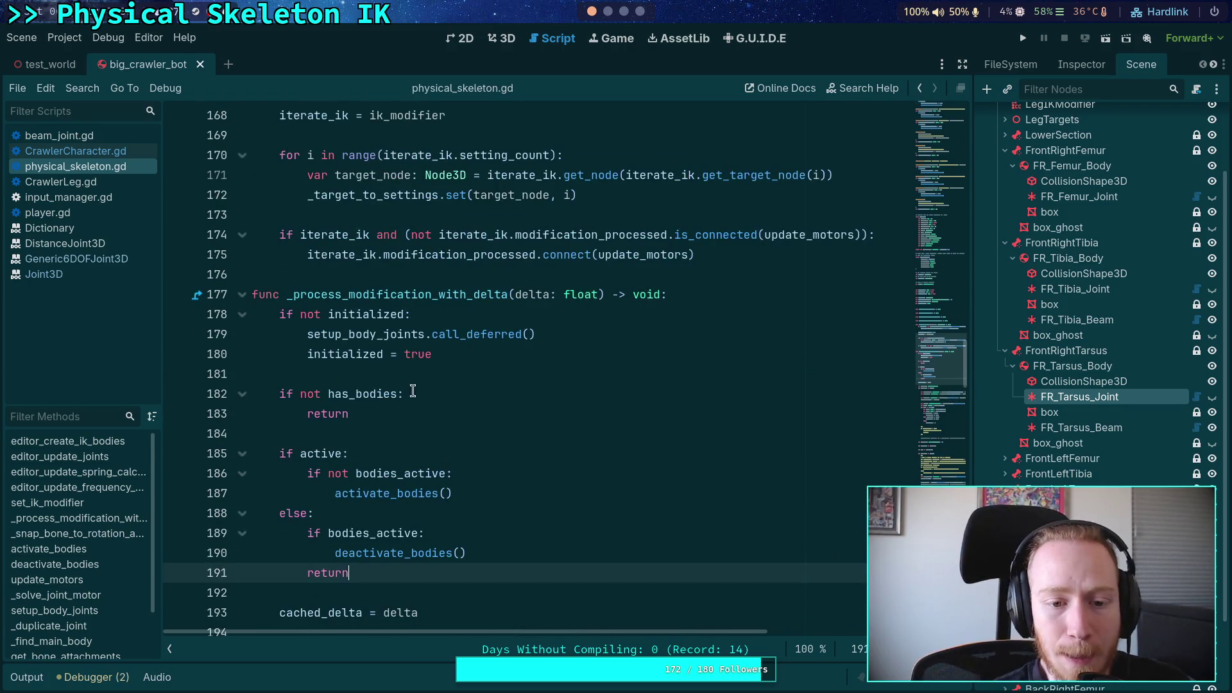
click(425, 381)
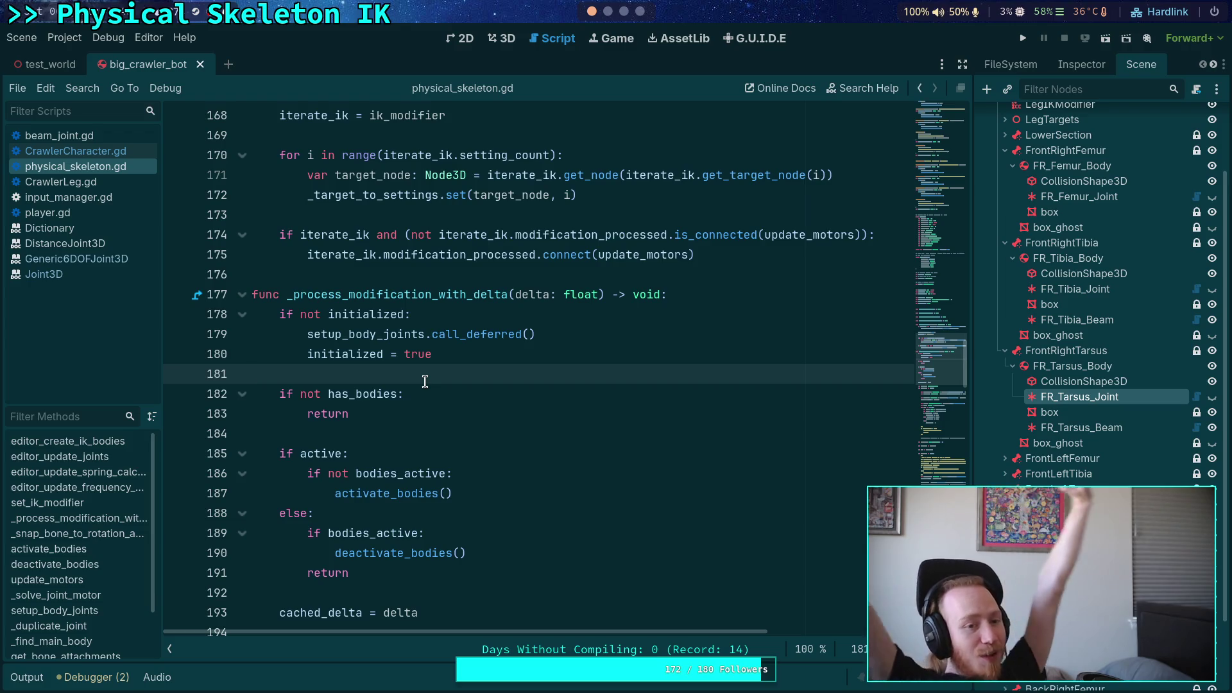
Close player.gd and input_manager.gd from the script list
click(111, 218)
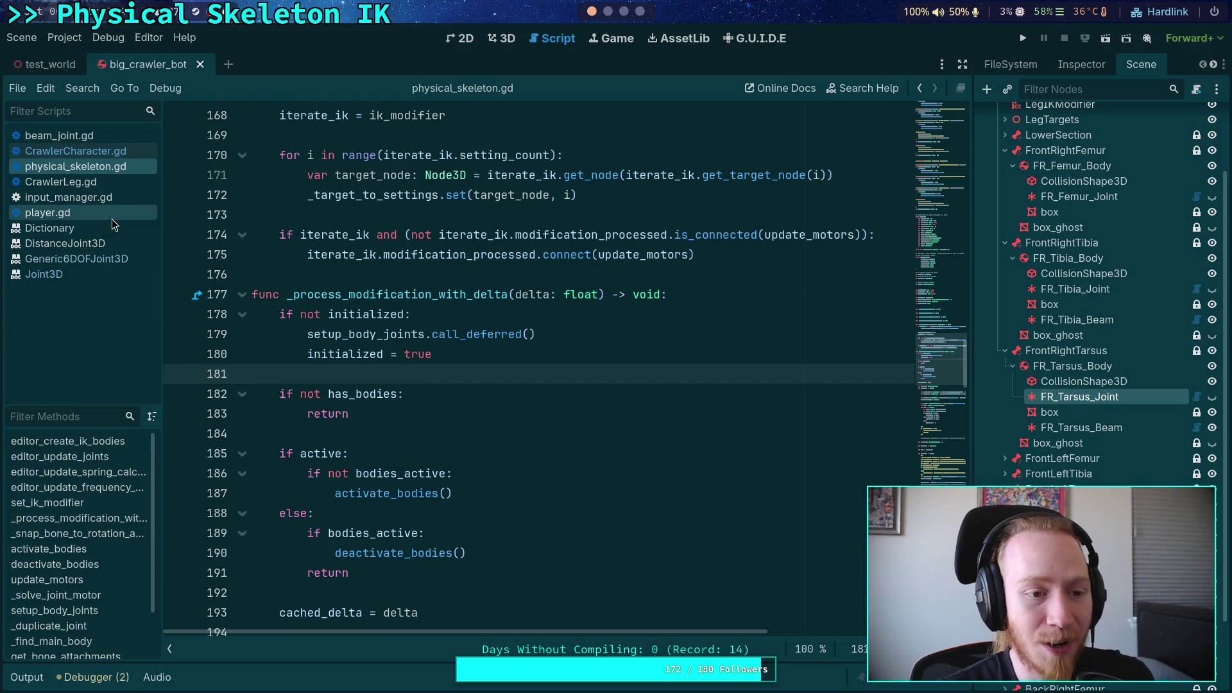
right_click(113, 219)
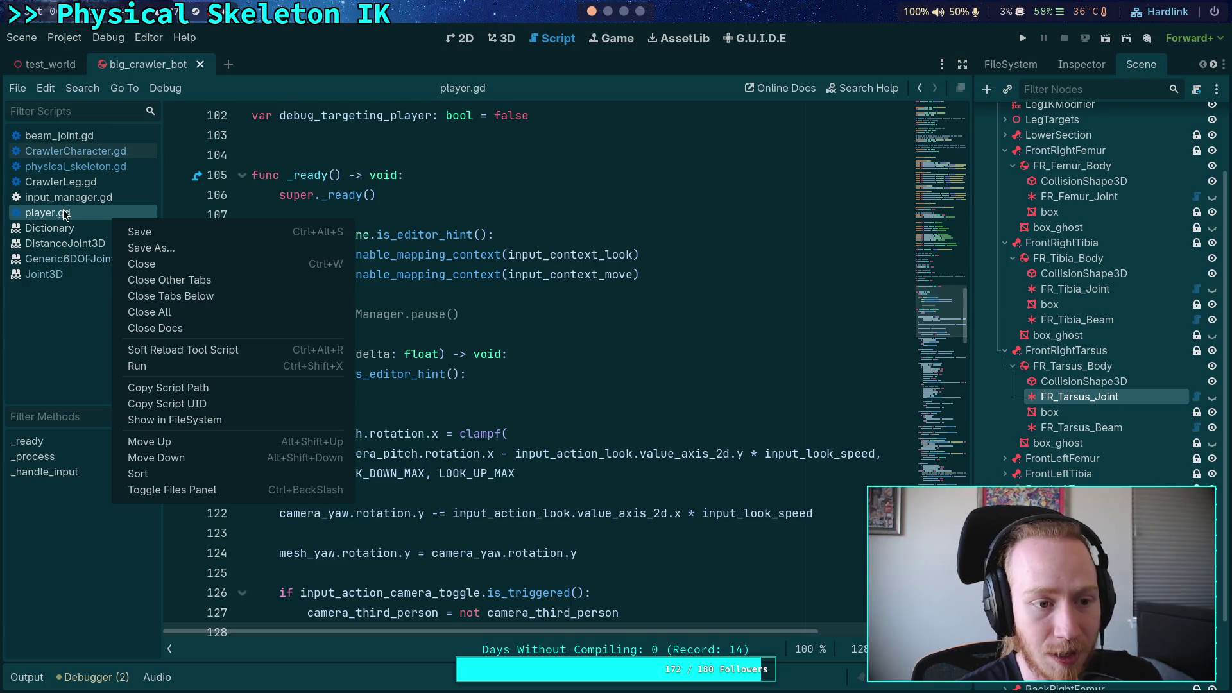
click(154, 266)
right_click(83, 198)
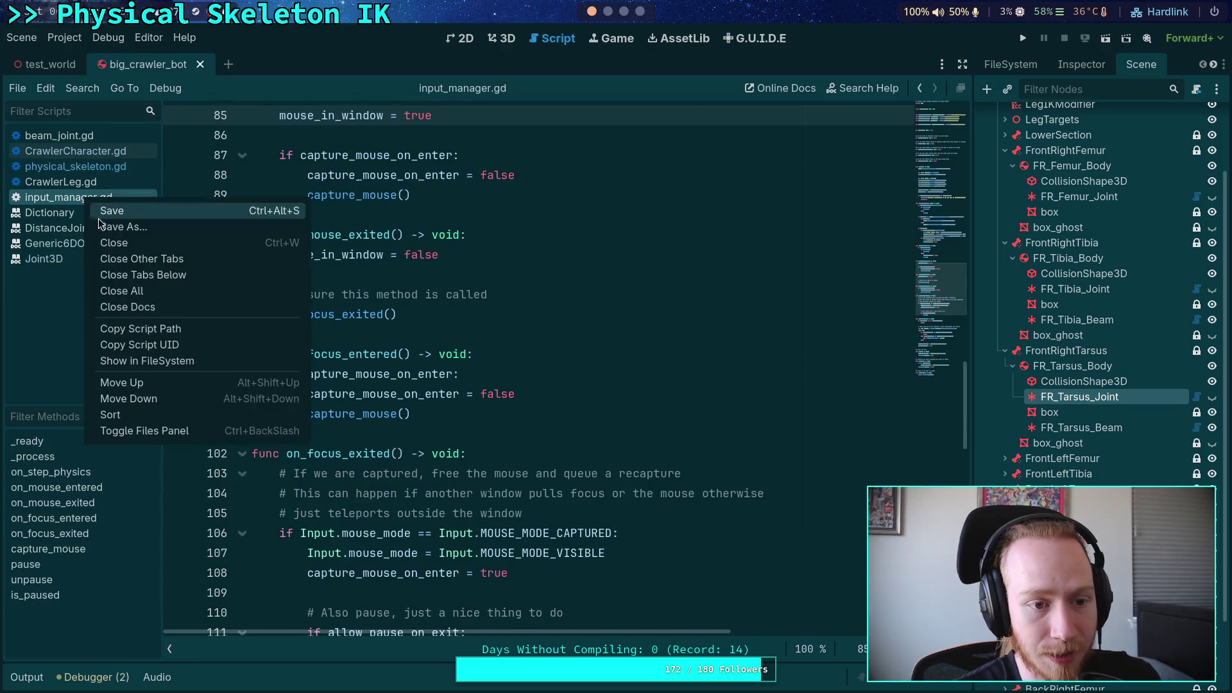
click(112, 236)
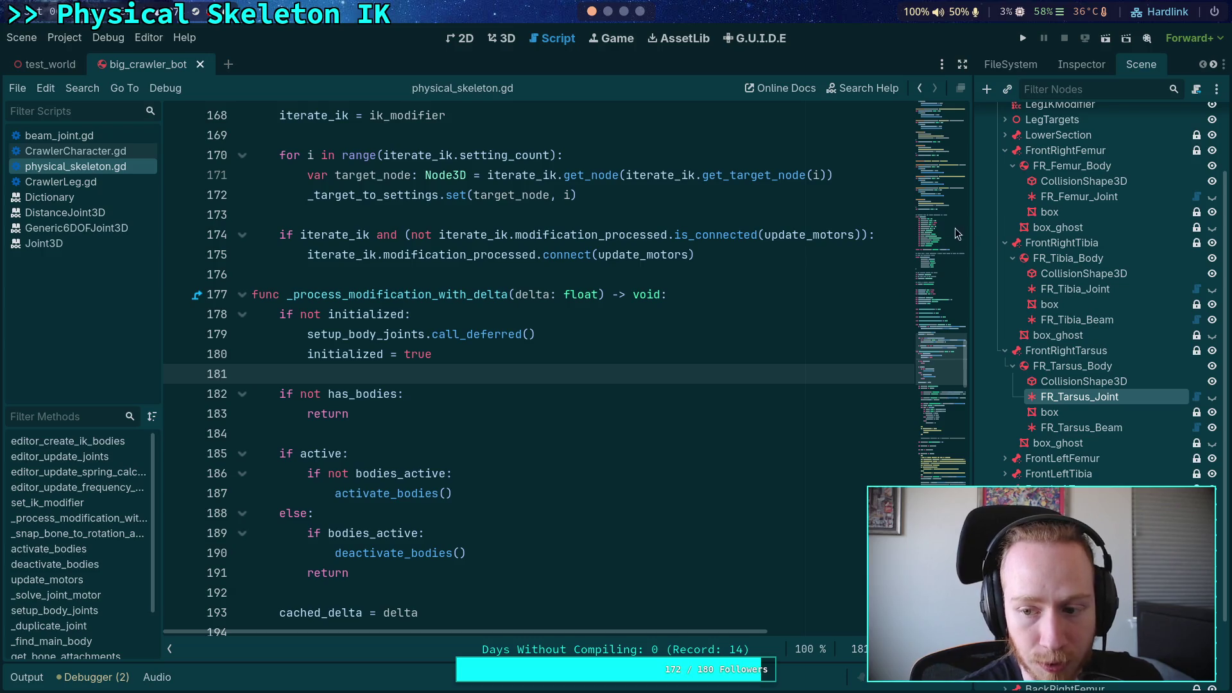
click(1067, 290)
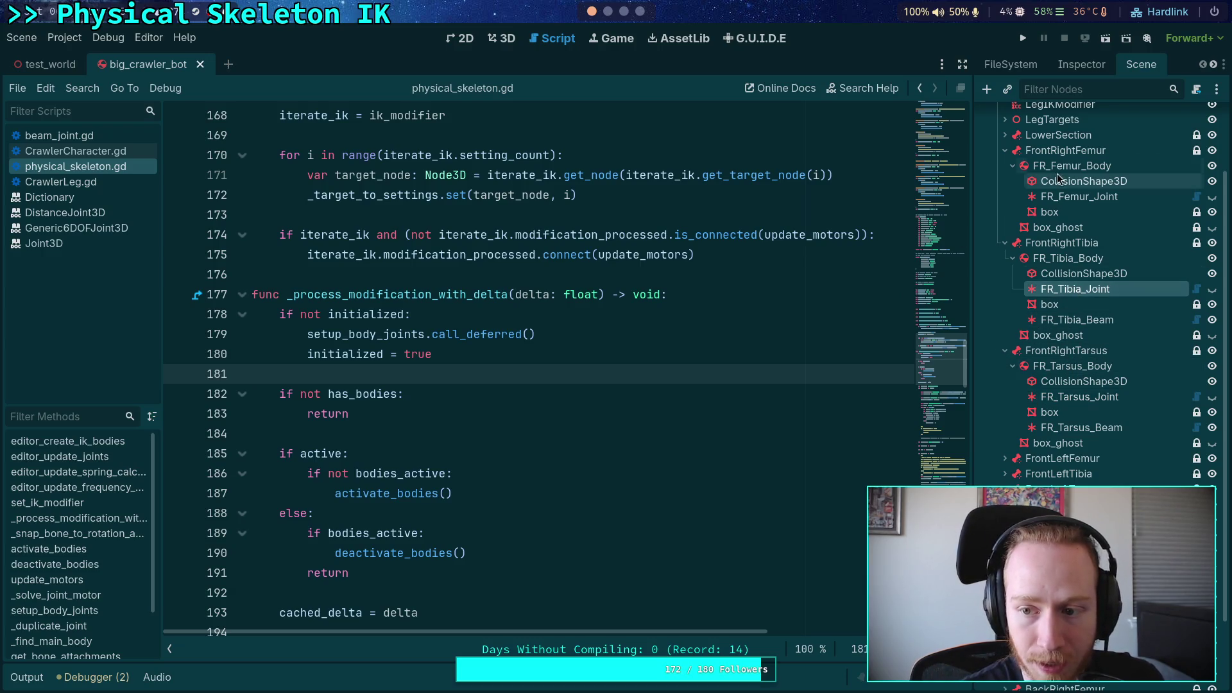
Disable the Z and X angular limits on FR_Tibia_Joint
click(1066, 72)
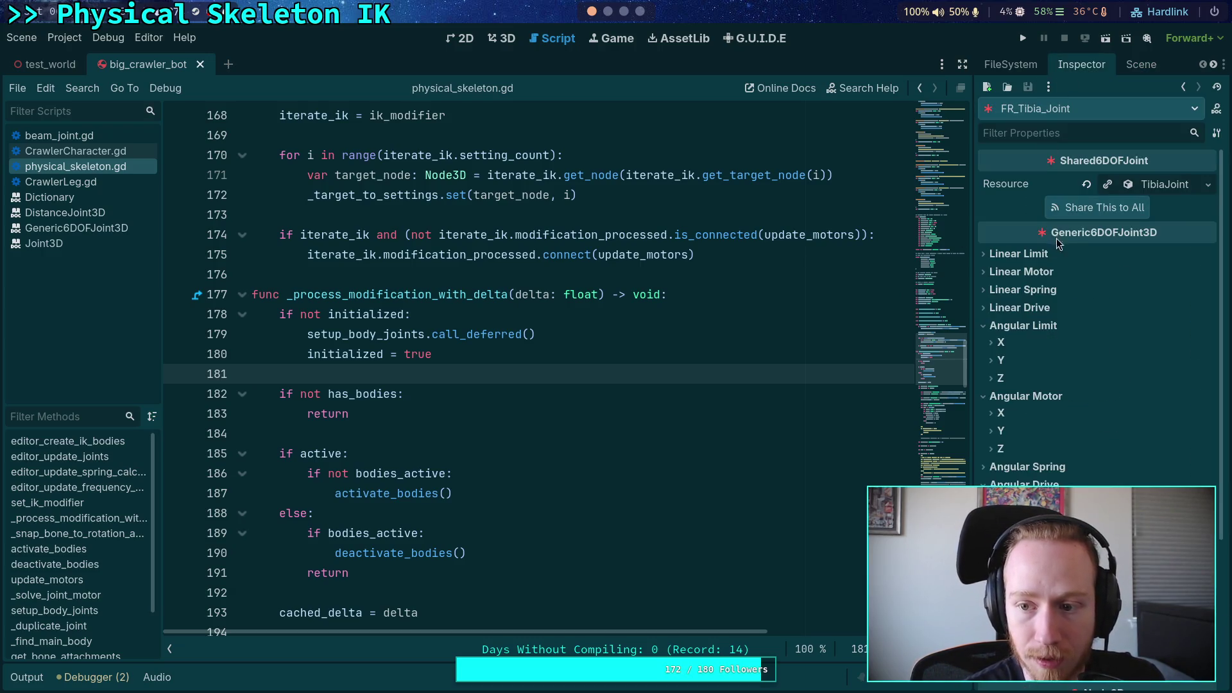
click(1009, 396)
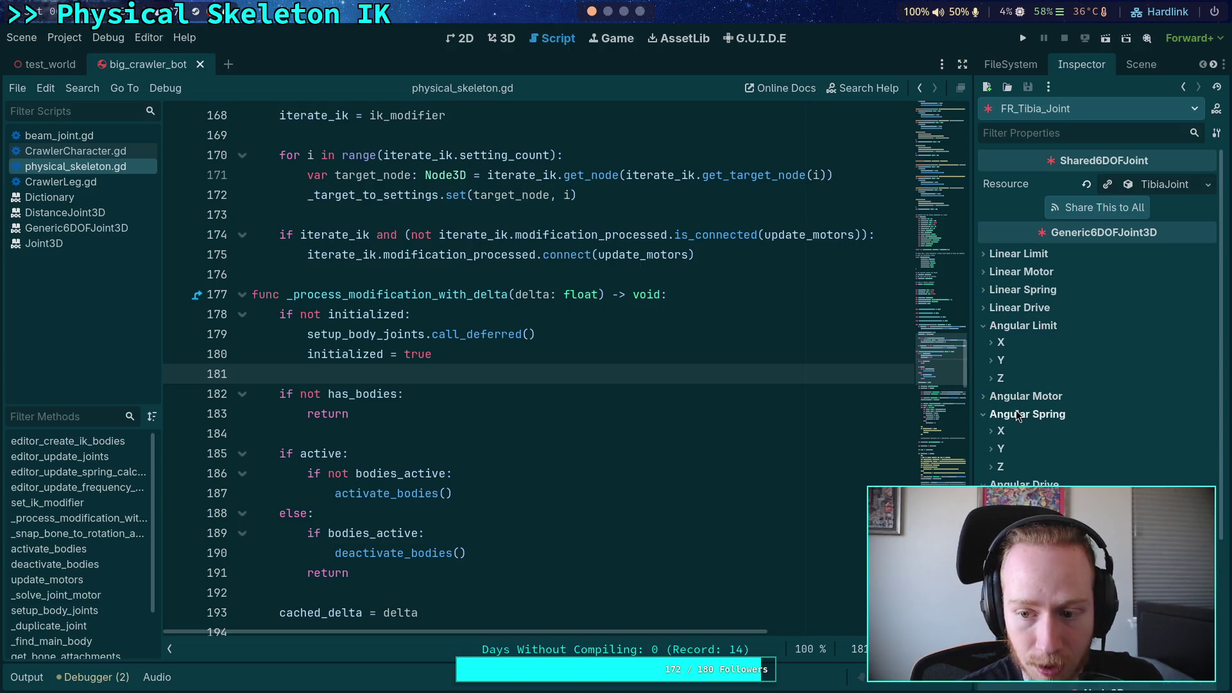
click(1001, 379)
click(1129, 402)
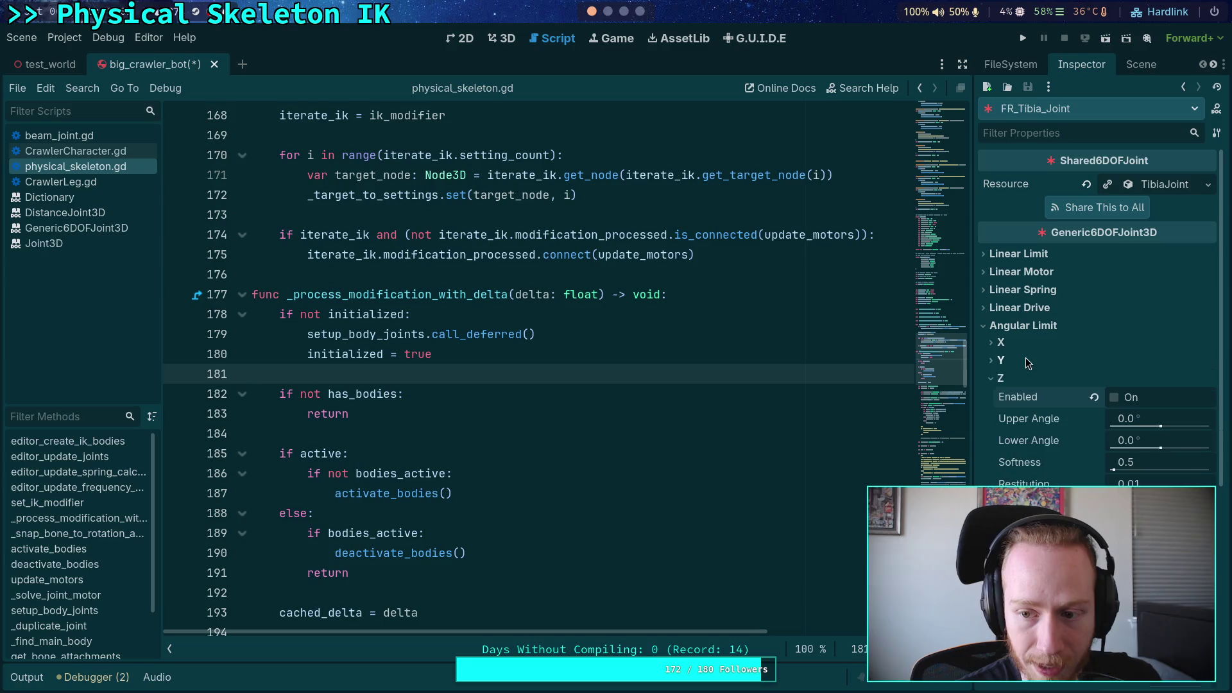
click(1026, 358)
click(1037, 340)
click(1114, 361)
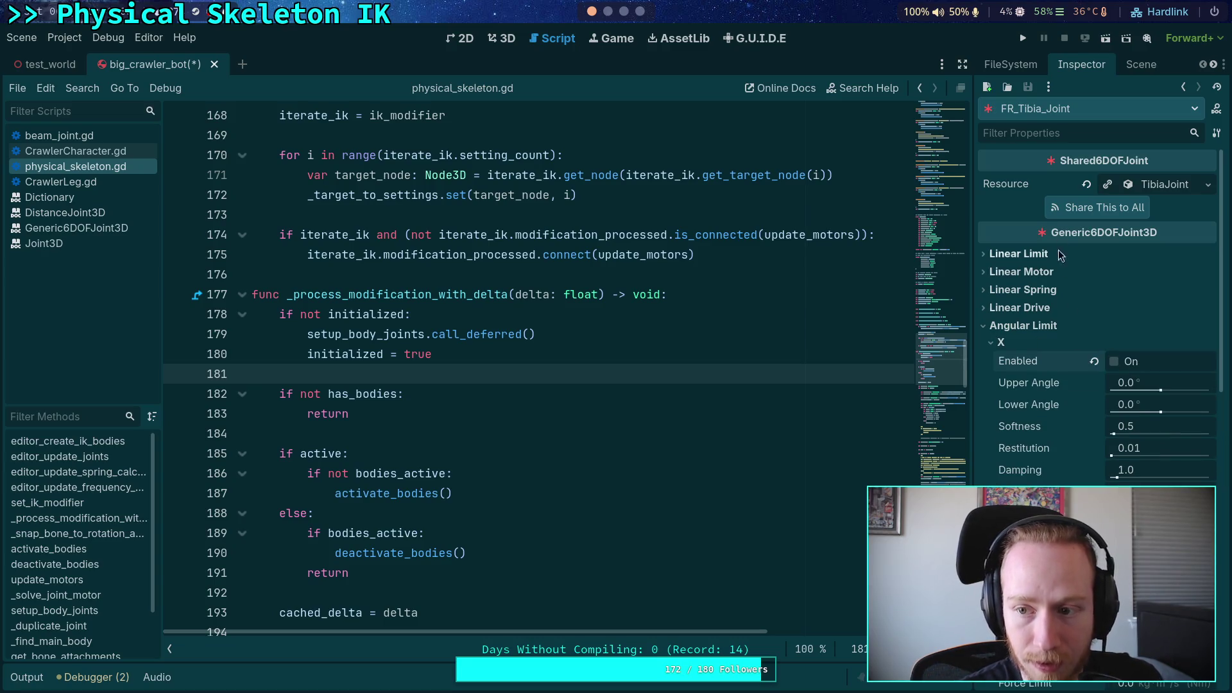
drag(970, 168, 929, 180)
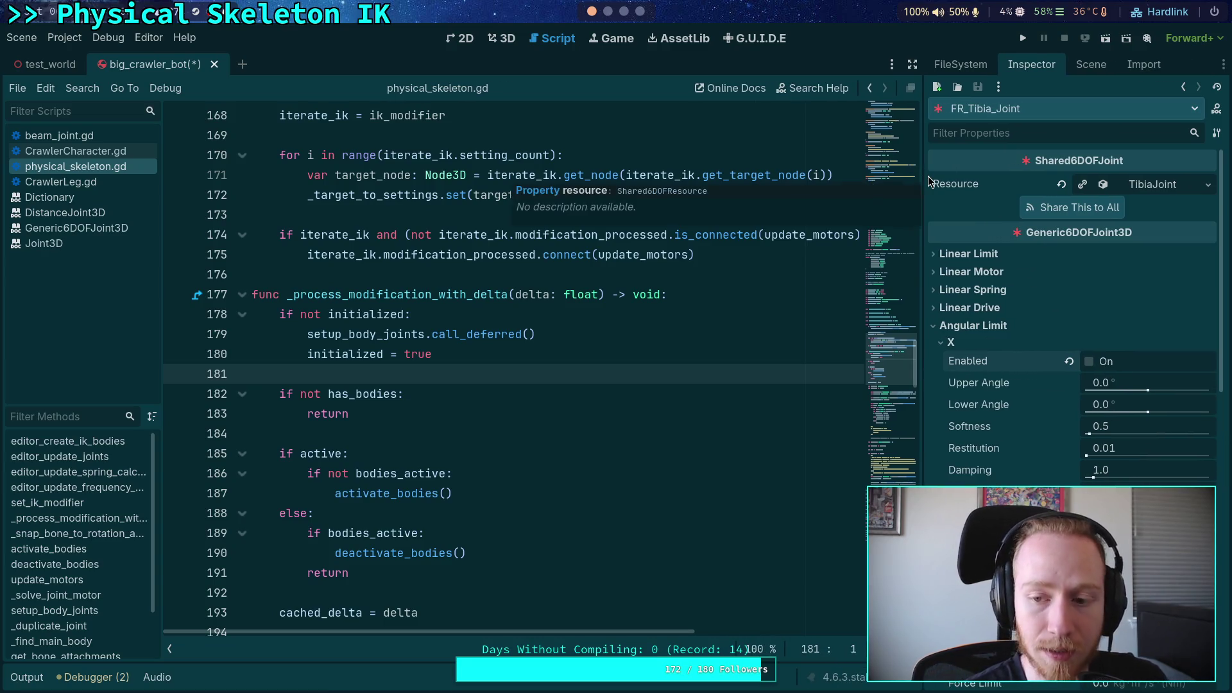
Expand FR_Femur_Joint's X, Y and Z angular limits, then run the crawler
click(1091, 65)
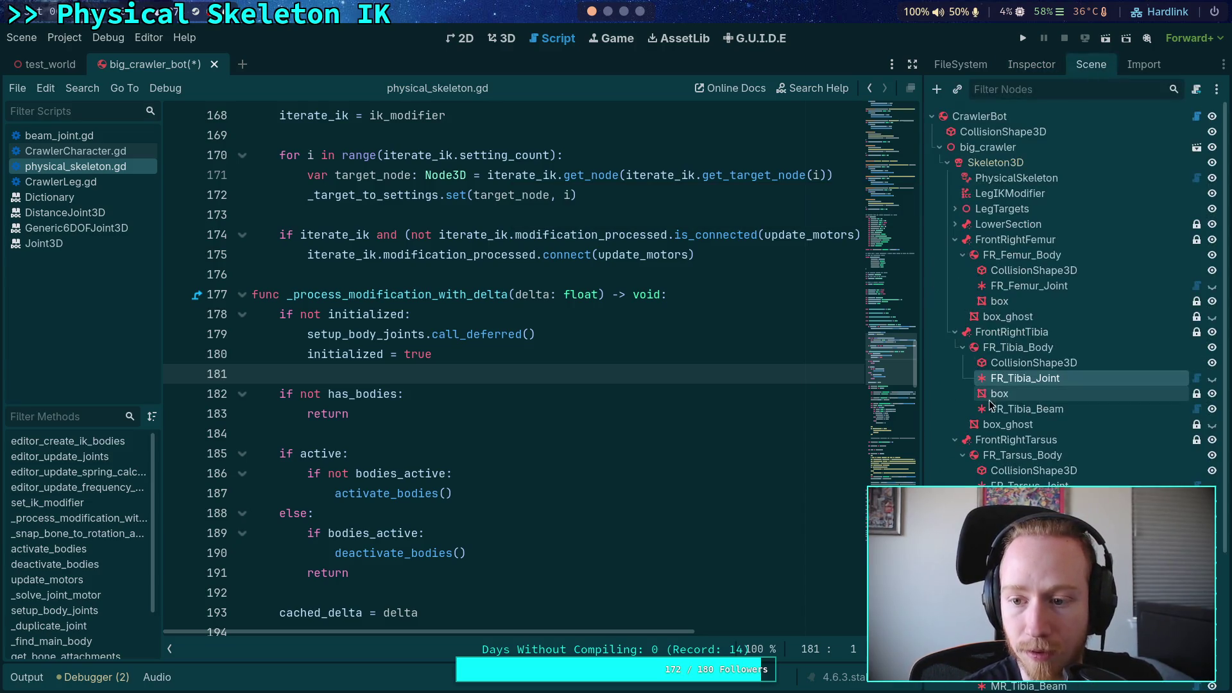
click(1028, 286)
click(1031, 65)
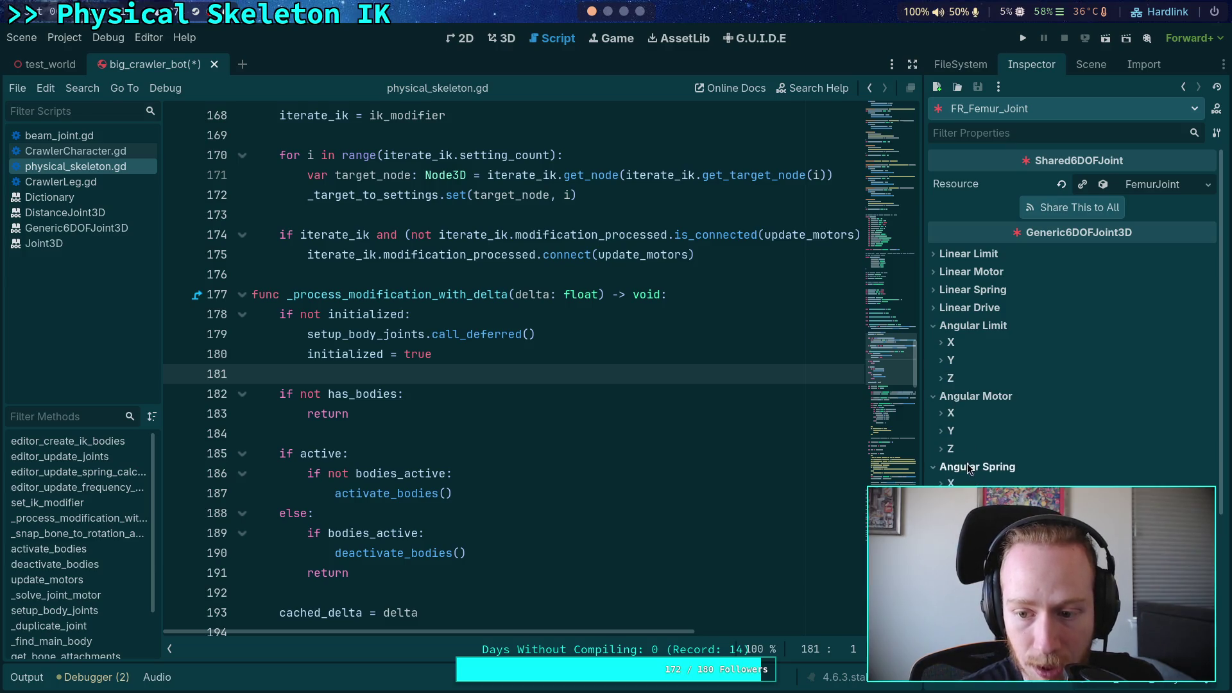
click(951, 380)
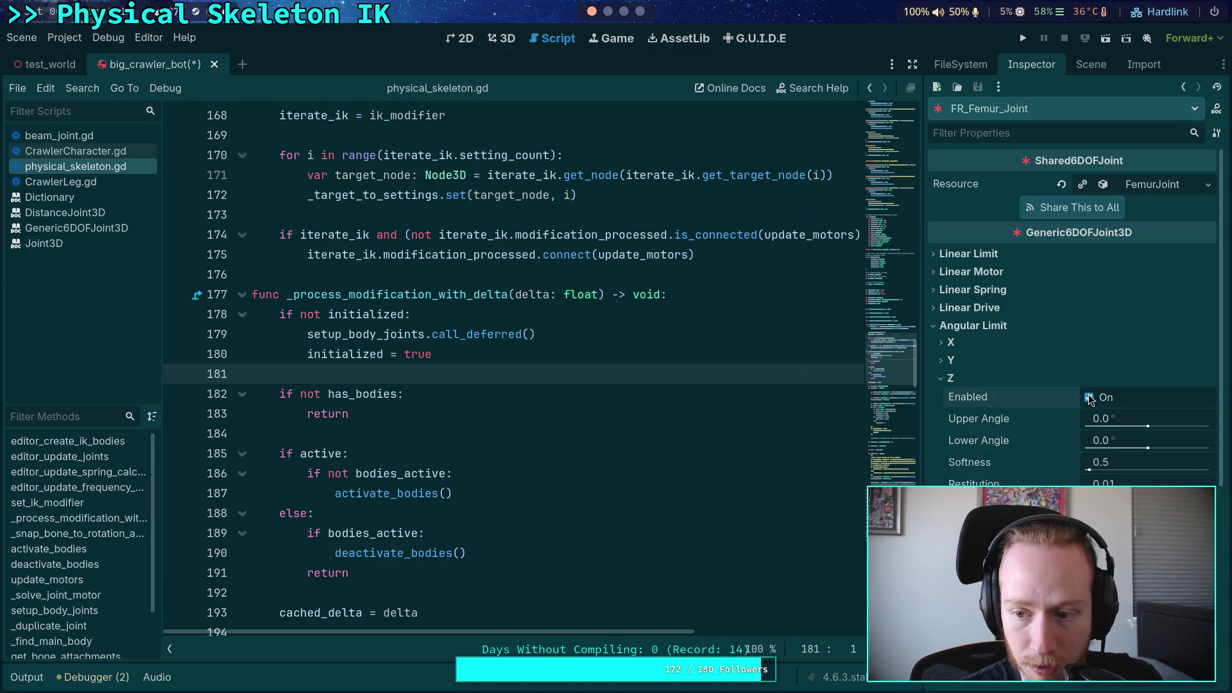
click(1069, 362)
click(1097, 346)
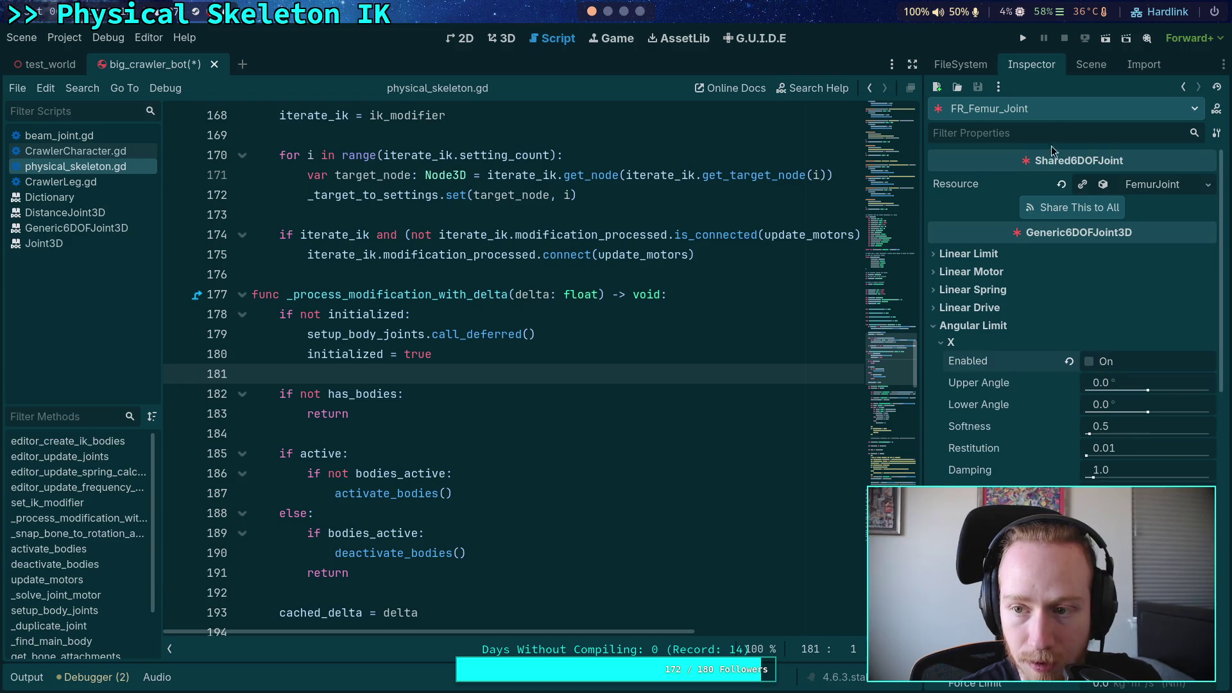
click(1024, 40)
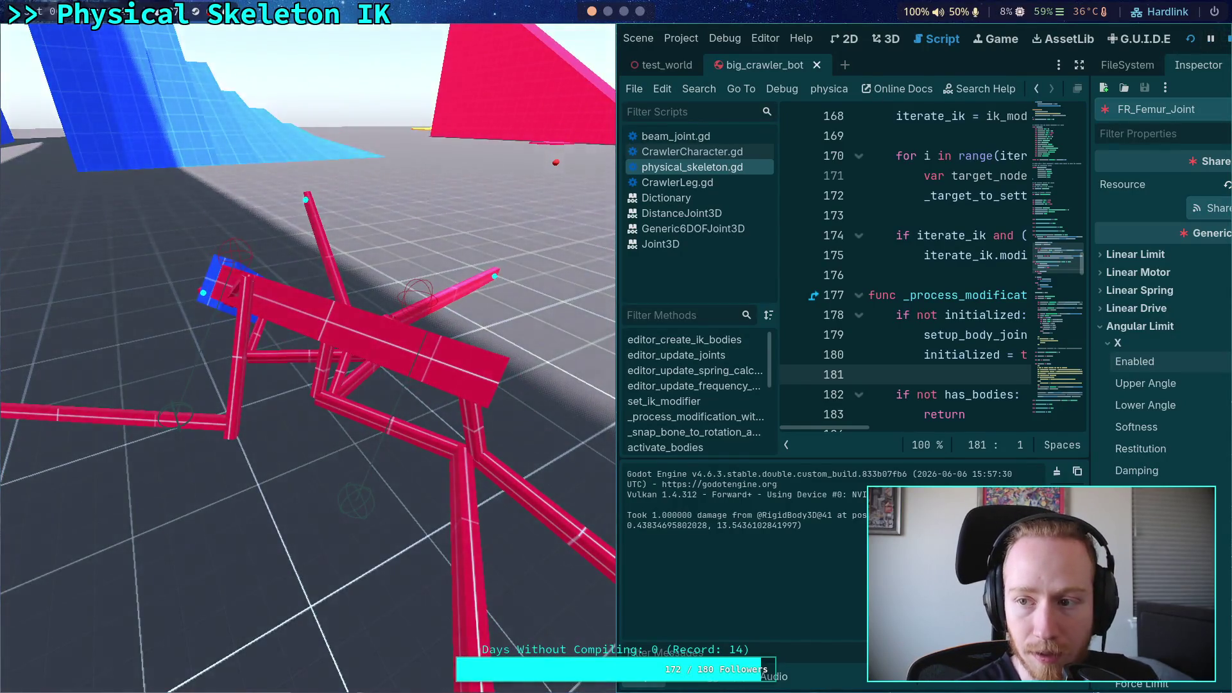
Stop the test run, inspect FR_Tibia_Beam's properties, then return to the node tree
key(F8)
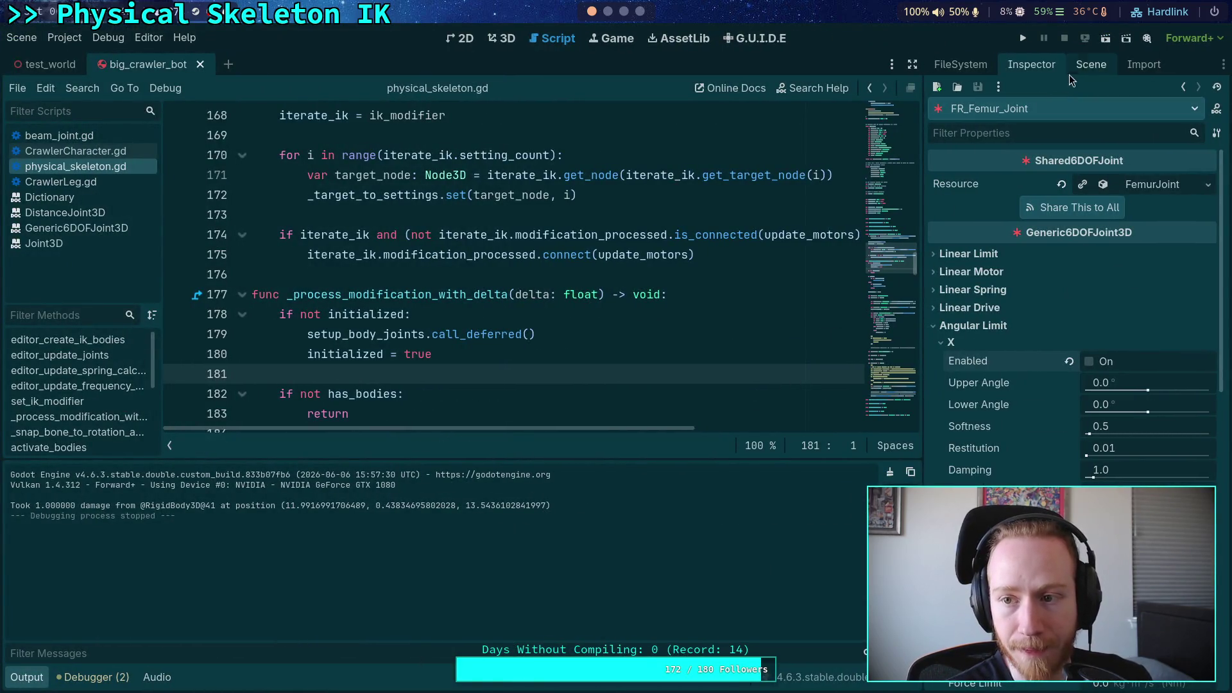
click(1090, 64)
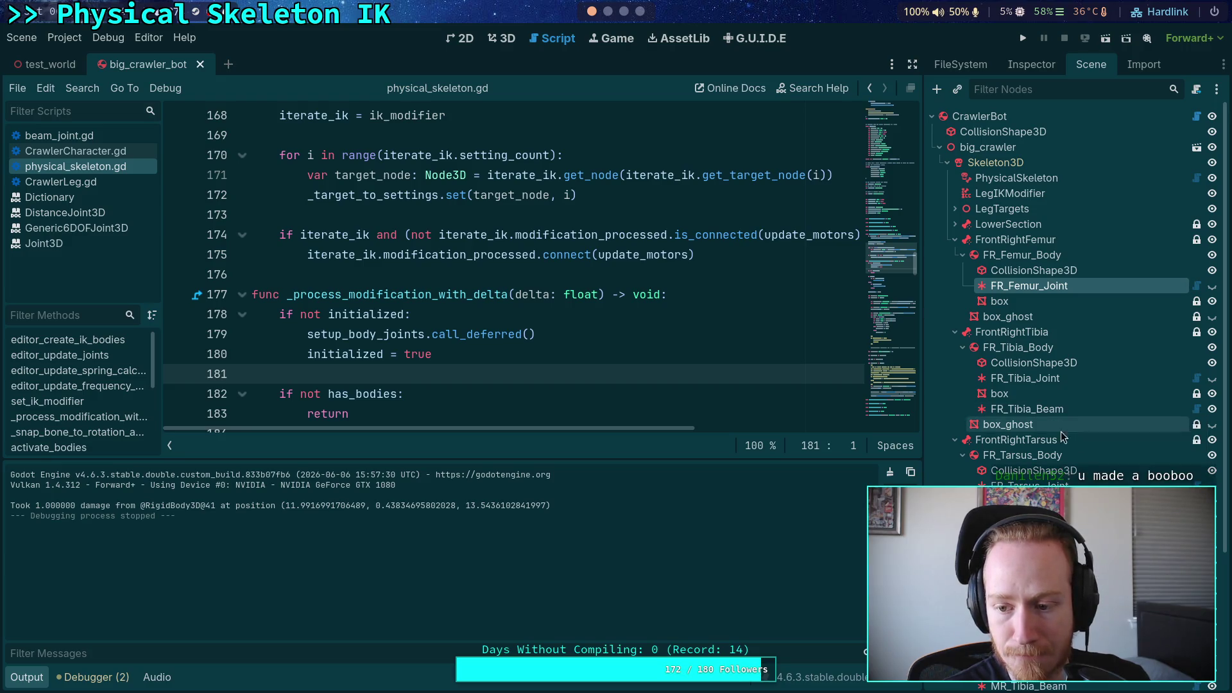
click(1026, 409)
click(1026, 67)
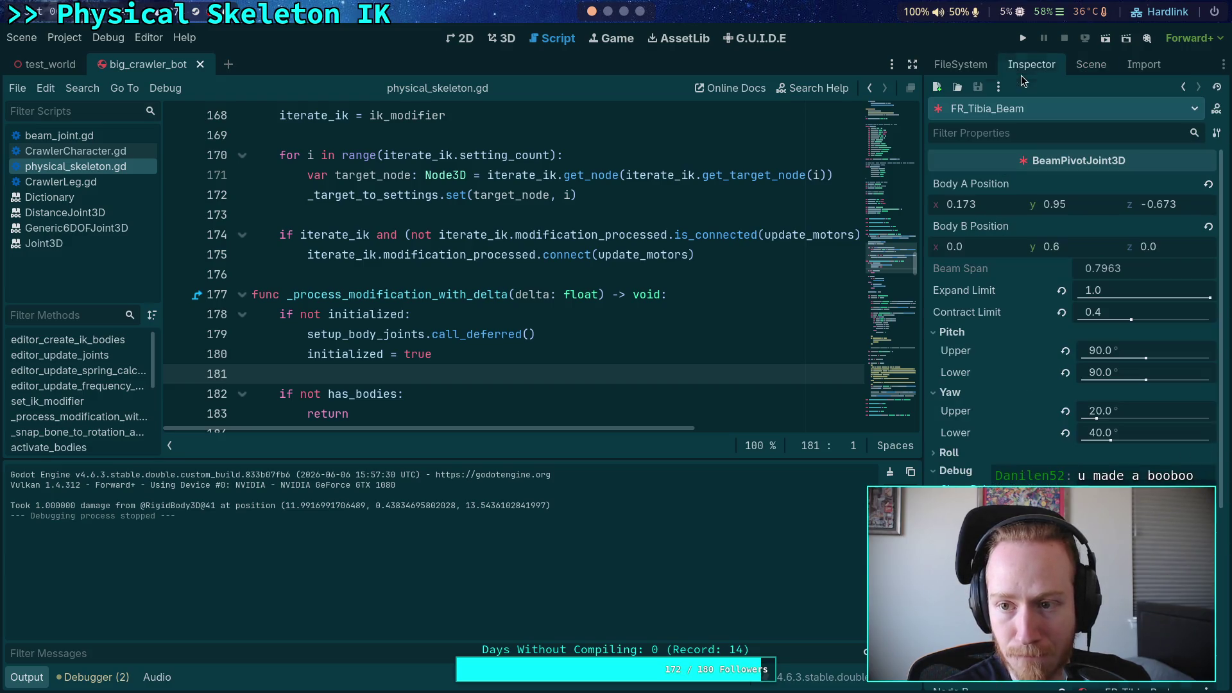
scroll(981, 385, down, 3)
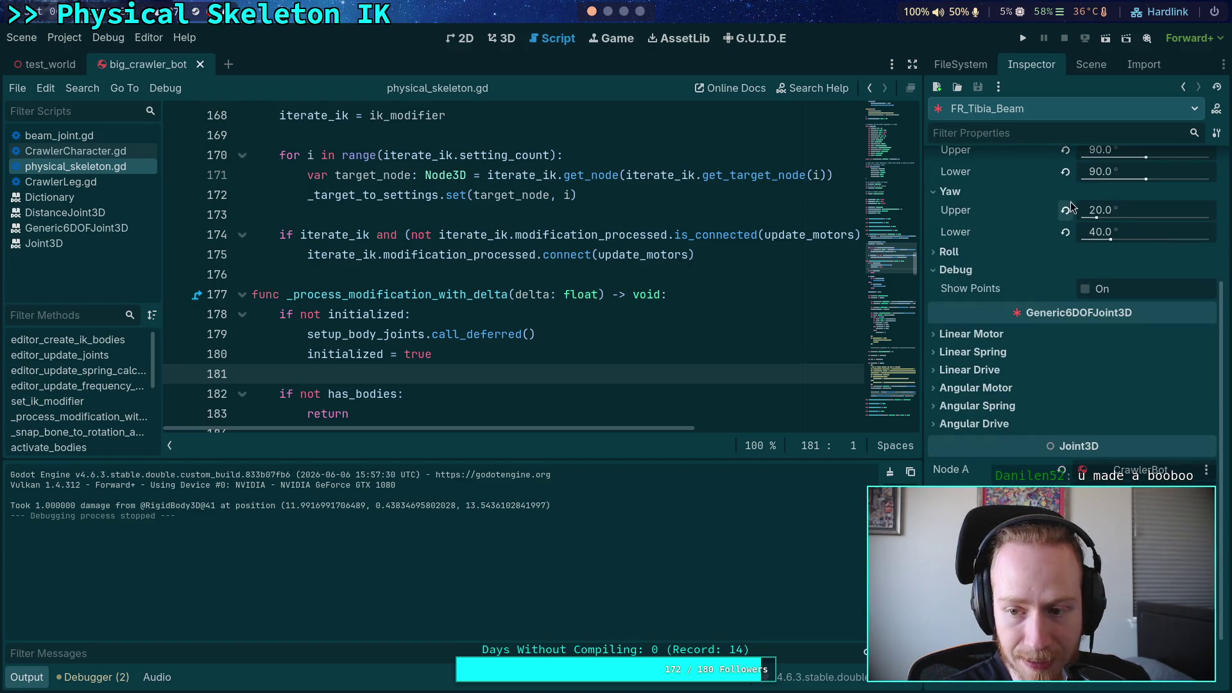
click(1091, 64)
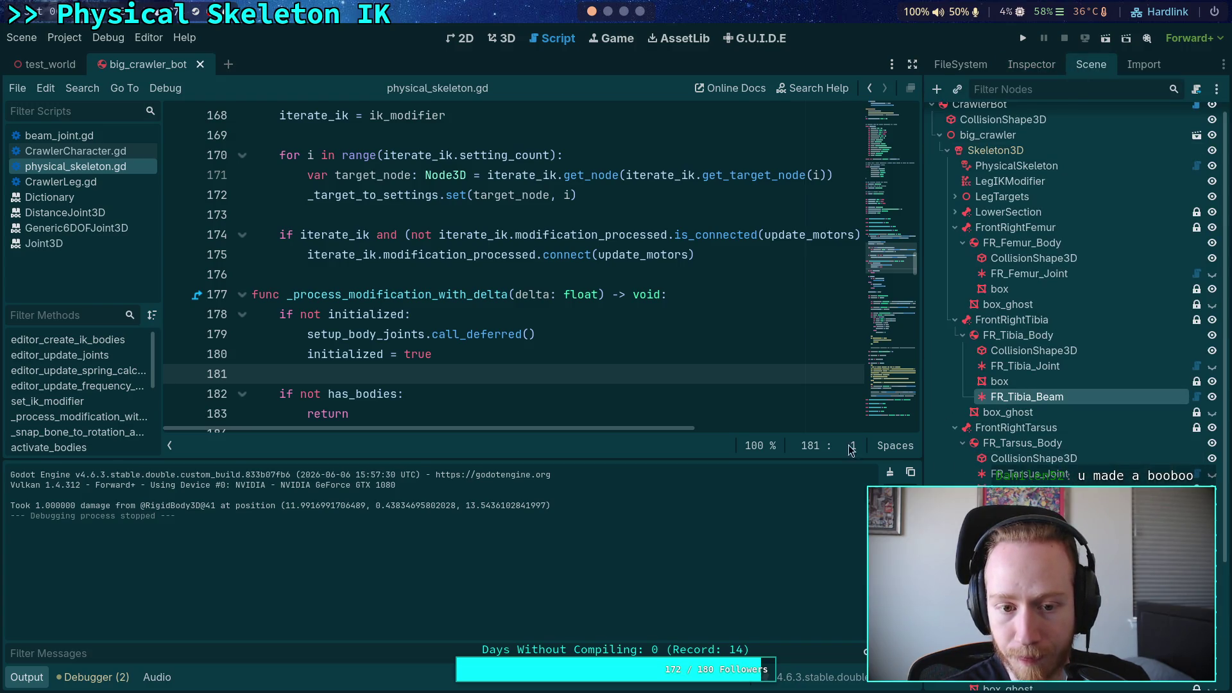
Switch to beam_joint.gd and scroll to _update_joint, placing the caret at line 136
scroll(526, 321, up, 4)
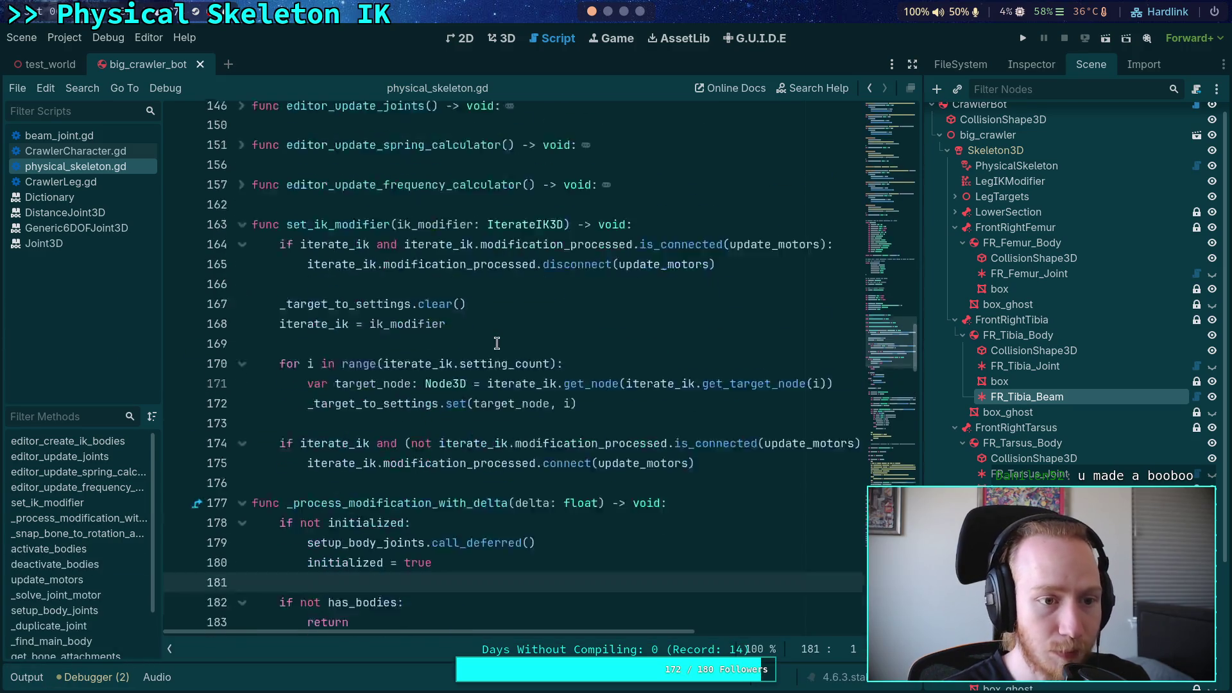
click(525, 316)
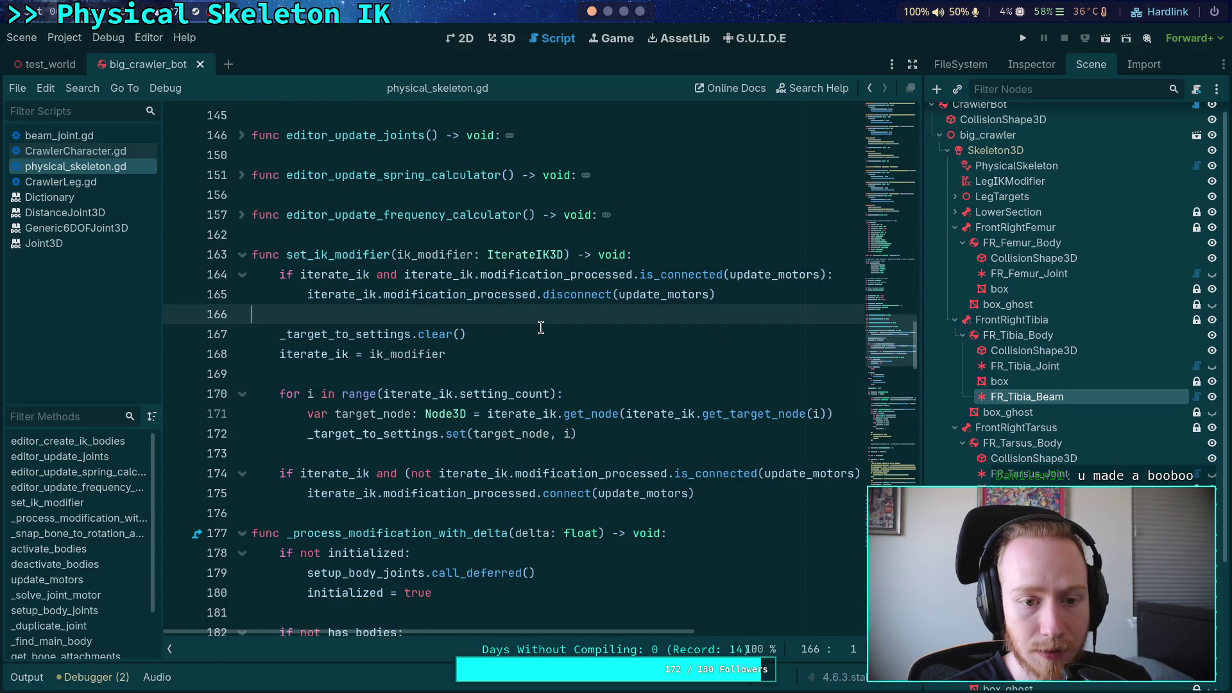
scroll(512, 320, up, 3)
click(52, 135)
scroll(460, 381, up, 7)
scroll(460, 382, up, 6)
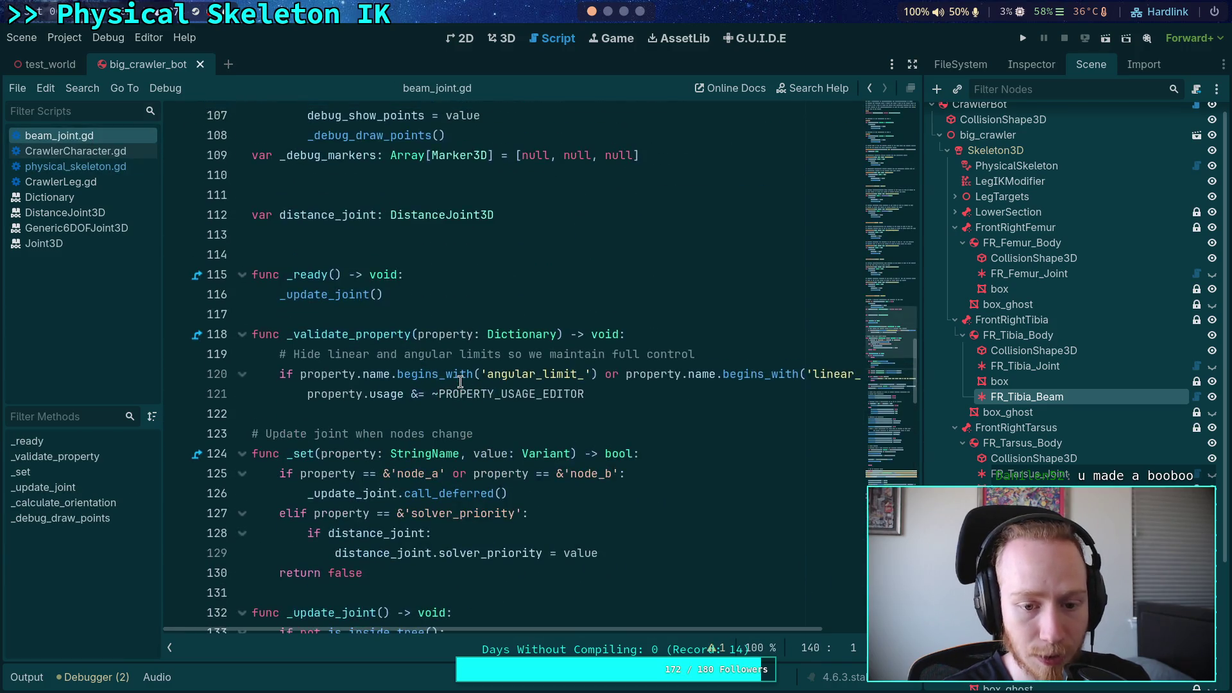
scroll(460, 382, down, 3)
scroll(460, 382, down, 4)
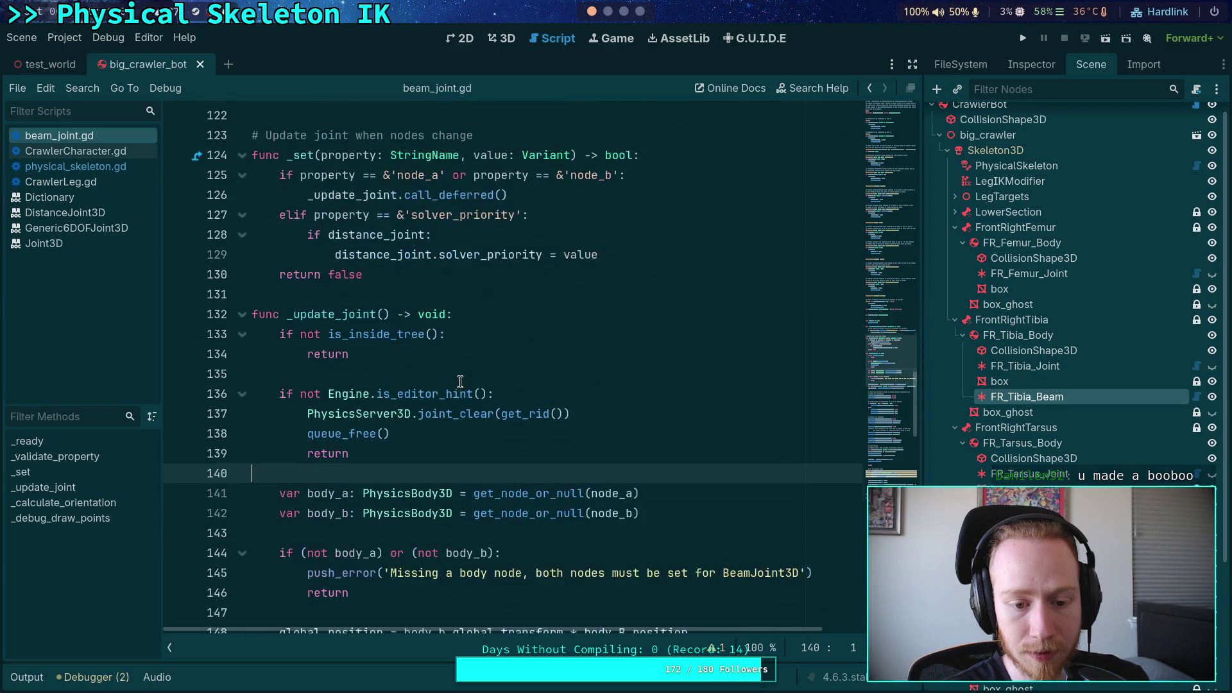
drag(511, 453, 308, 393)
click(536, 428)
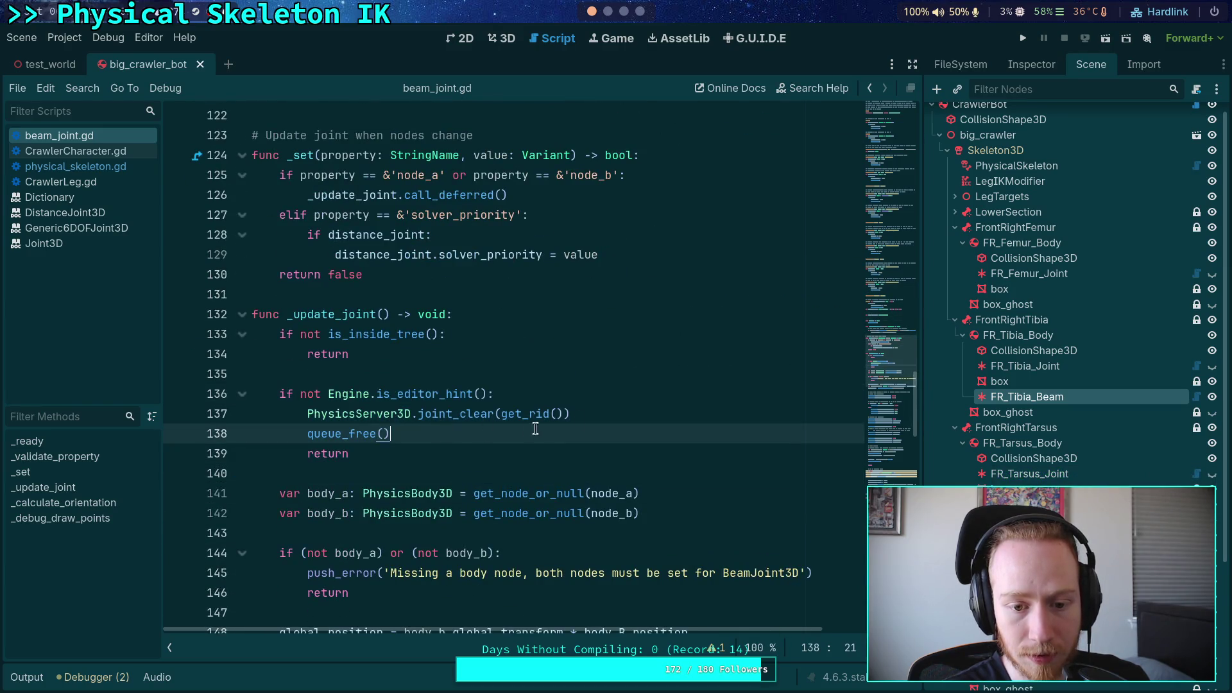
click(603, 401)
key(Return)
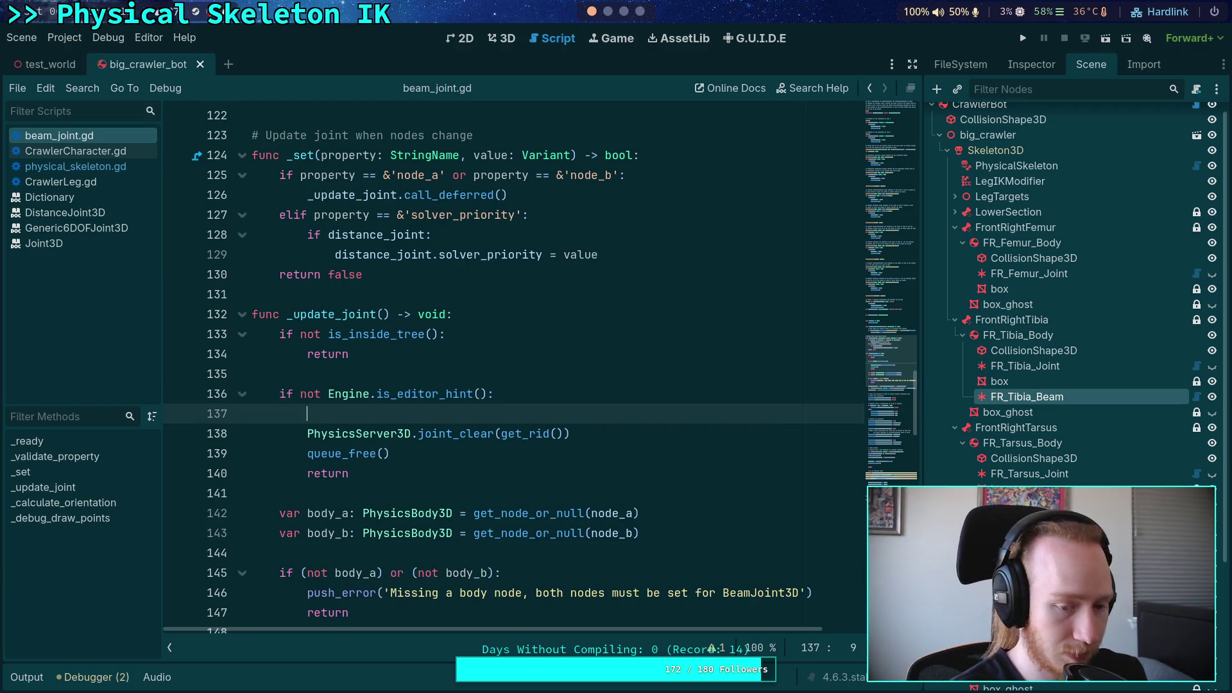
text(PhysicsServer3H.)
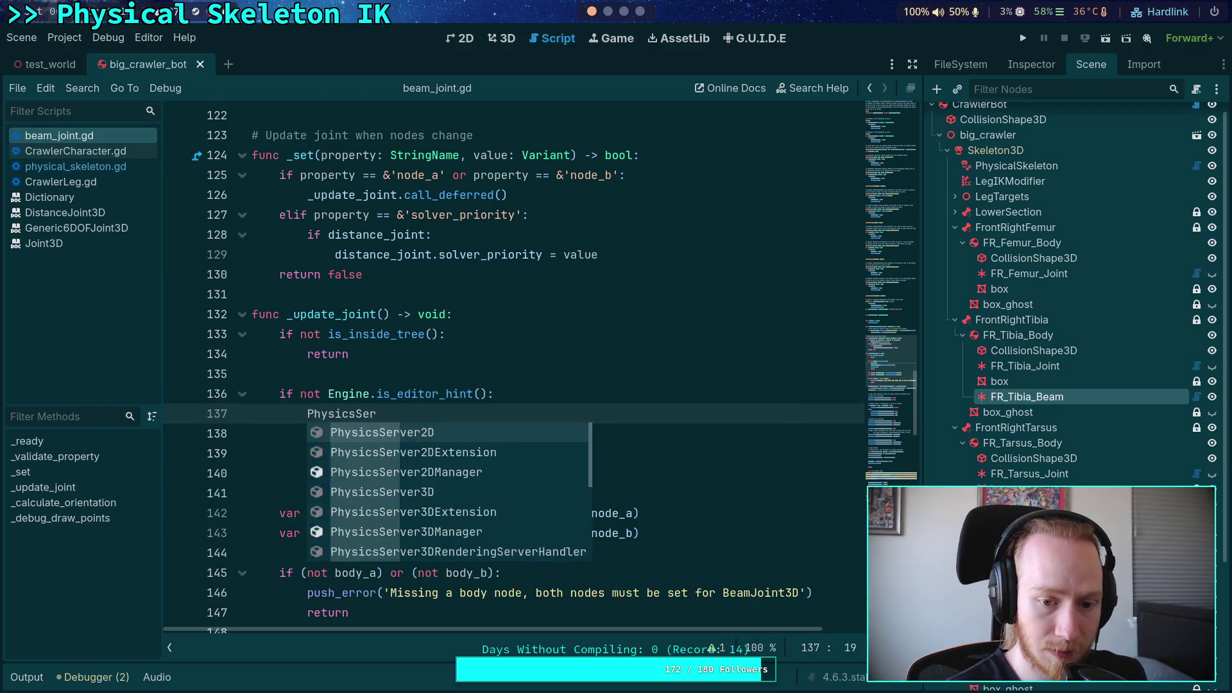
key(BackSpace)
key(BackSpace)
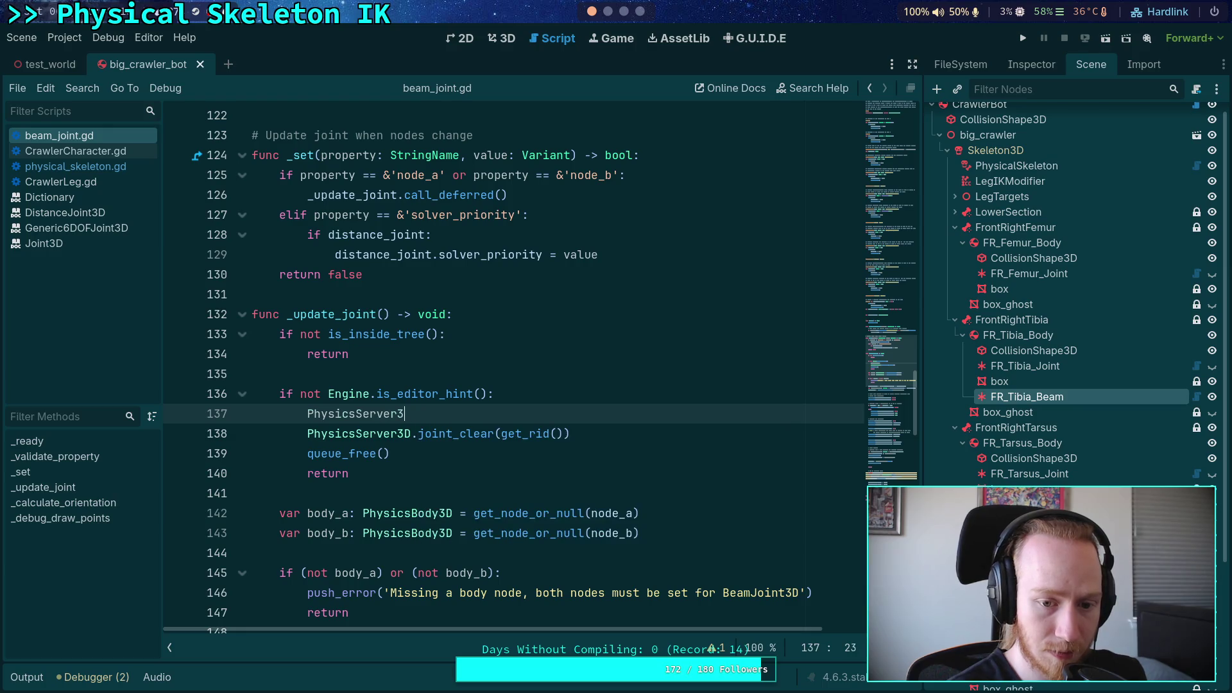
text(D.joint_)
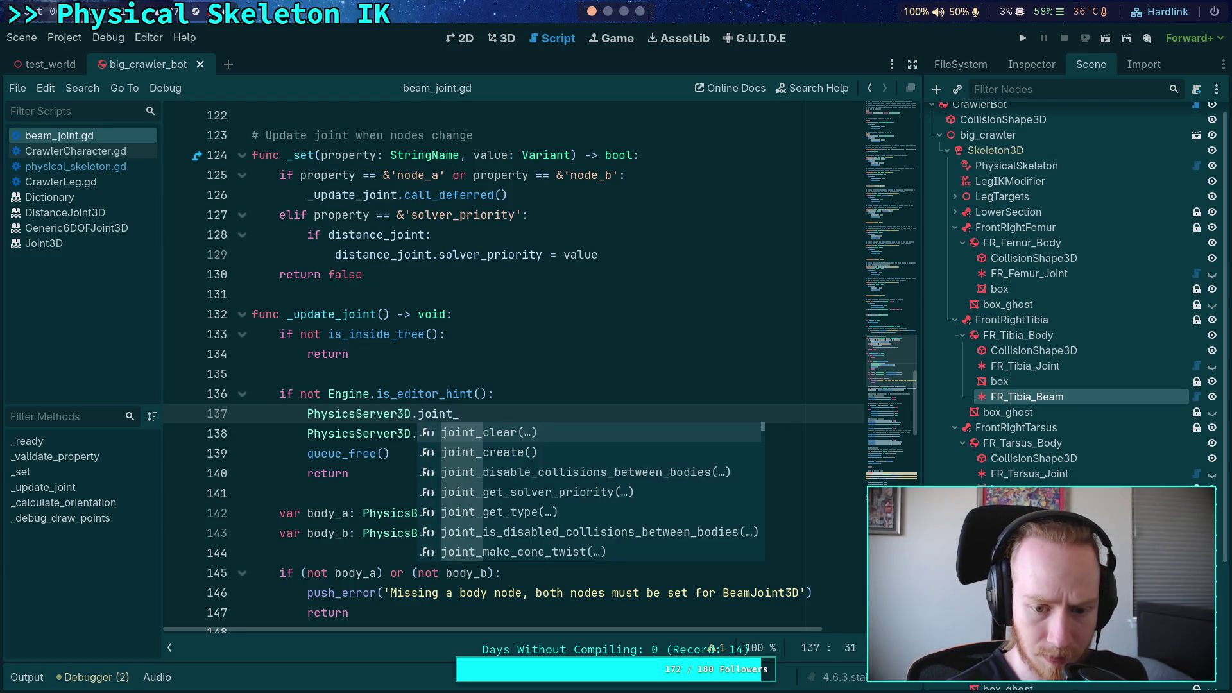
text(en)
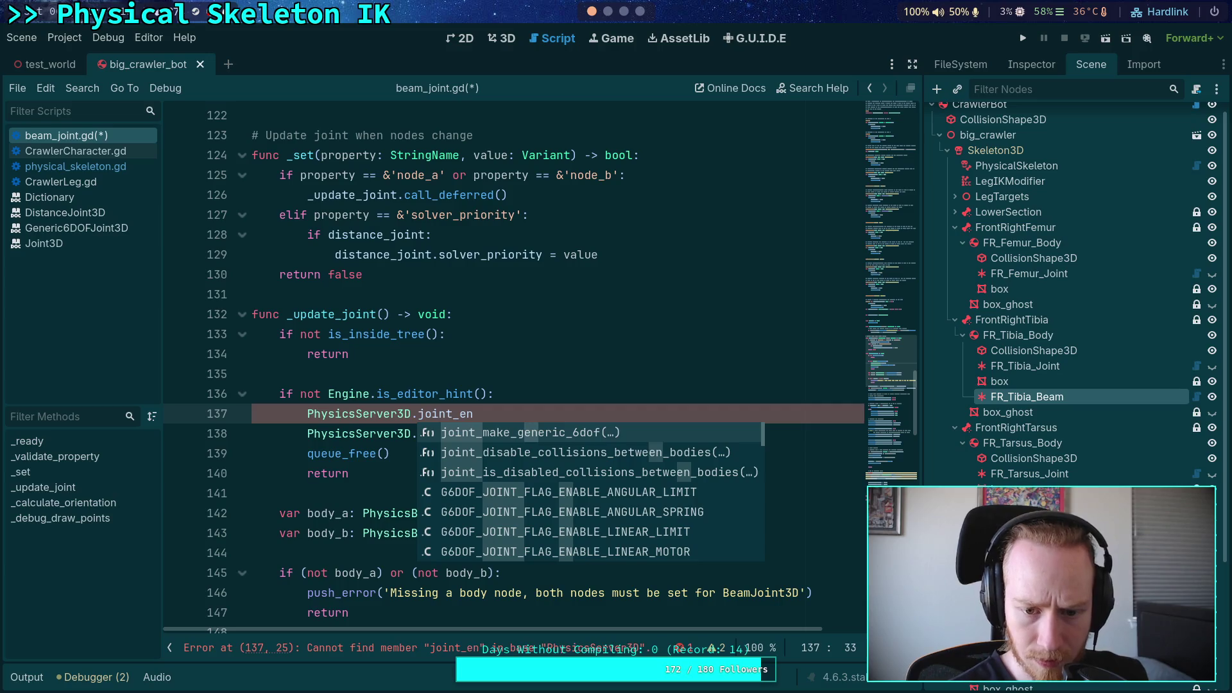
key(Down)
key(Down)
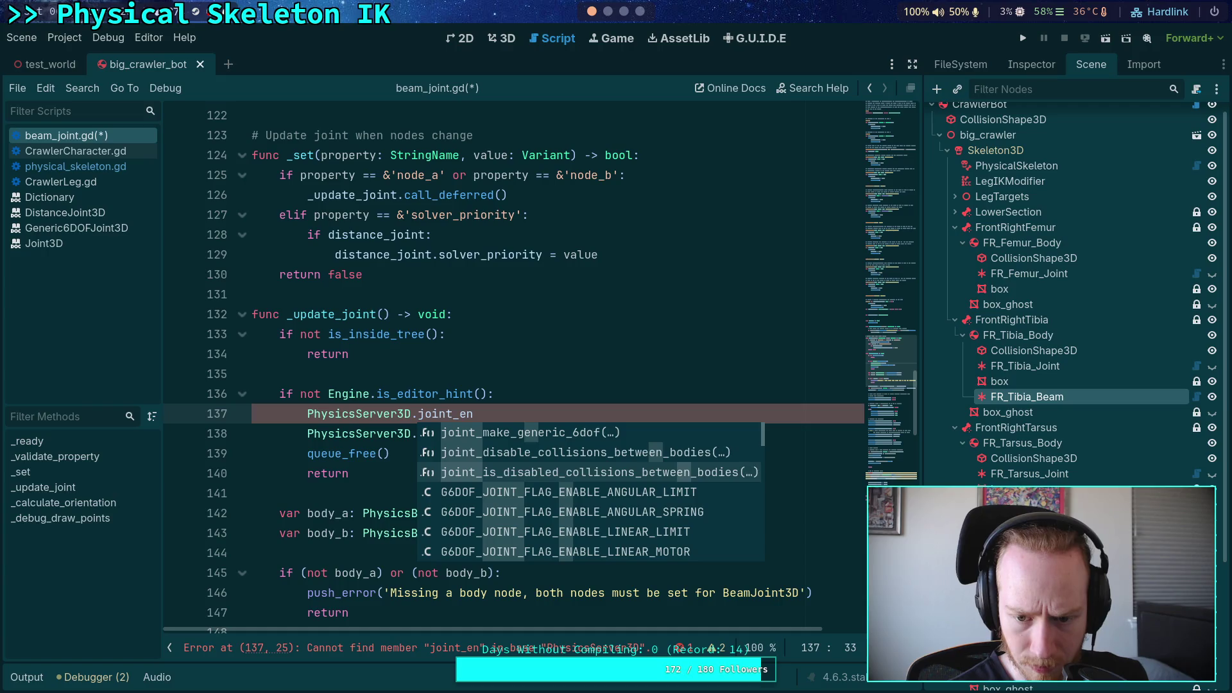
key(Down)
key(Down)
key(Down)
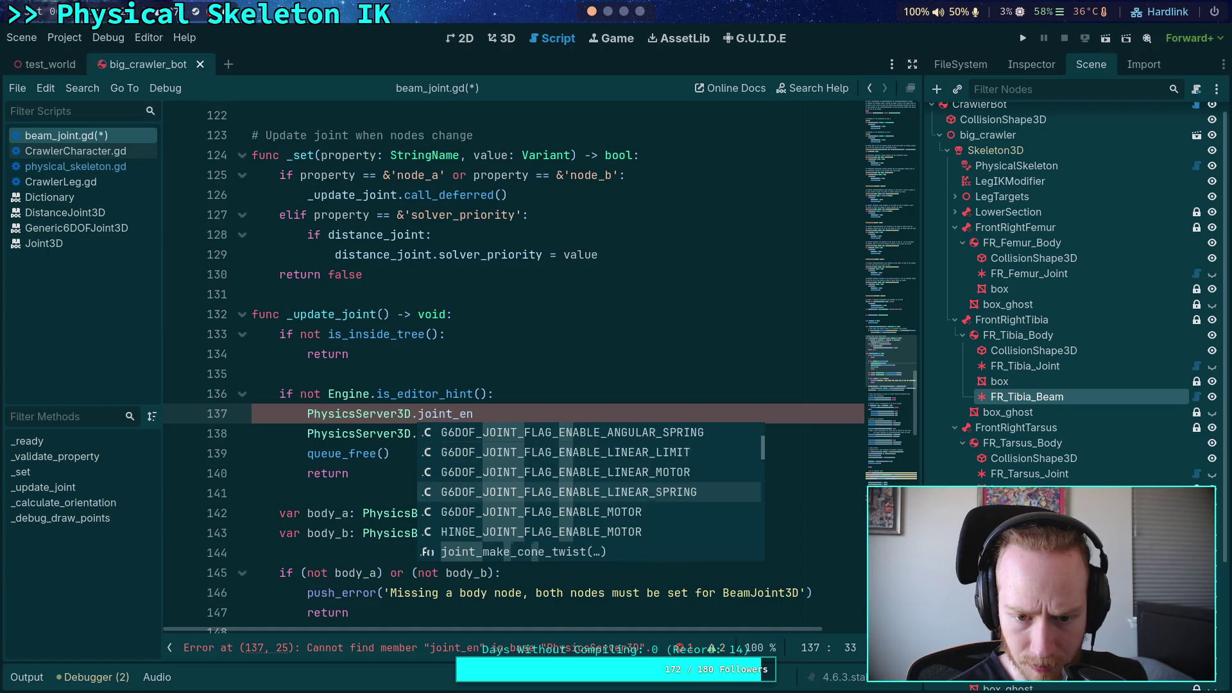
key(Down)
key(Down)
key(Down)
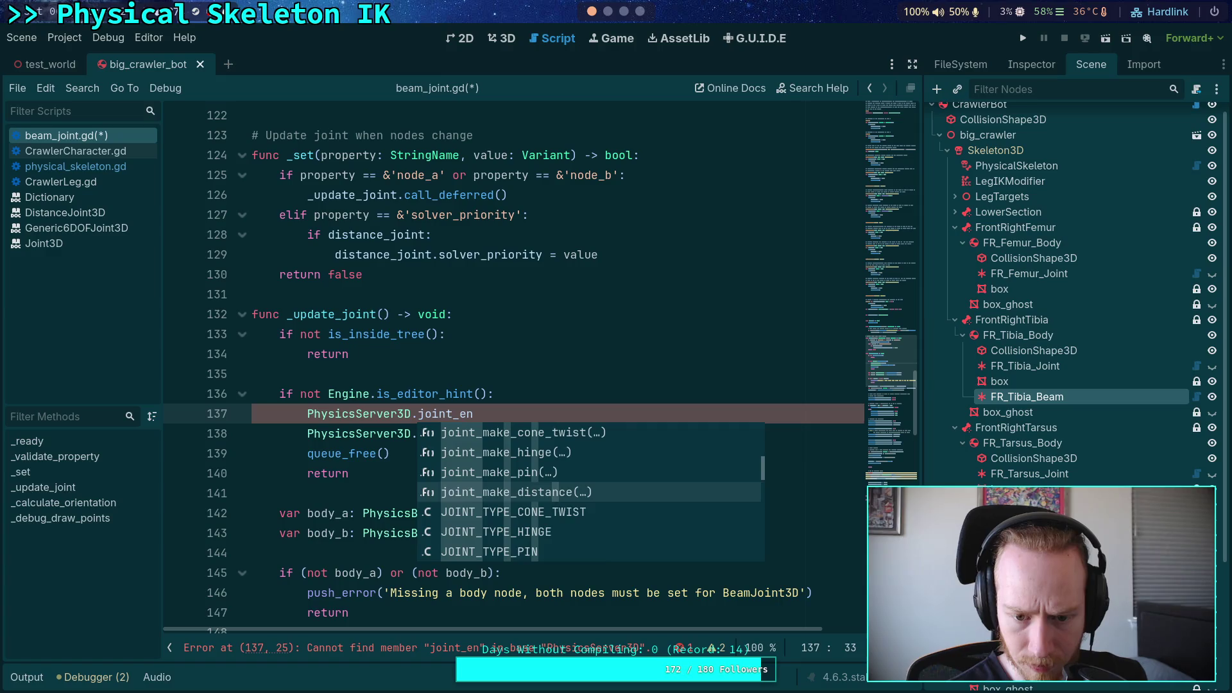
key(Down)
key(Down)
key(Down)
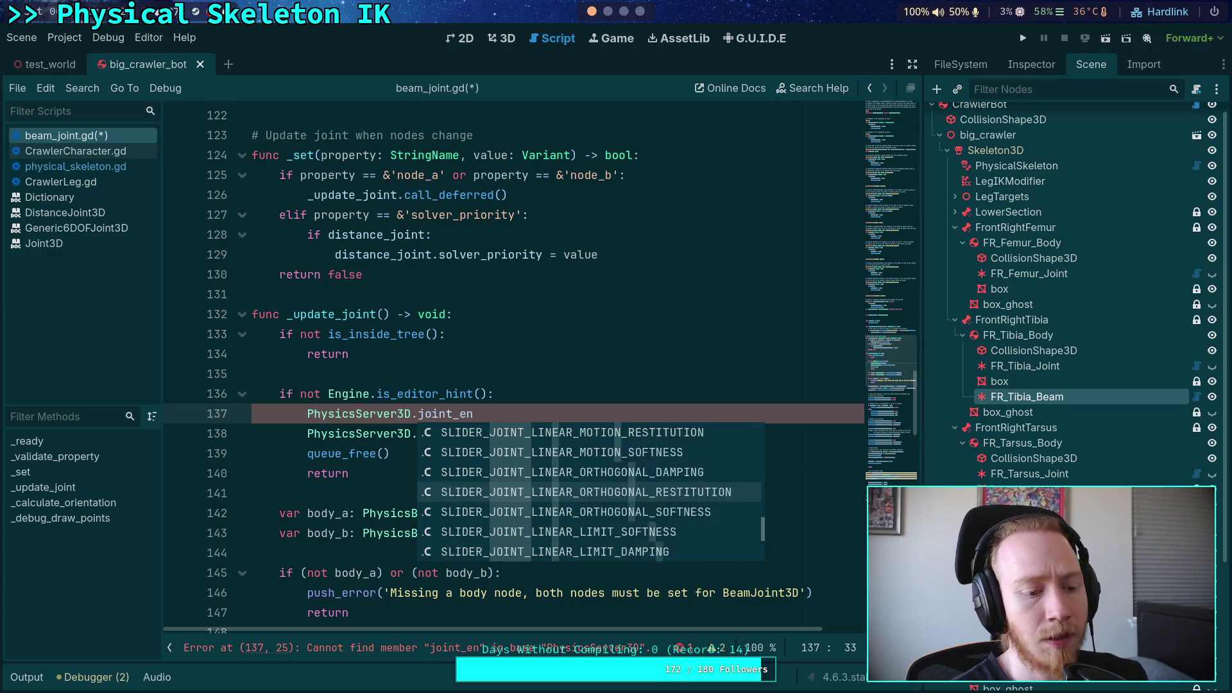
key(BackSpace)
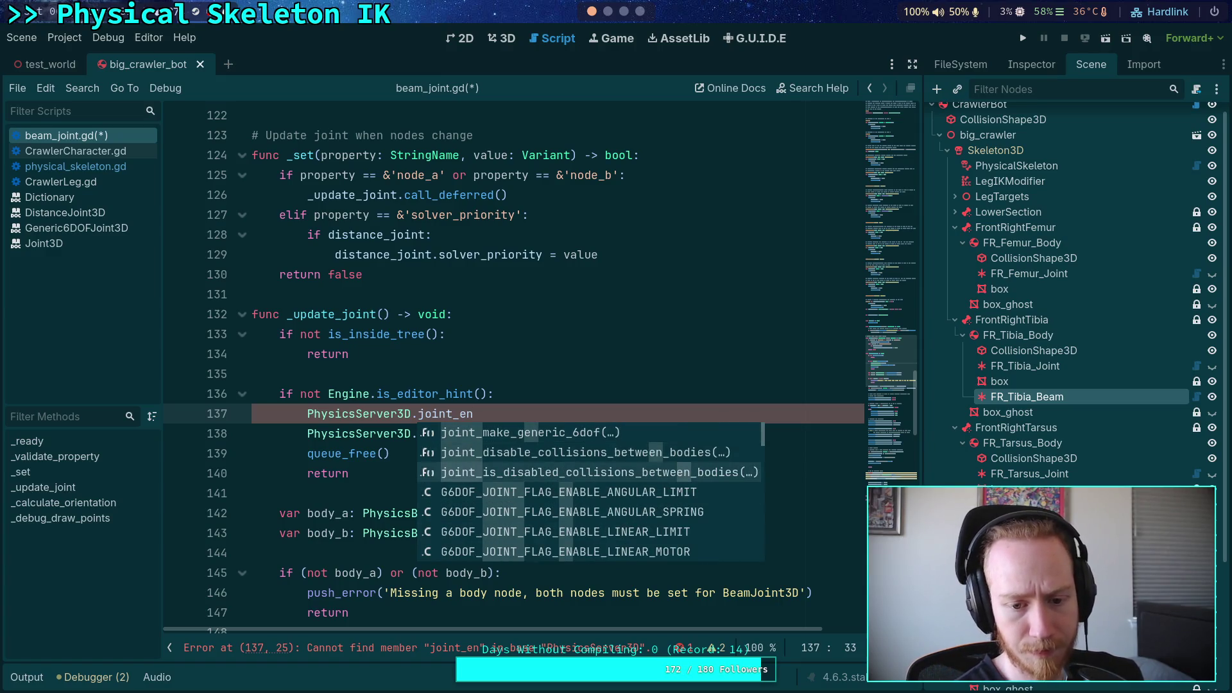
key(BackSpace)
key(Down)
key(Down)
key(Down)
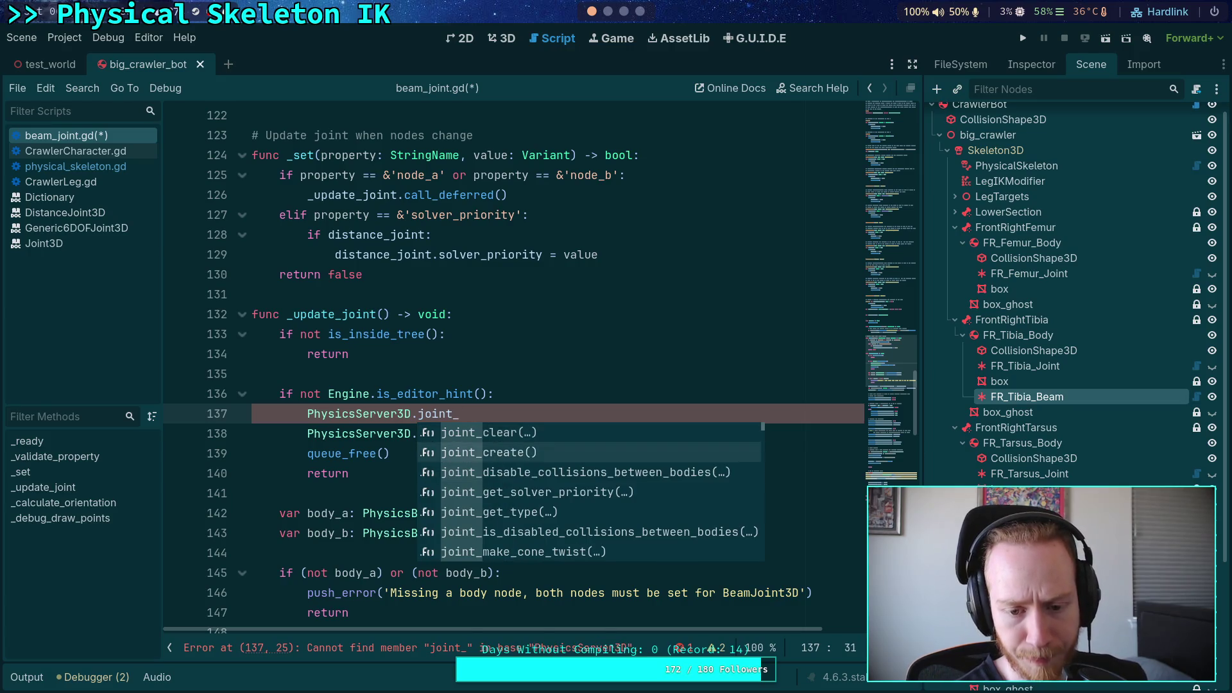
key(Down)
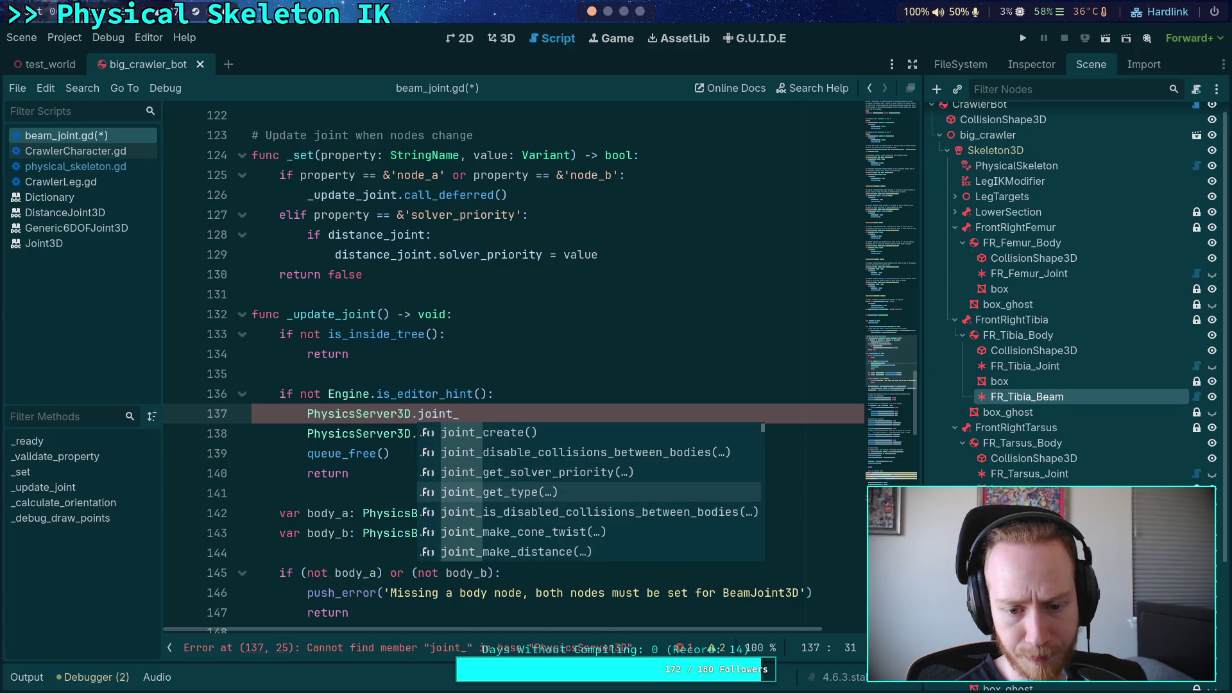
key(Down)
key(Down)
key(Down)
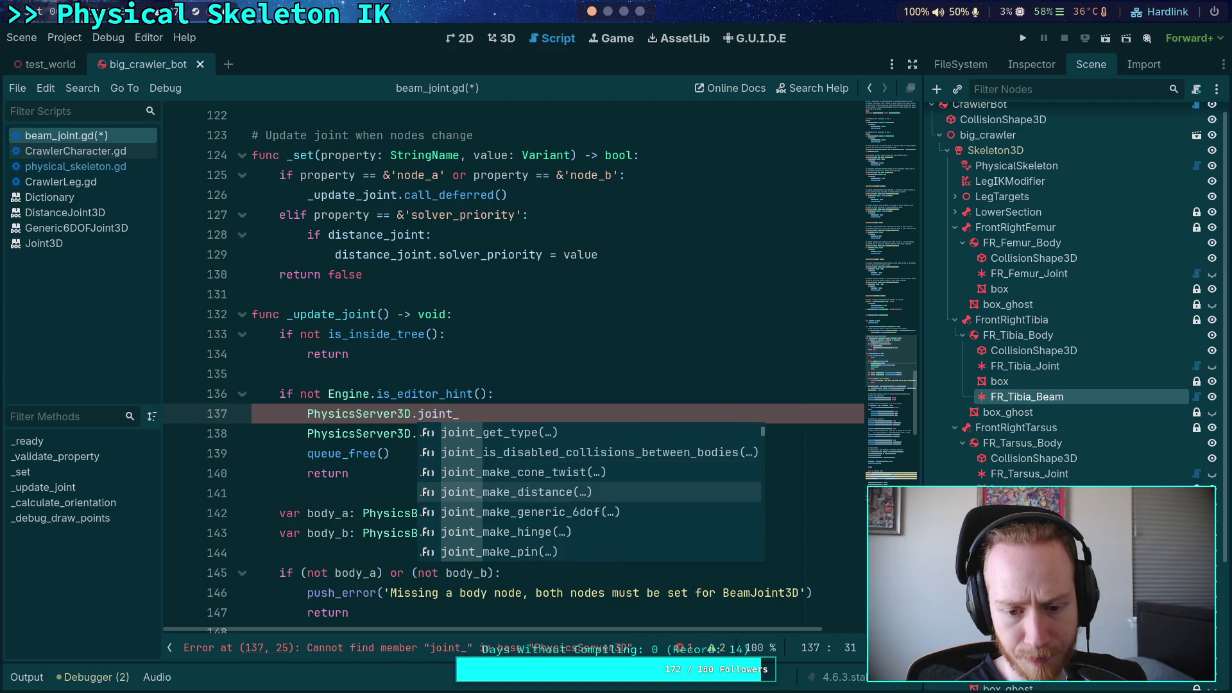
key(Down)
key(Down)
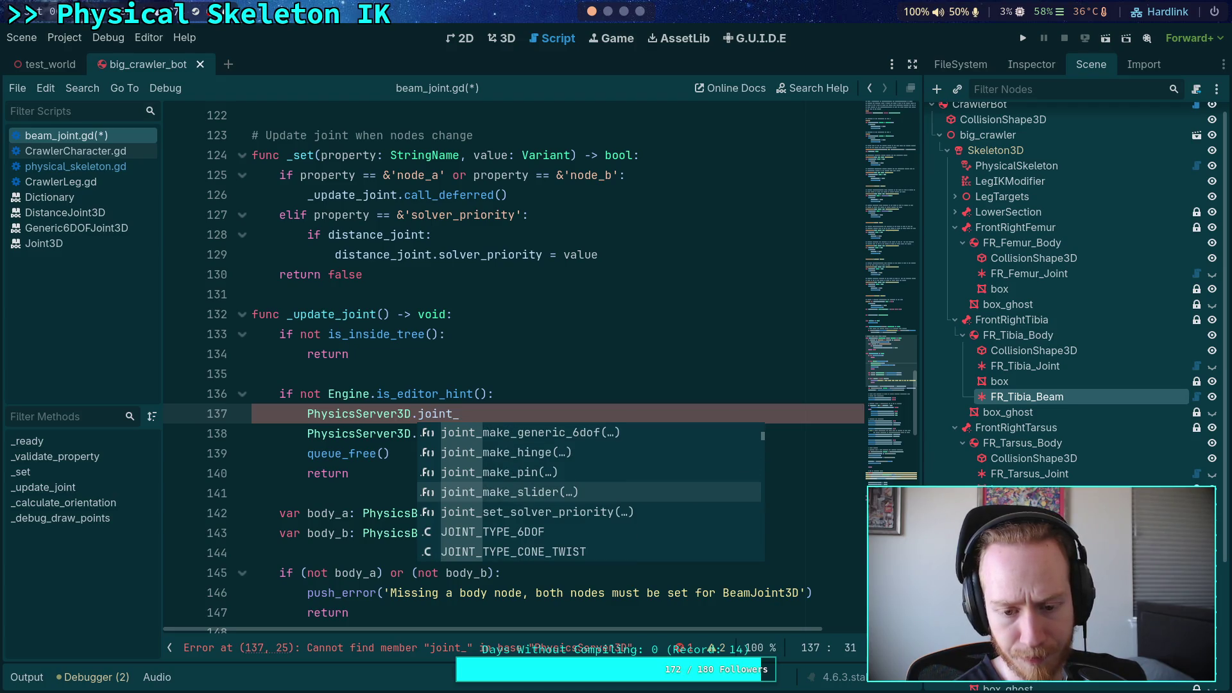
key(Escape)
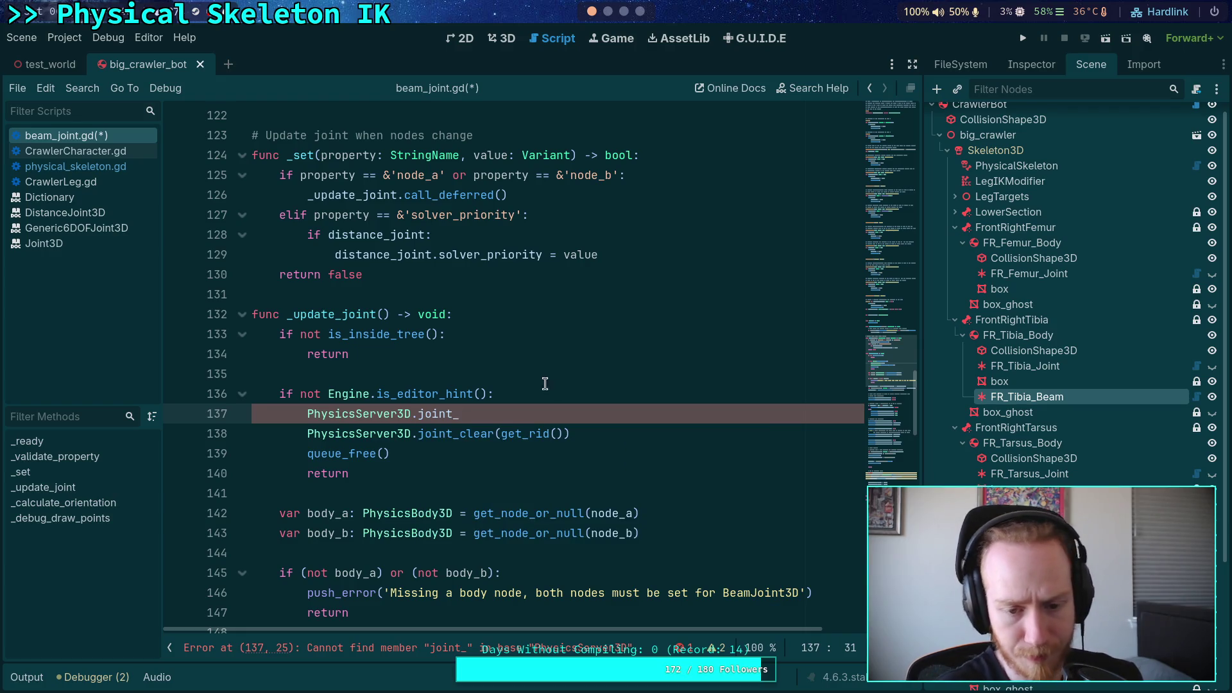
drag(543, 409, 546, 384)
key(BackSpace)
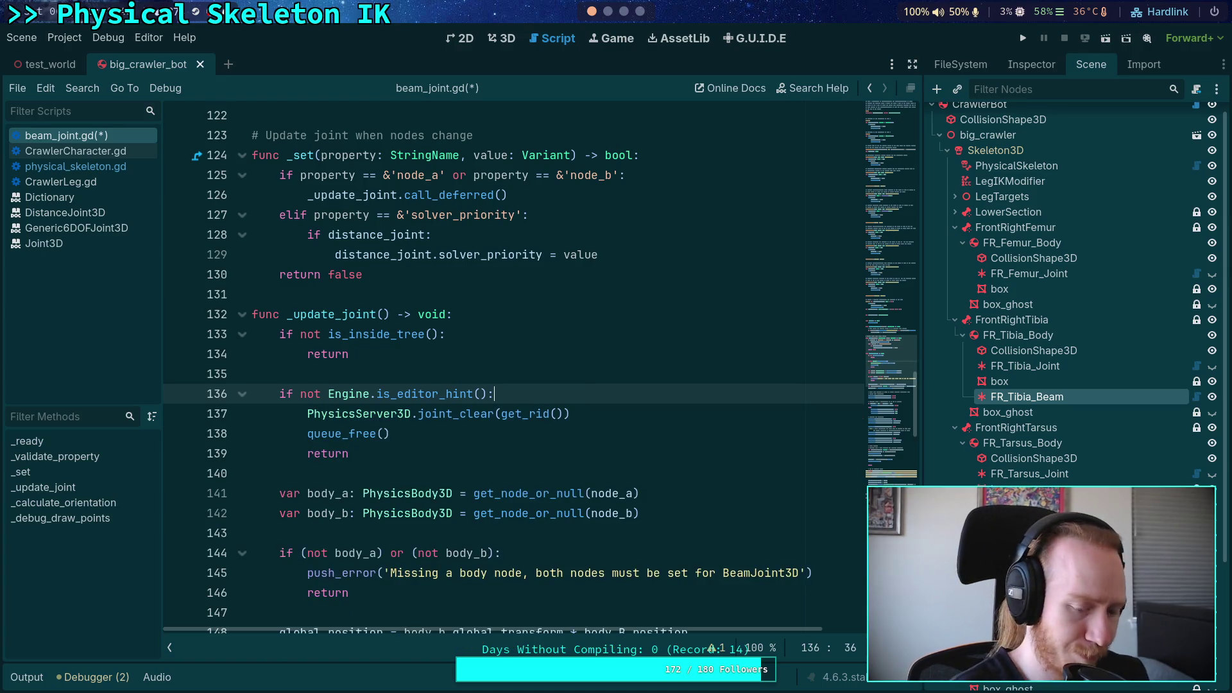
key(ctrl+s)
click(491, 467)
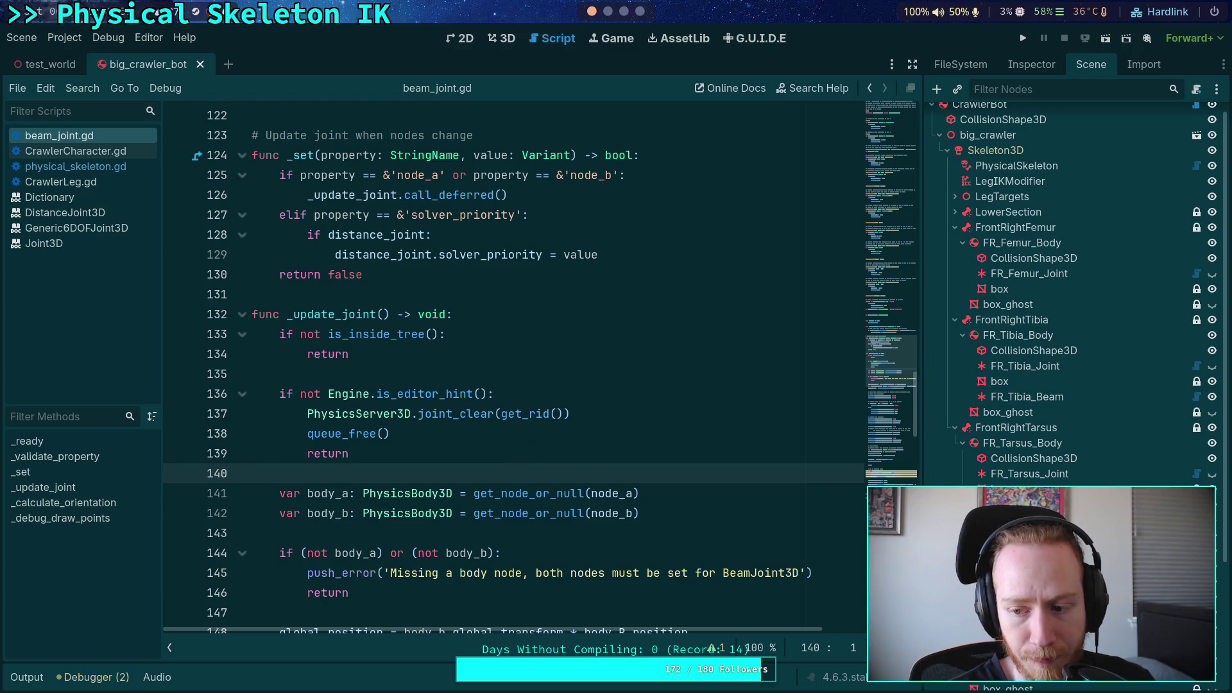
click(606, 17)
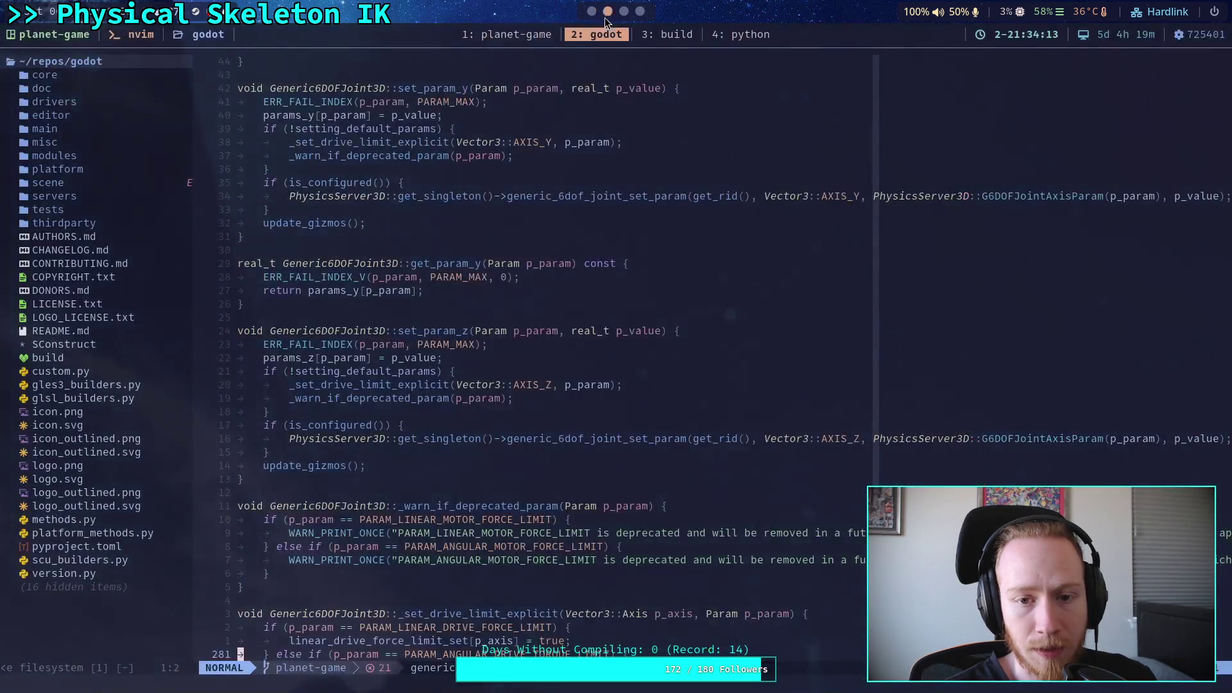
Run git status, then git diff on godot-game/character/crawler_bot/big_crawler_bot.tscn
text(qgit status)
key(Return)
text(git )
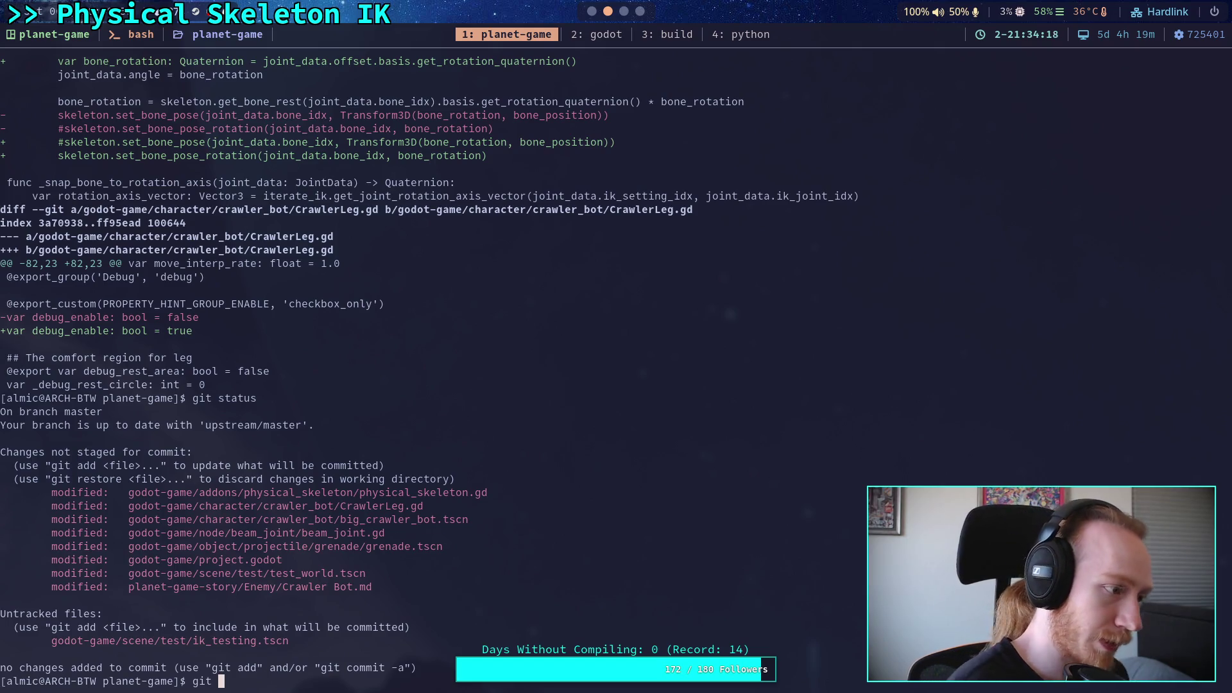
text(diff go)
key(Tab)
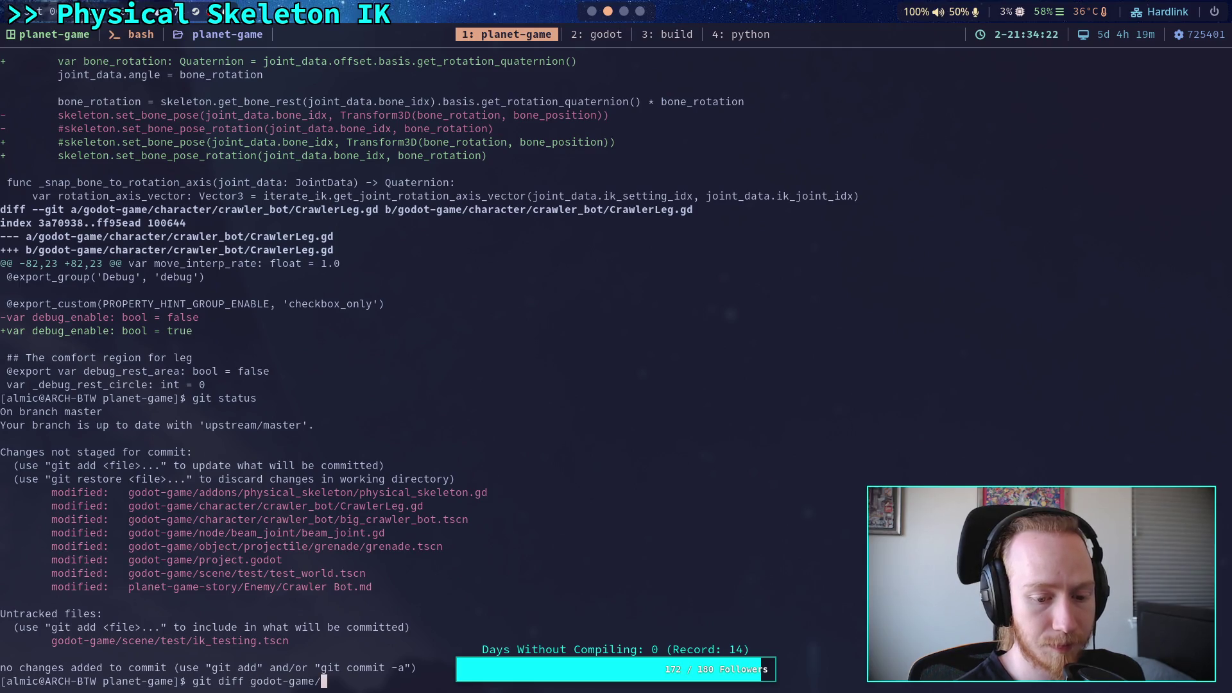
text(cha)
key(Tab)
text(cra)
key(Tab)
text(big)
key(Tab)
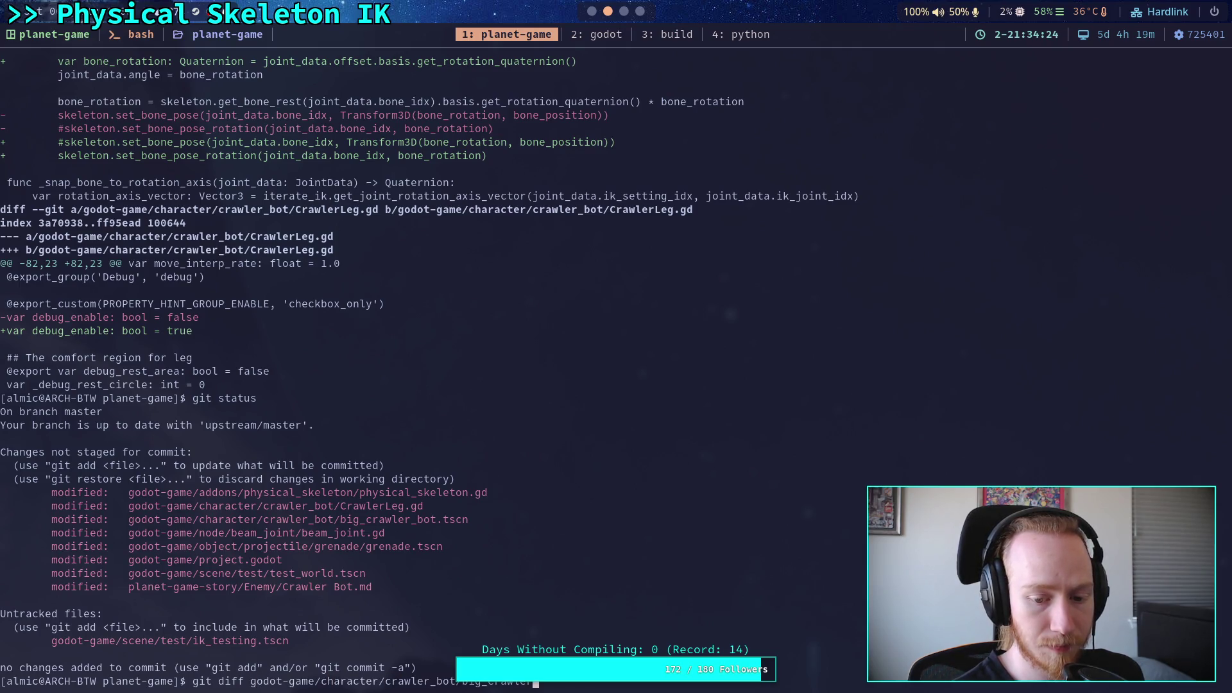
key(Tab)
key(Return)
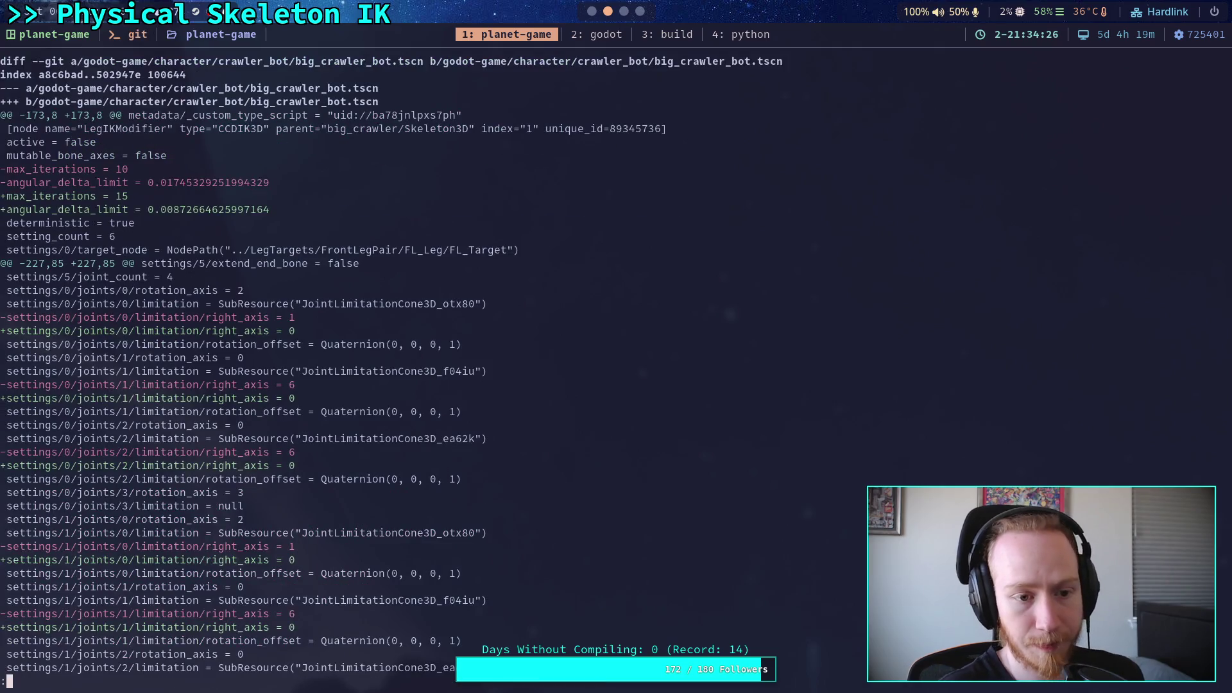
Page through the scene diff down to the front-left tibia changes, then return to Godot
key(Down)
key(Down)
key(Down)
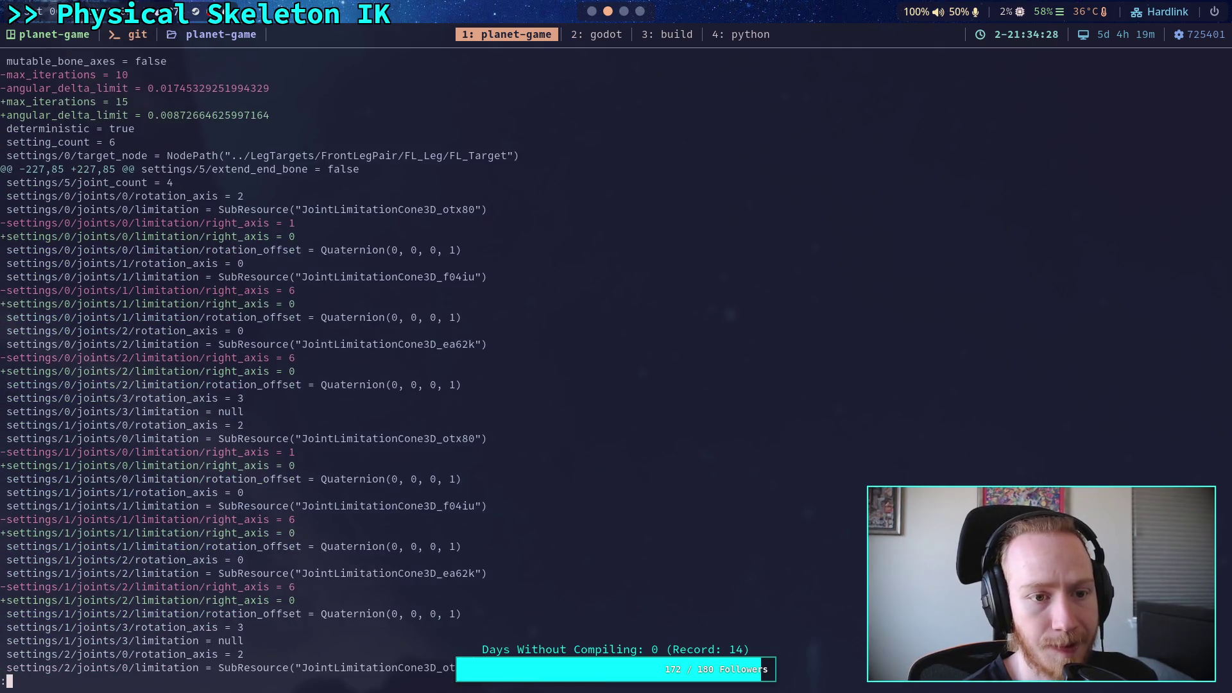
key(Up)
key(Up)
key(Up)
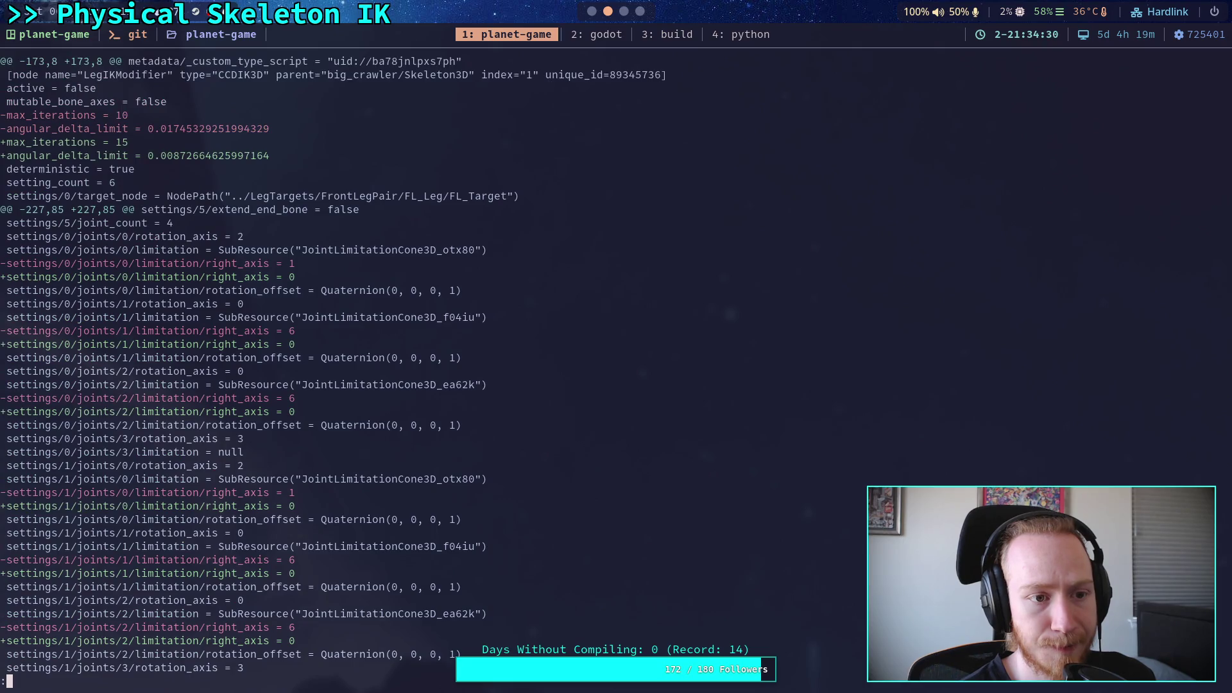
key(Up)
key(Up)
key(Up)
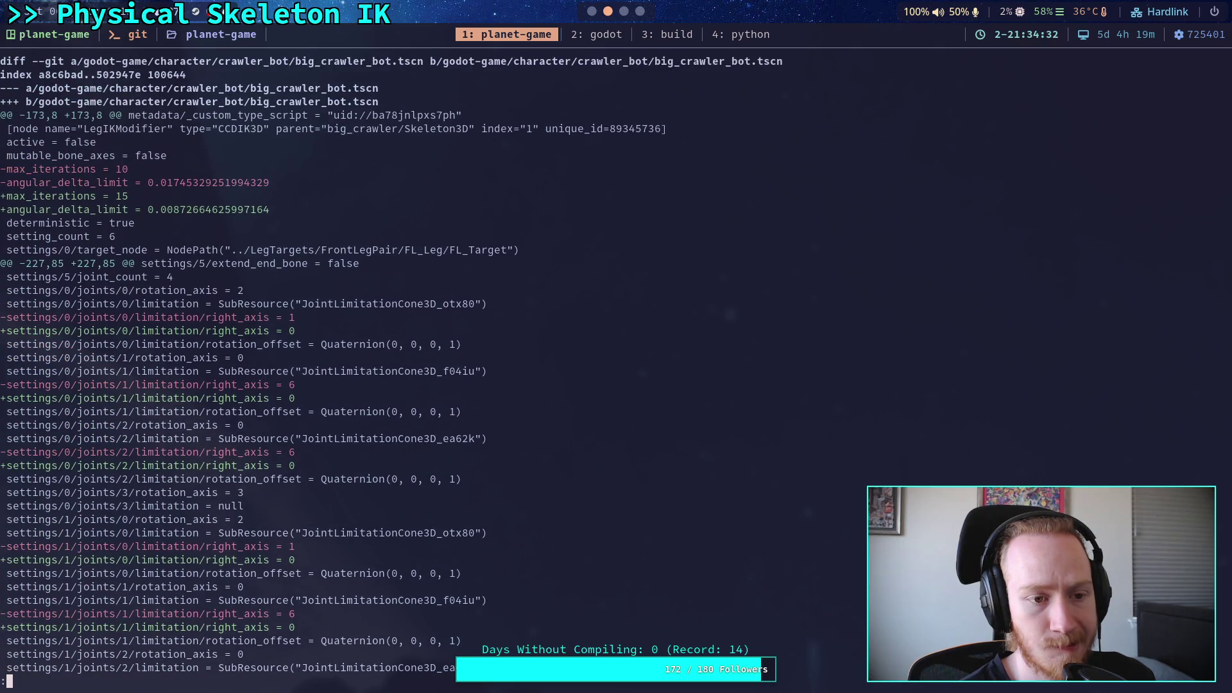
key(Down)
key(Page_Down)
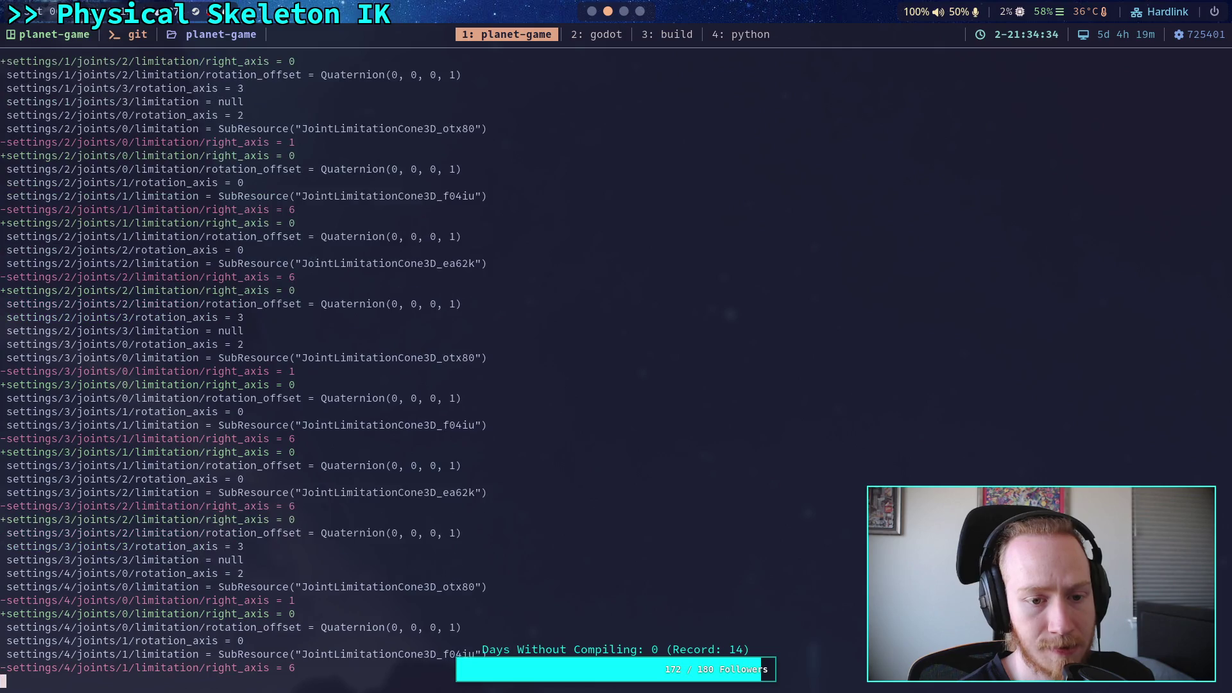
key(Page_Down)
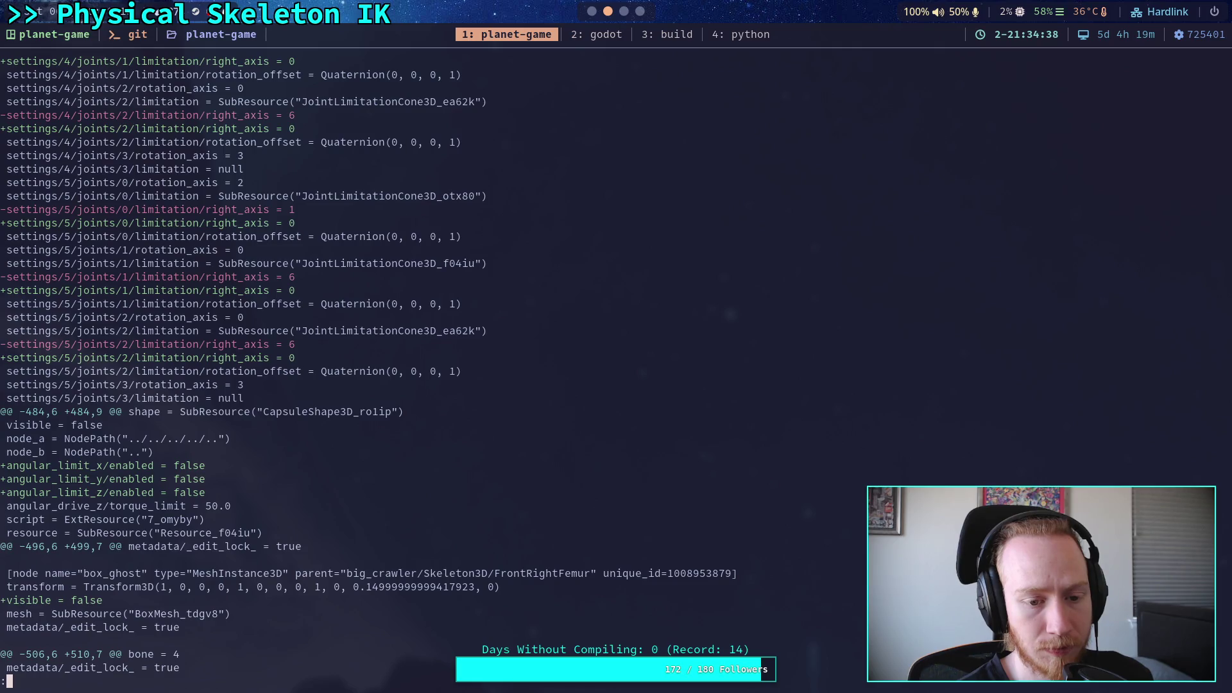
key(Page_Down)
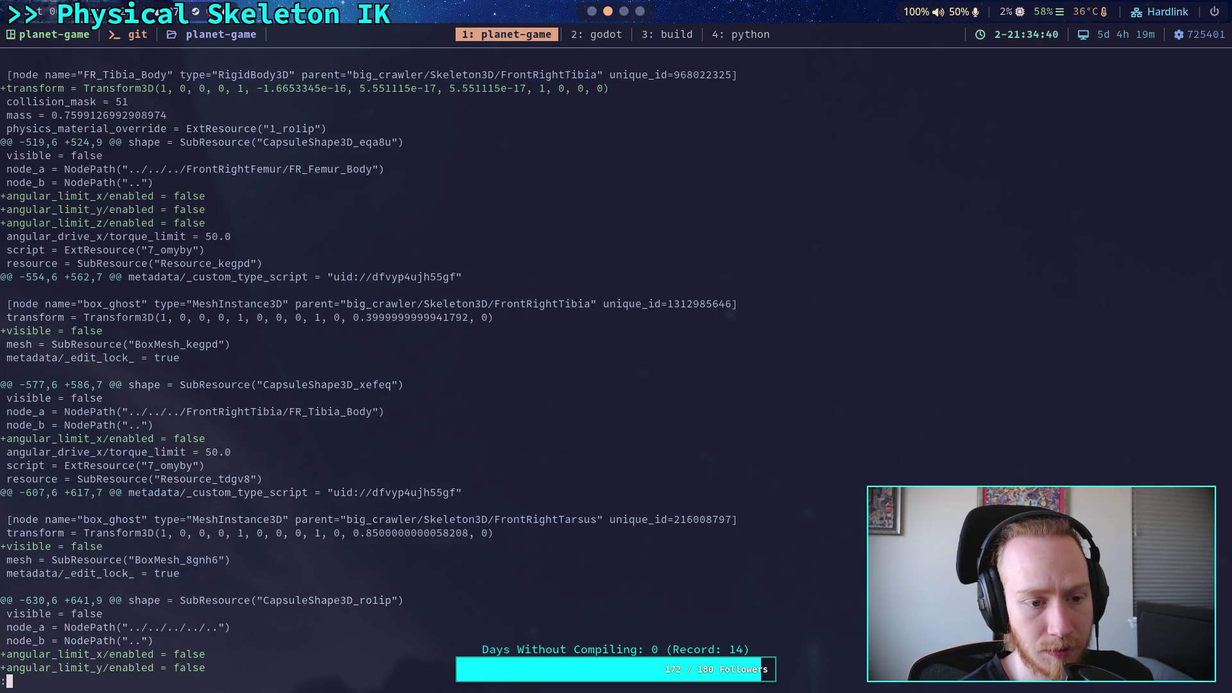
key(Page_Down)
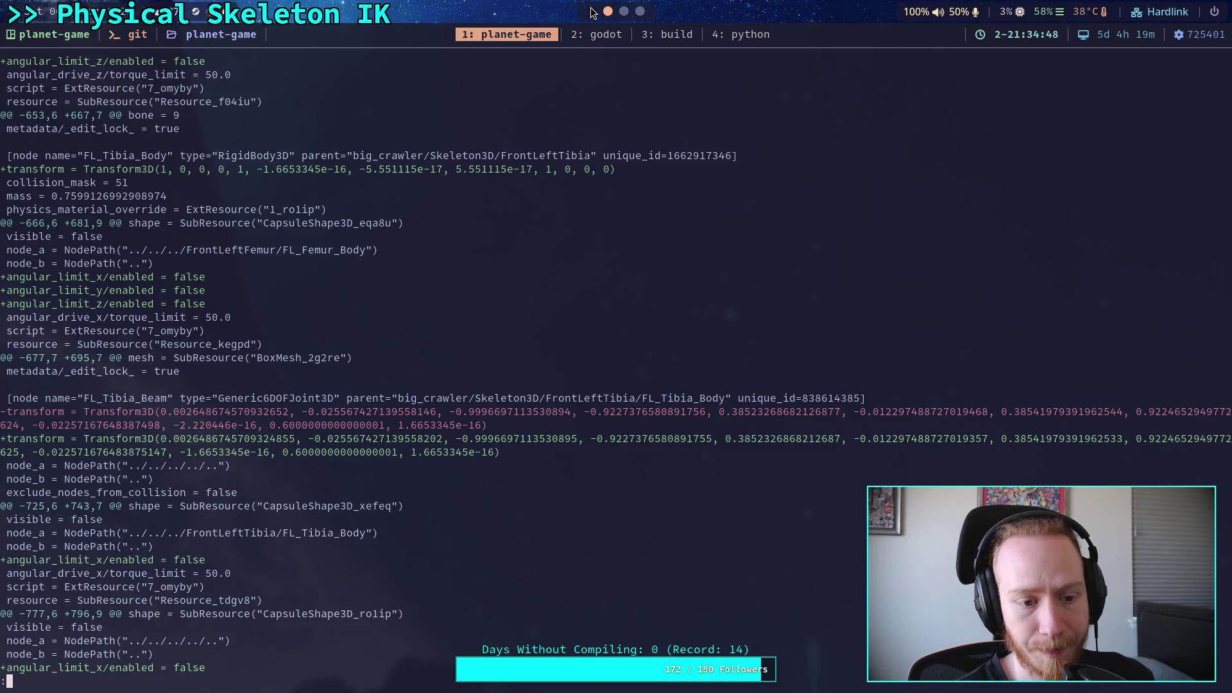
key(super+1)
Enable the X angular limit on FR_Tarsus_Joint and save the crawler scene
click(1019, 475)
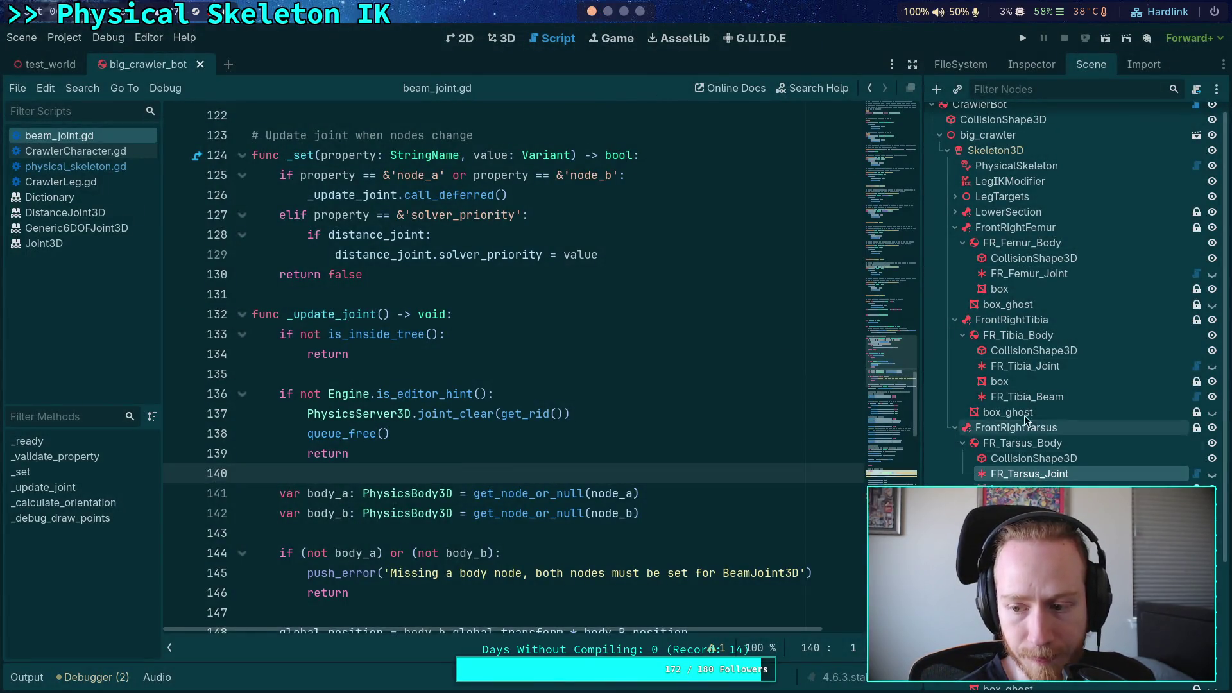
click(1031, 66)
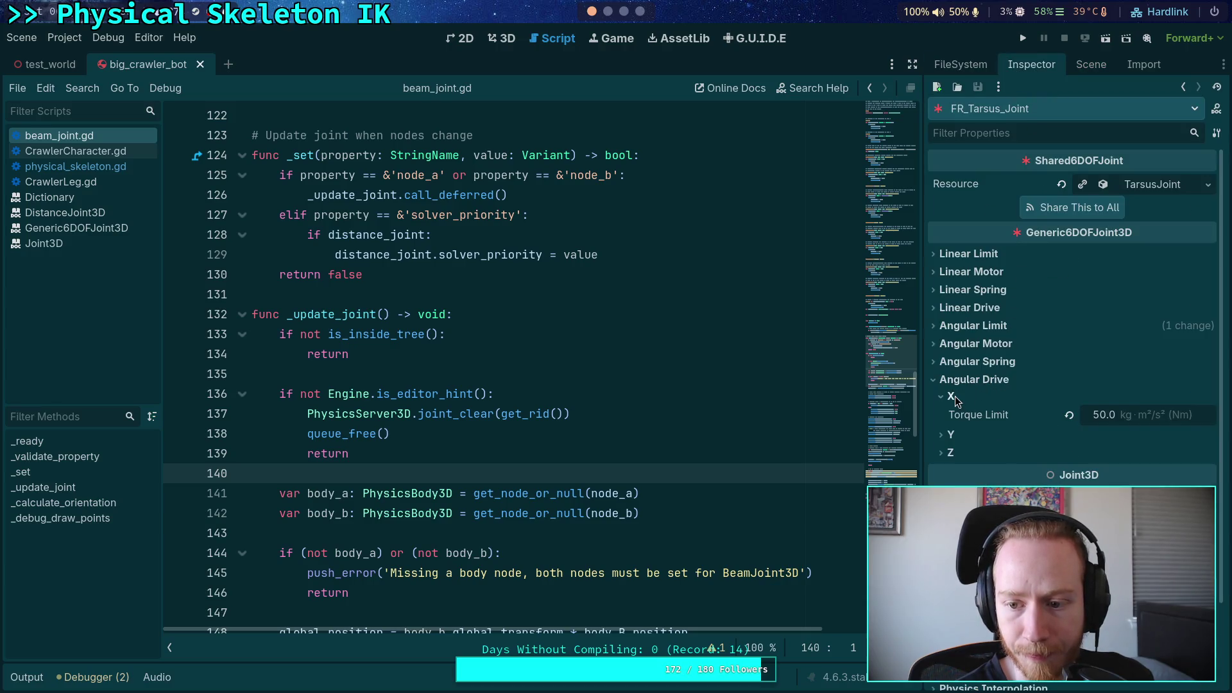
click(973, 379)
click(980, 328)
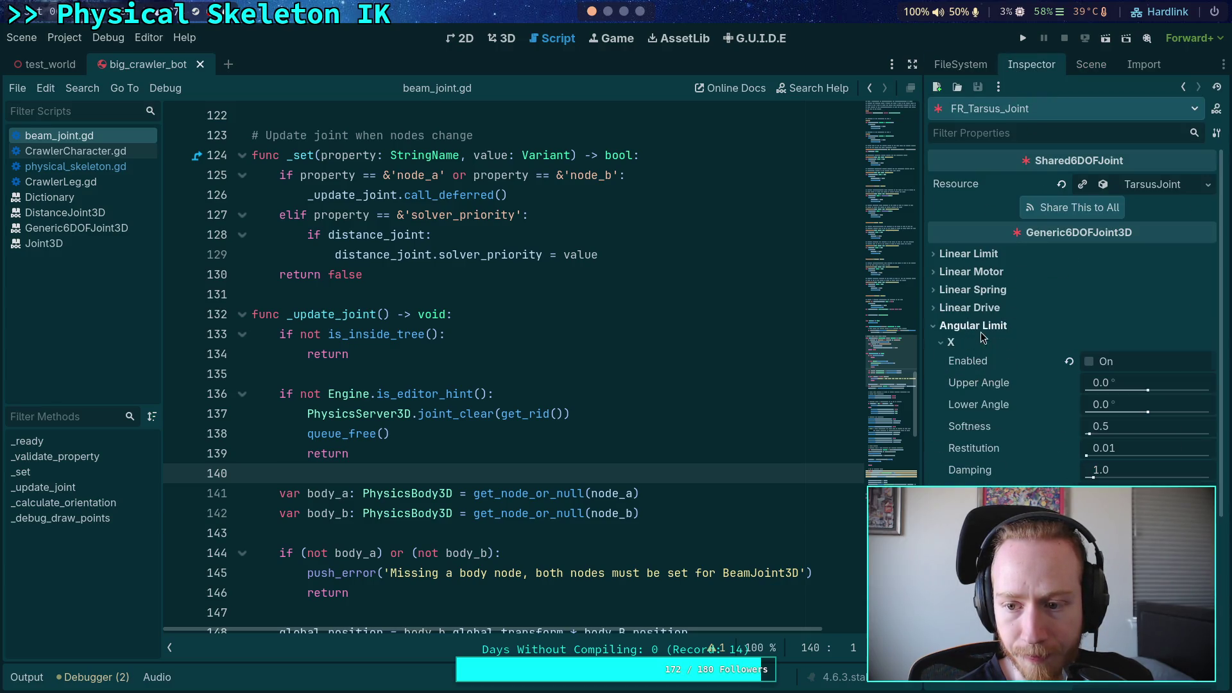
click(1091, 362)
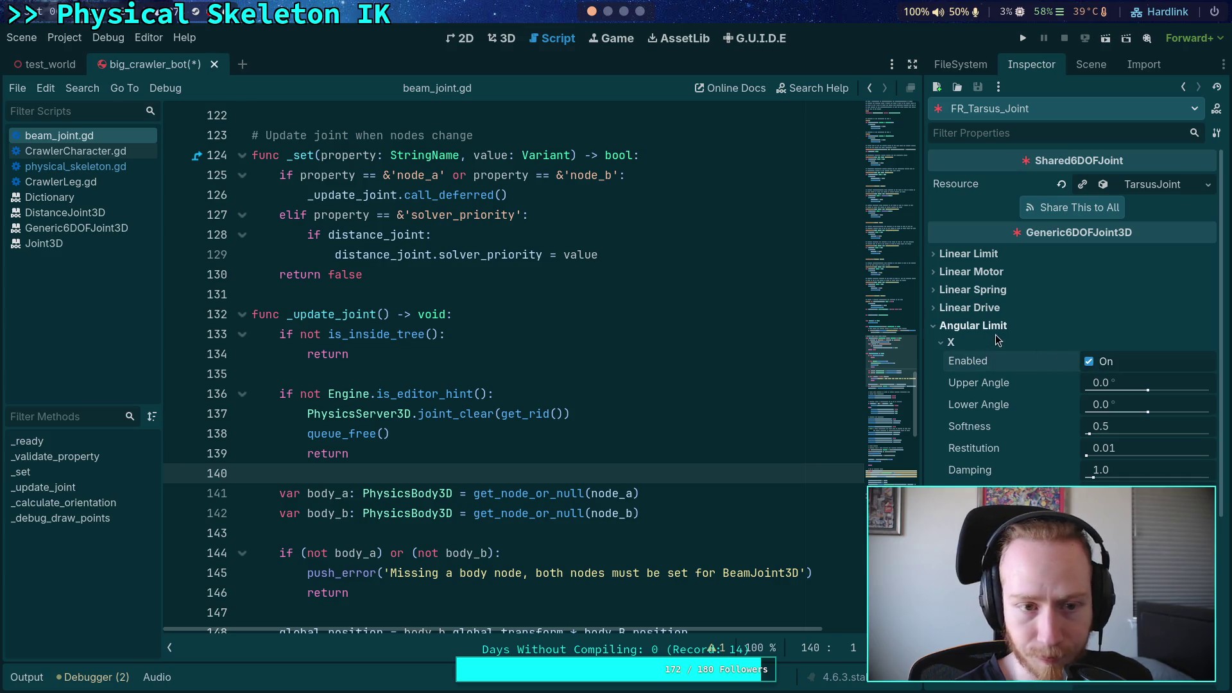
key(ctrl+s)
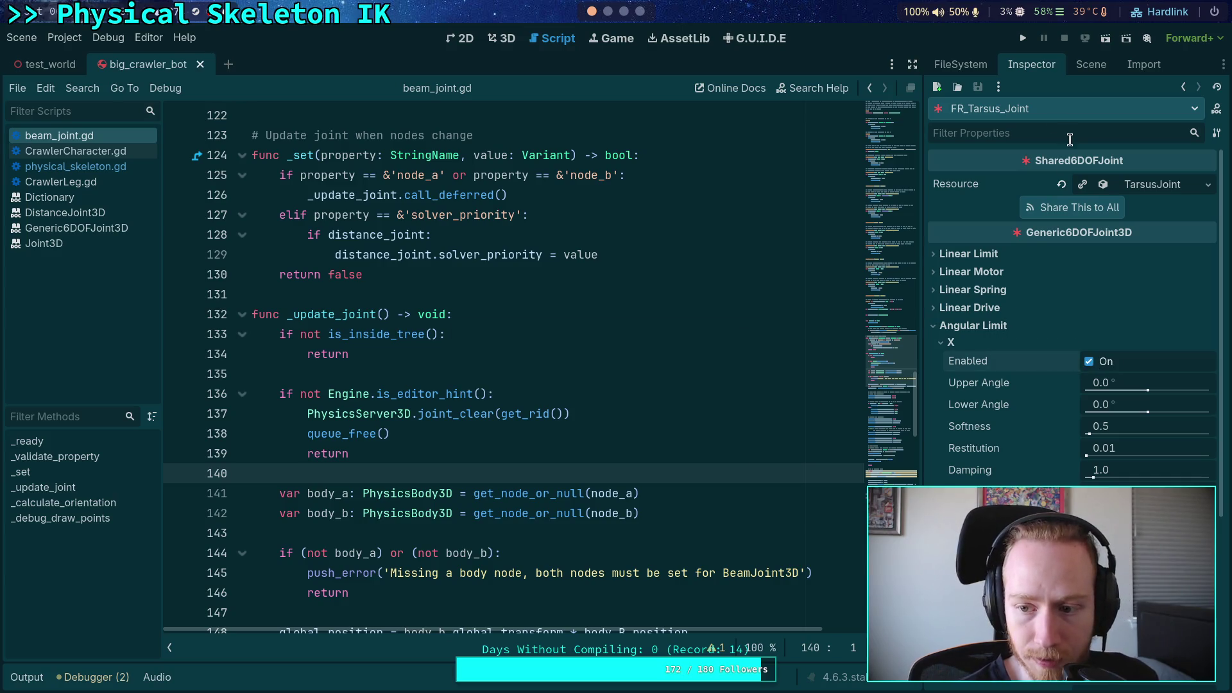
Enable the X angular limit on FR_Tibia_Joint, collapse the angular limit sections, and save
click(1091, 65)
click(1027, 289)
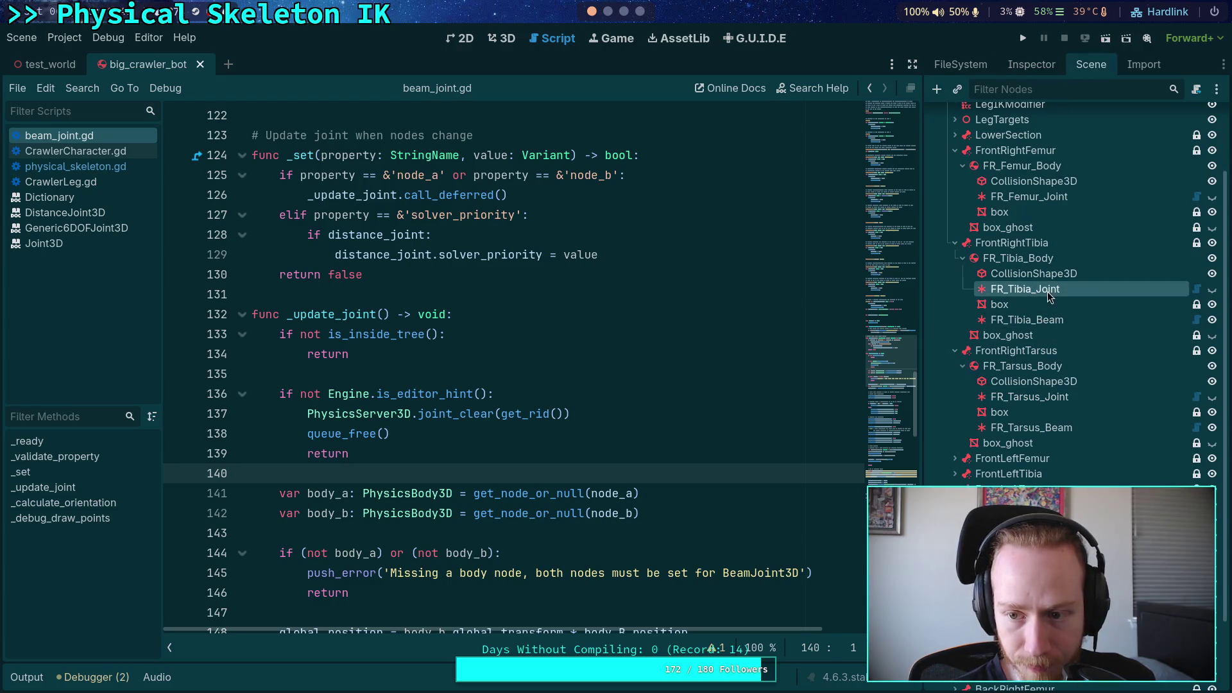
click(1031, 65)
click(1089, 361)
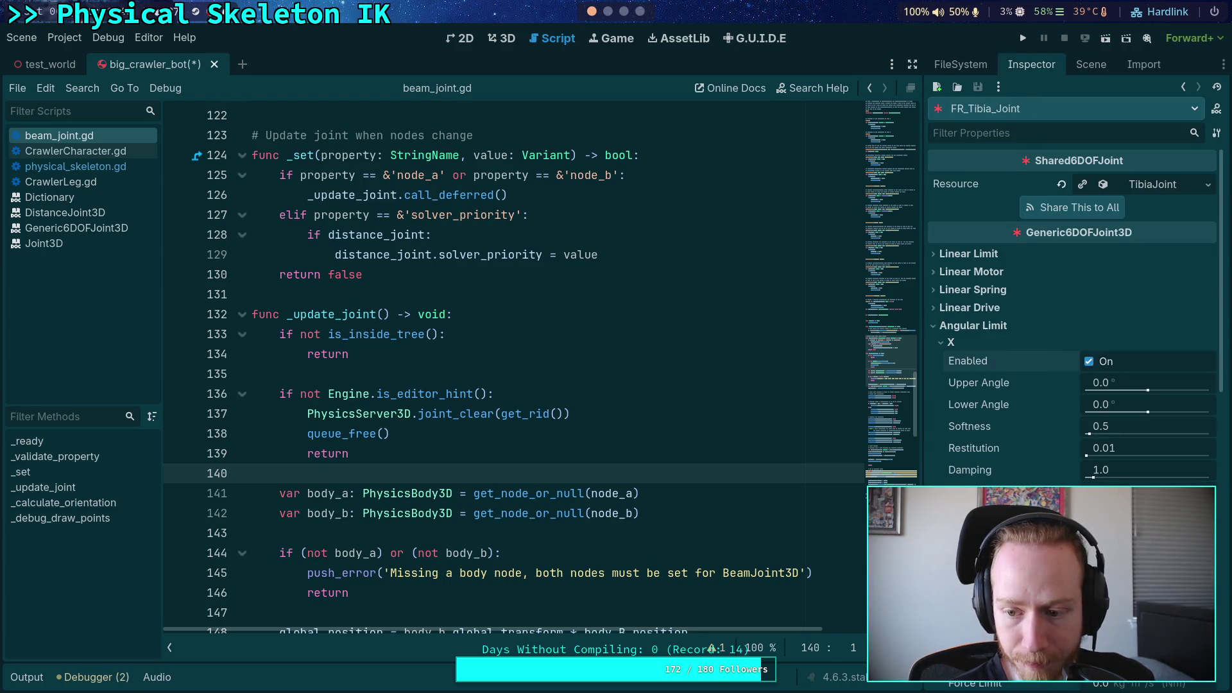
scroll(1027, 353, down, 3)
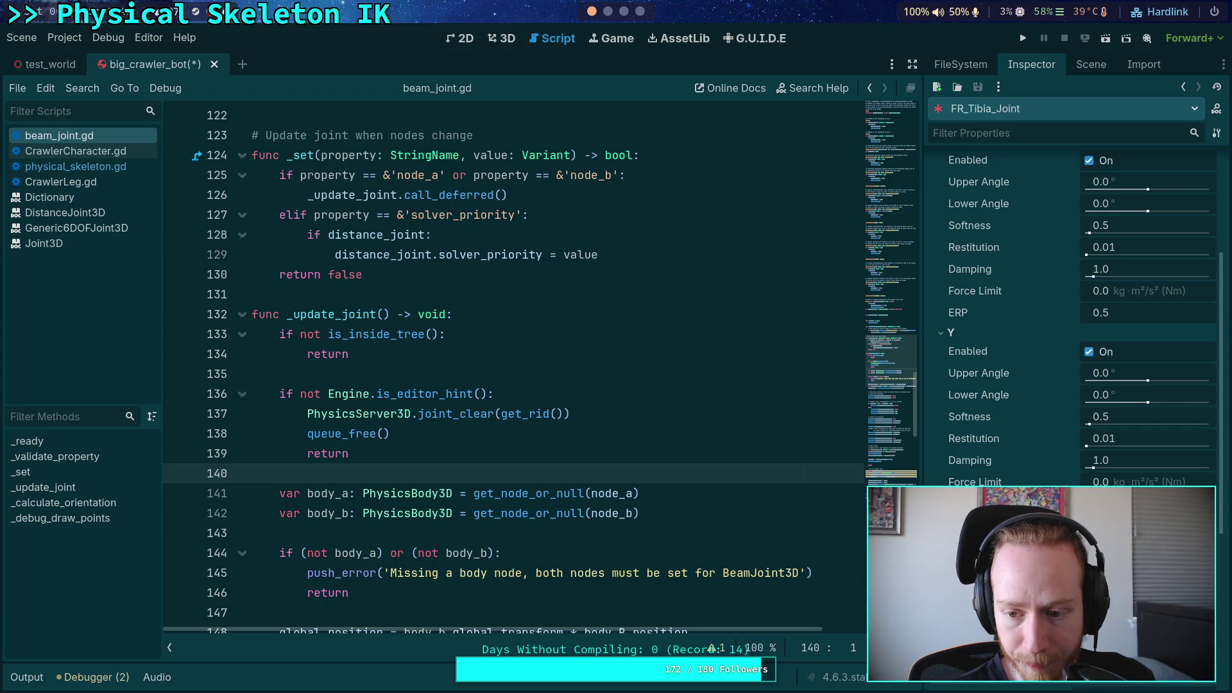
click(971, 338)
scroll(972, 338, up, 5)
click(971, 340)
click(972, 326)
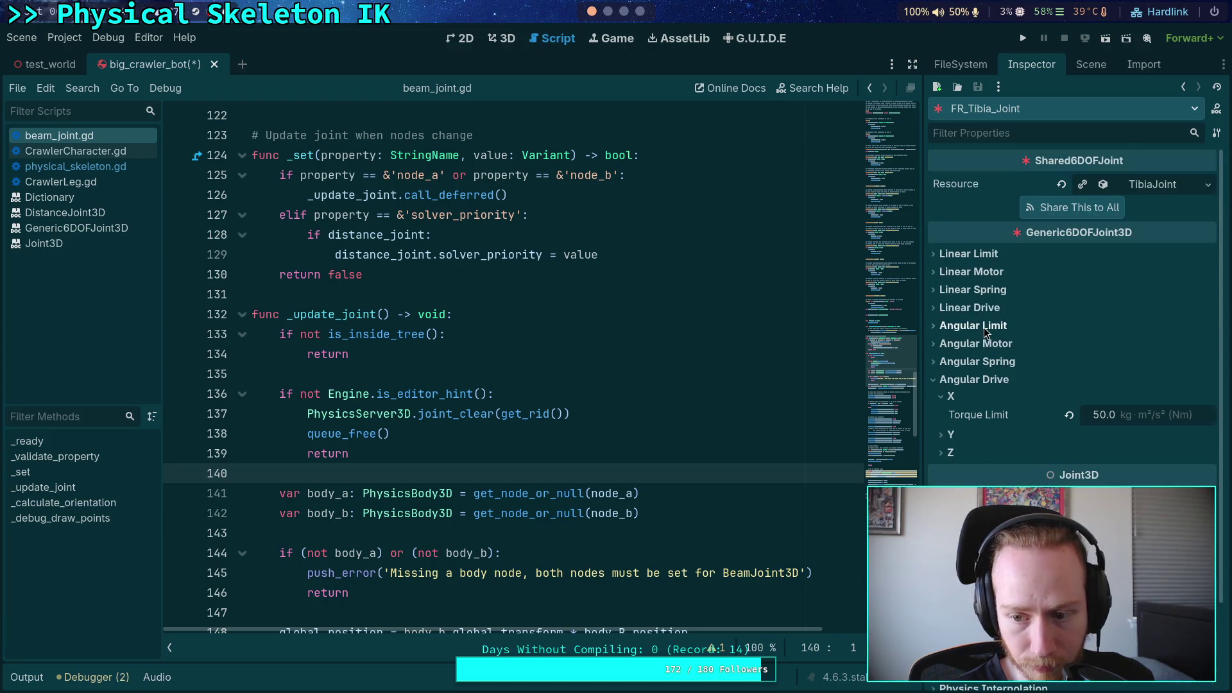
key(ctrl+s)
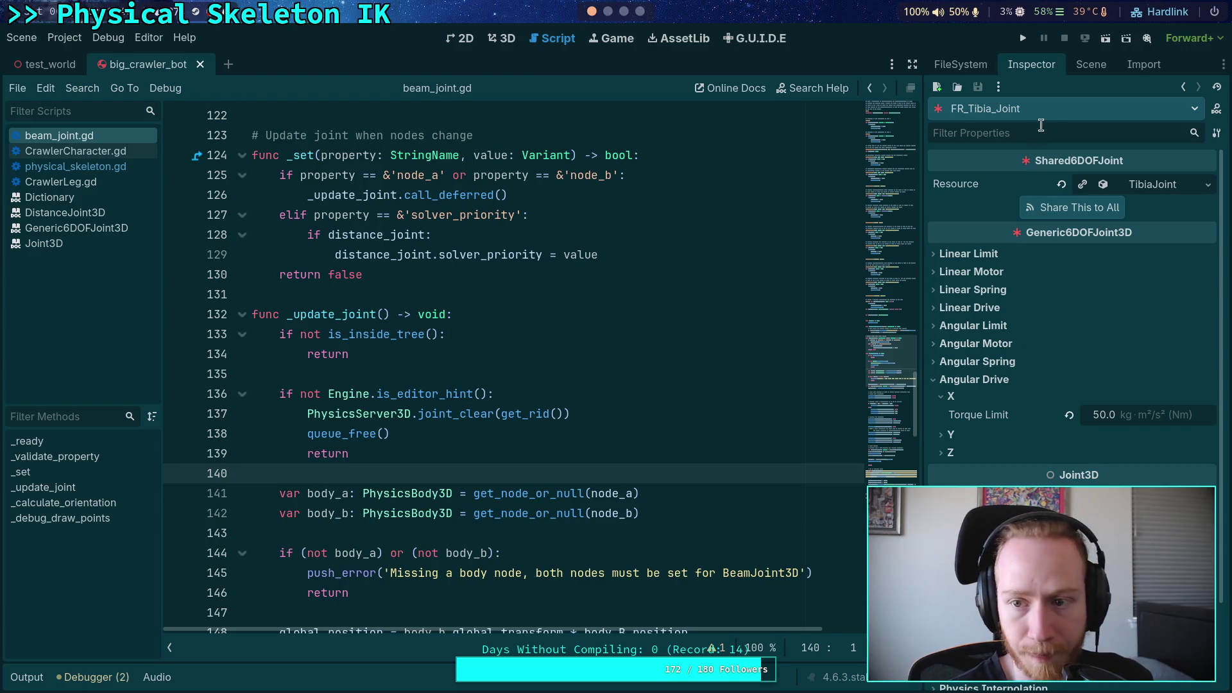
Check FR_Femur_Joint's angular limit settings and save the scene again
click(1091, 64)
click(1029, 286)
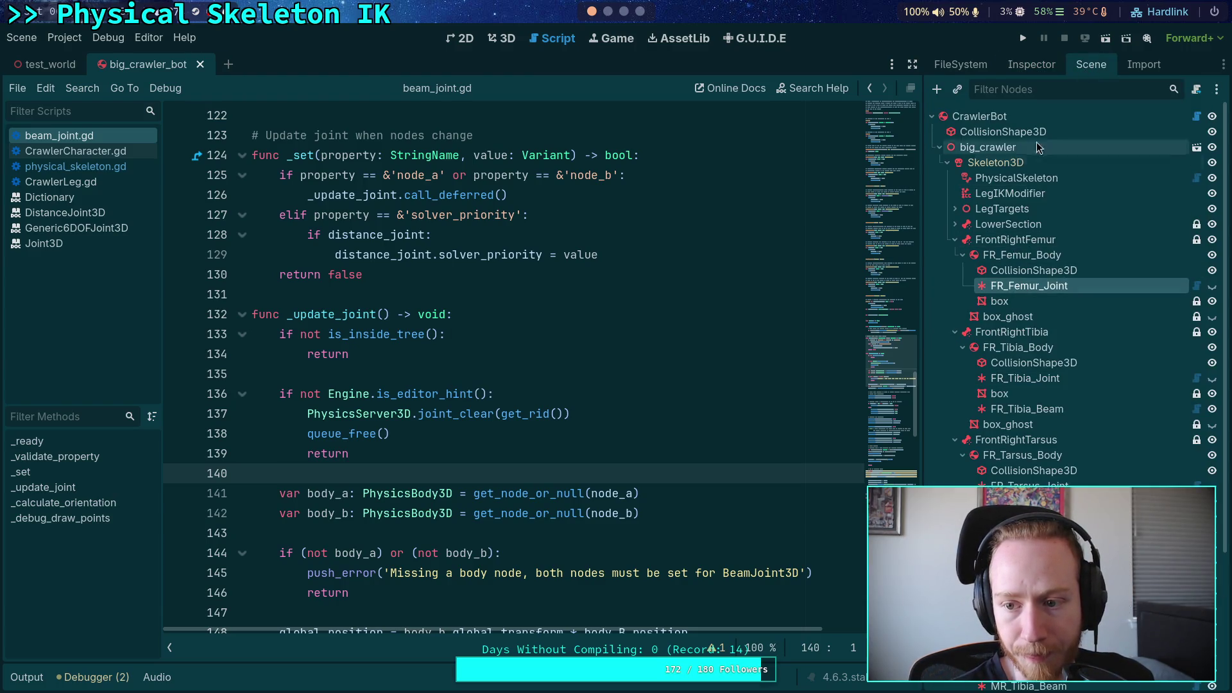
click(1030, 68)
click(979, 342)
click(979, 378)
click(950, 378)
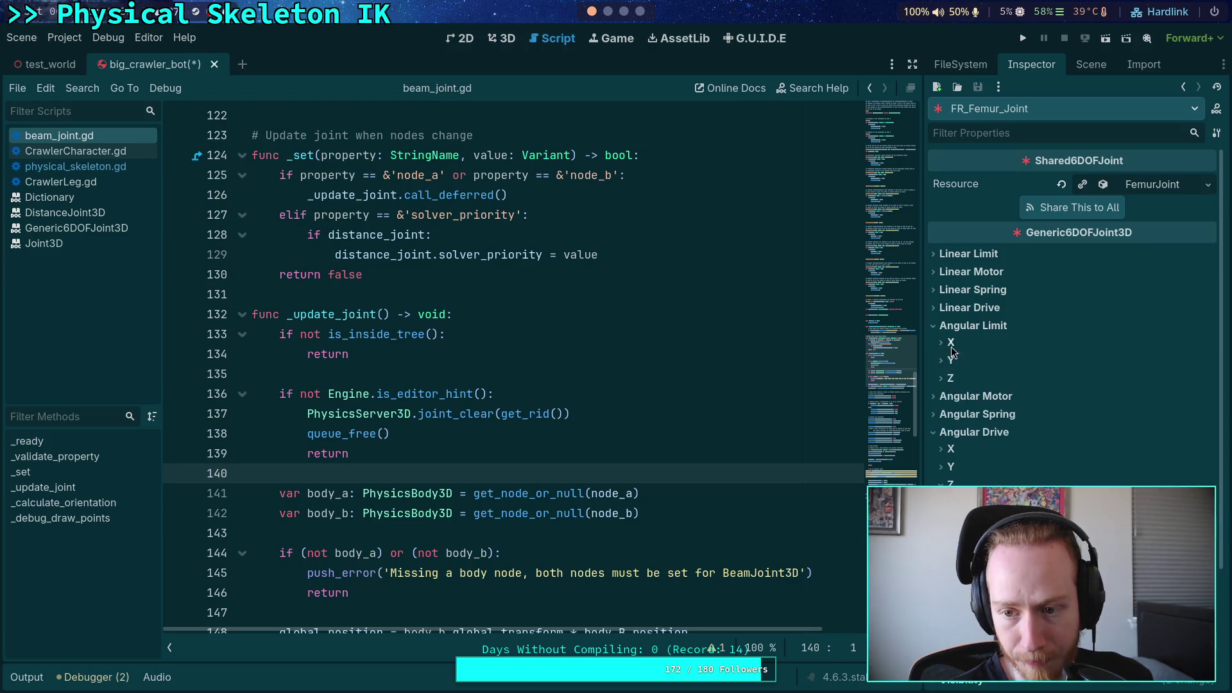
click(973, 325)
key(ctrl+s)
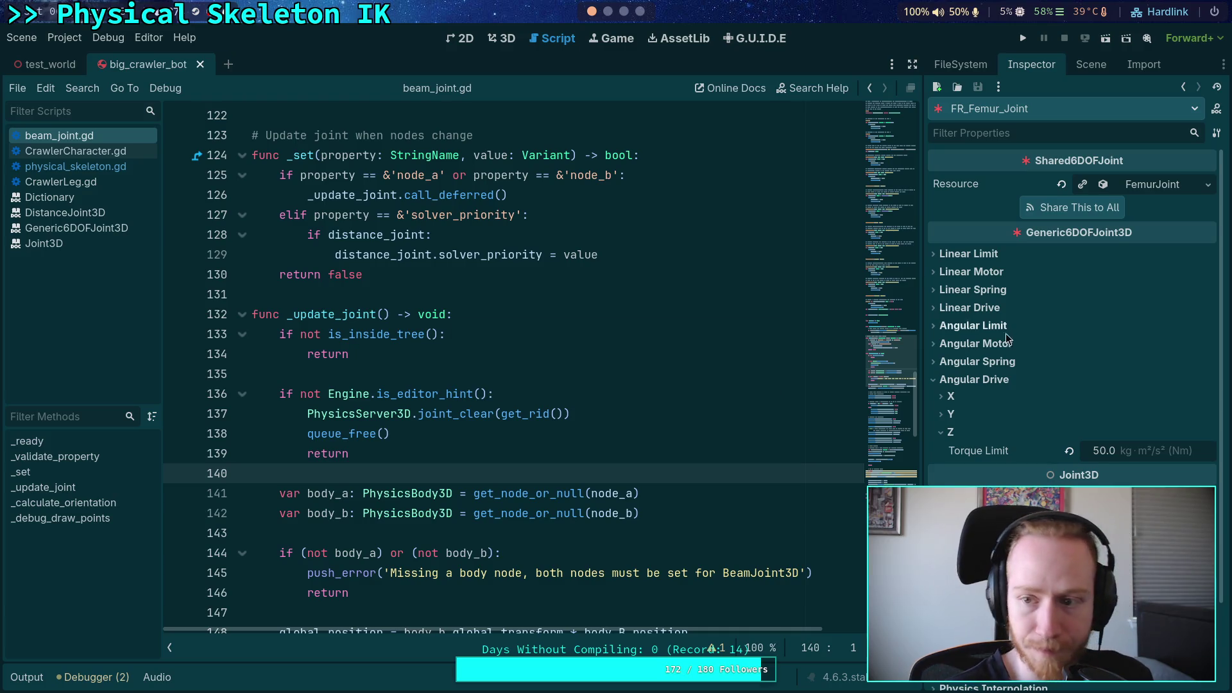
click(607, 13)
Rerun the crawler scene git diff and page back and forth to the joint settings lines
key(q)
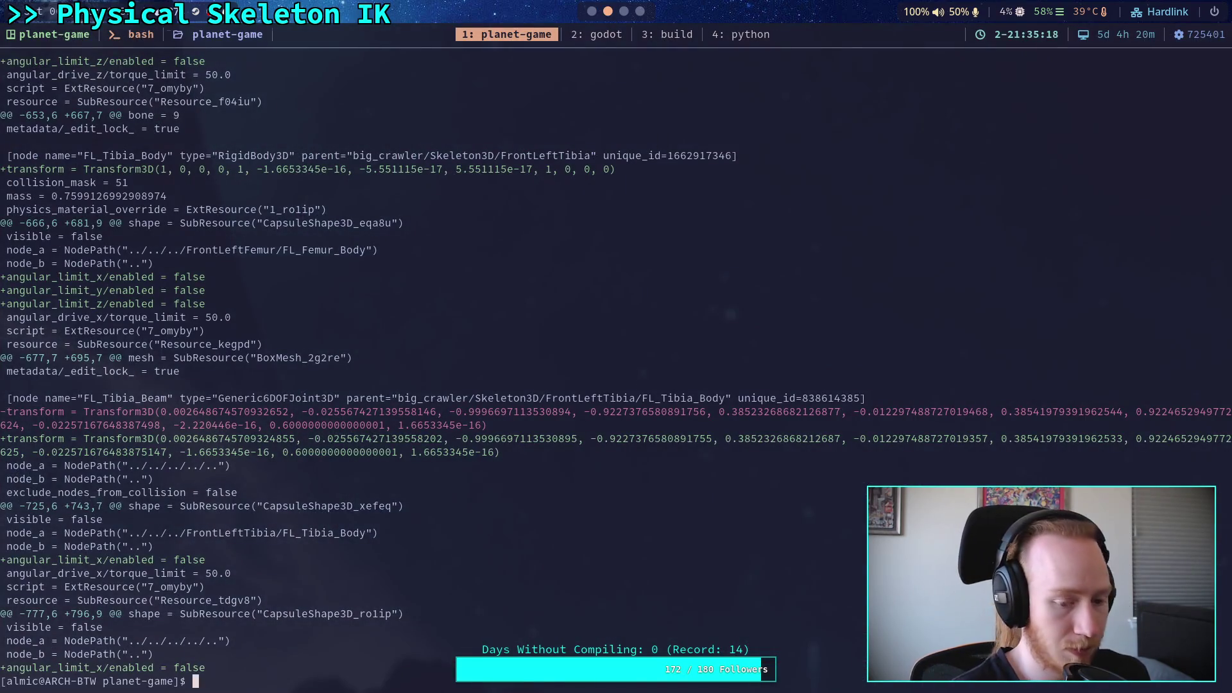
key(Up)
key(Return)
key(space)
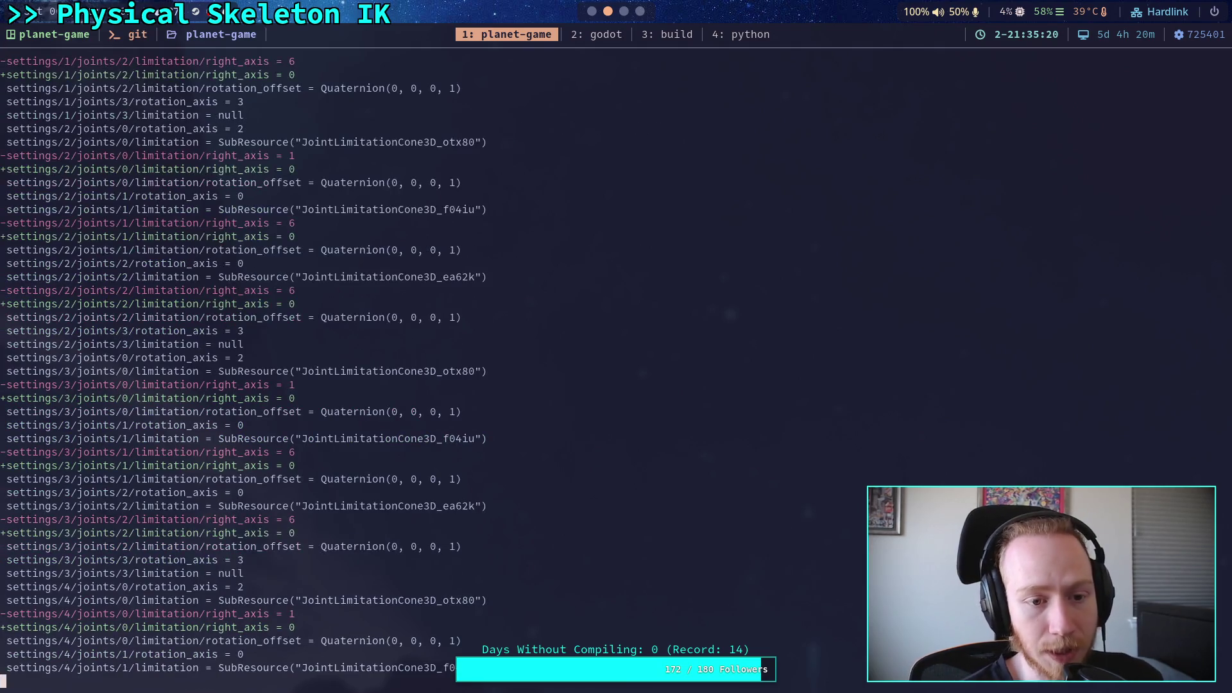
key(space)
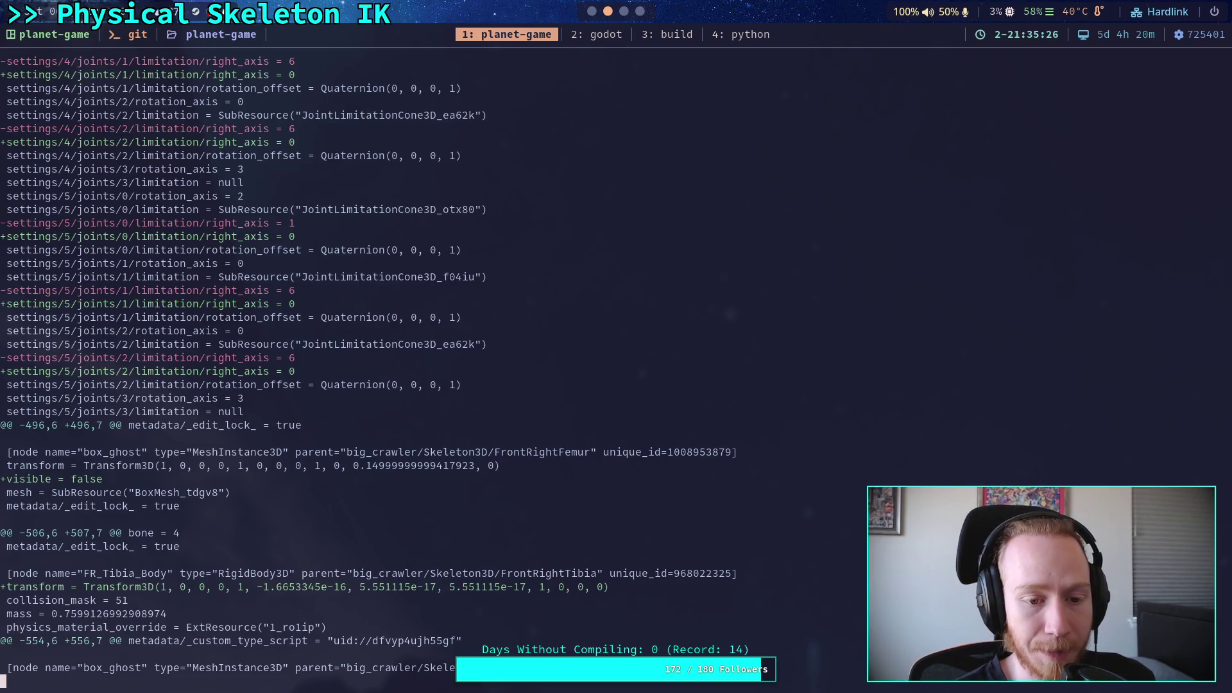
key(b)
key(b)
key(space)
key(space)
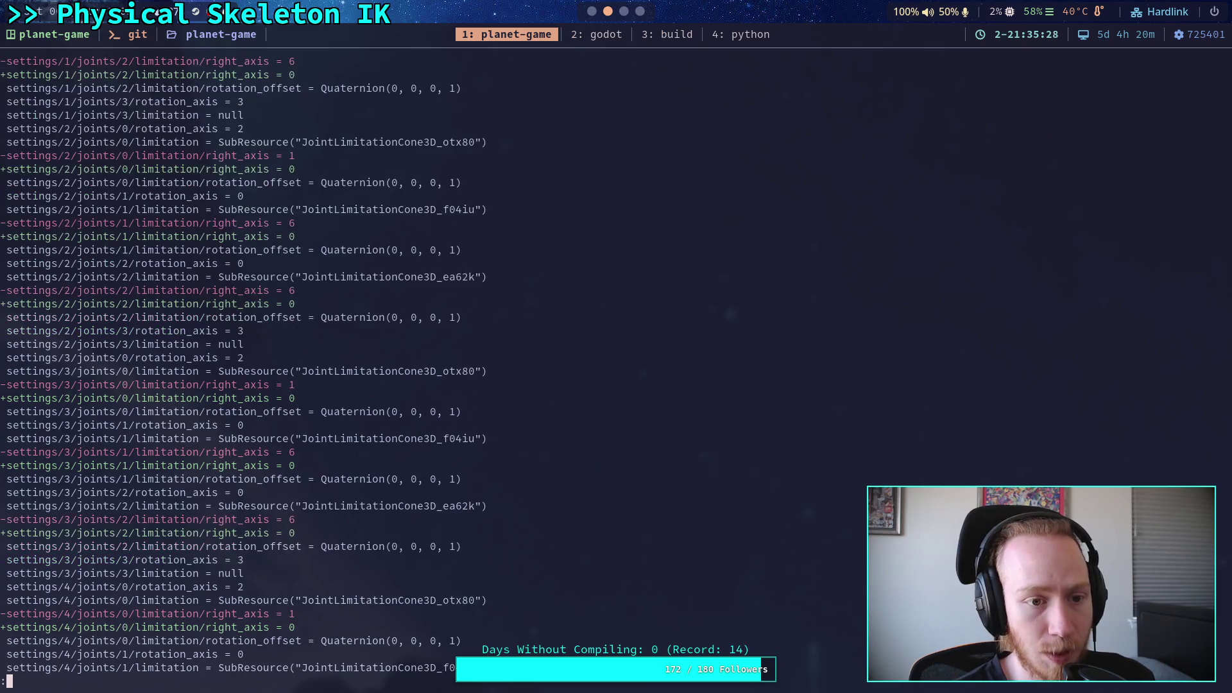
key(space)
key(b)
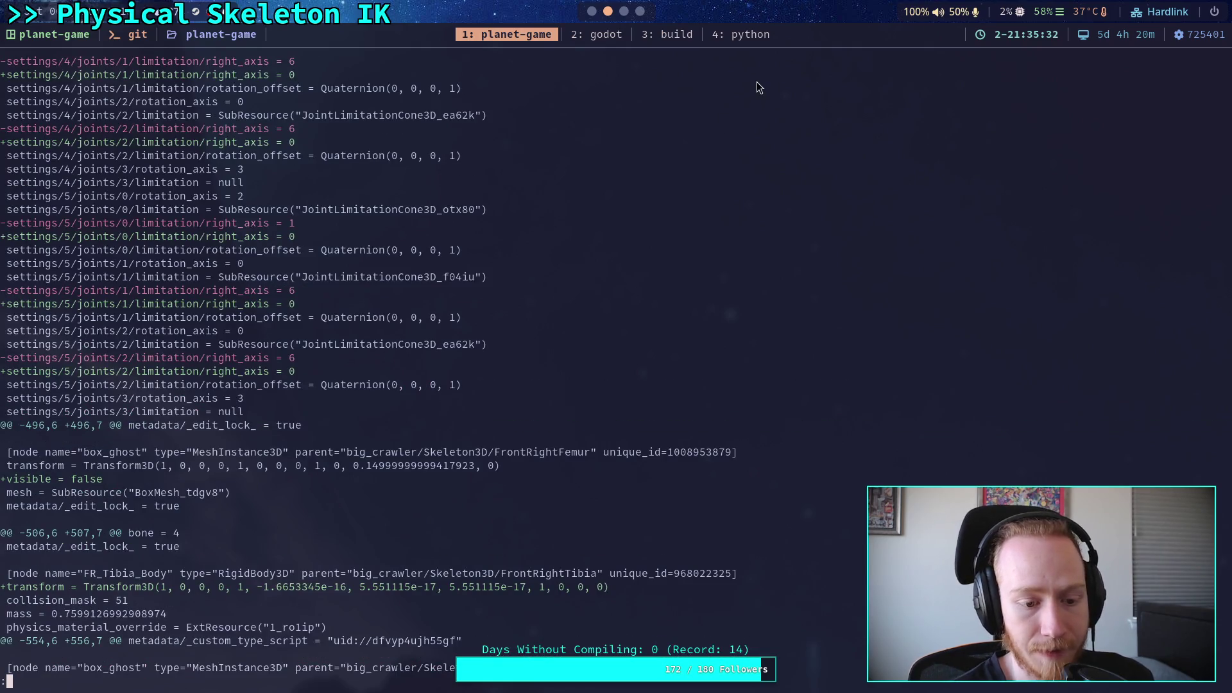
scroll(606, 13, down, 1)
Step the diff down past FL_Tibia_Beam to the middle tibia and tarsus beam changes
click(592, 11)
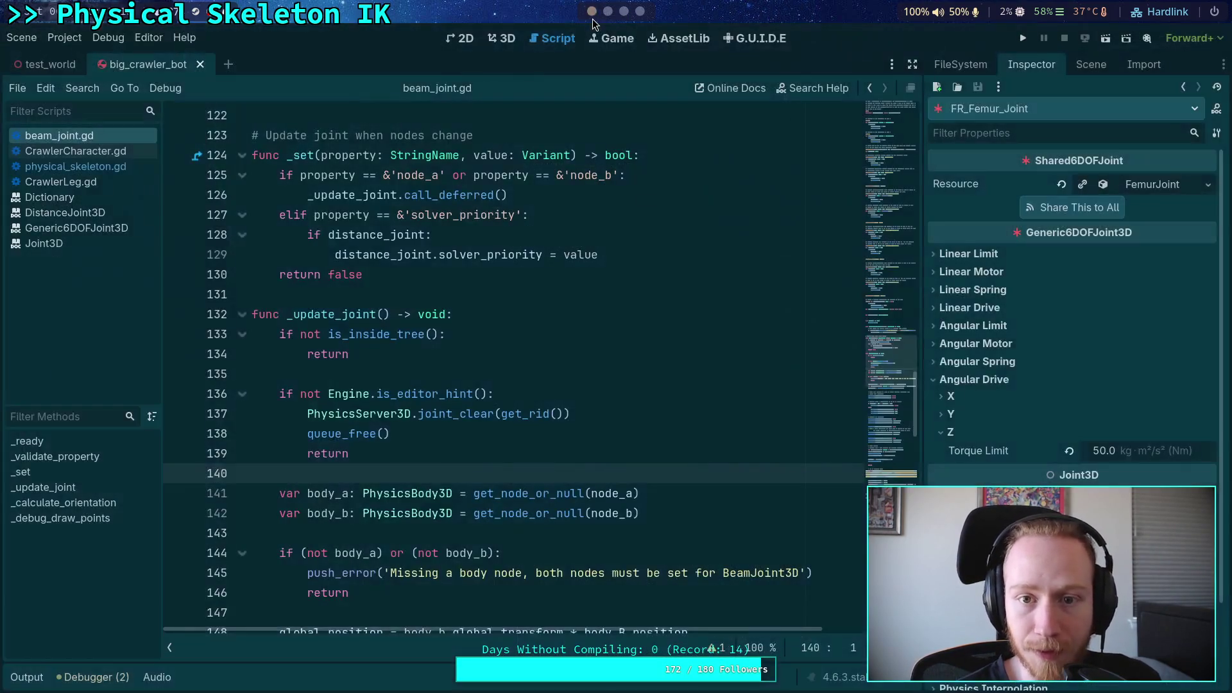
click(1092, 65)
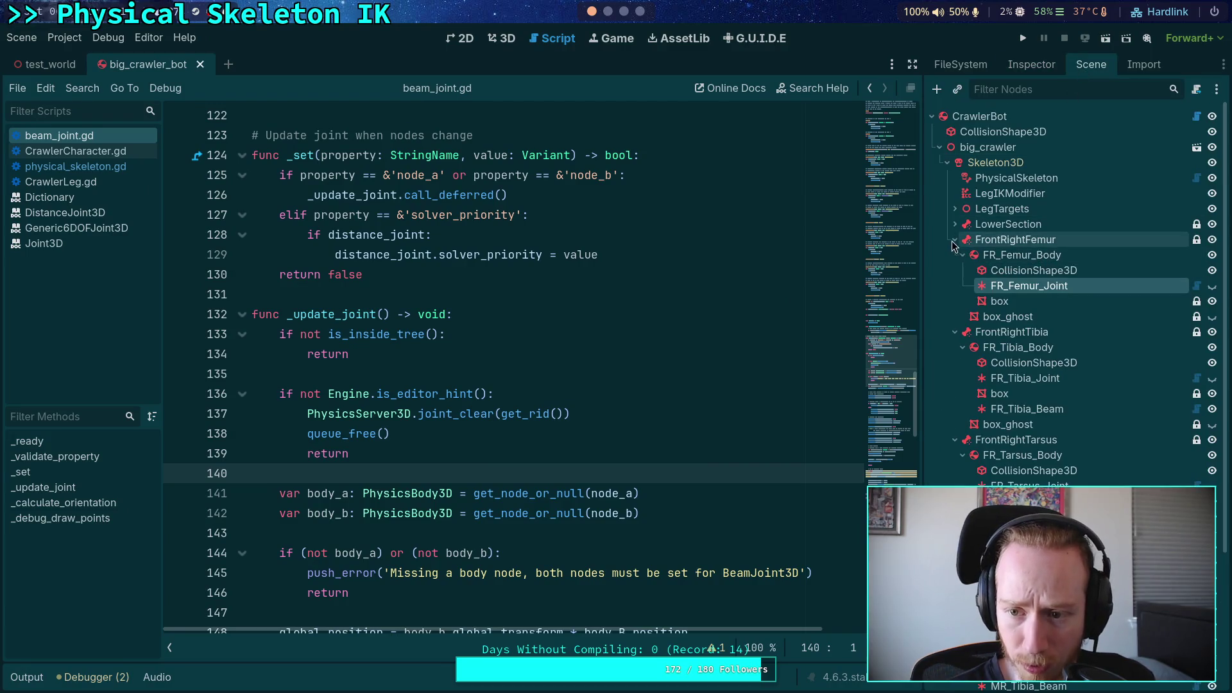
click(624, 12)
click(608, 12)
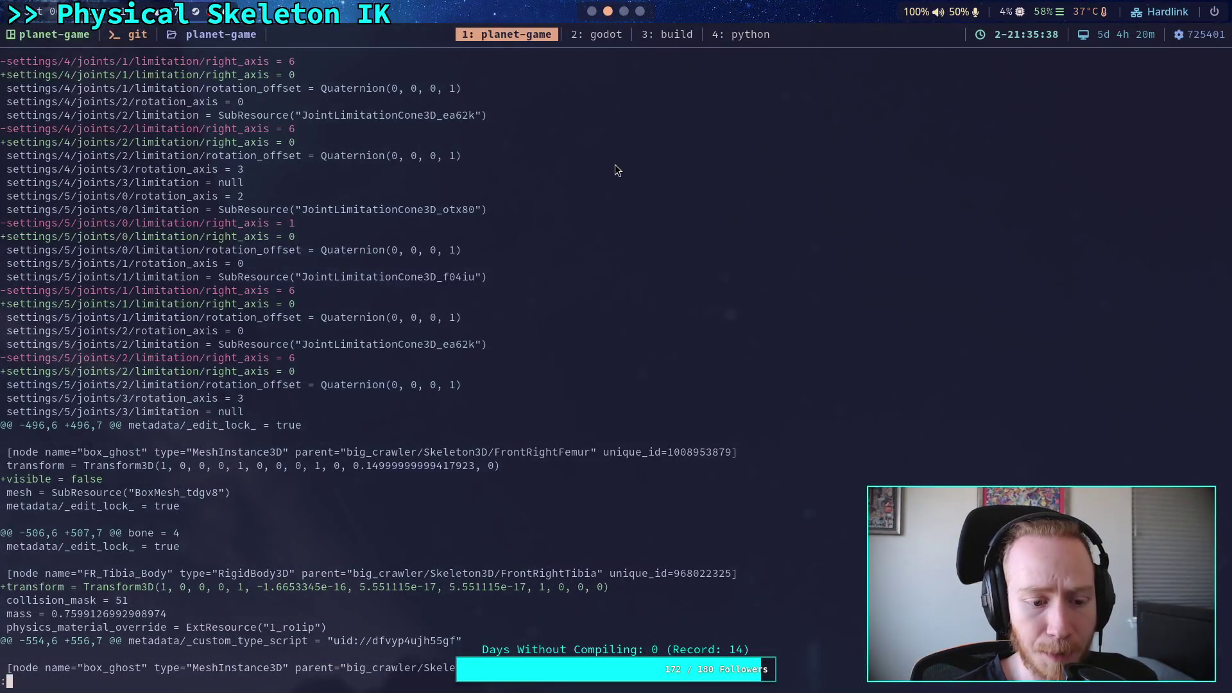
scroll(368, 366, down, 7)
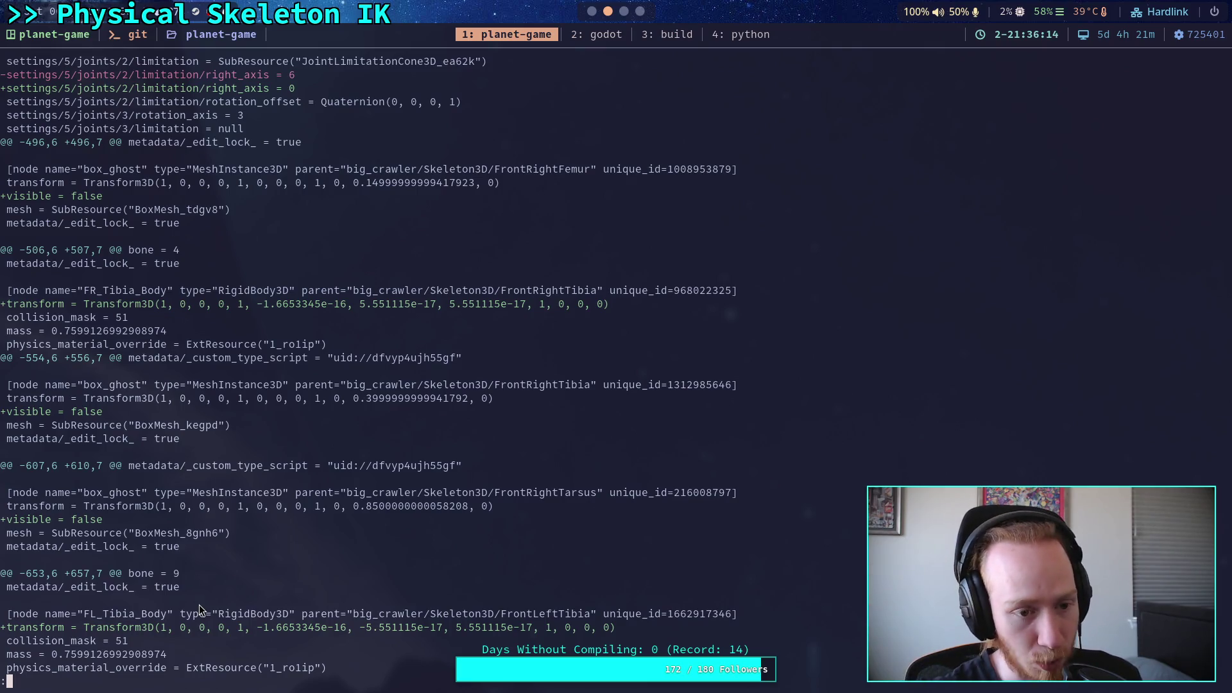
key(j)
key(j)
key(j)
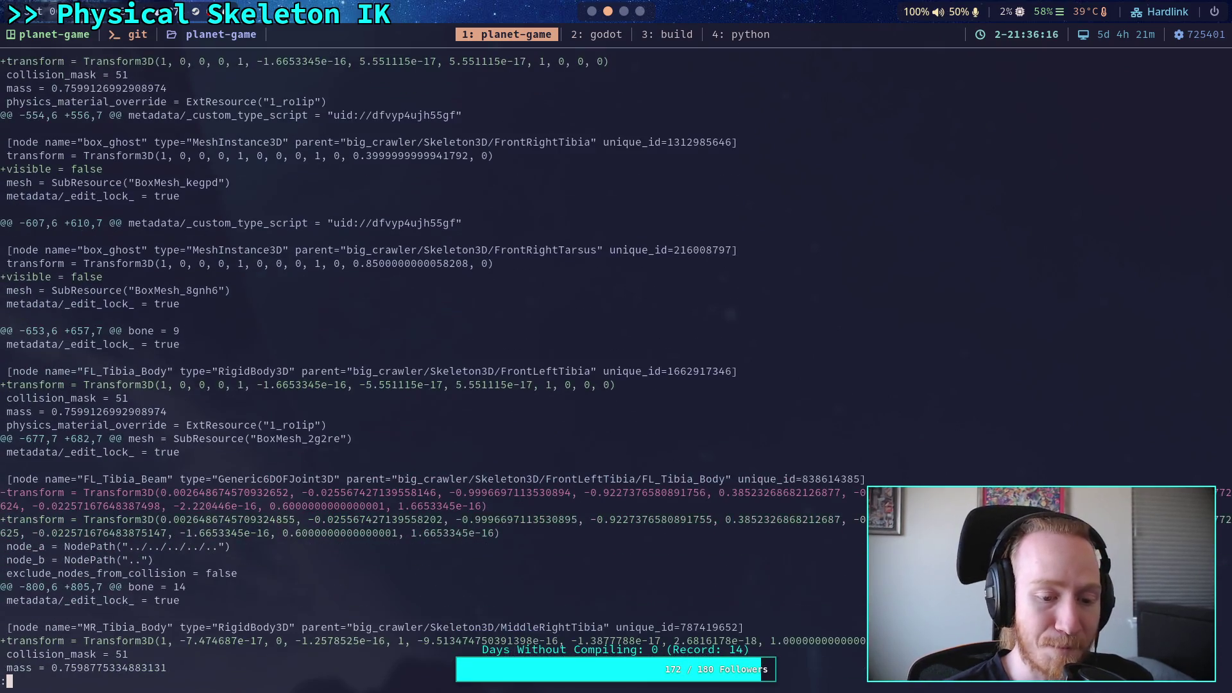
key(j)
key(j)
key(j)
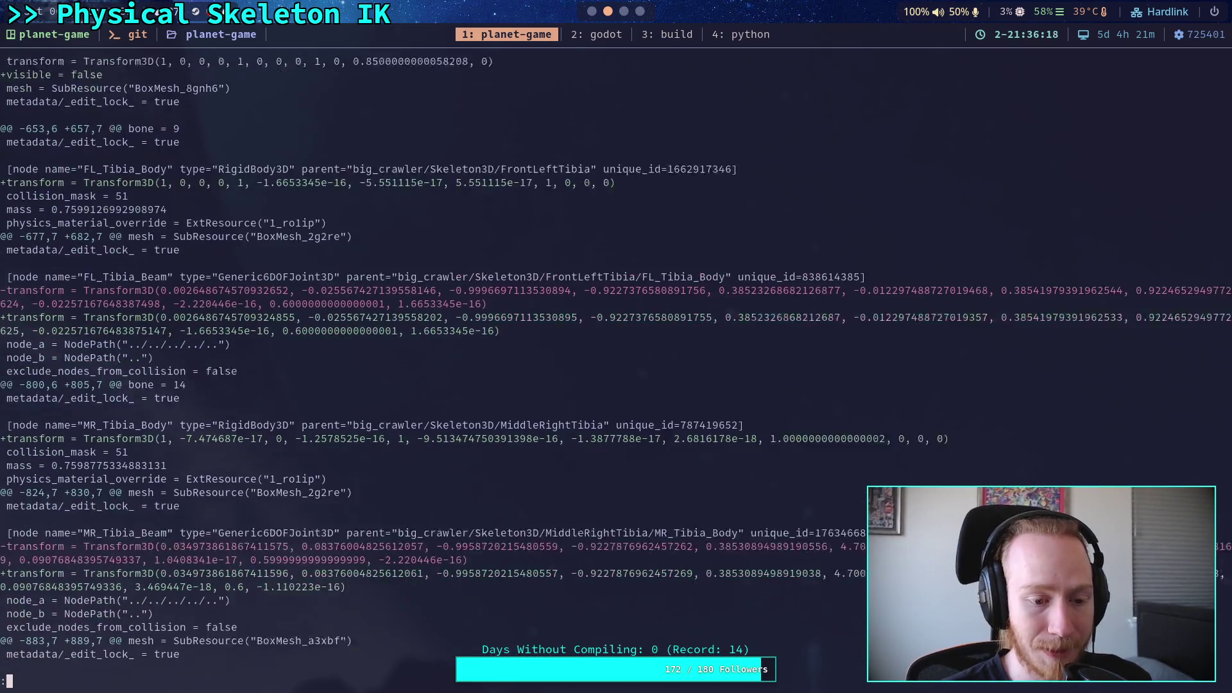
key(j)
key(j)
key(j)
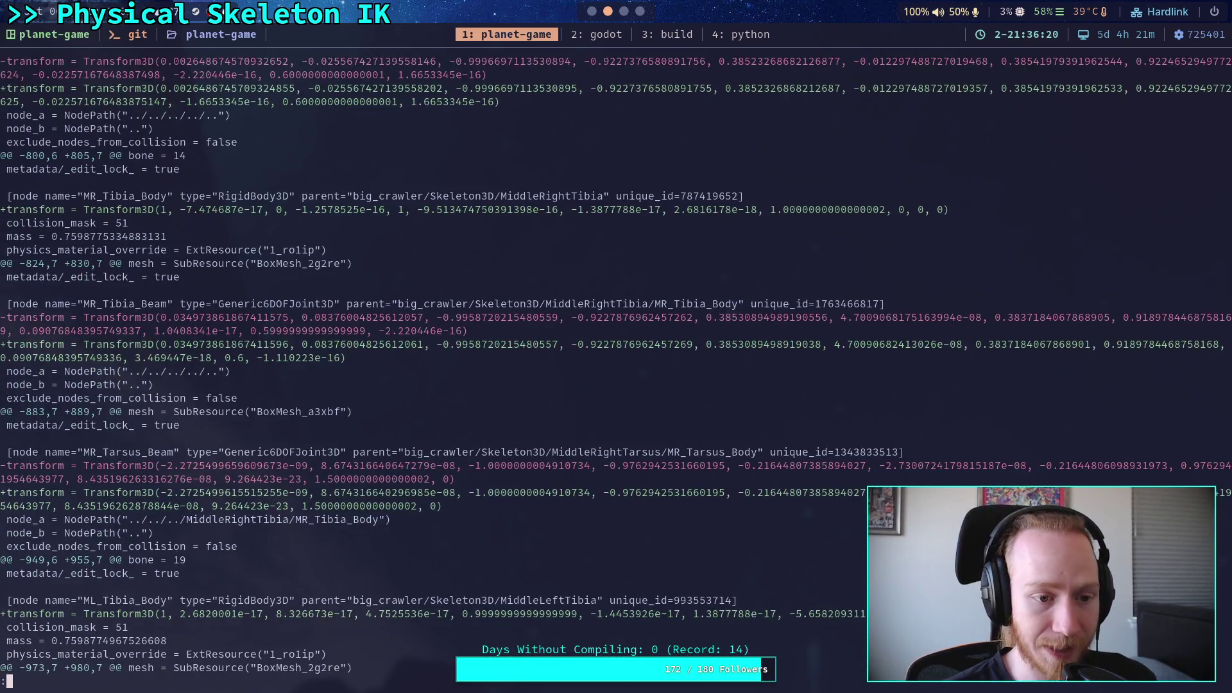
key(j)
key(j)
key(j)
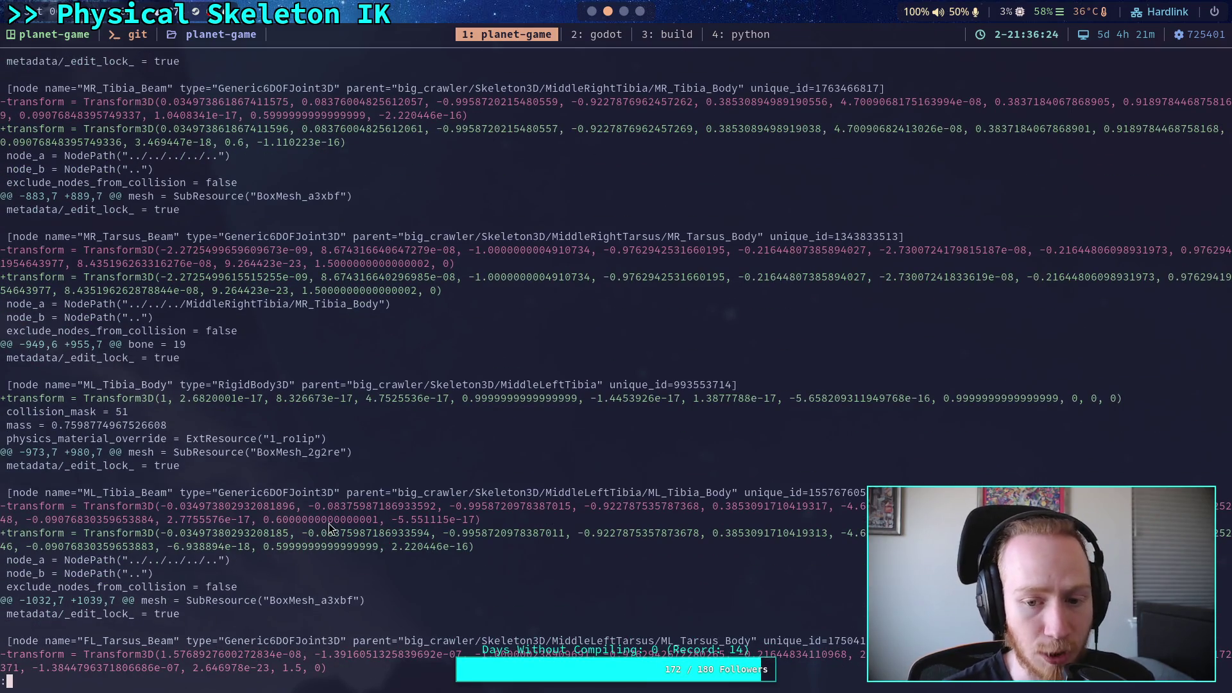
click(594, 12)
Inspect the physics properties of FR_Femur_Body and FR_Tibia_Body
click(1025, 256)
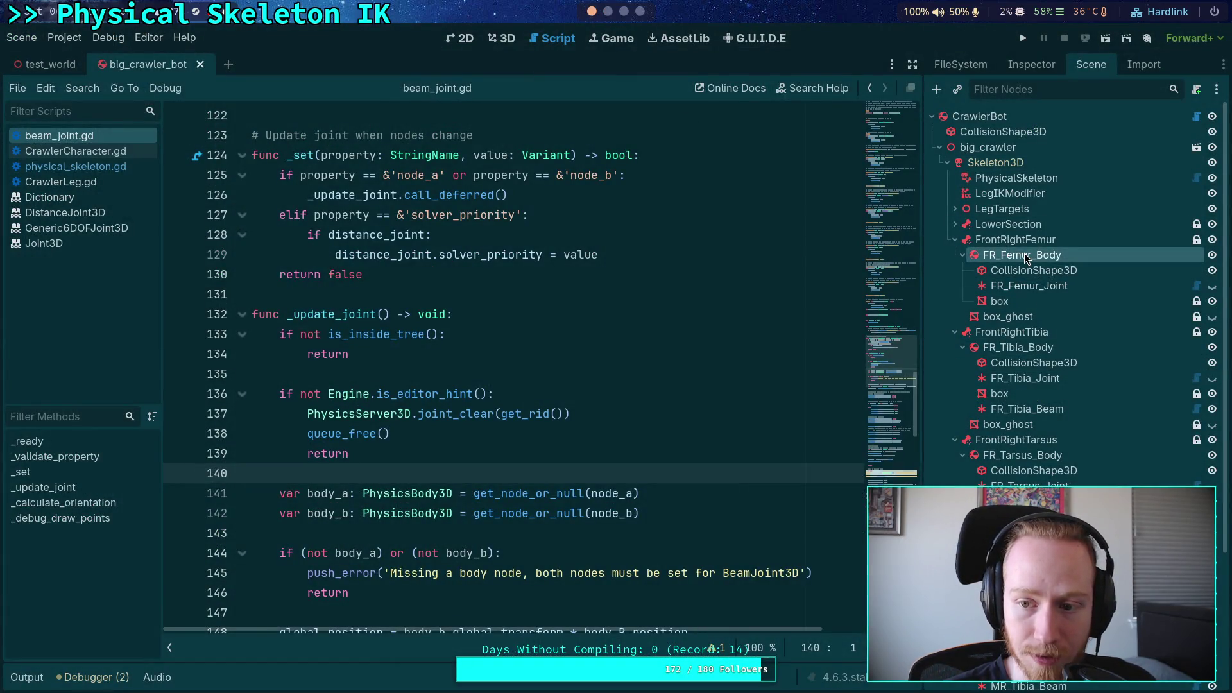
click(1034, 71)
scroll(995, 378, down, 10)
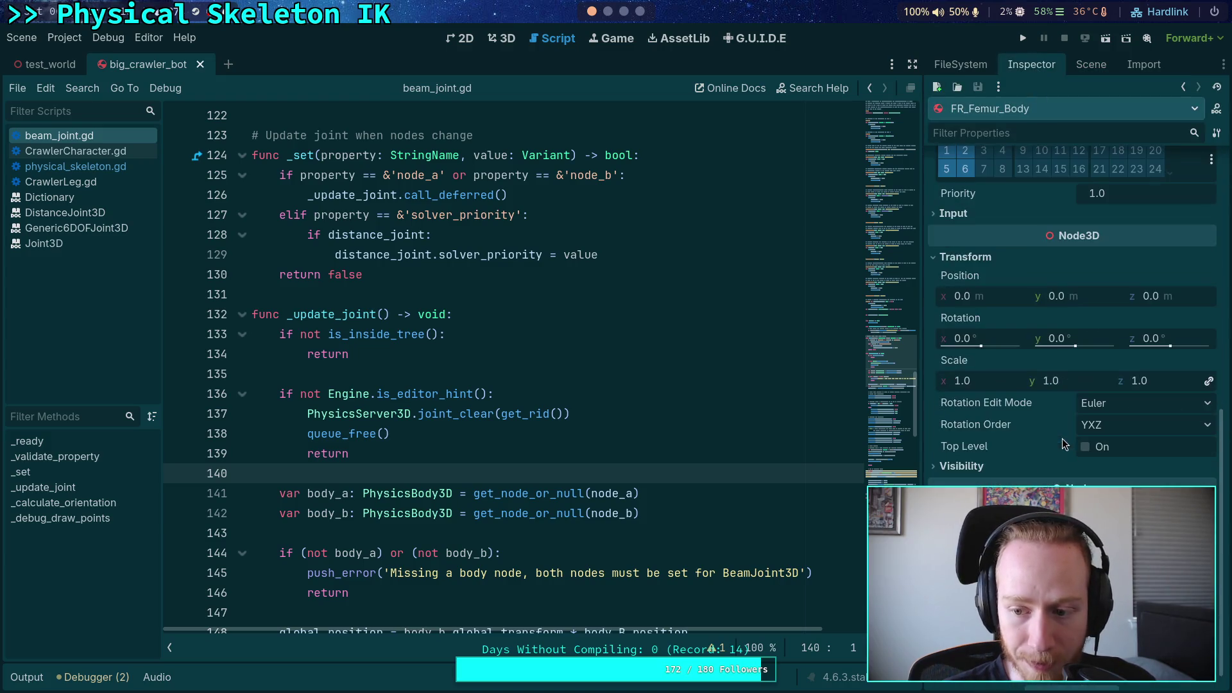
click(1091, 65)
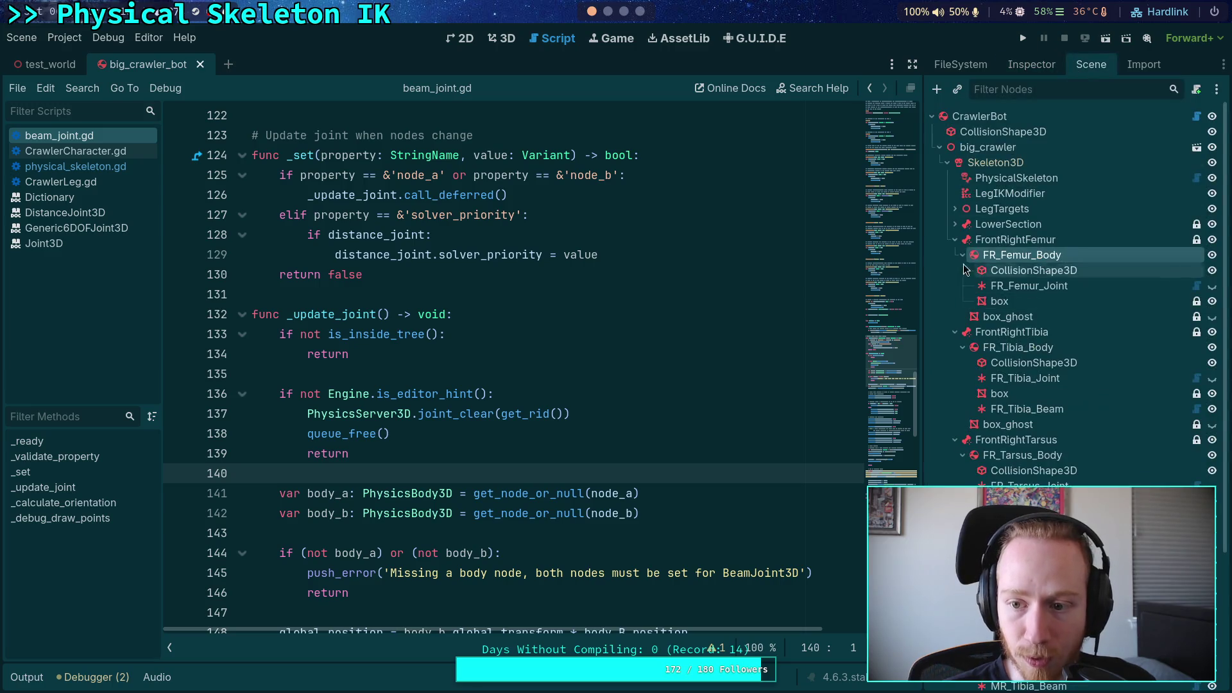
click(1018, 347)
click(1031, 64)
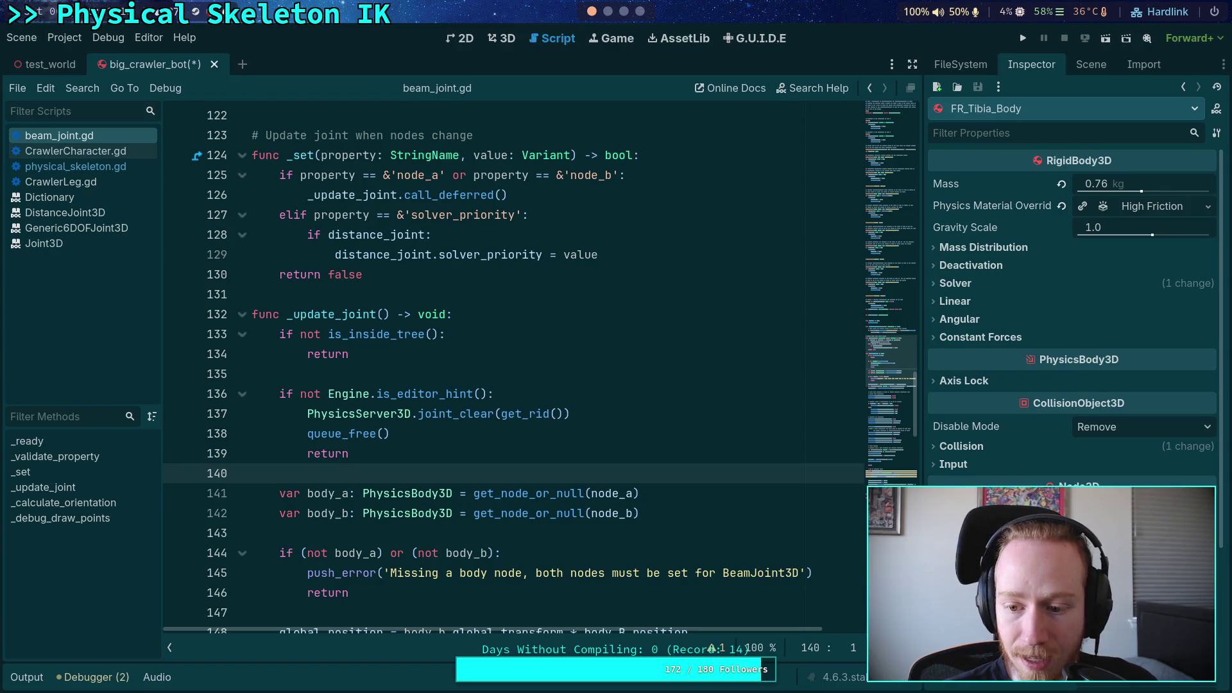
click(1090, 64)
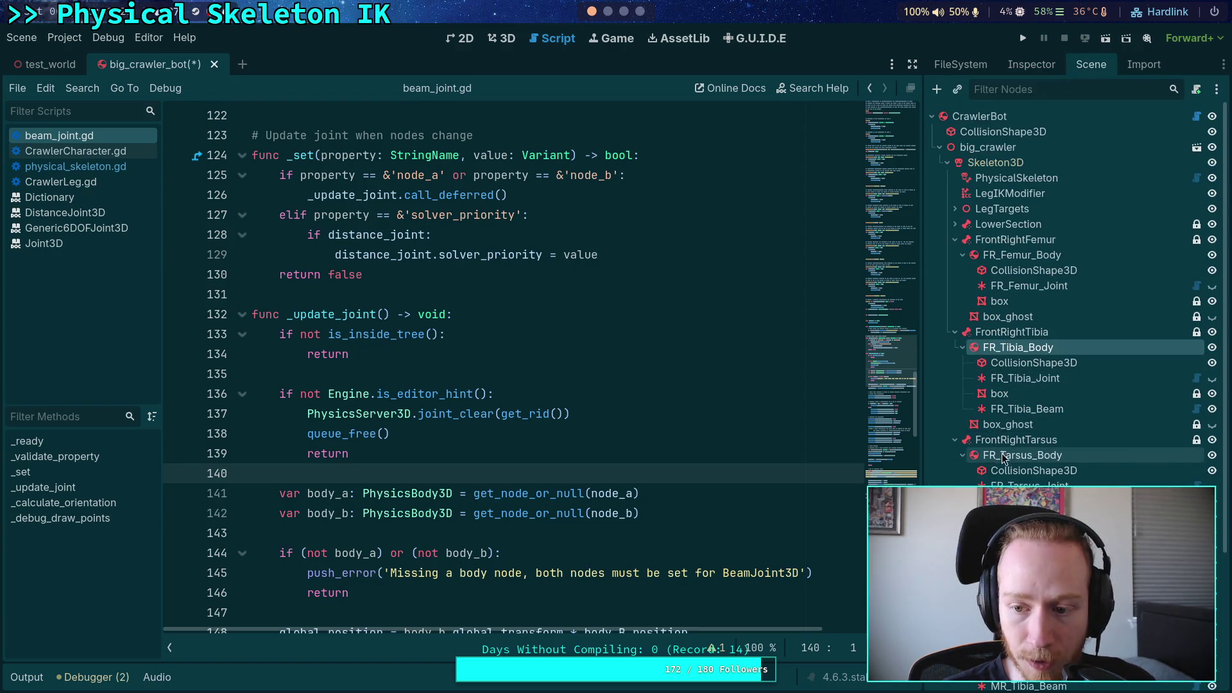
Inspect FR_Tarsus_Body, collapsing its Axis Lock and Collision sections, then MR_Tibia_Body
click(1022, 455)
click(1031, 64)
scroll(1053, 422, down, 4)
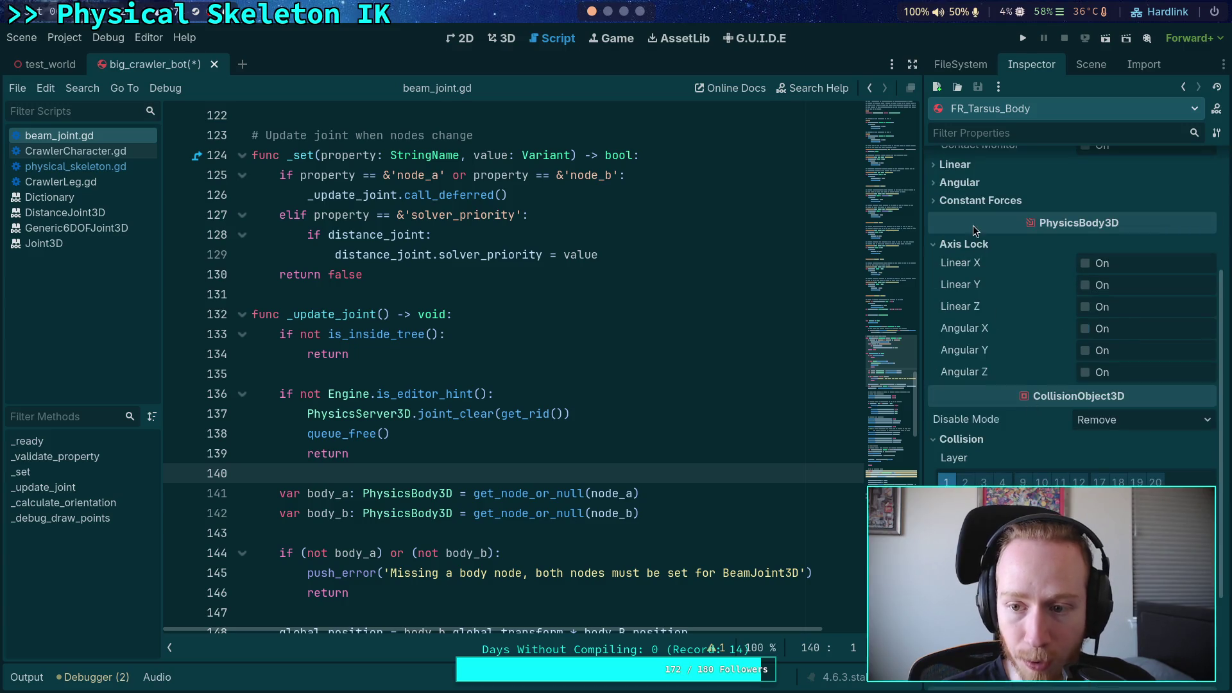
click(969, 244)
click(959, 308)
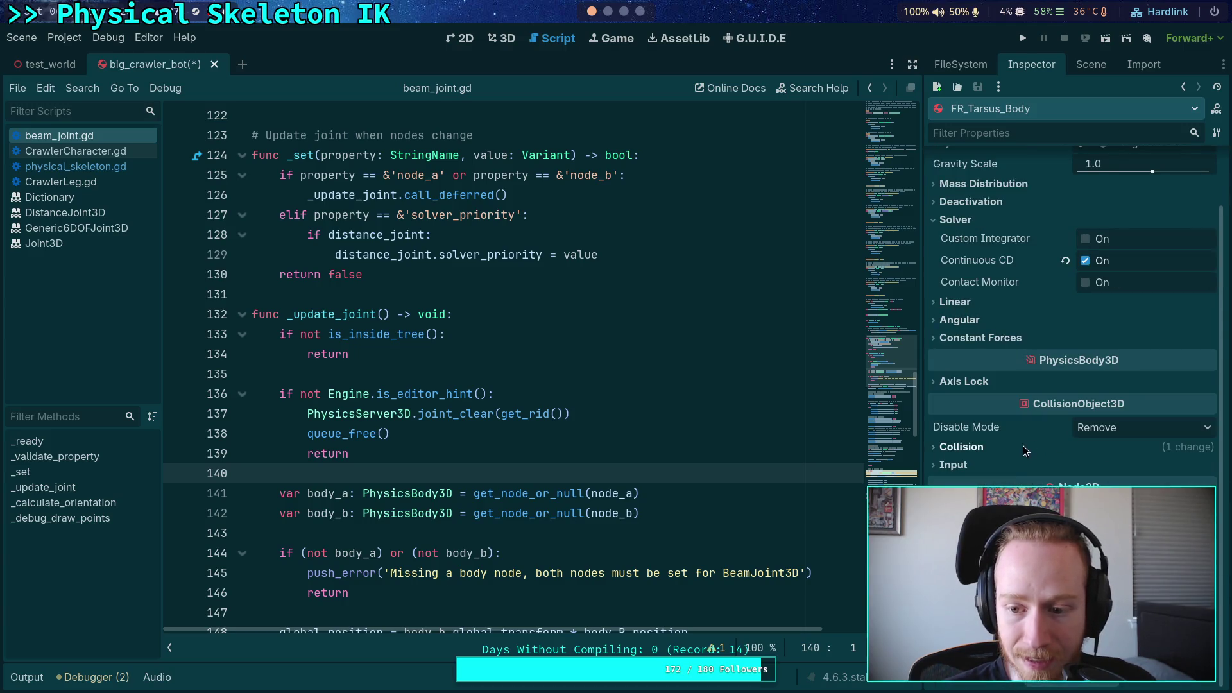
click(1091, 64)
scroll(931, 387, down, 5)
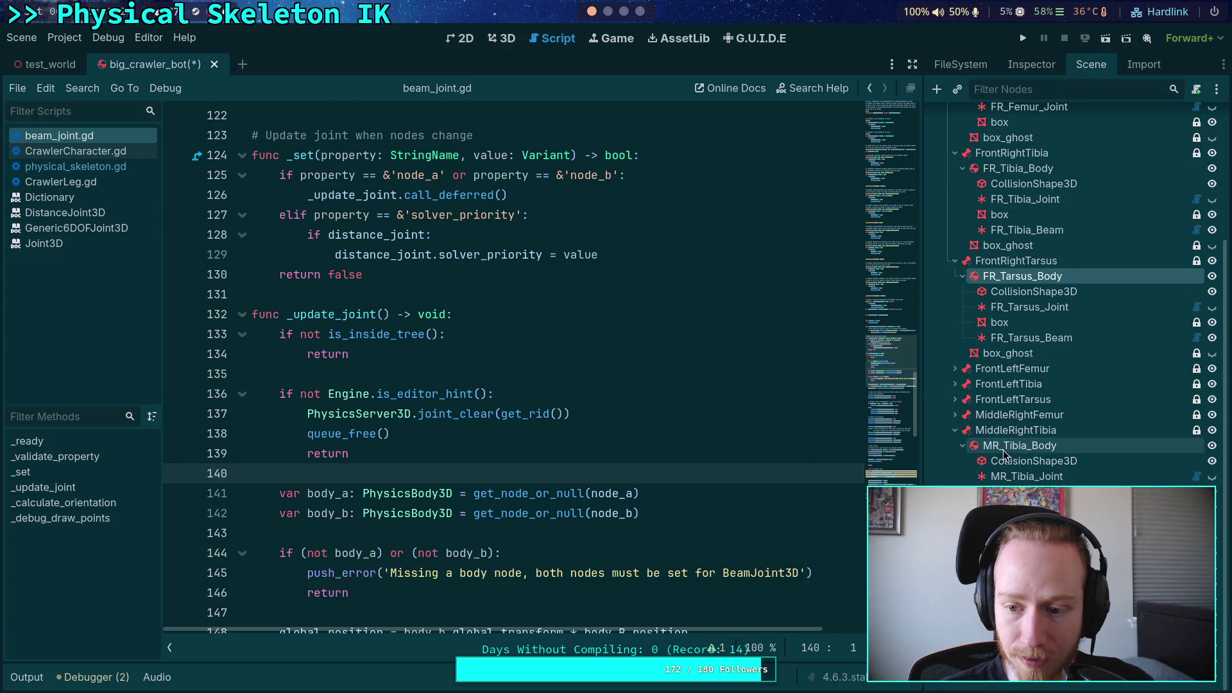
click(1017, 445)
click(1023, 65)
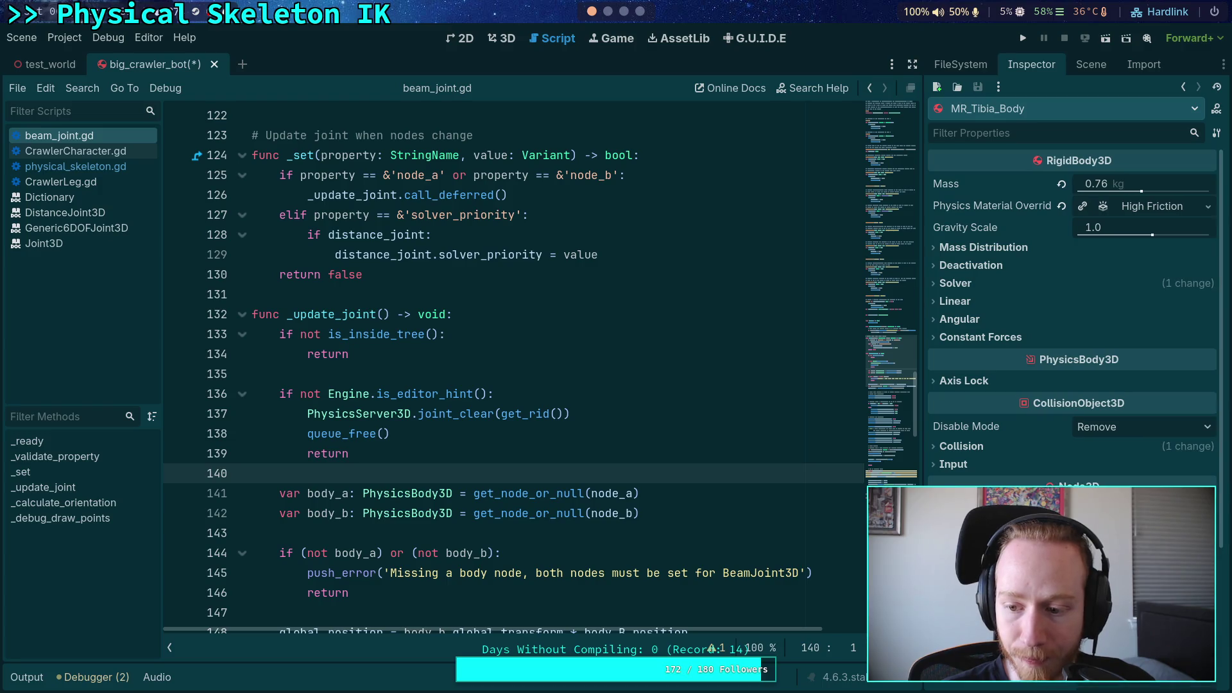
Save the crawler bot scene and run git diff on it in the terminal
key(ctrl+s)
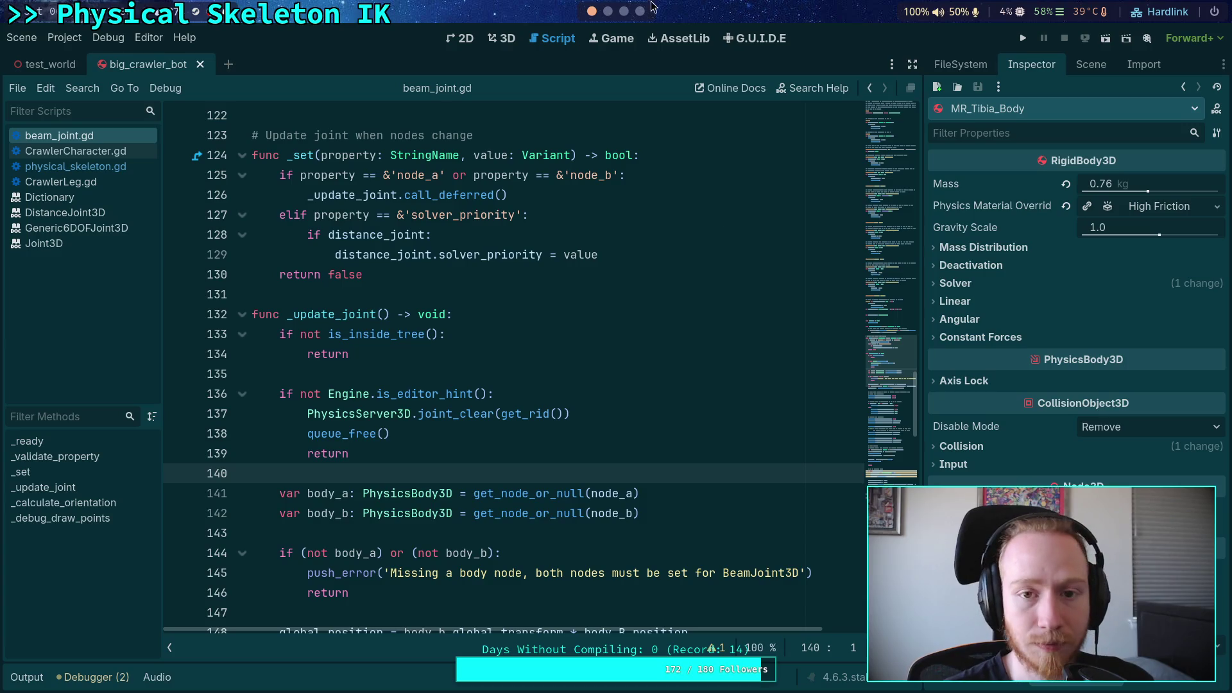
key(super+2)
key(Return)
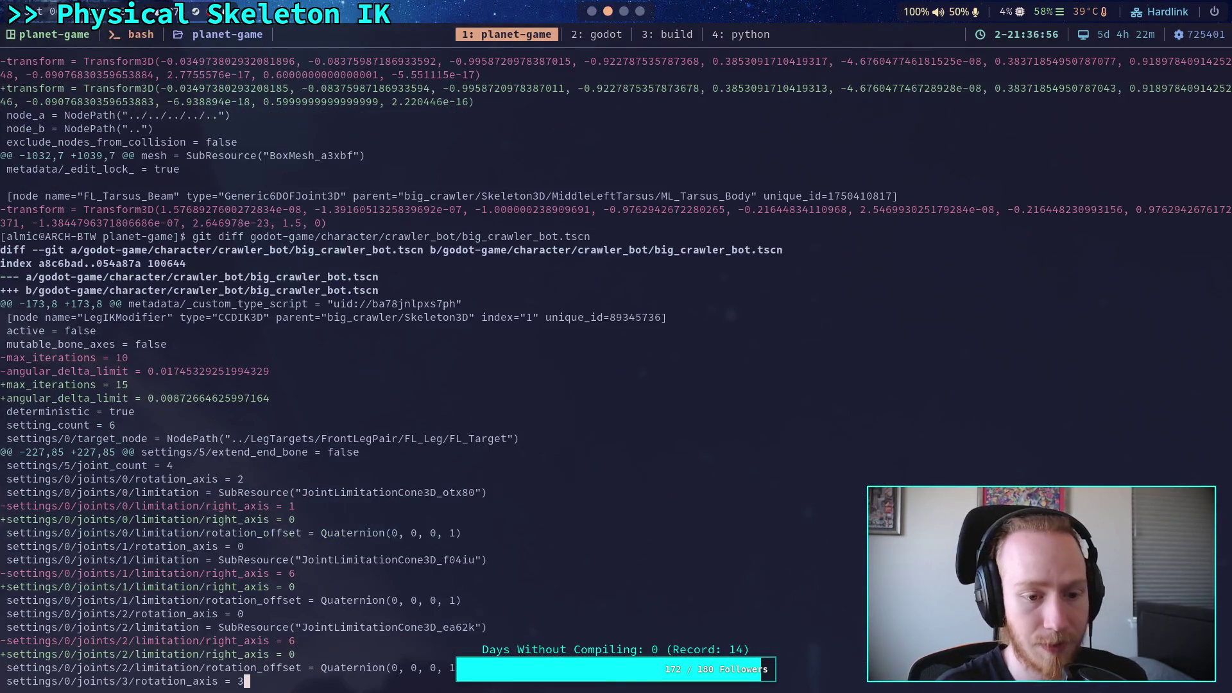
Page two screens further through the scene diff, briefly checking the Godot editor
key(space)
key(space)
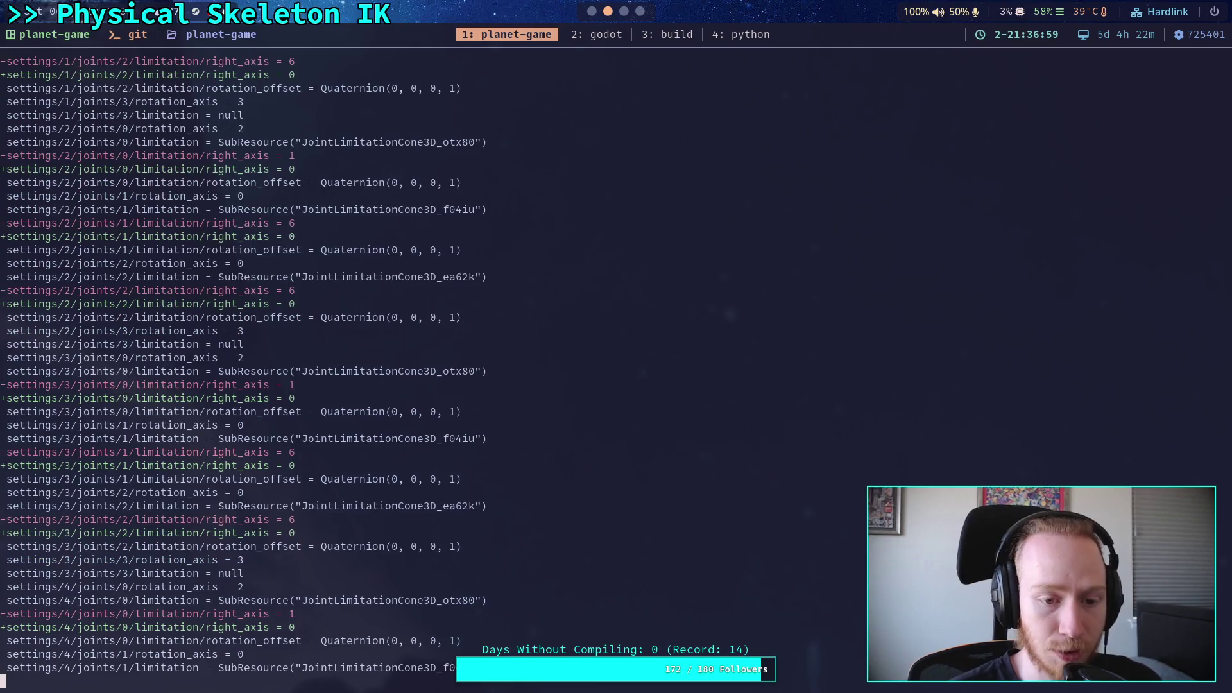
key(space)
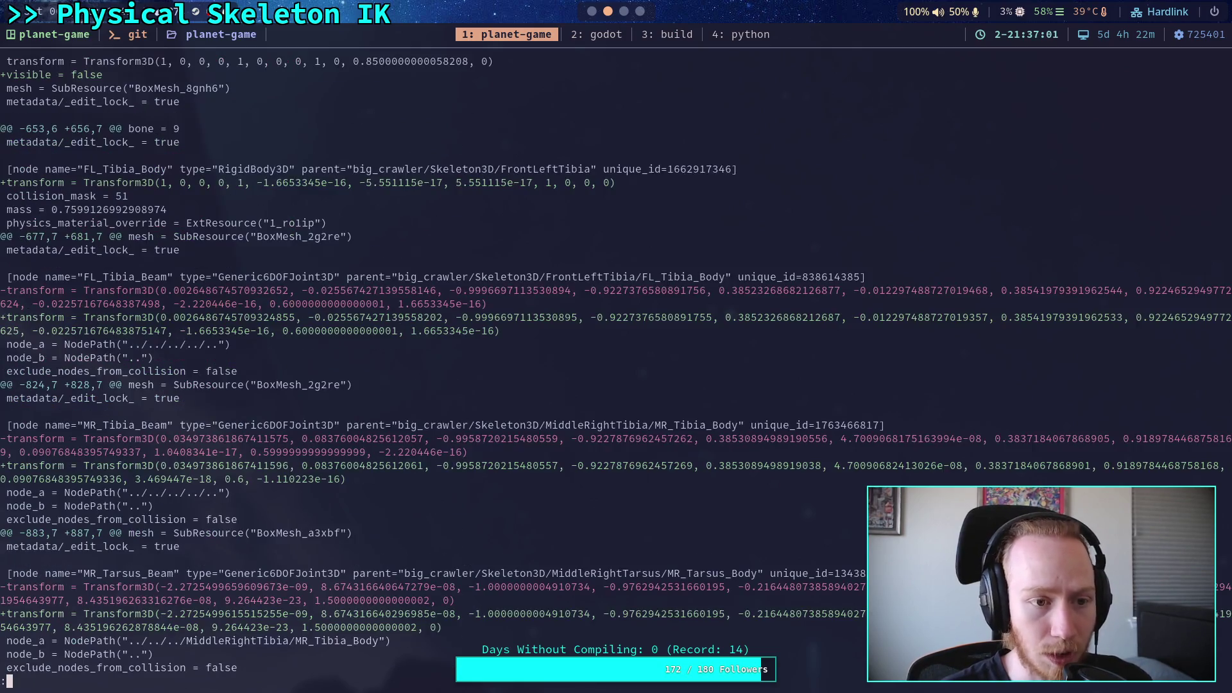
click(593, 13)
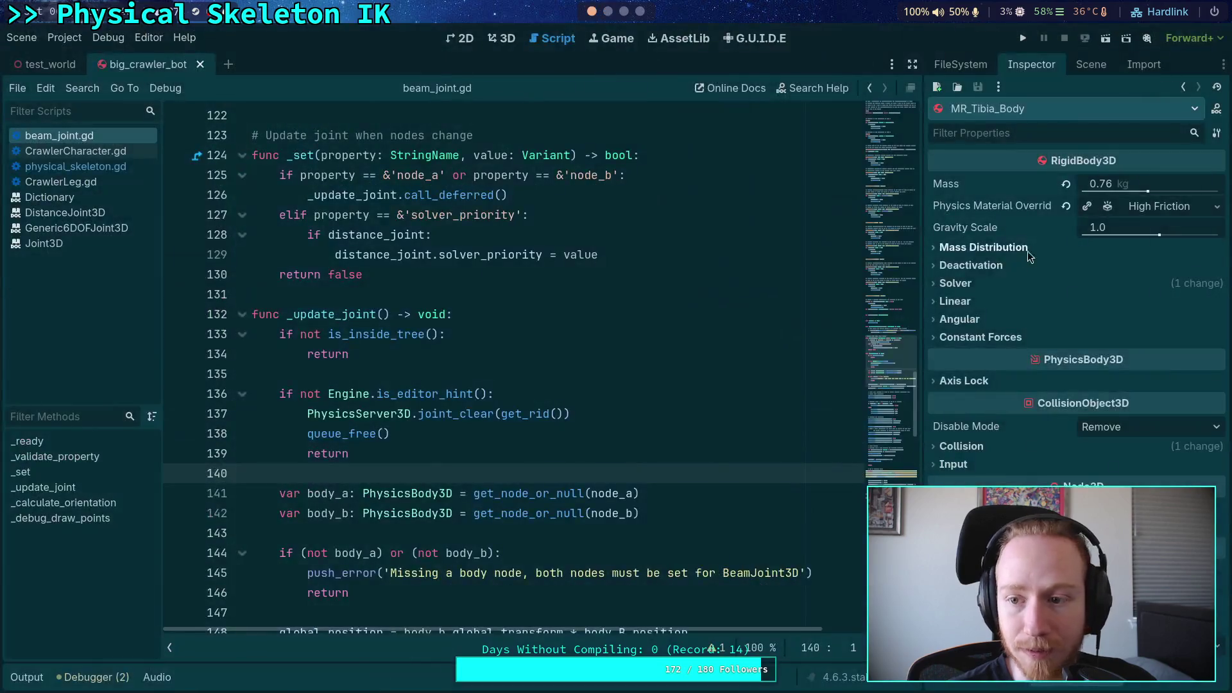
click(1084, 69)
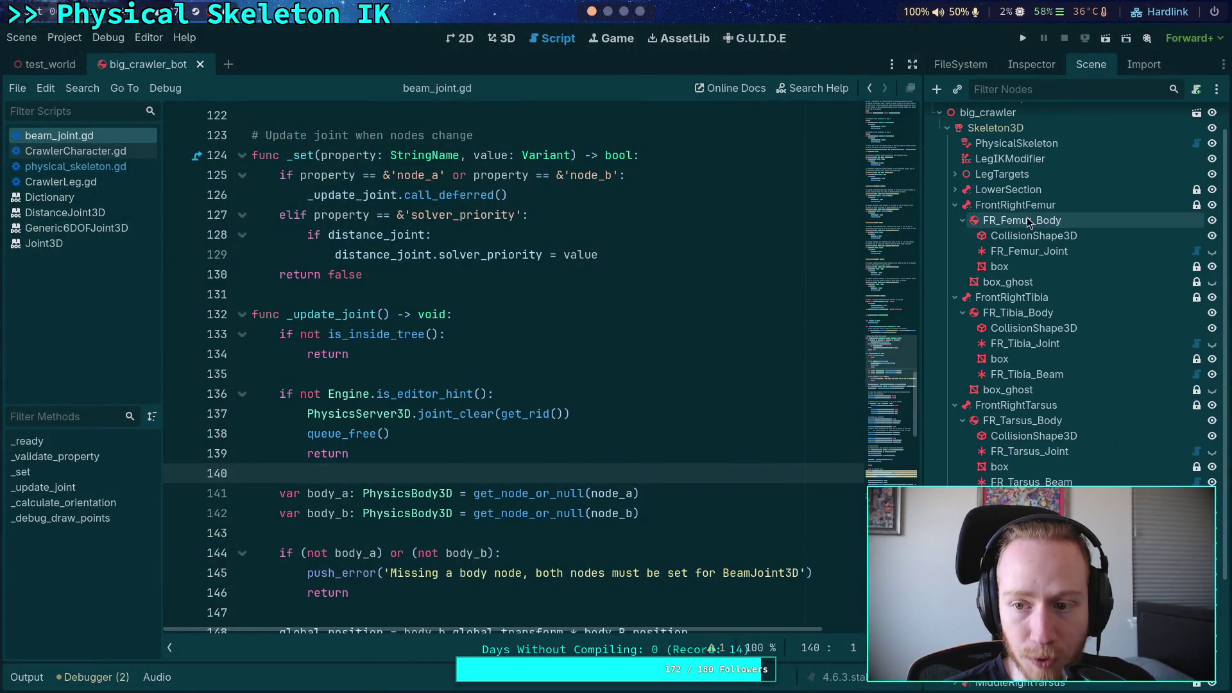
click(606, 13)
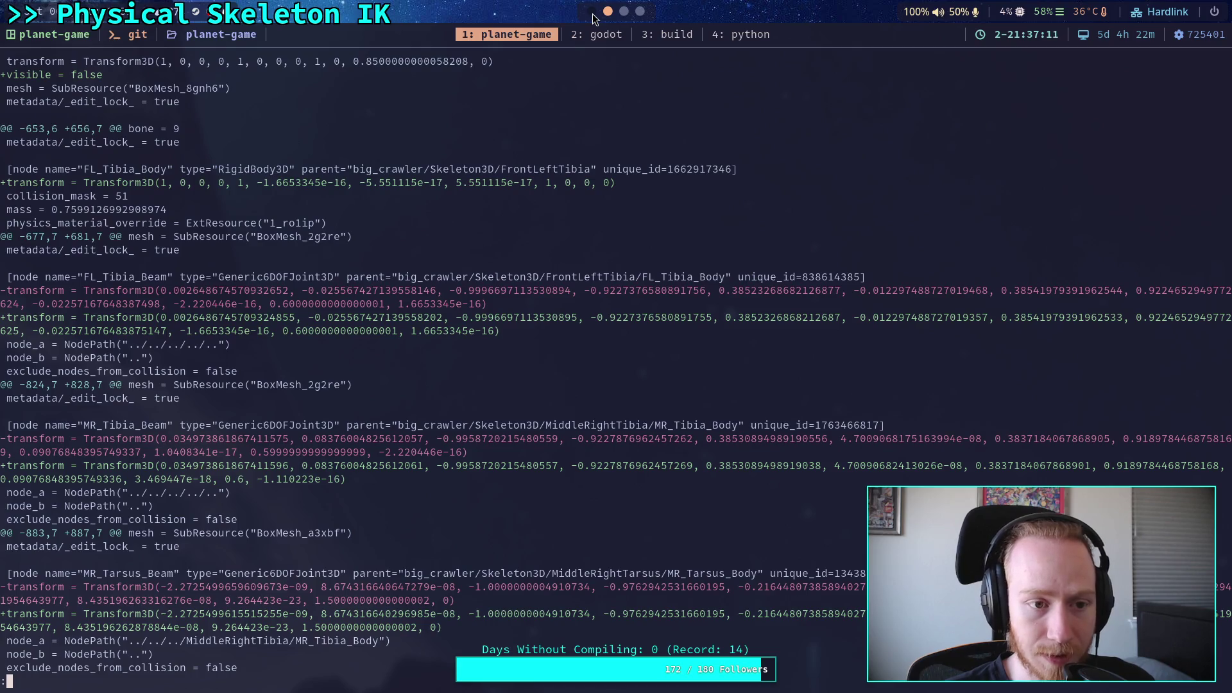
click(592, 12)
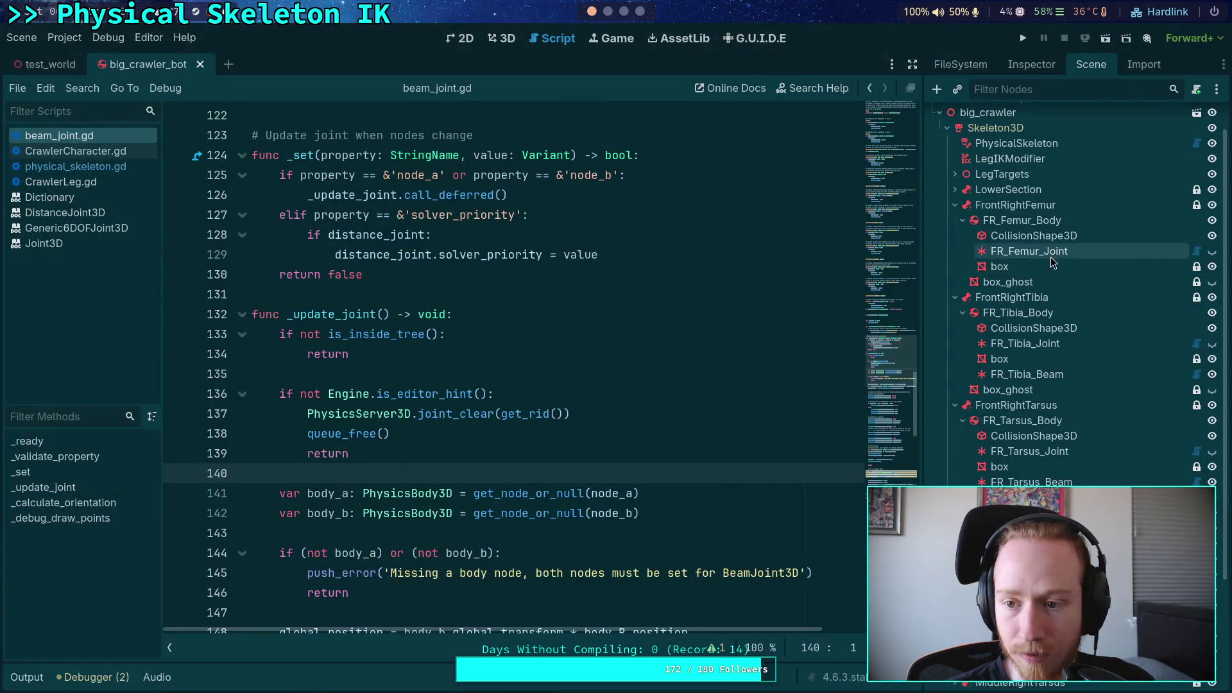
Collapse the FrontRight tibia and tarsus groups, inspect FL_Tibia_Body, and save the scene
click(954, 220)
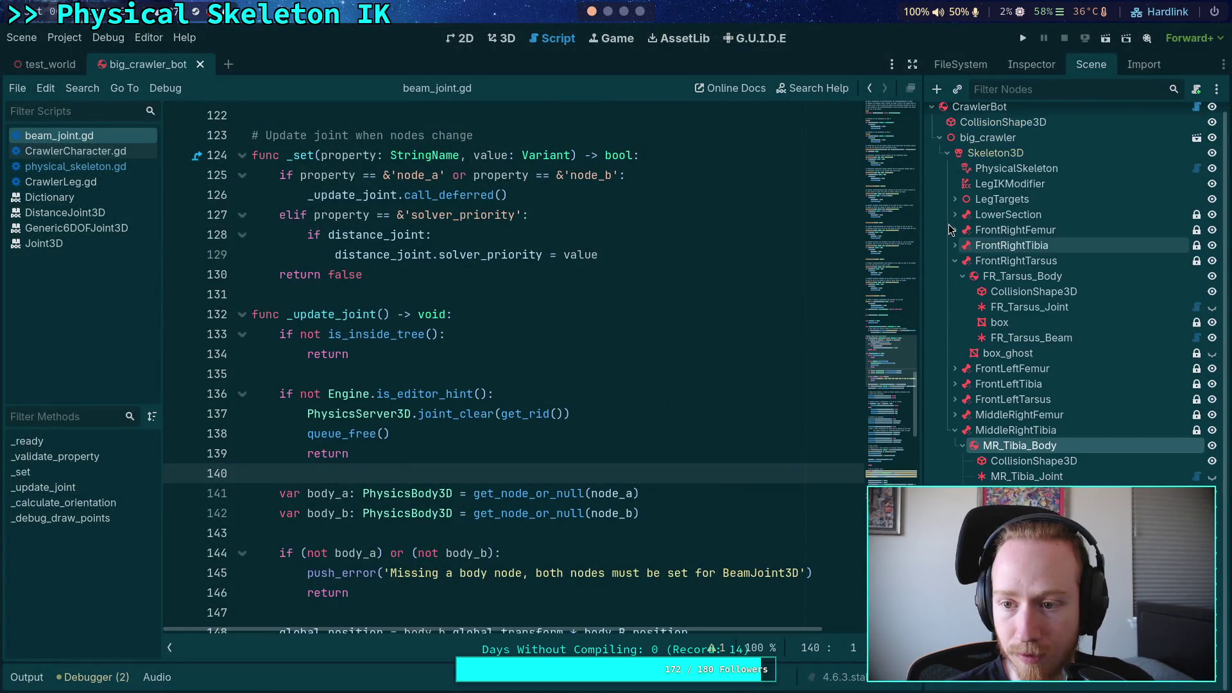
click(955, 270)
click(954, 348)
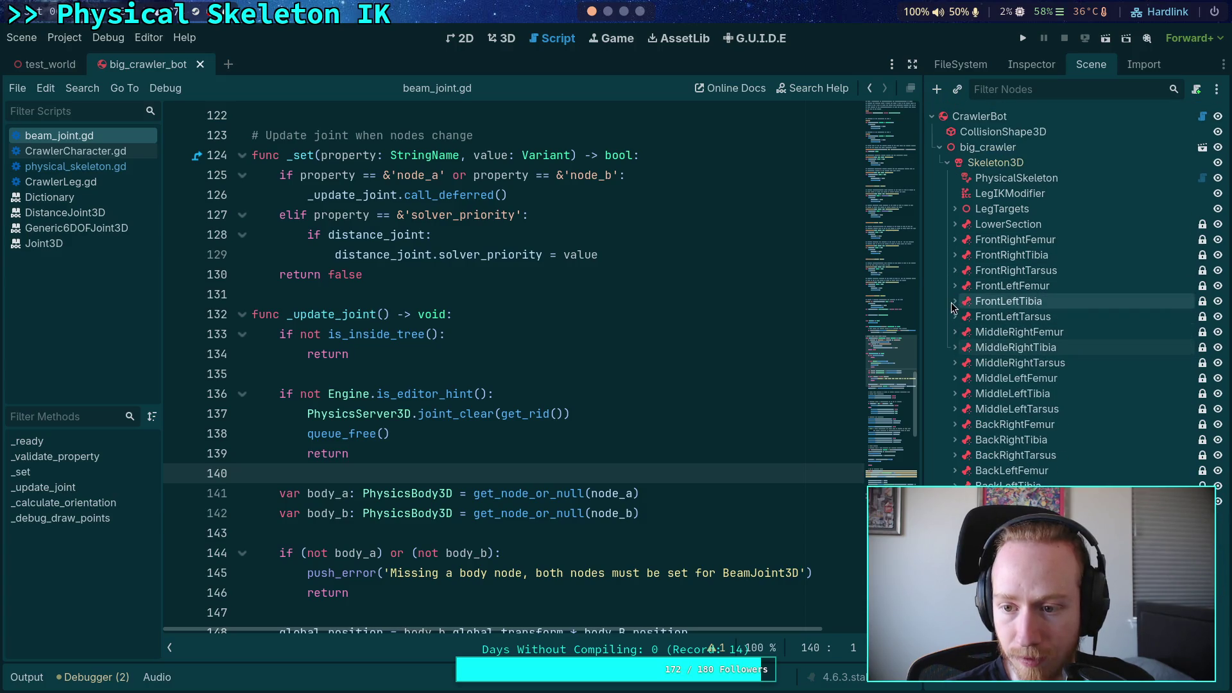
click(952, 301)
click(1017, 69)
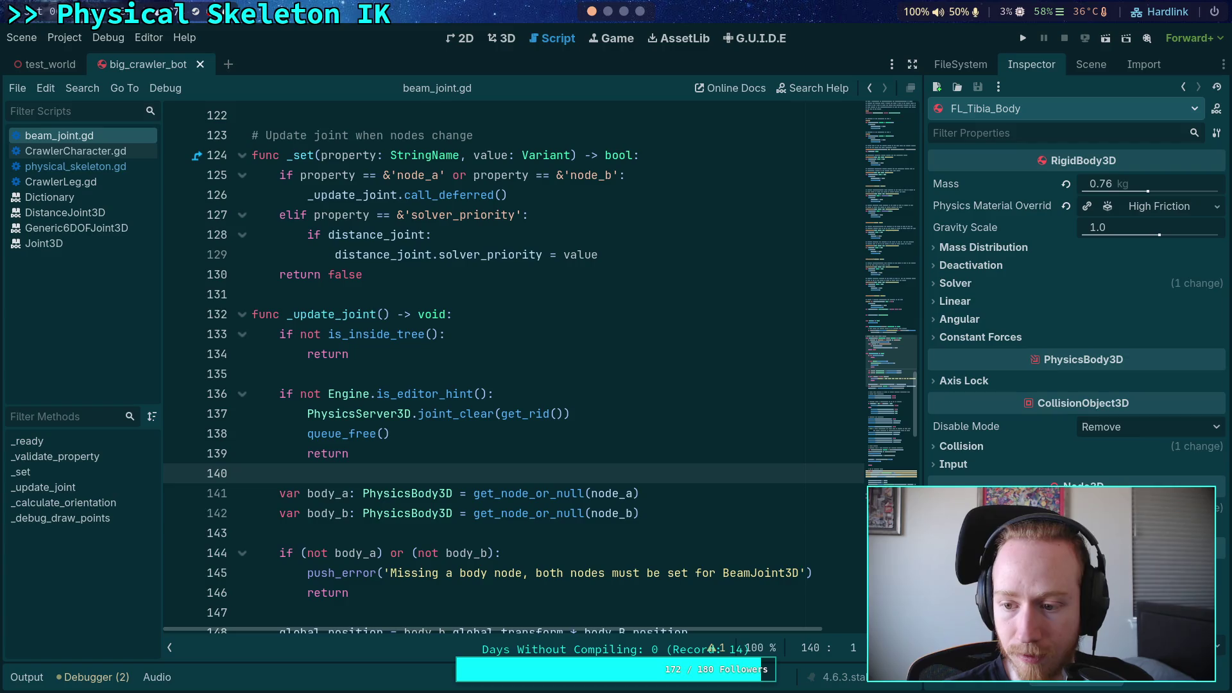
key(ctrl+s)
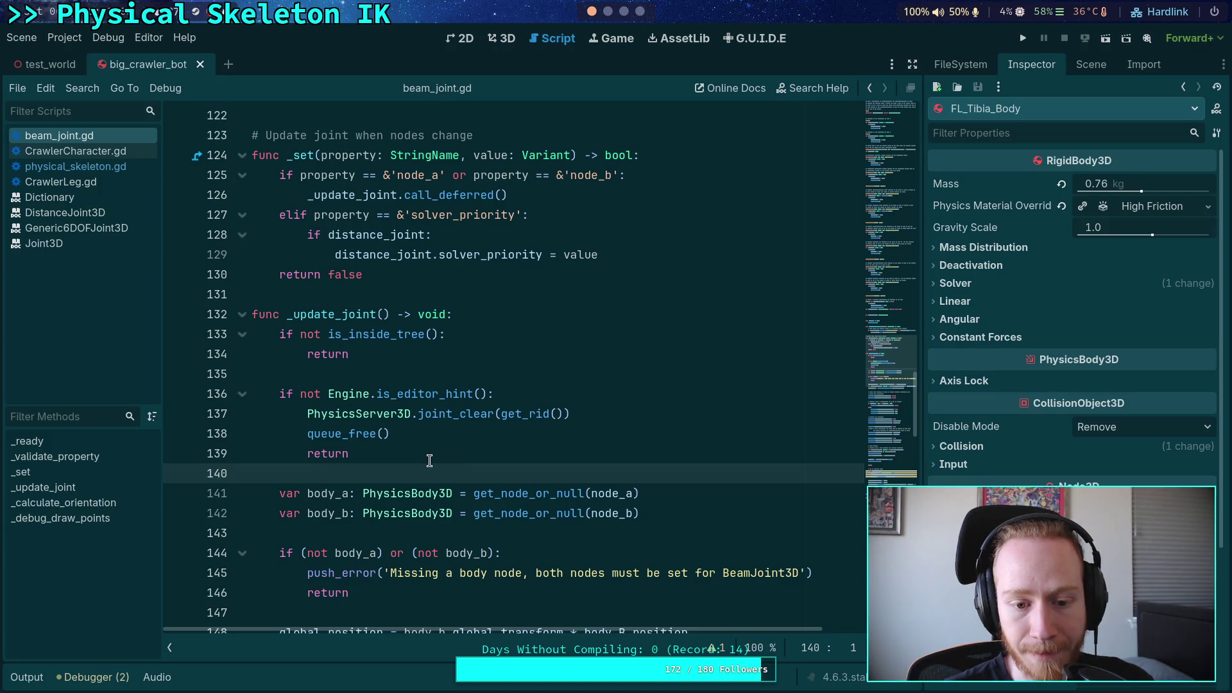
drag(482, 551, 307, 414)
scroll(449, 385, down, 10)
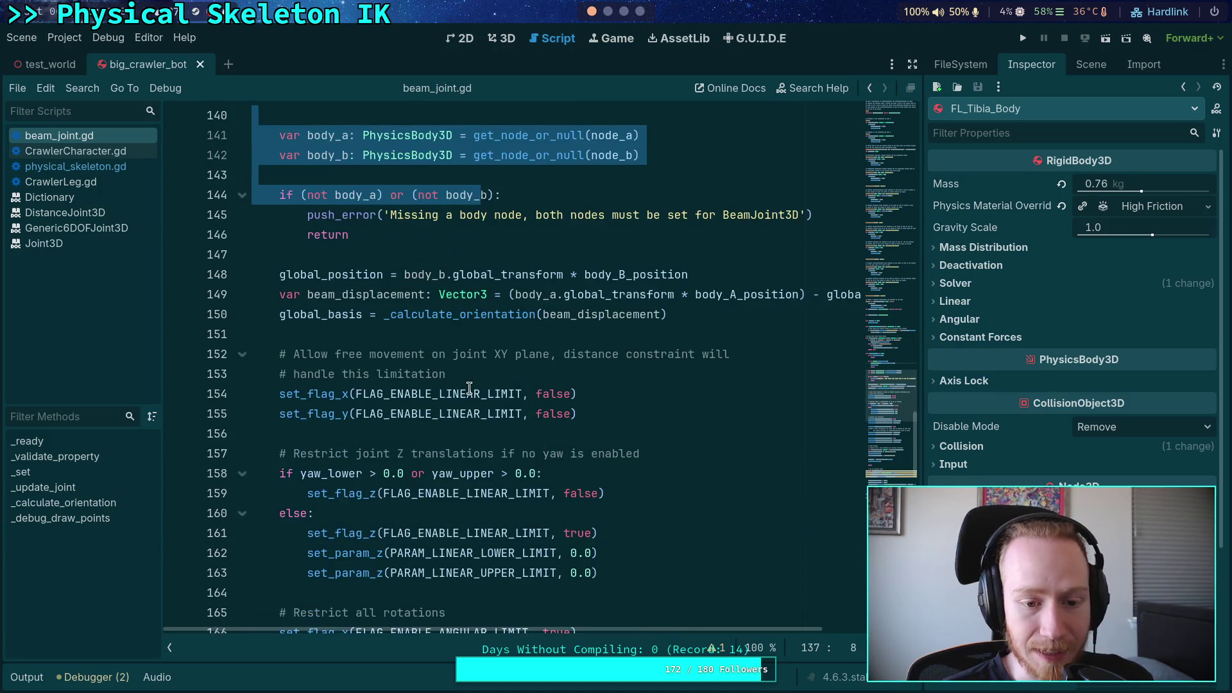
scroll(553, 424, down, 4)
drag(594, 485, 272, 414)
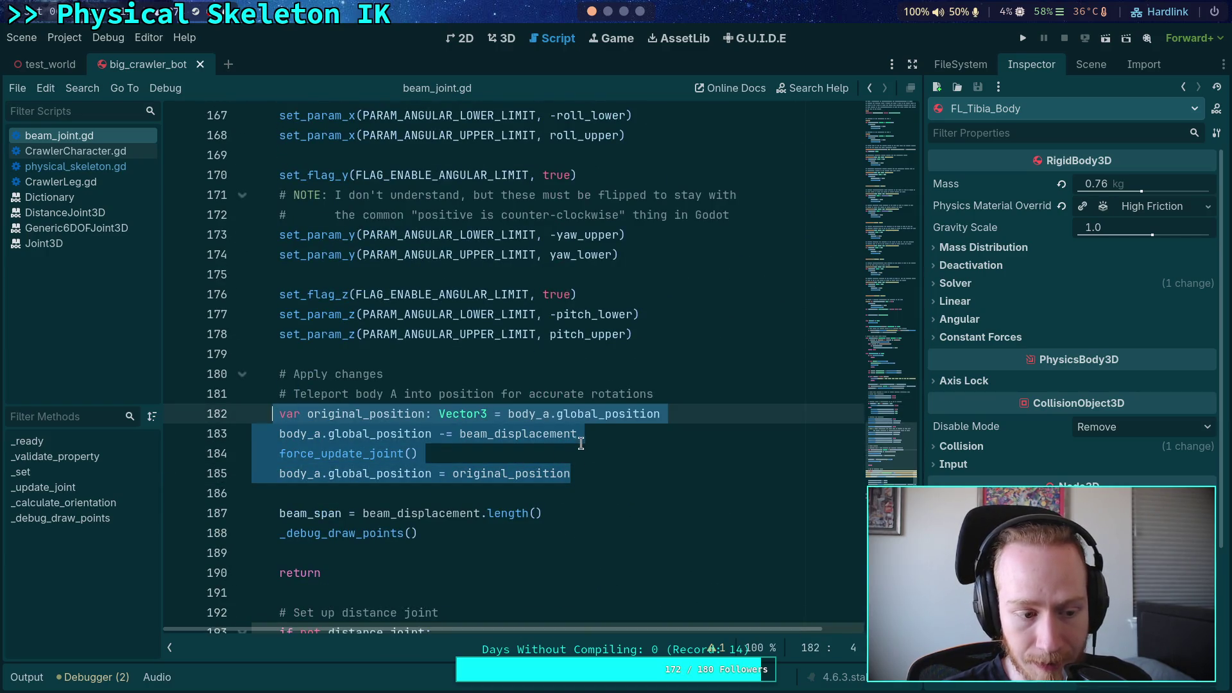
scroll(586, 440, up, 7)
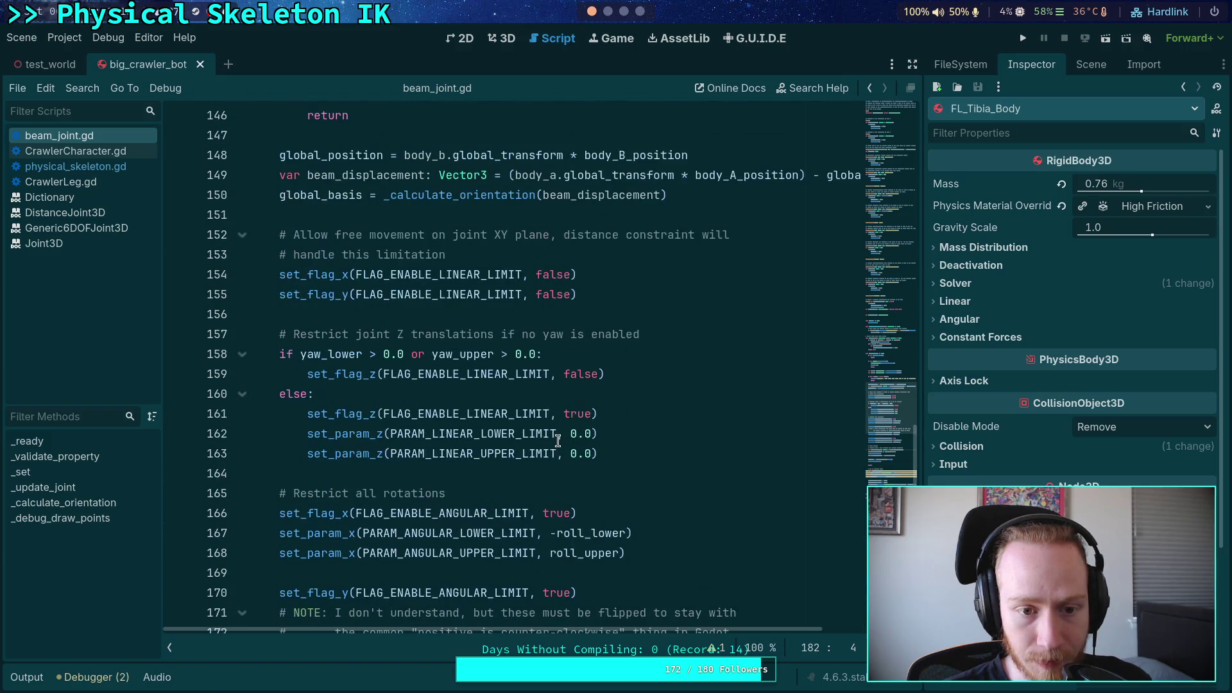
scroll(552, 435, down, 6)
scroll(554, 425, down, 3)
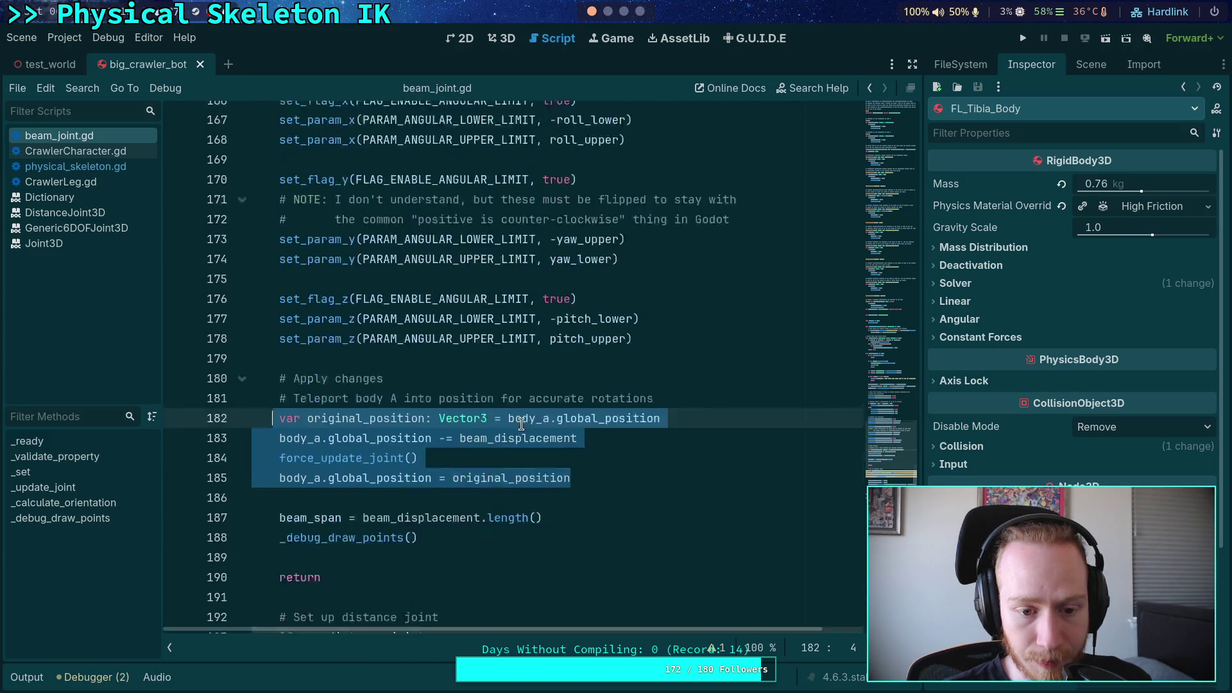
click(490, 413)
scroll(487, 415, up, 2)
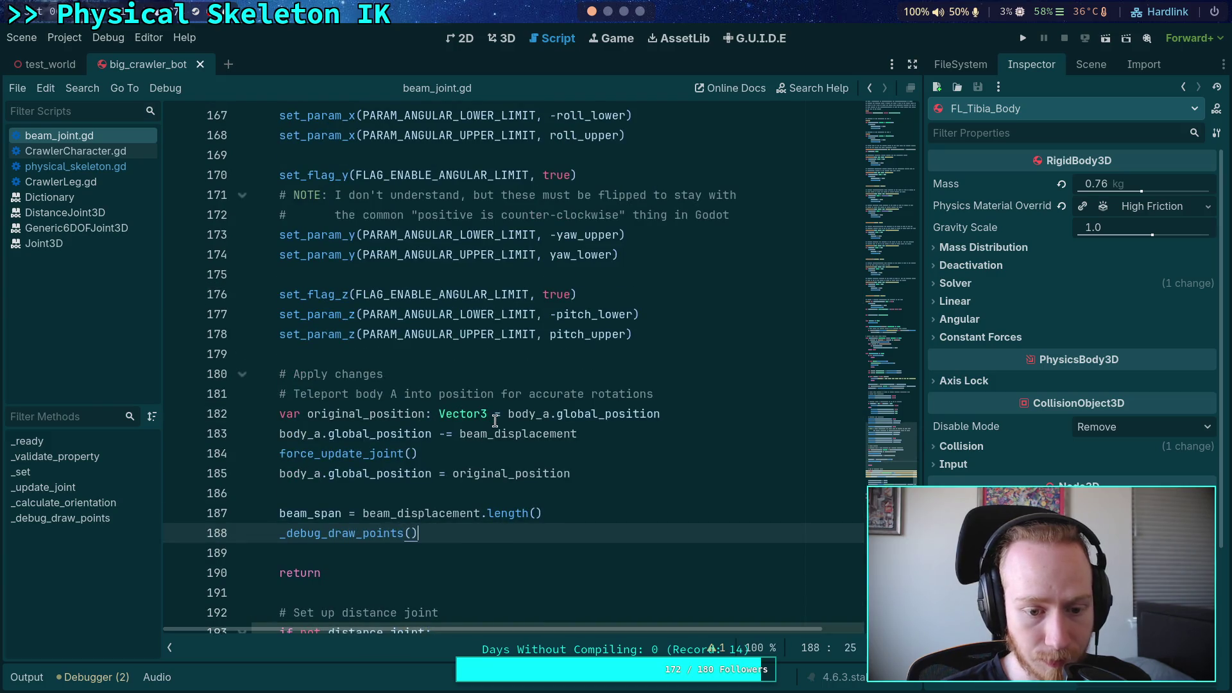
scroll(495, 420, up, 6)
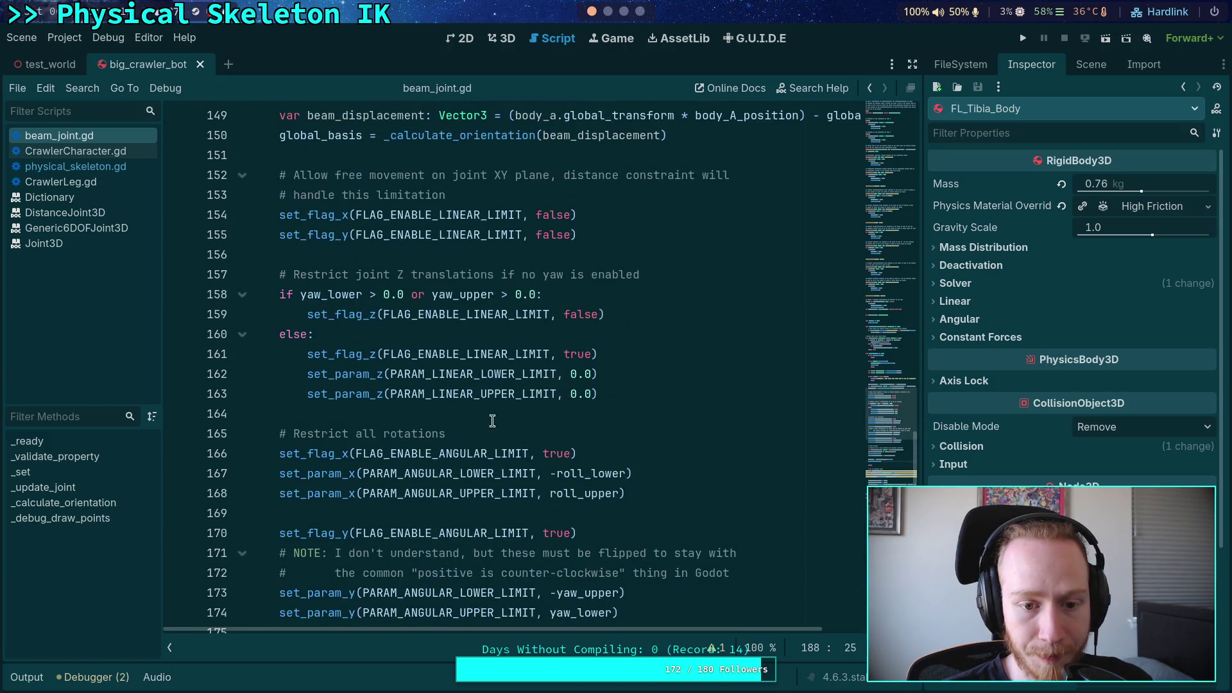
scroll(455, 431, up, 5)
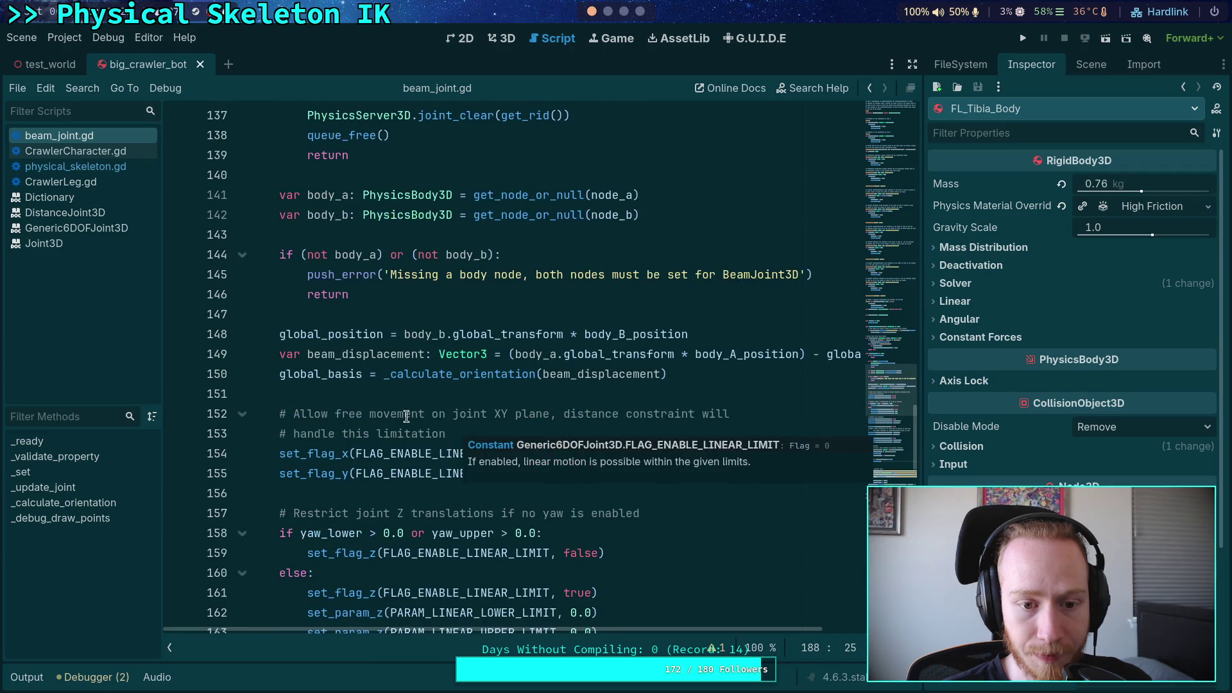
click(444, 381)
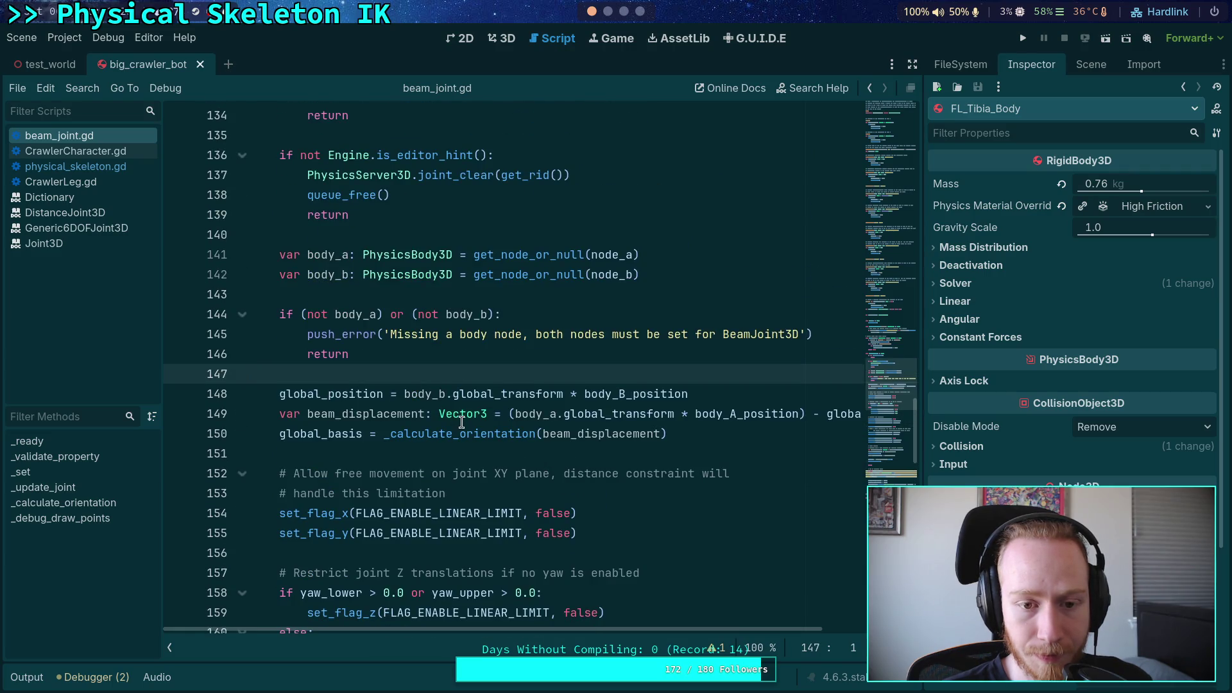
drag(280, 394, 680, 435)
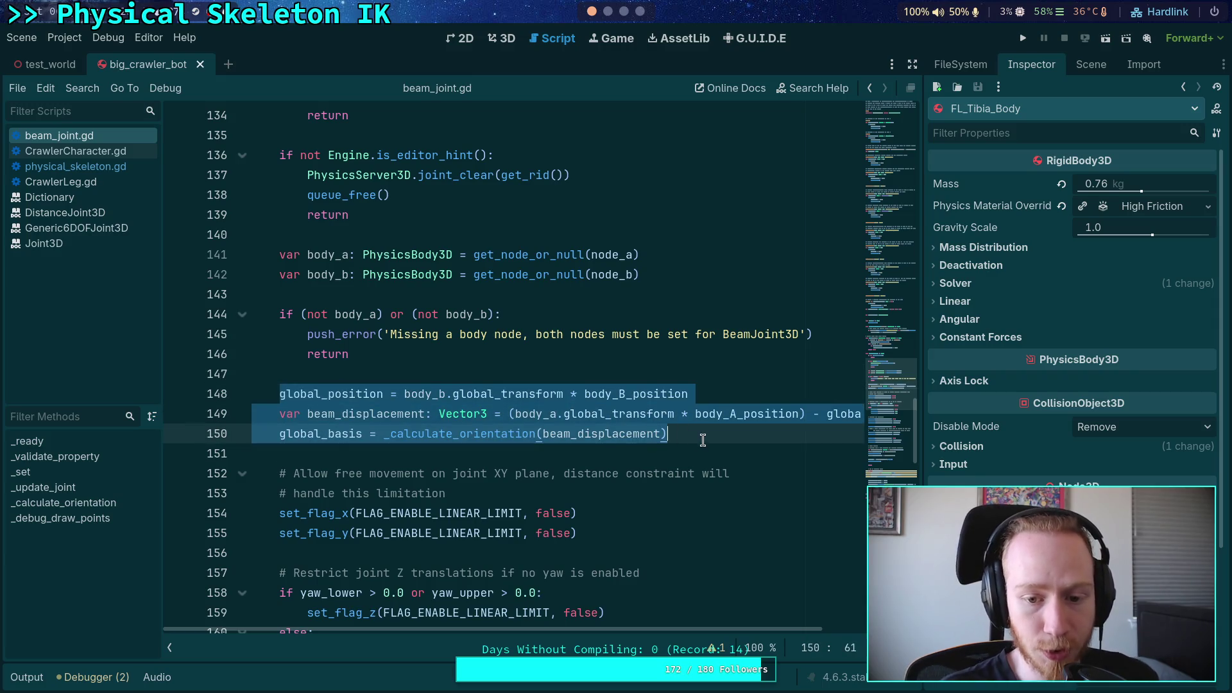
scroll(603, 446, up, 1)
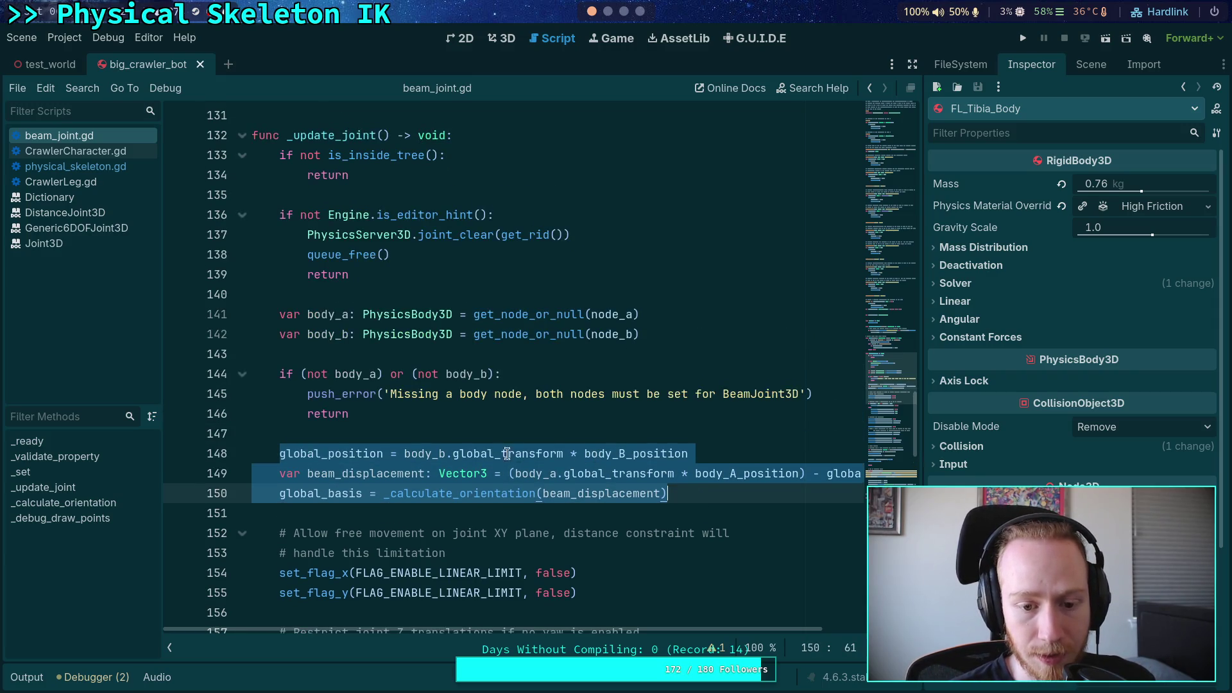
click(467, 433)
mouse_move(470, 433)
mouse_down()
mouse_move(449, 462)
mouse_move(644, 507)
mouse_move(700, 501)
mouse_up()
click(700, 501)
mouse_move(621, 464)
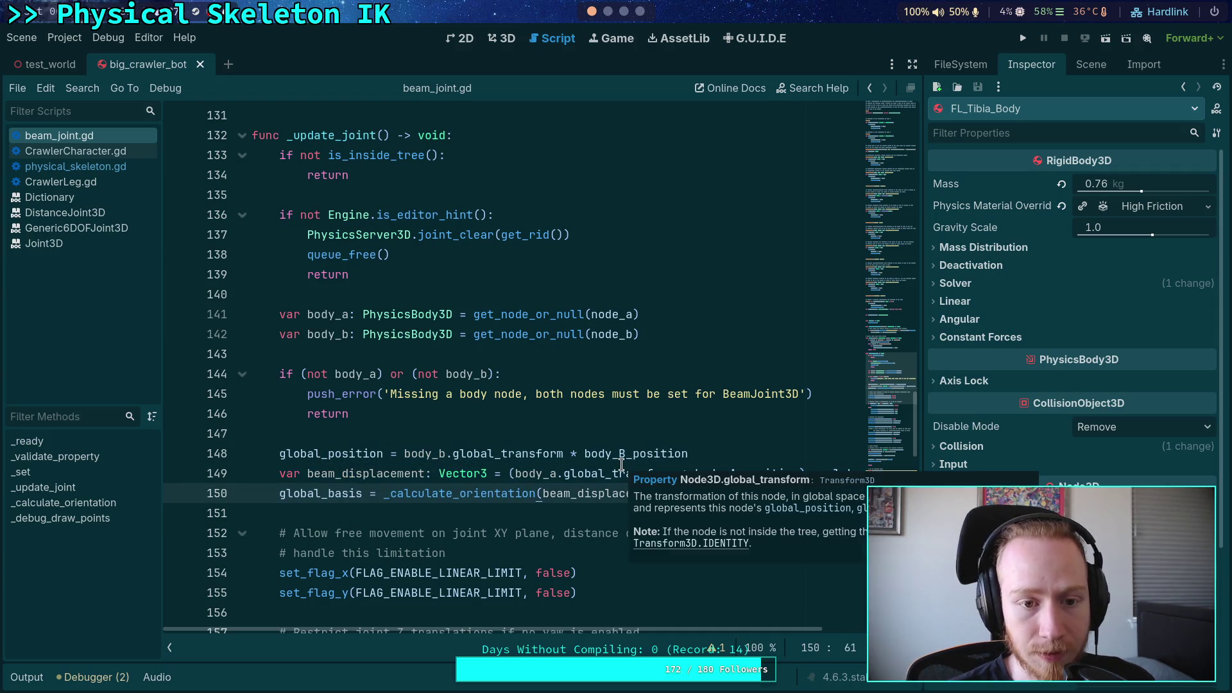
scroll(415, 445, down, 1)
scroll(423, 441, down, 2)
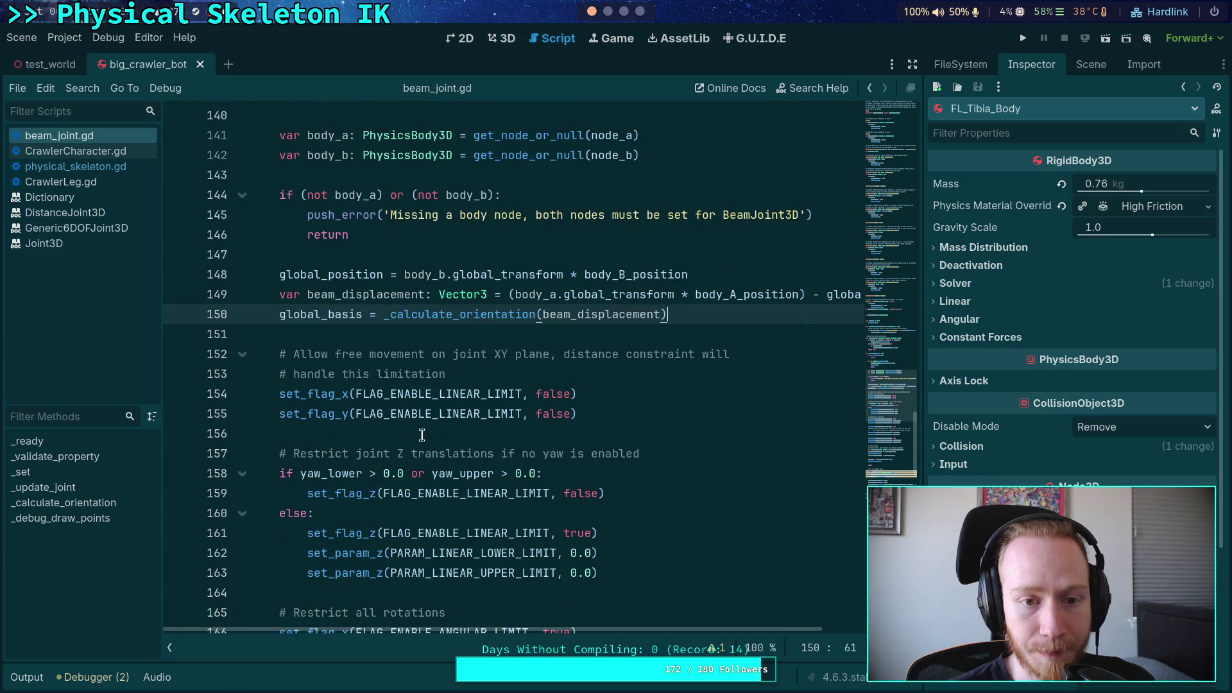
scroll(421, 433, down, 12)
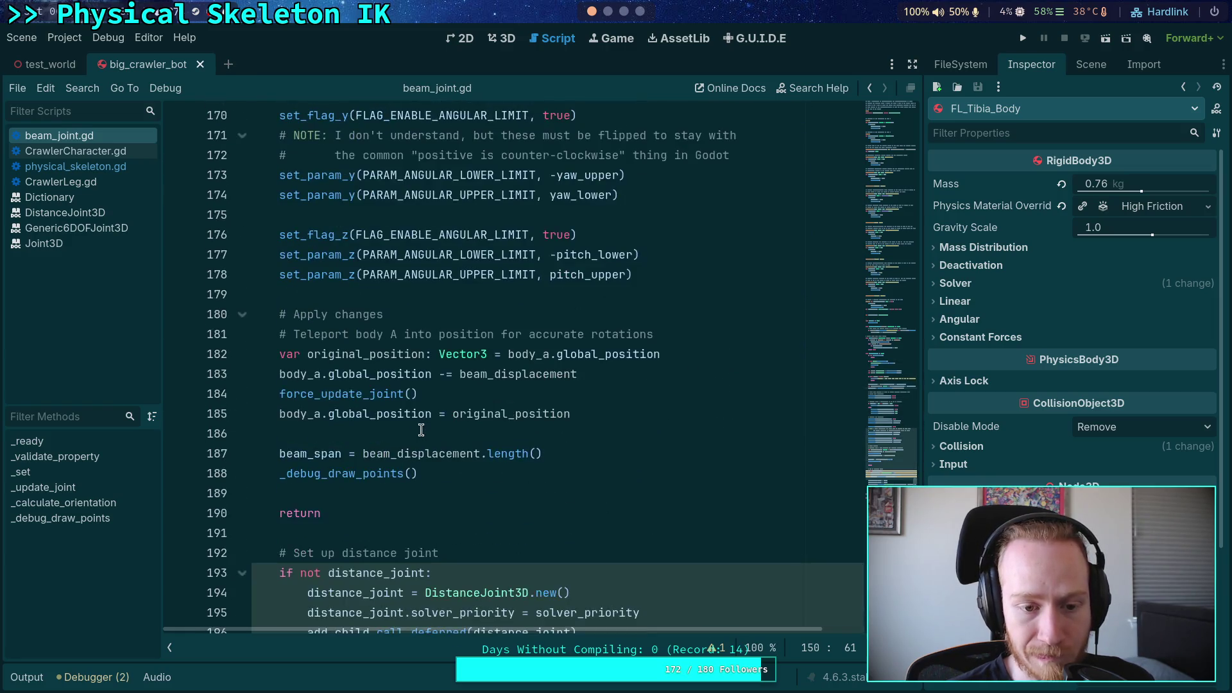
drag(577, 295, 280, 227)
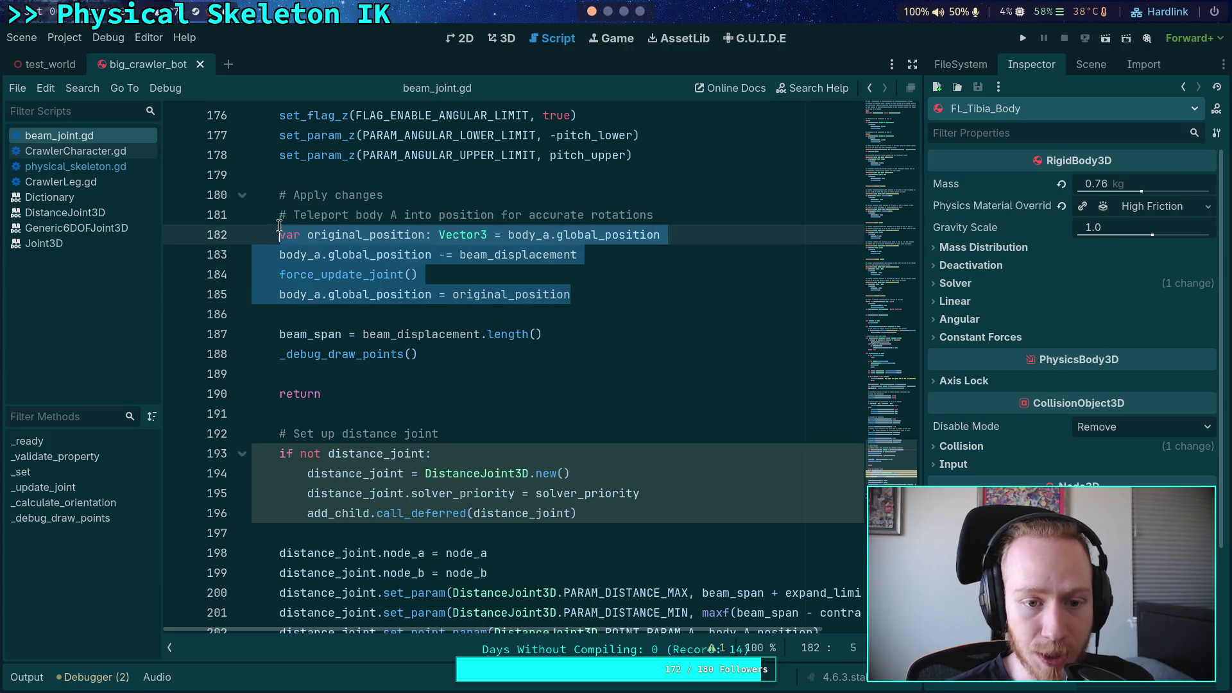
click(733, 230)
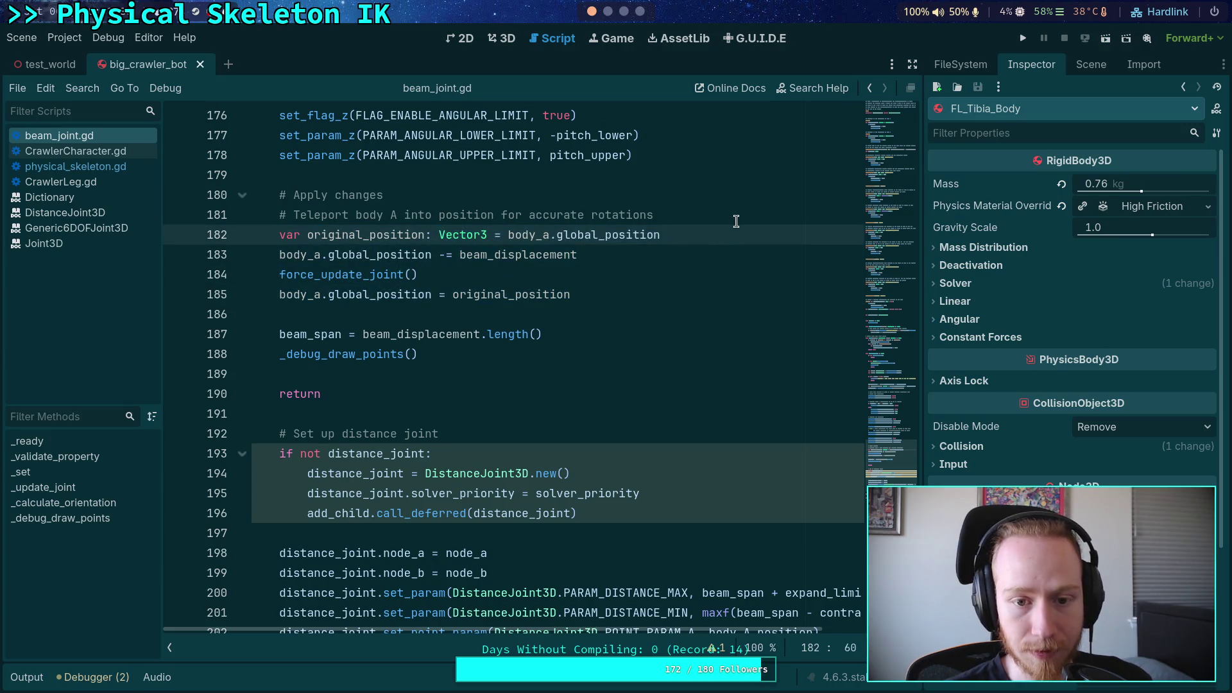
click(714, 212)
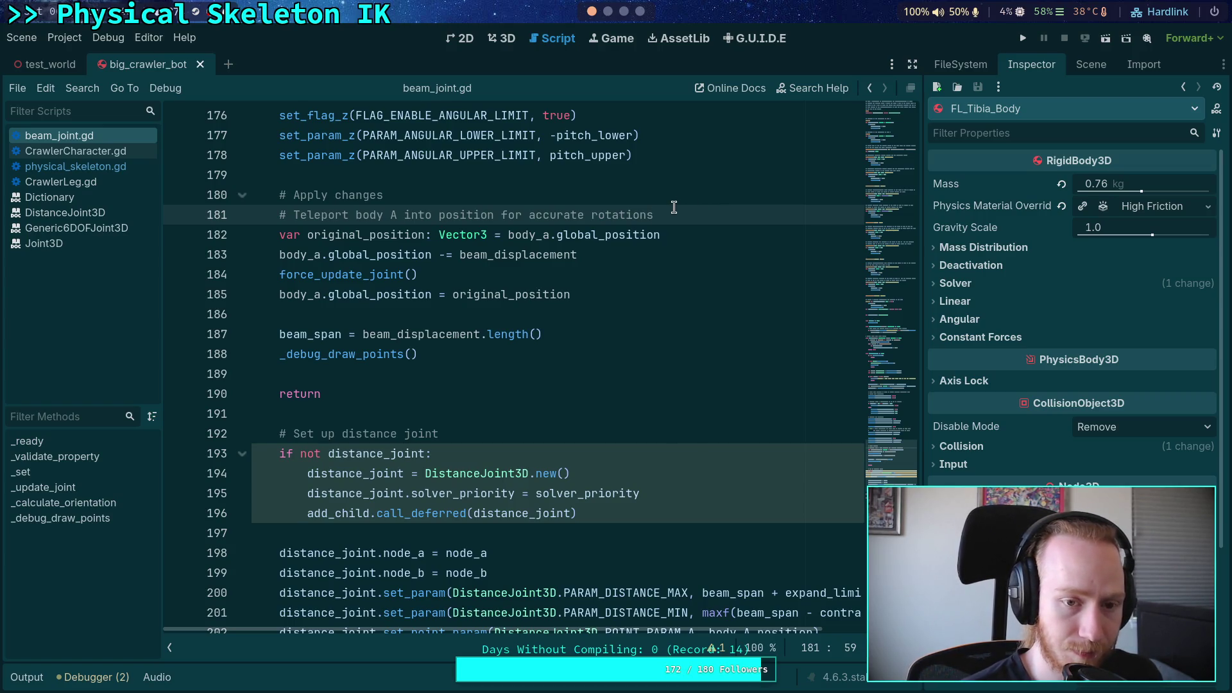
key(Up)
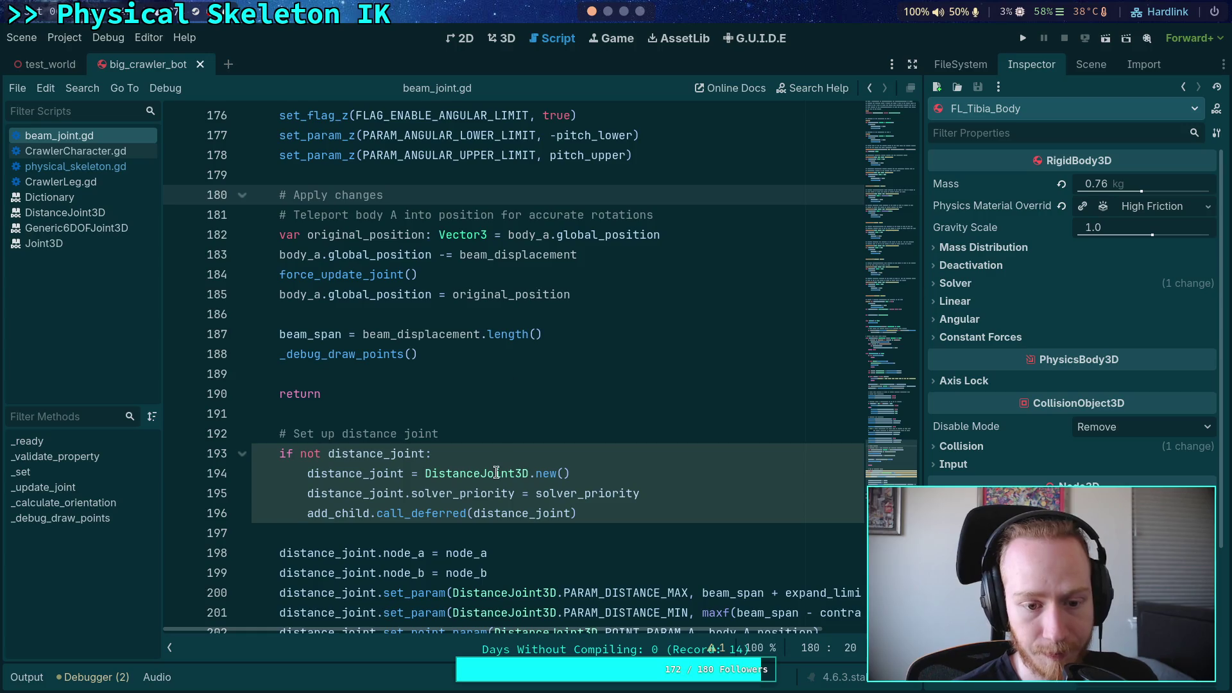
mouse_move(497, 473)
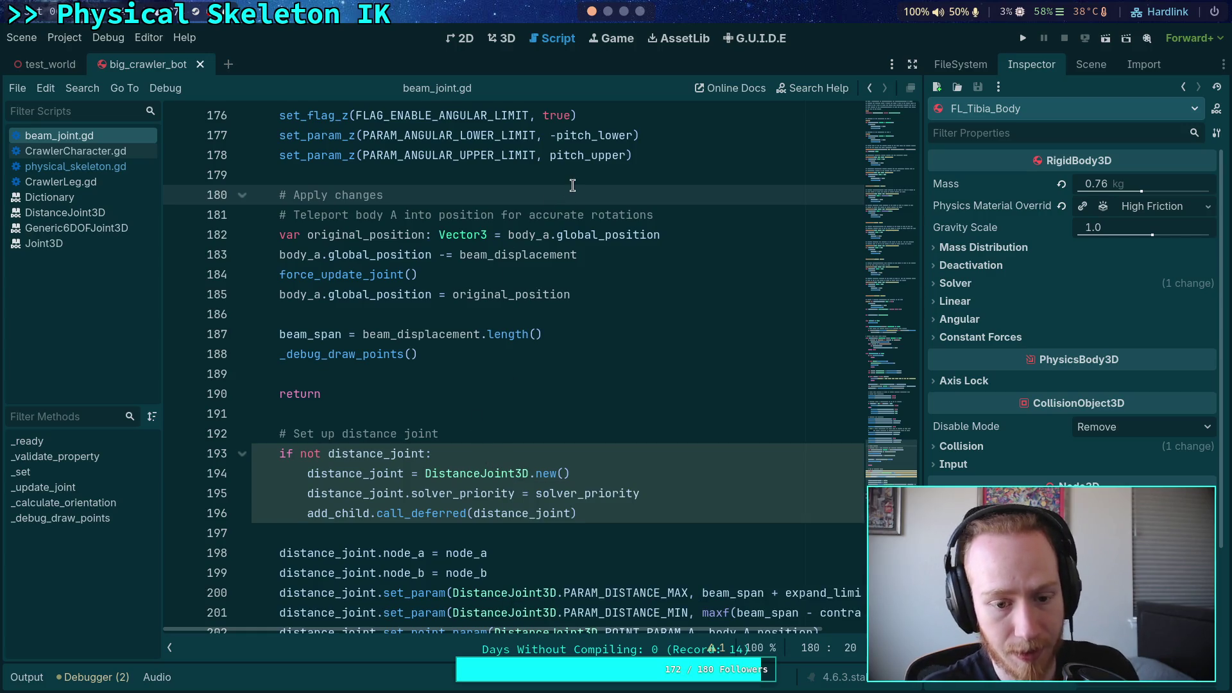
key(Up)
Add an 'if Engine.is_editor_hint(): return' guard above the Apply changes code
key(Return)
key(Return)
key(Up)
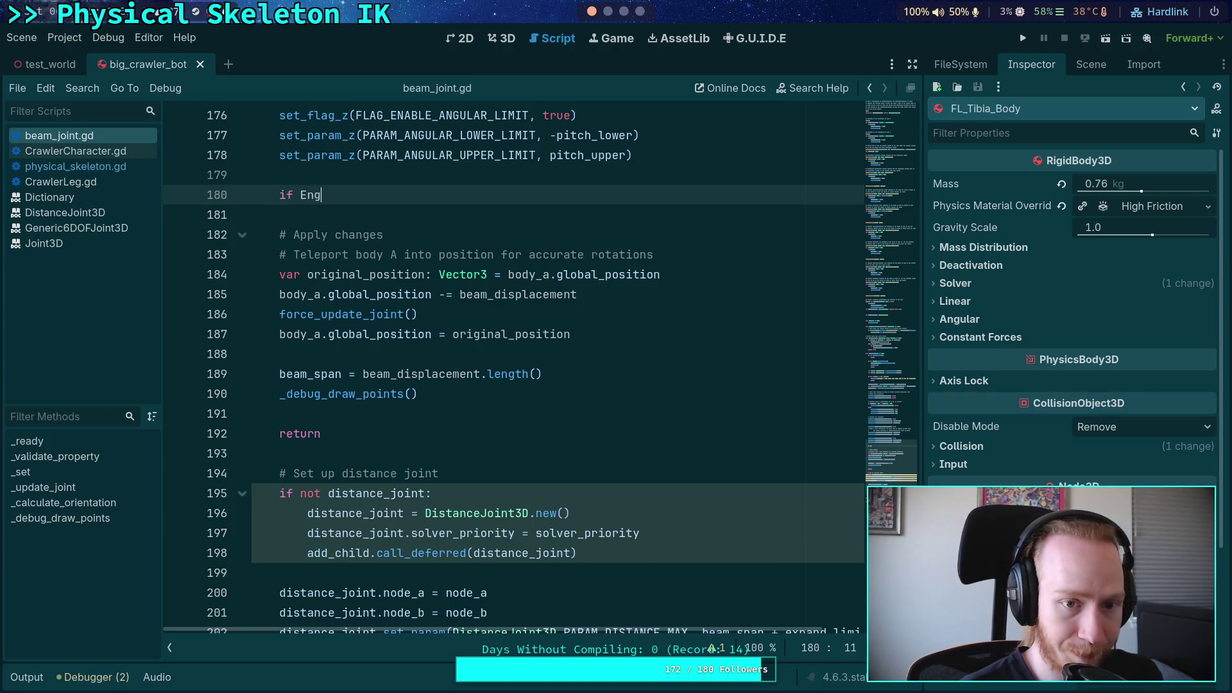
key(Return)
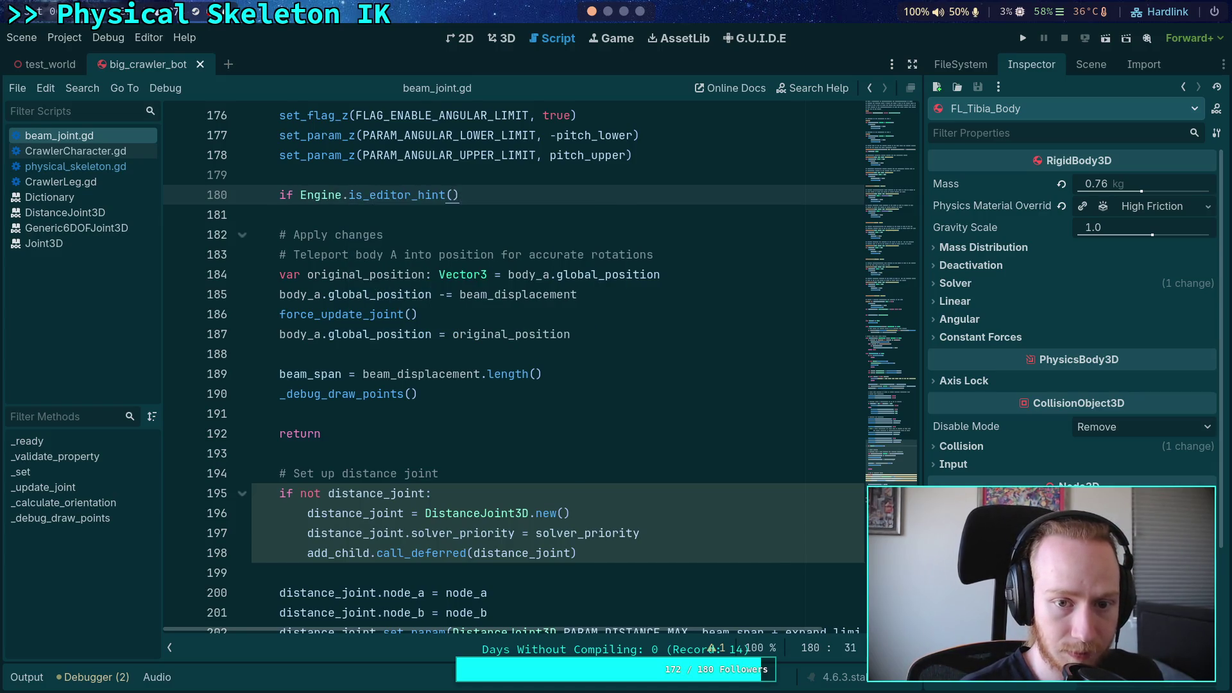
text(:)
key(Return)
text(re)
key(Up)
key(ctrl+shift+Return)
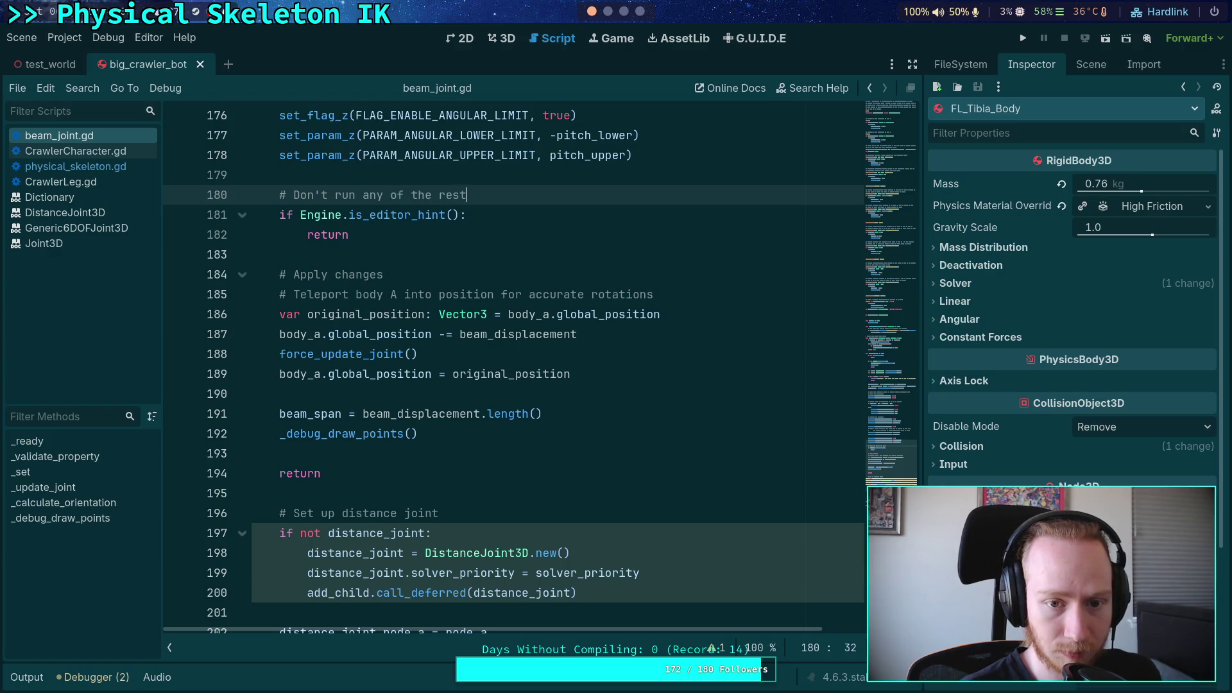
Move the beam_span and debug-draw lines above the editor guard
drag(459, 436, 327, 389)
key(ctrl+c)
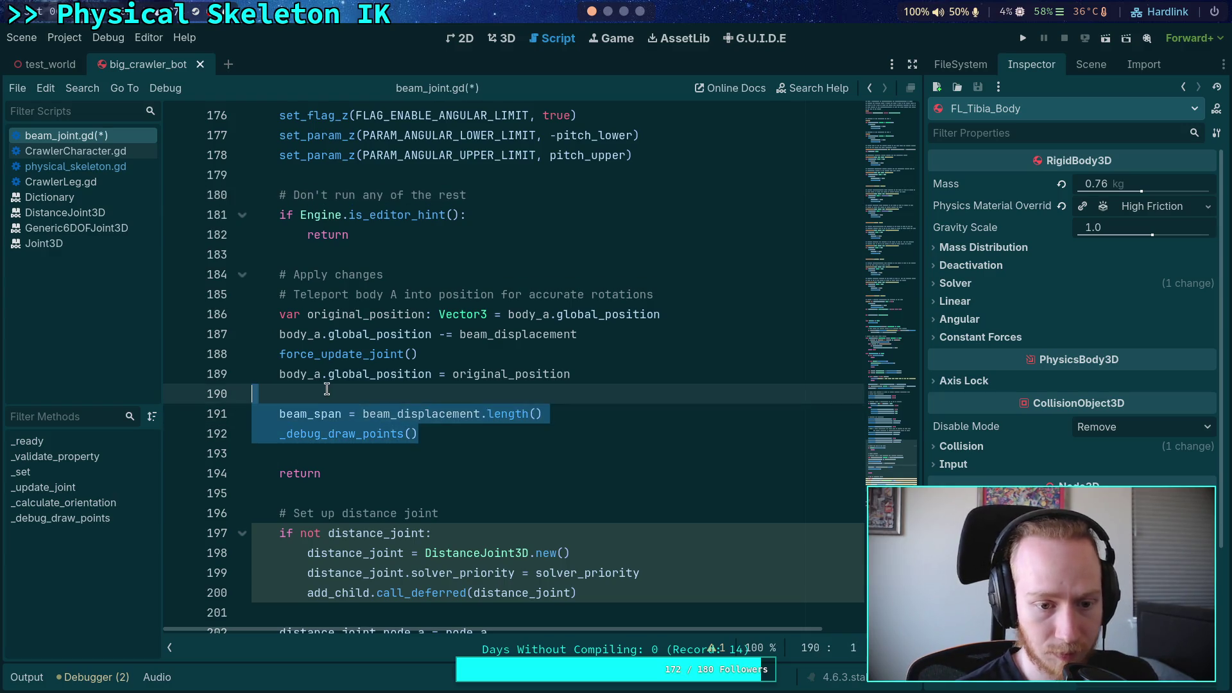
key(BackSpace)
click(495, 173)
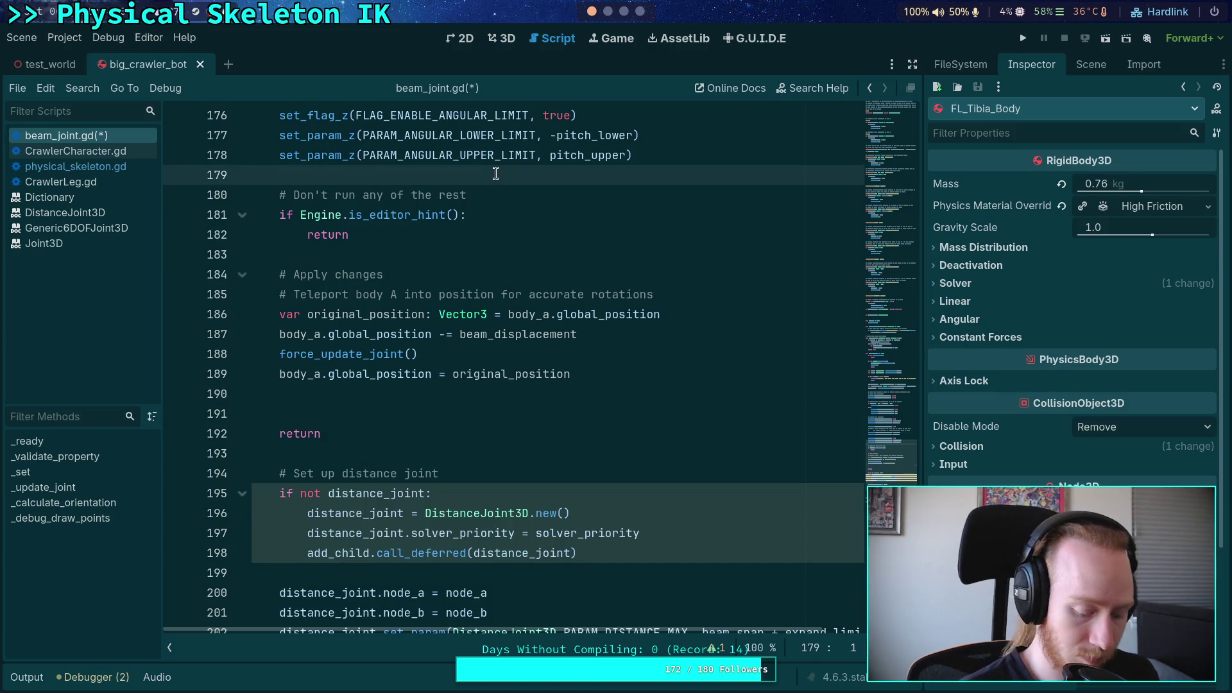
key(Return)
key(Tab)
key(ctrl+v)
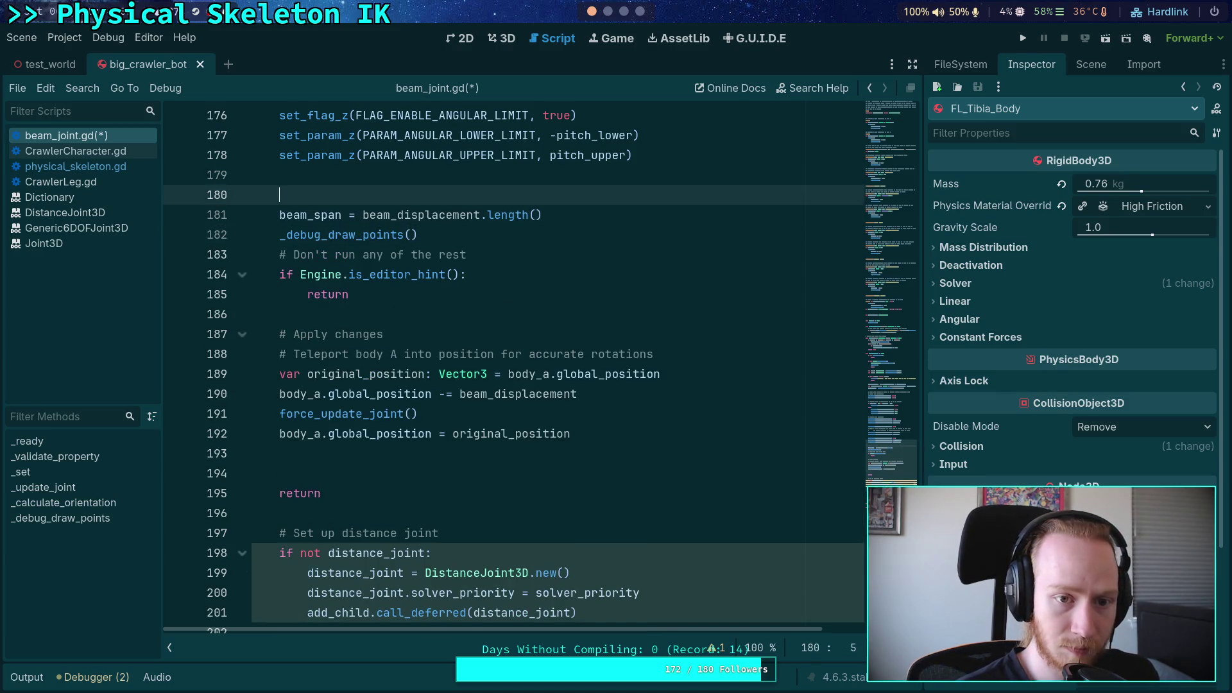
key(End)
key(Return)
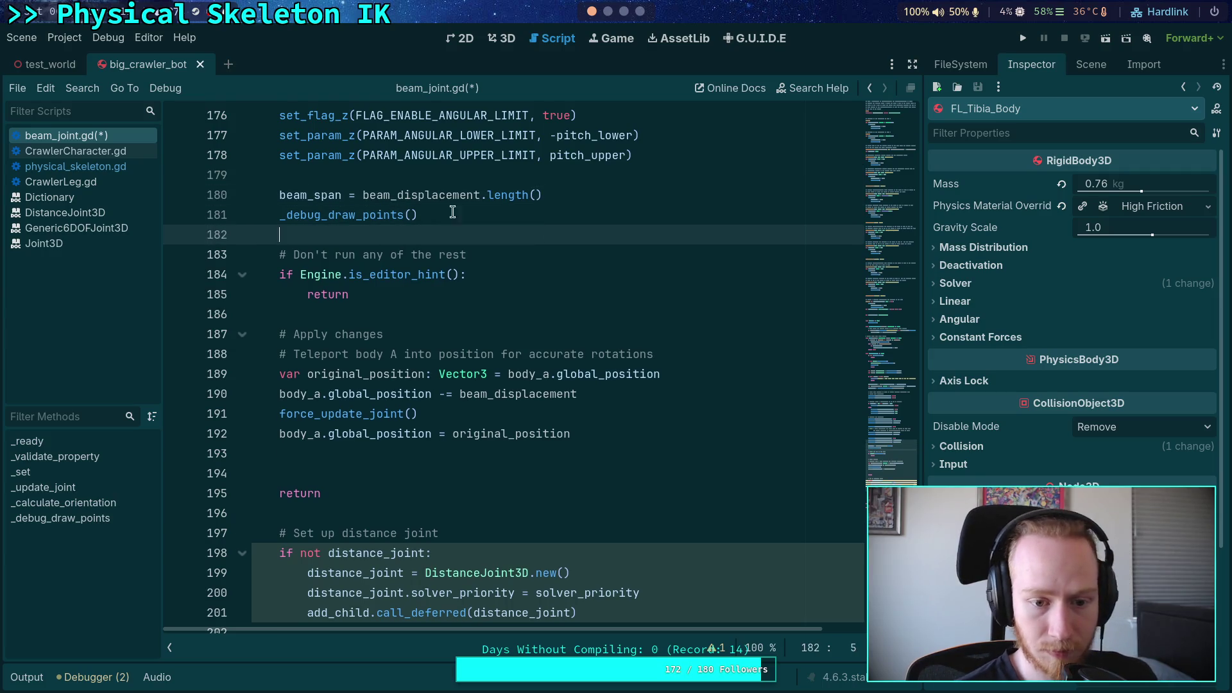
Delete the leftover blank line and old return statement, then save beam_joint.gd
double_click(387, 194)
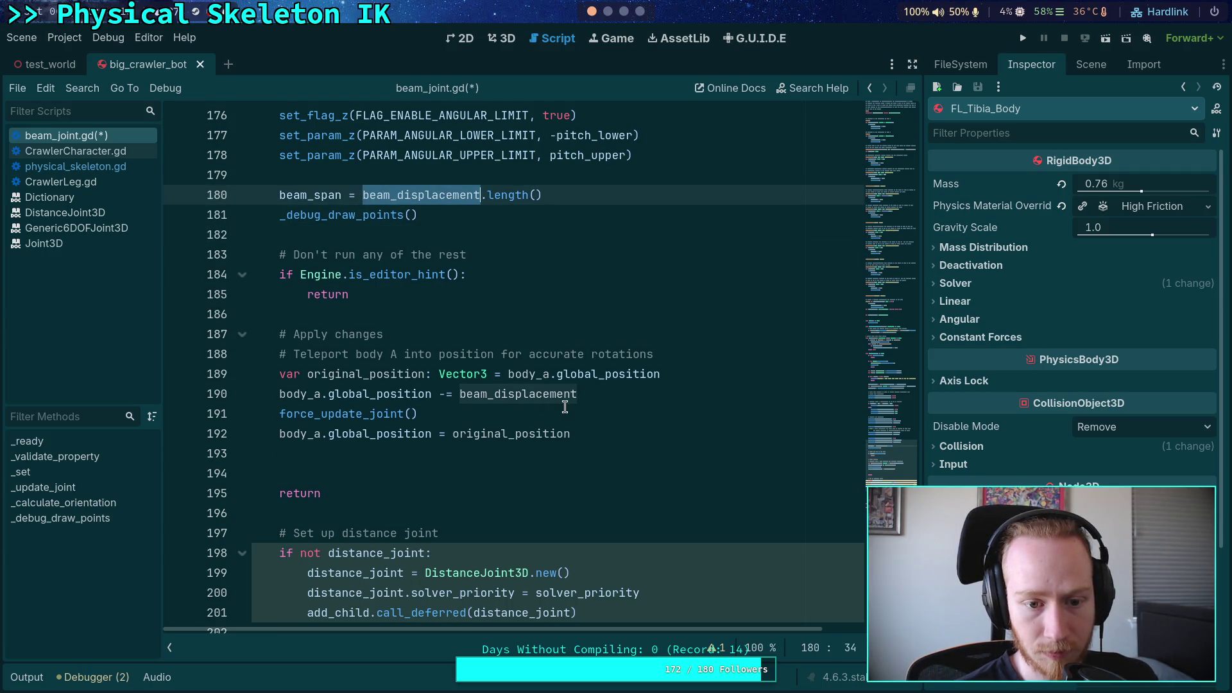
scroll(565, 407, up, 13)
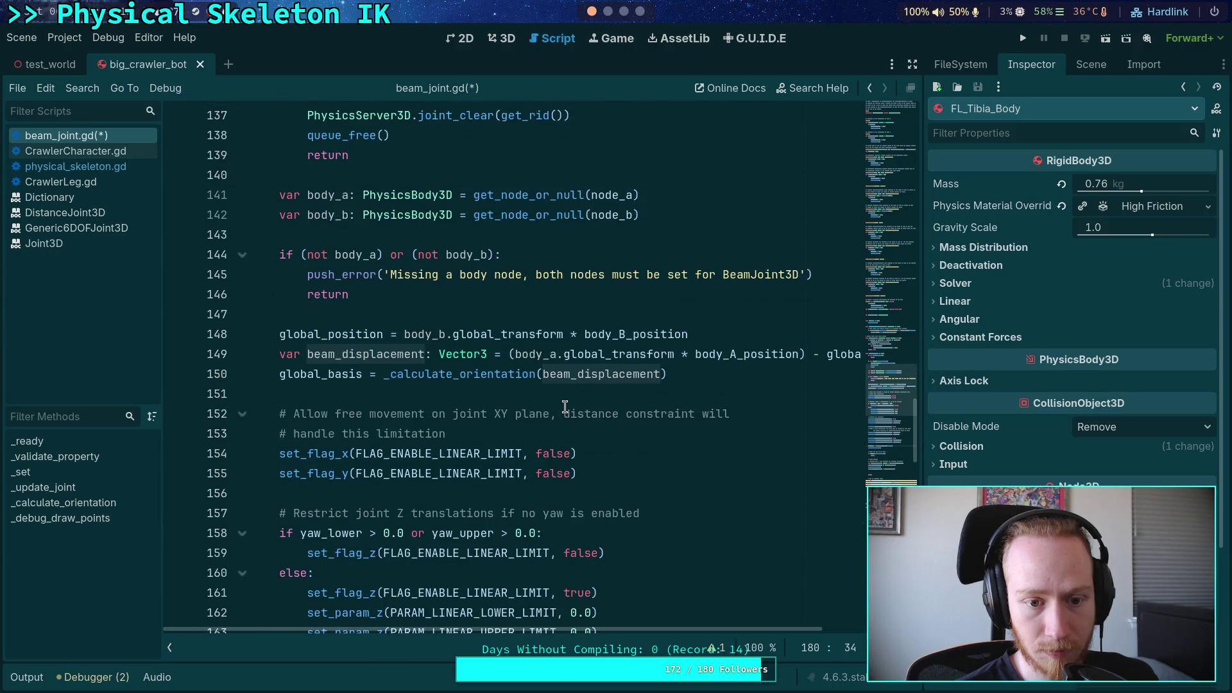
scroll(565, 407, down, 13)
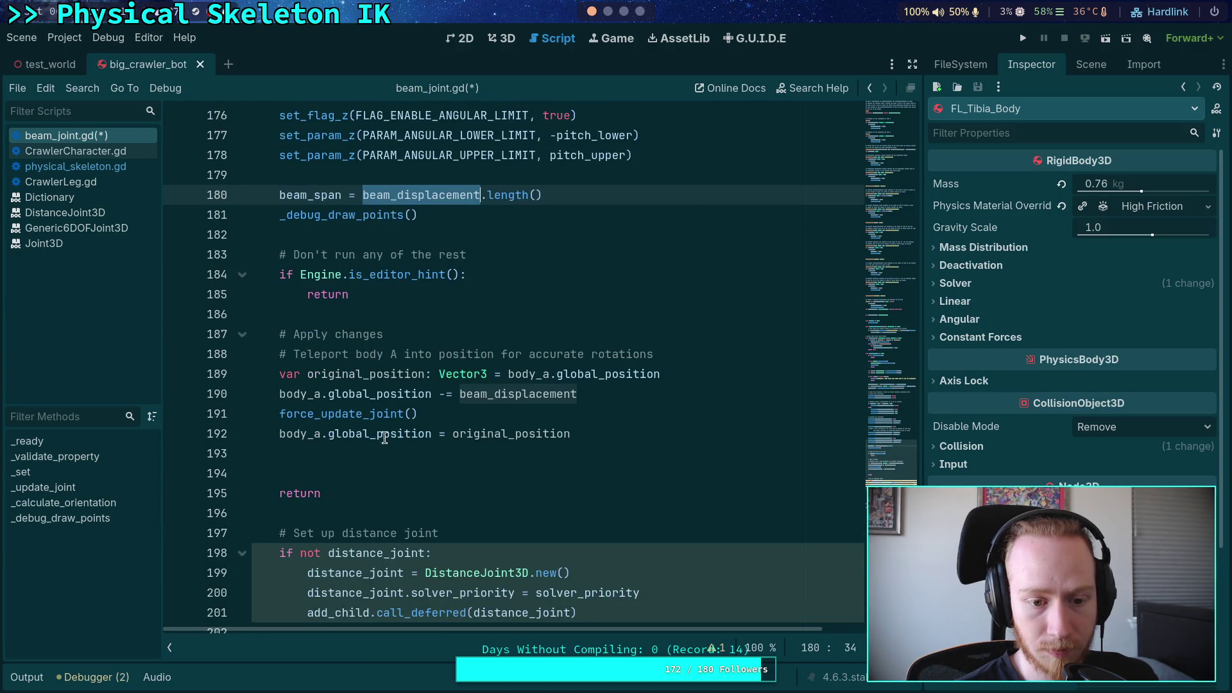
click(379, 473)
key(BackSpace)
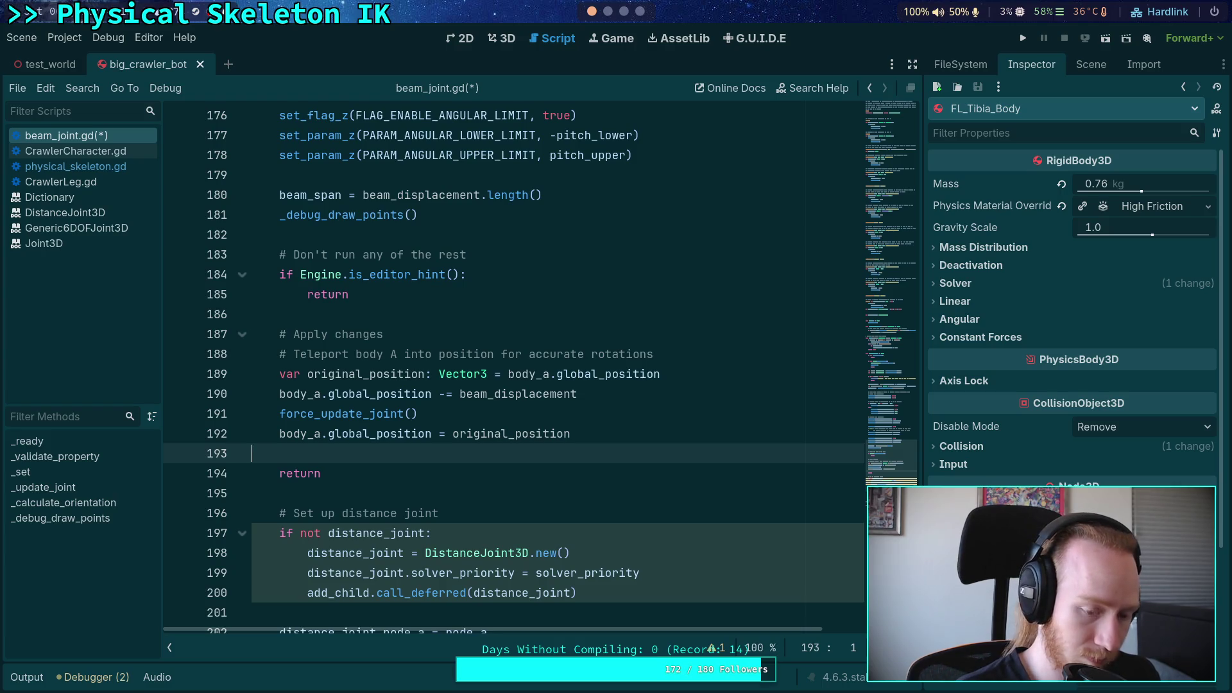
key(shift+Down)
key(shift+Down)
key(BackSpace)
key(ctrl+s)
scroll(637, 442, down, 2)
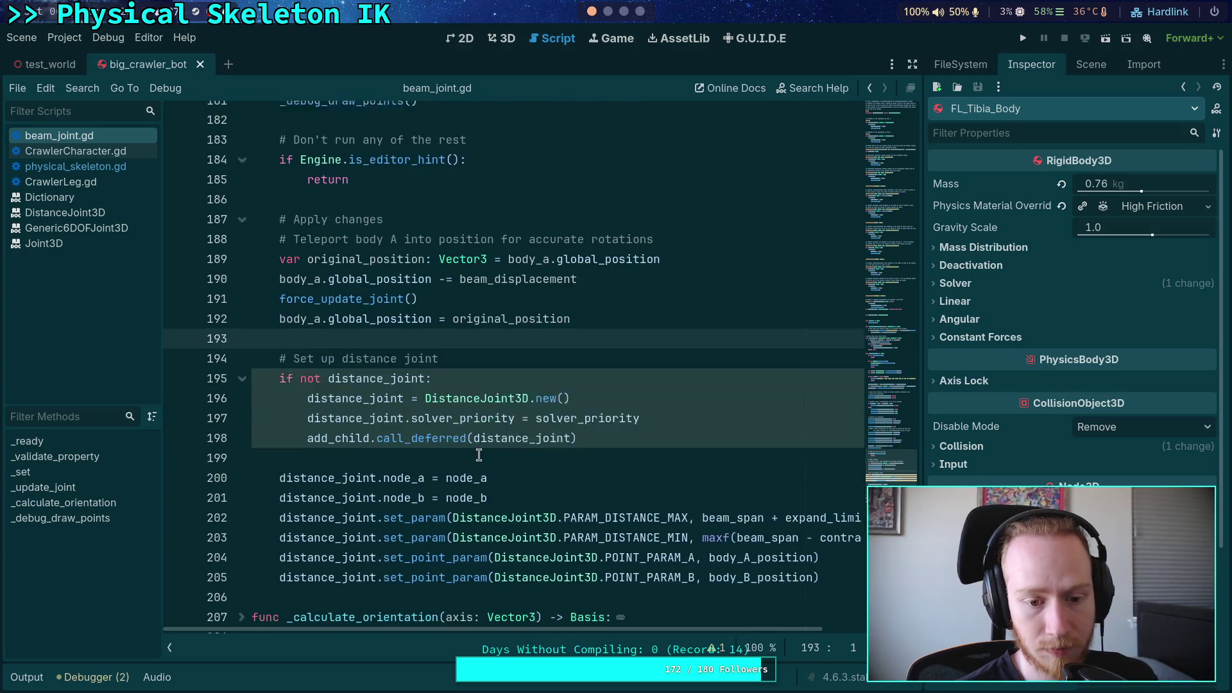
click(636, 443)
click(610, 13)
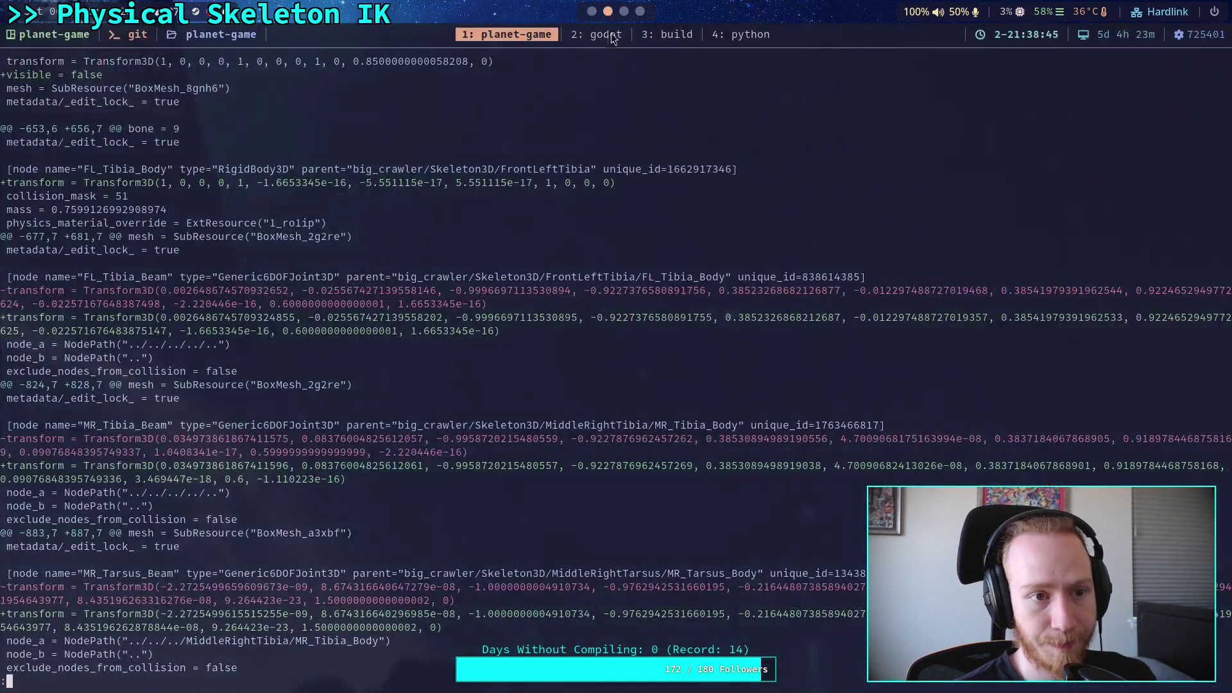
Rerun git diff on big_crawler_bot.tscn and page down to the beam transform hunks
key(q)
key(Up)
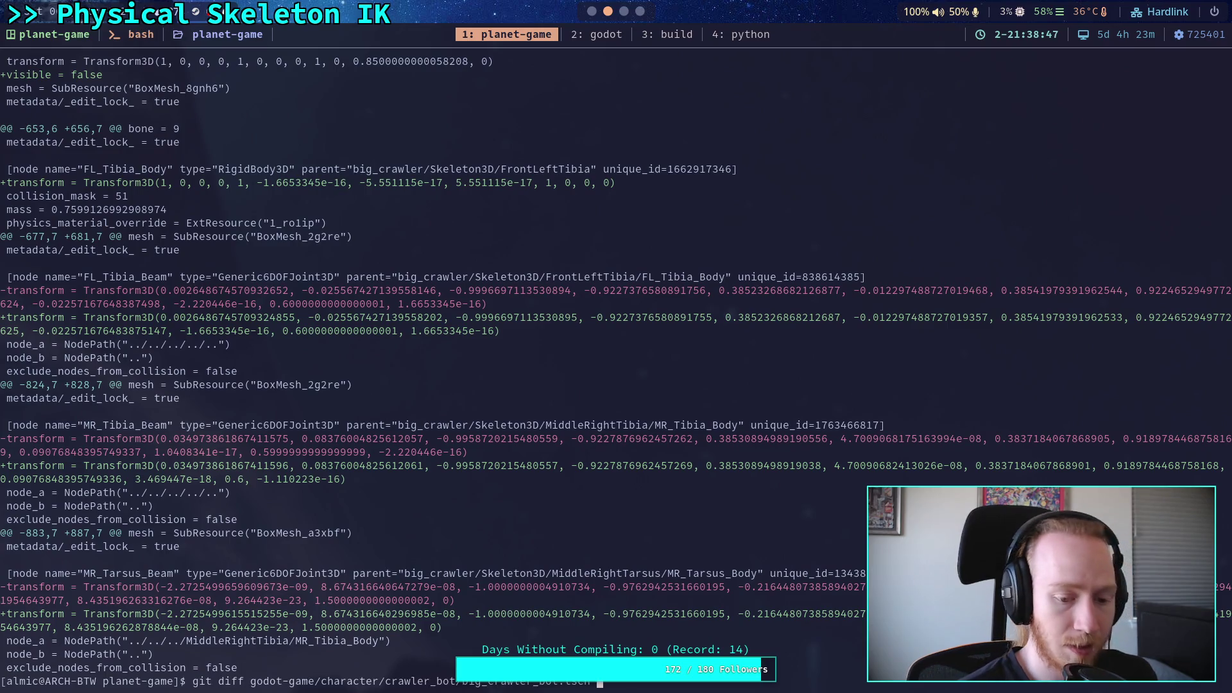
key(Return)
key(space)
key(space)
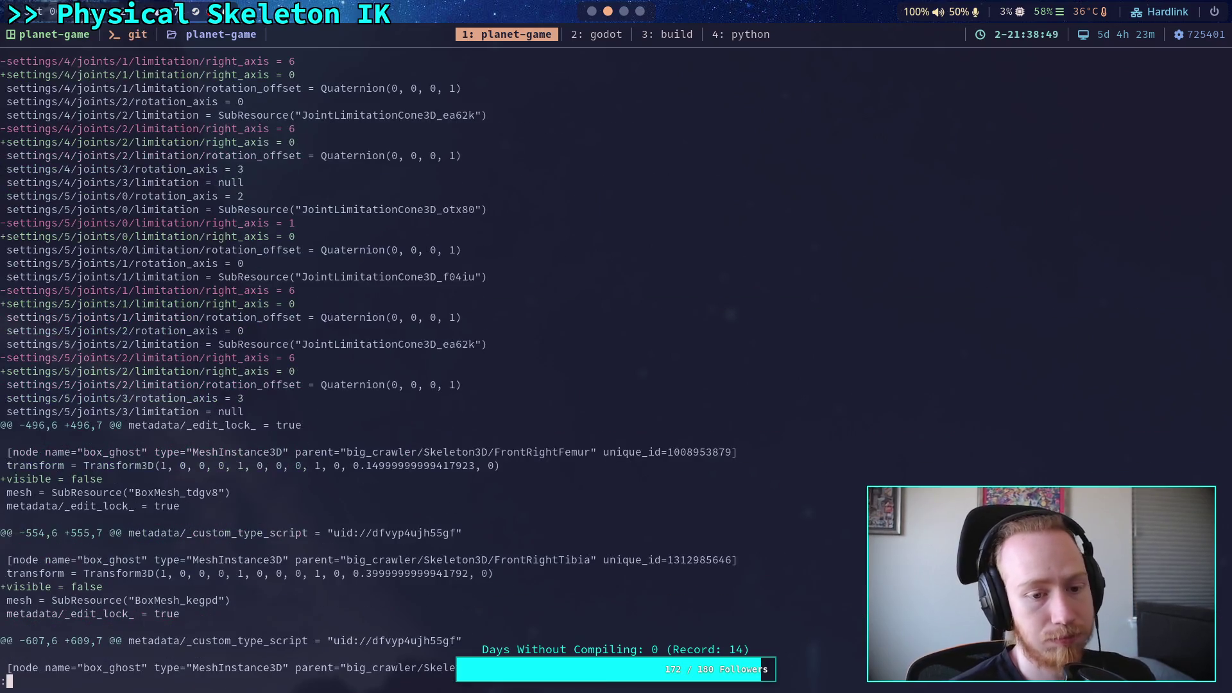
key(q)
key(space)
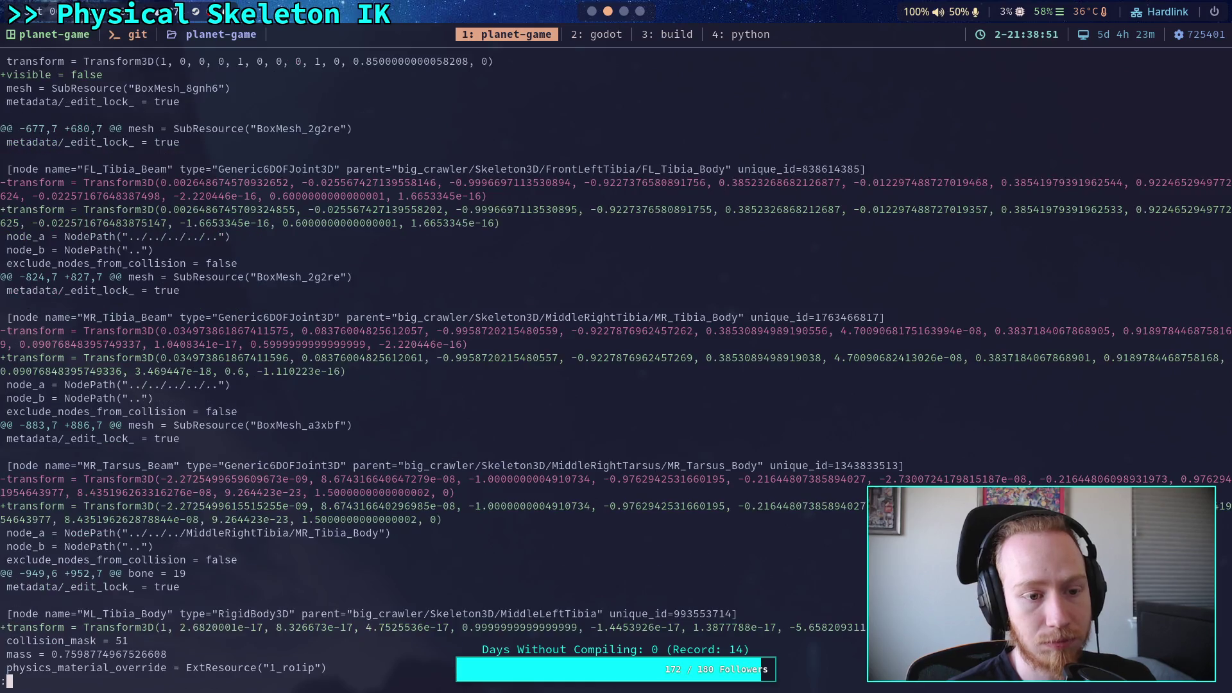
click(596, 11)
click(1091, 64)
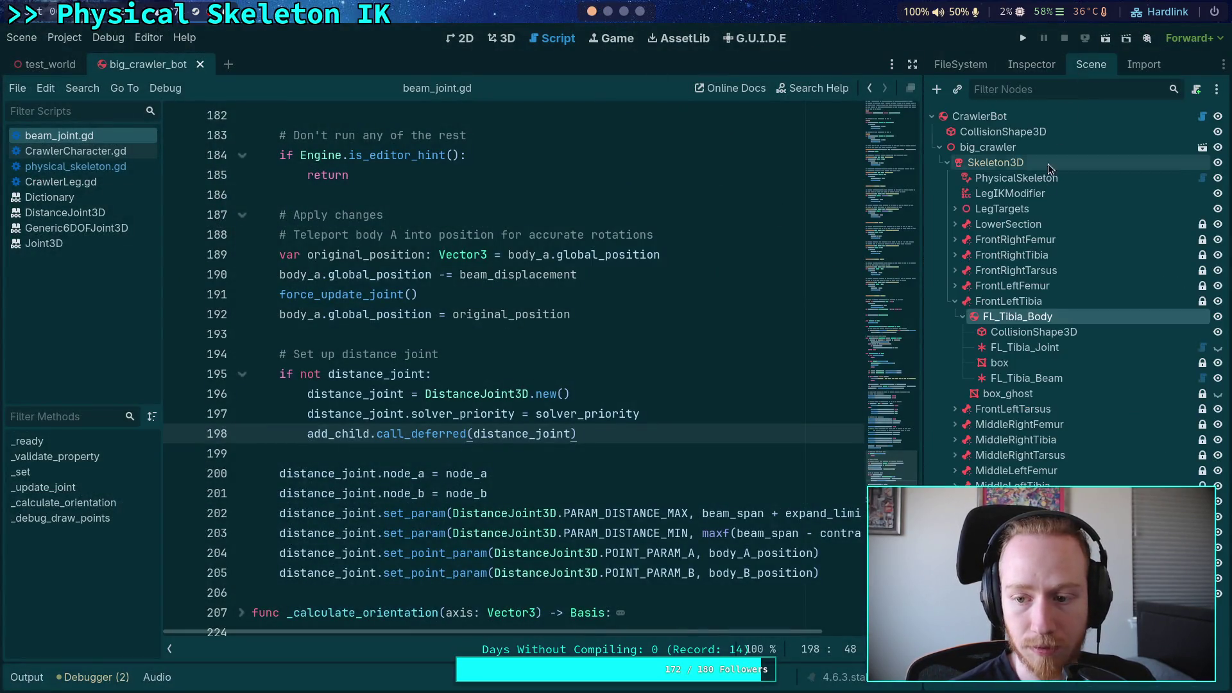
Expand MiddleLeftTibia, inspect ML_Tibia_Body's physics properties, and save the scene
click(954, 302)
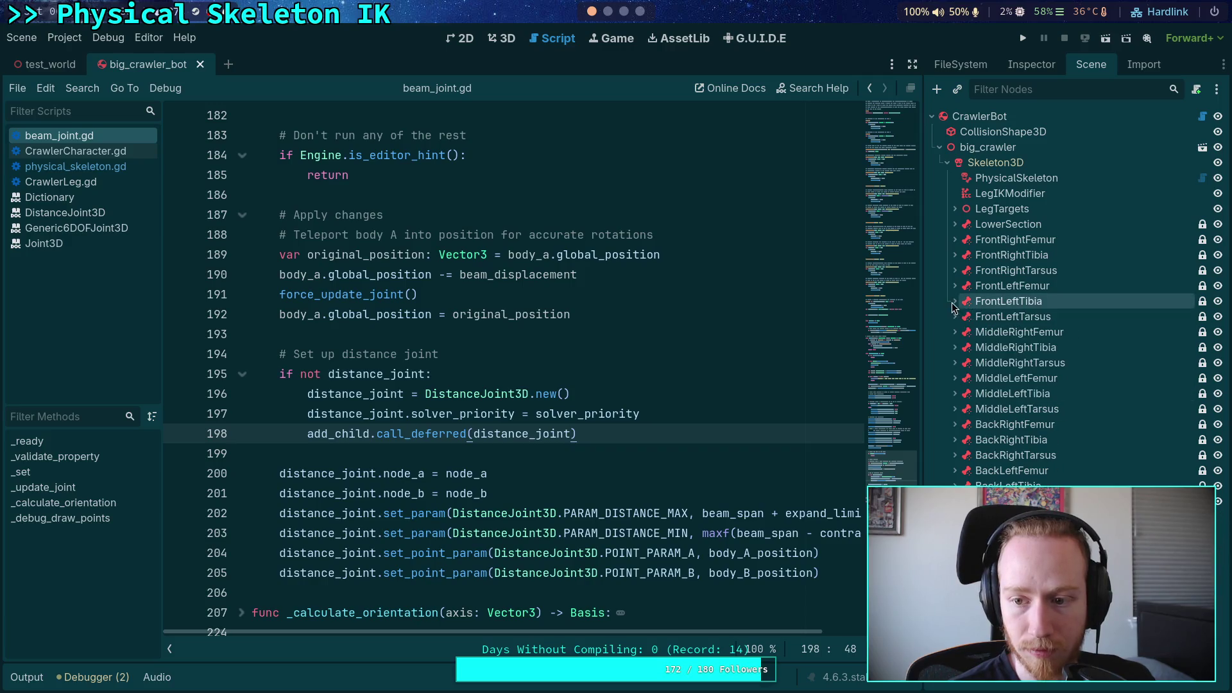
click(955, 393)
click(1019, 409)
click(1031, 64)
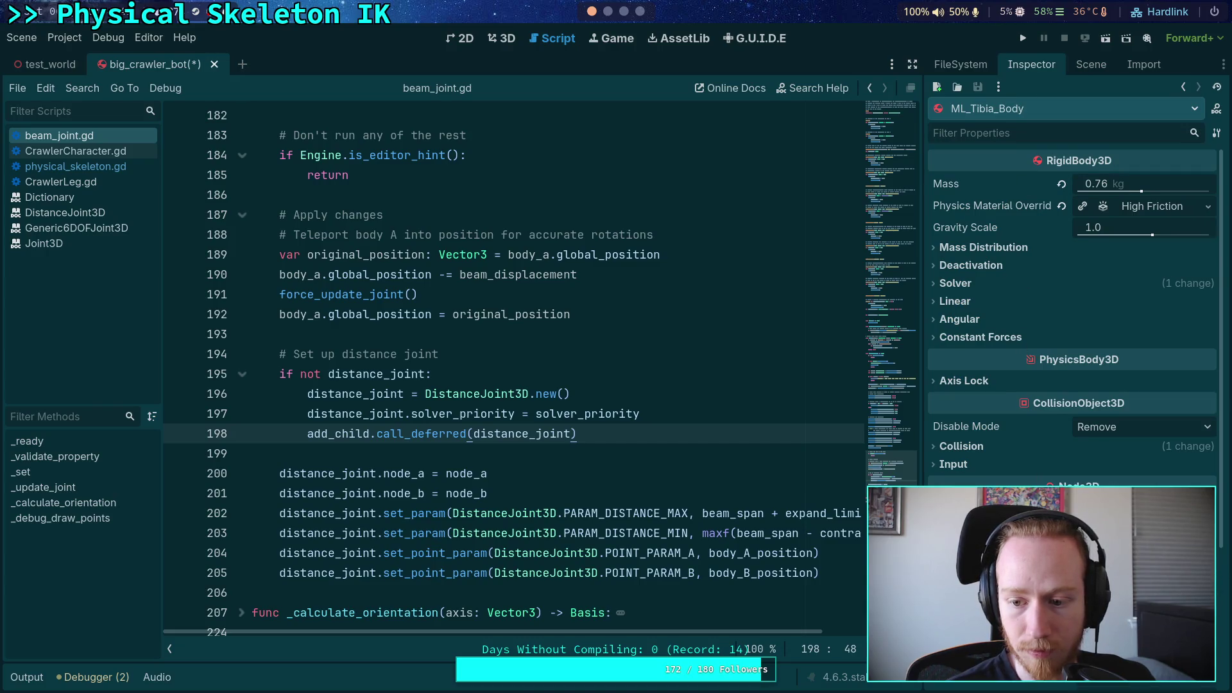
key(ctrl+s)
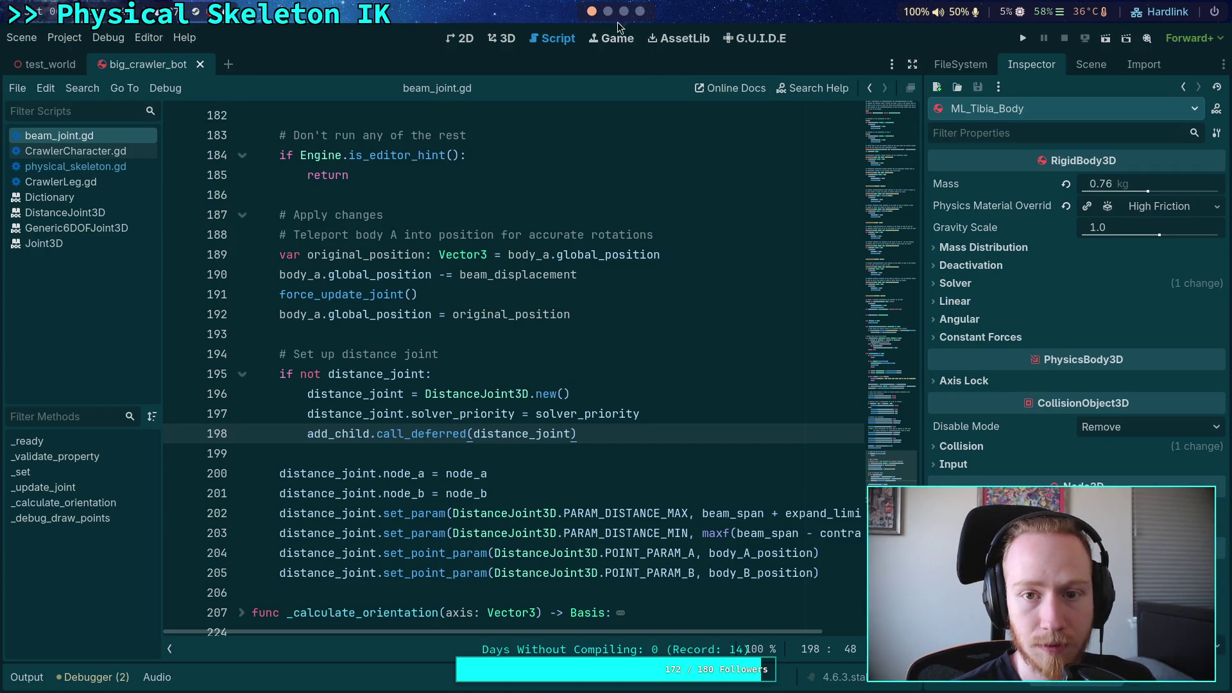
key(super+2)
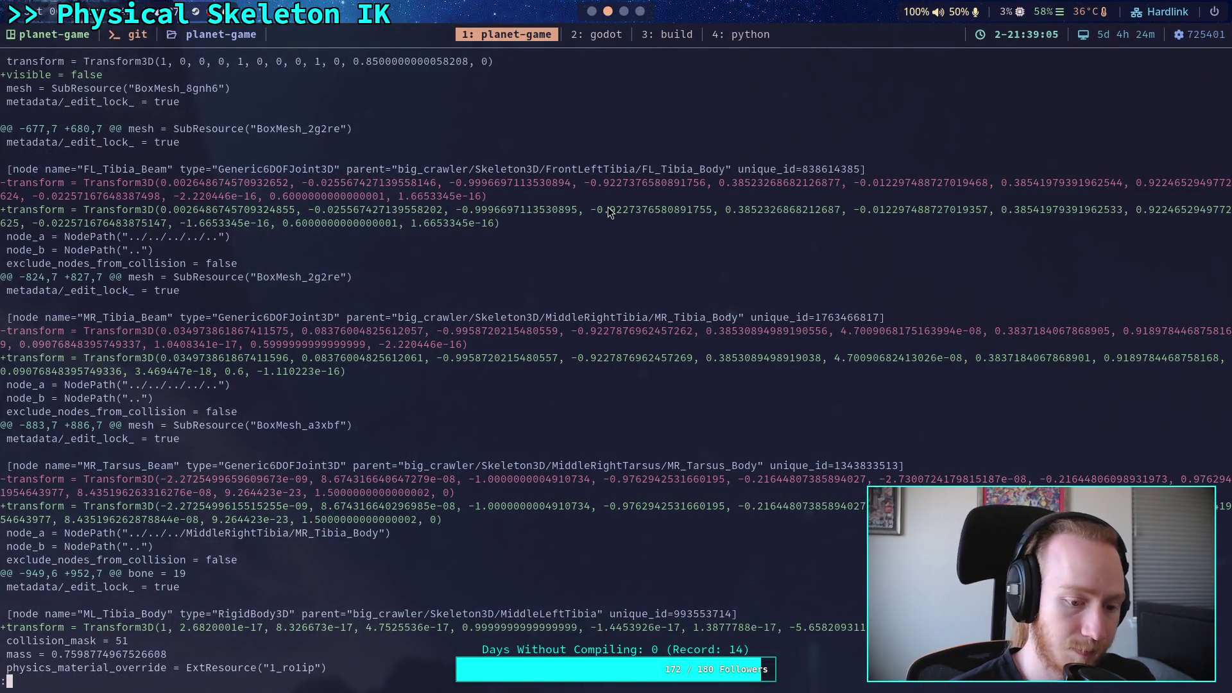
Advance the scene diff, then expand BackRightTibia and inspect BR_Tibia_Body in Godot
key(space)
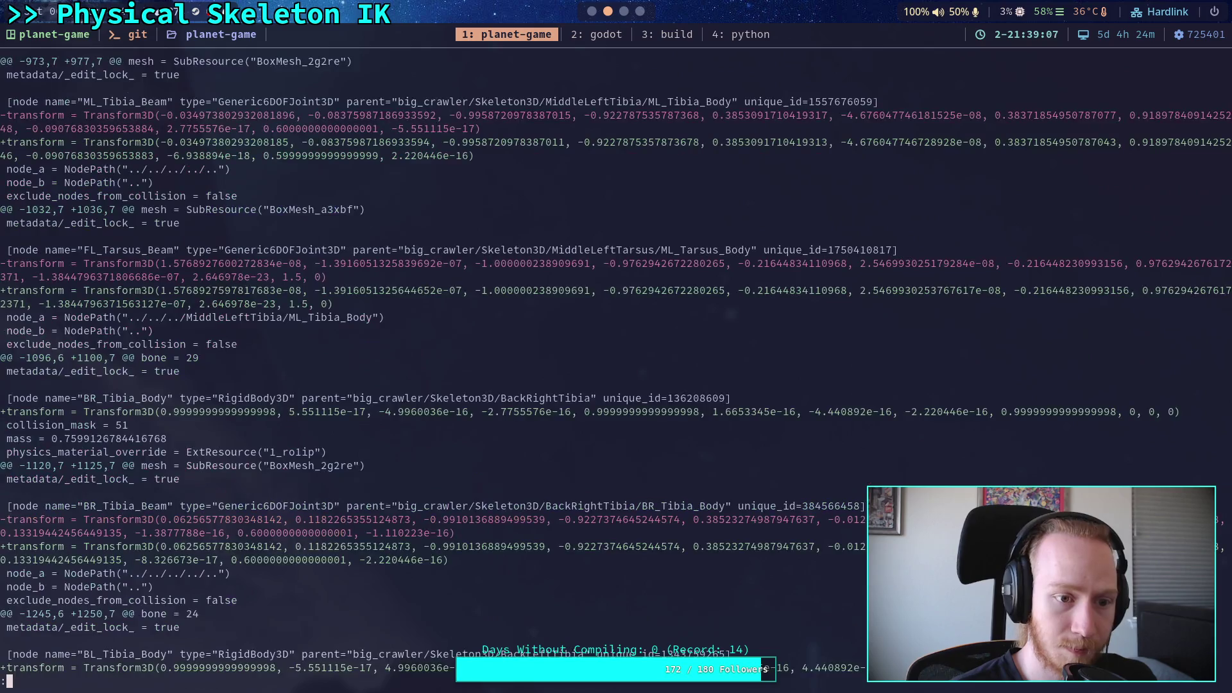
key(super+3)
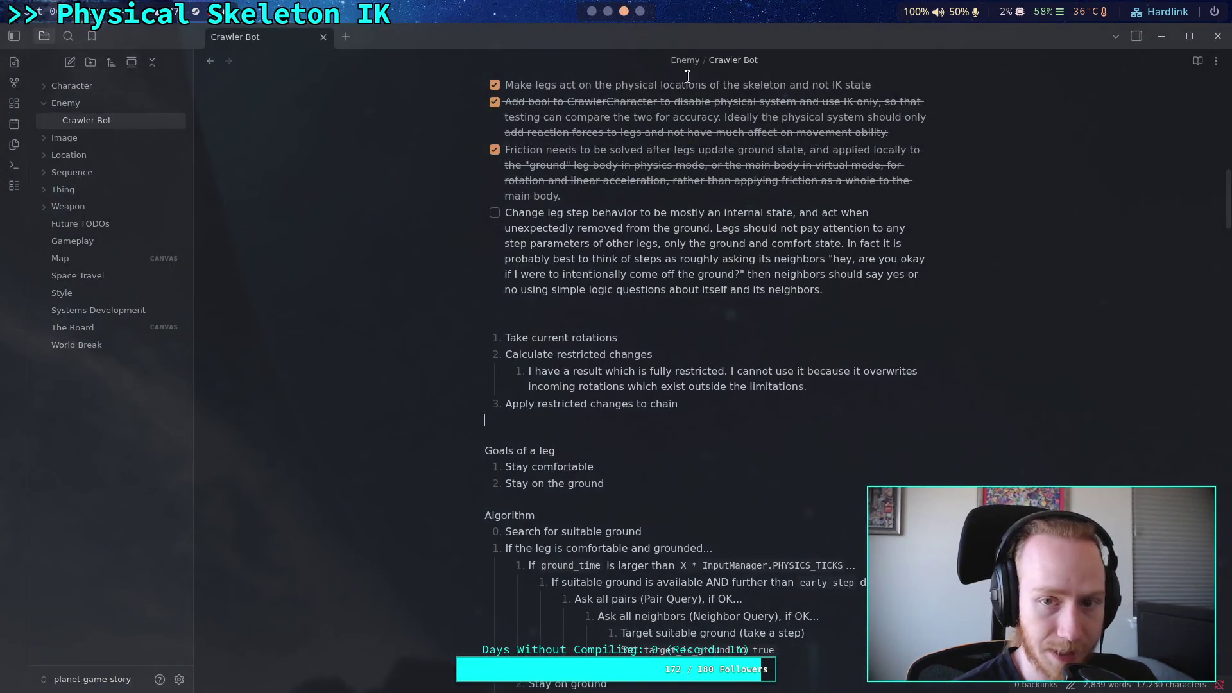
click(592, 12)
click(1088, 66)
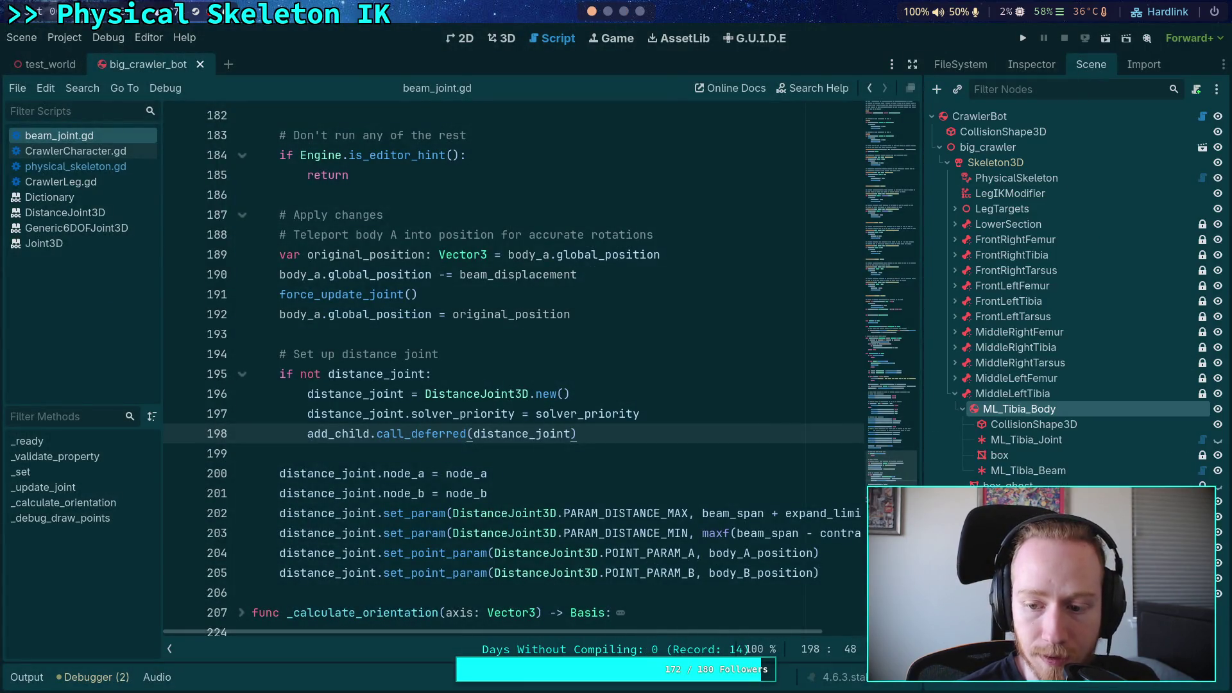
click(955, 393)
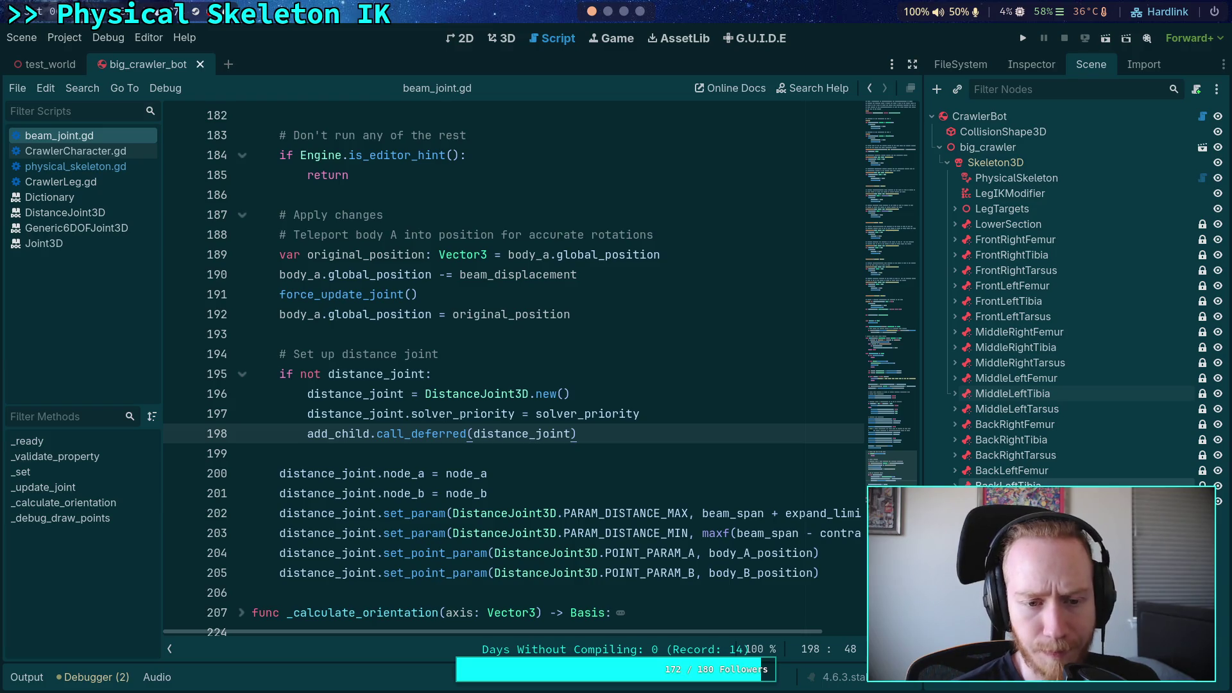
click(956, 437)
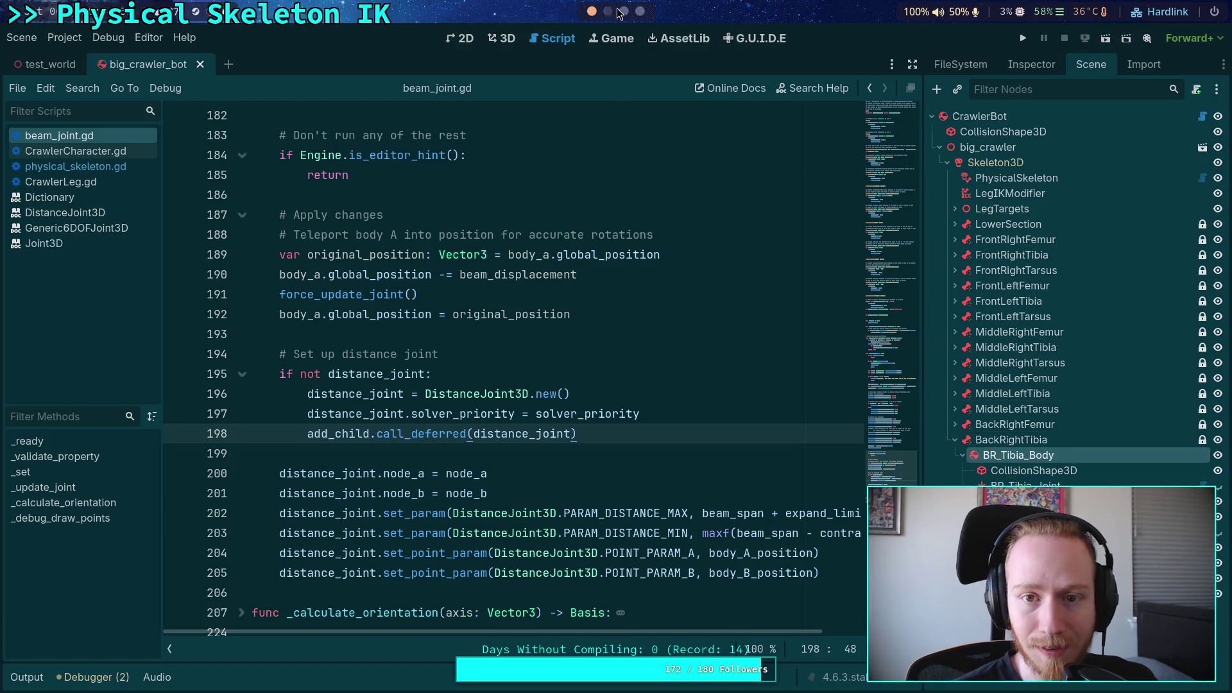
key(super+1)
click(593, 12)
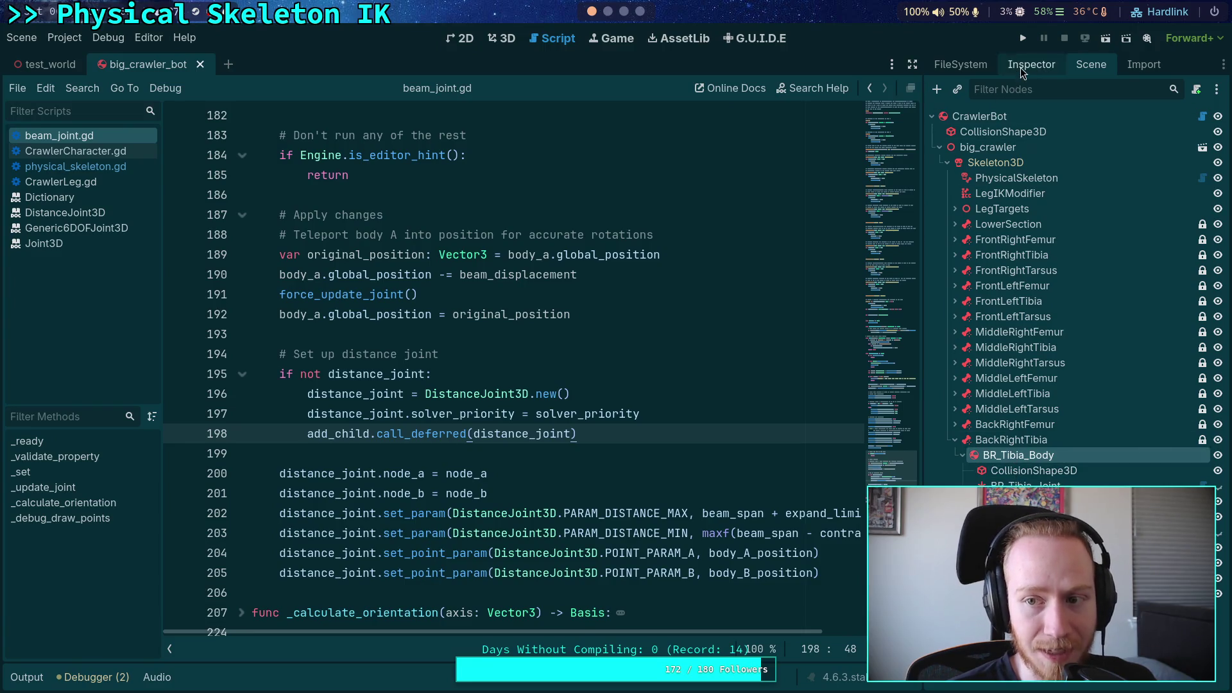
click(1023, 66)
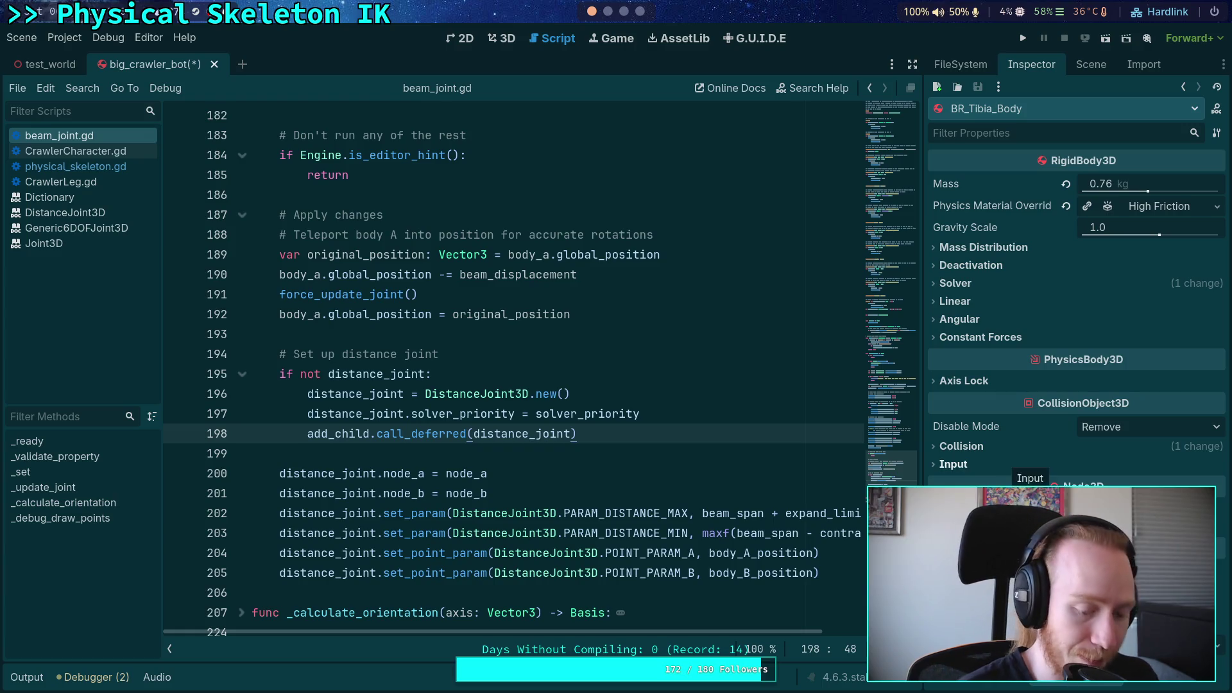
key(super+2)
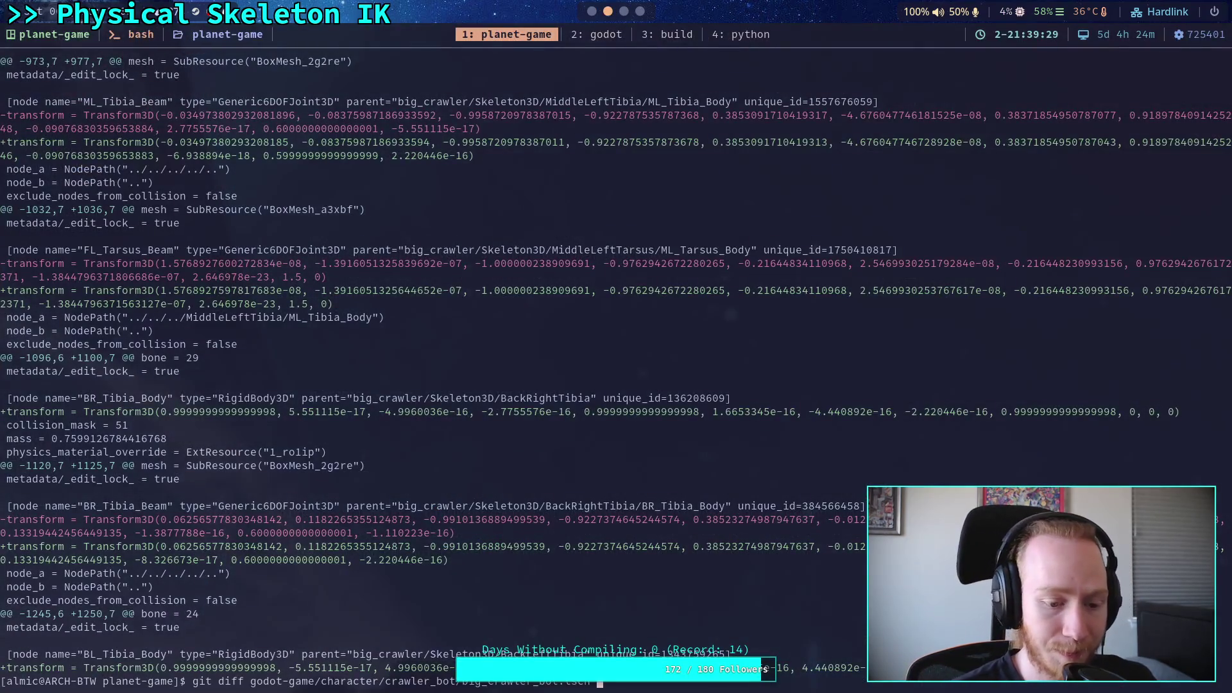
Rerun git diff on the crawler scene and page through it to the end
key(q)
key(Up)
key(Return)
key(space)
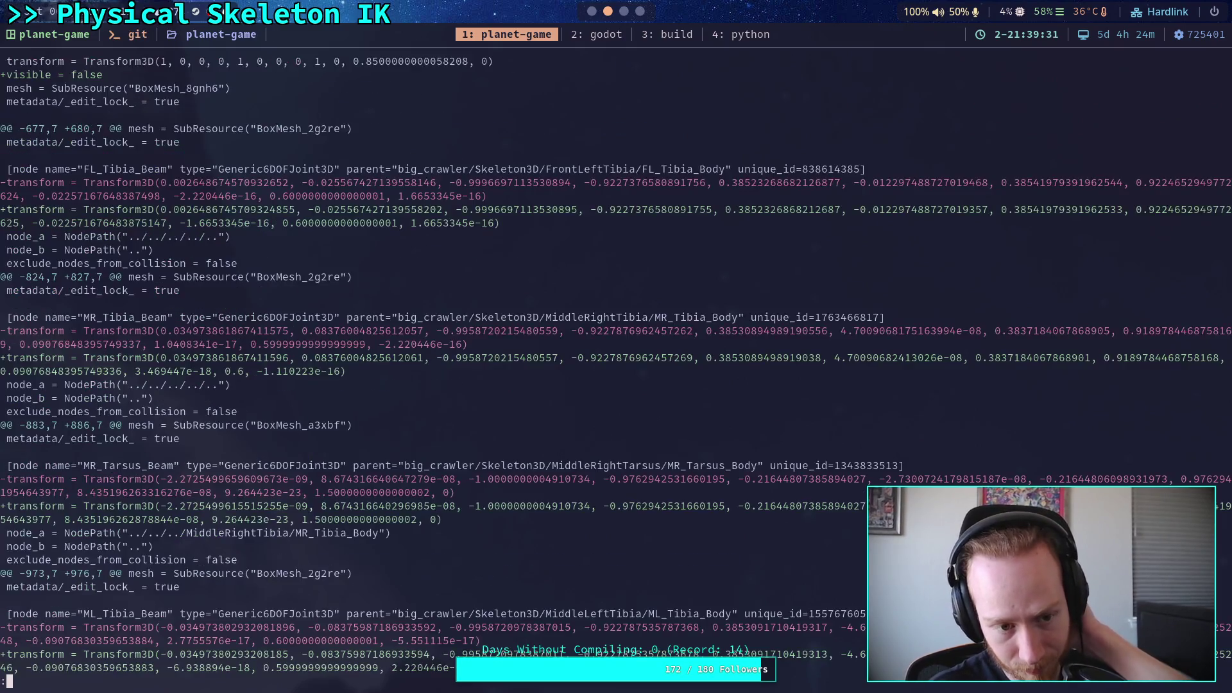
key(space)
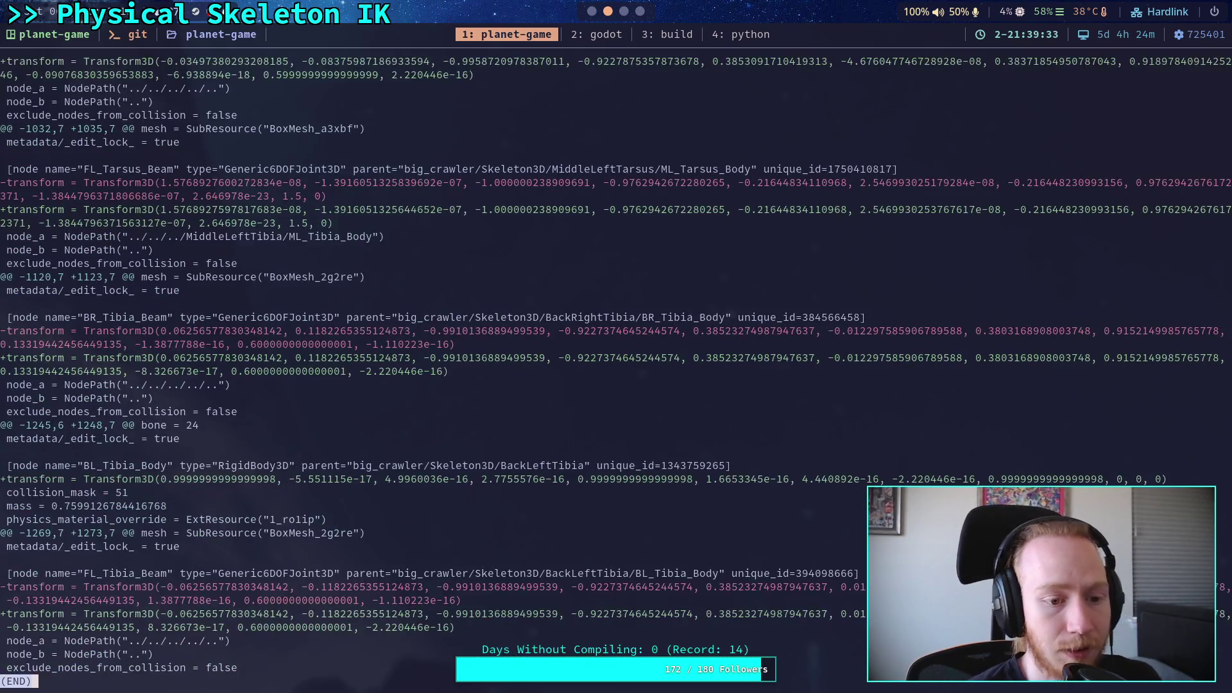
In Godot, inspect BL_Tibia_Body under BackLeftTibia and save the crawler scene
click(593, 11)
click(1089, 65)
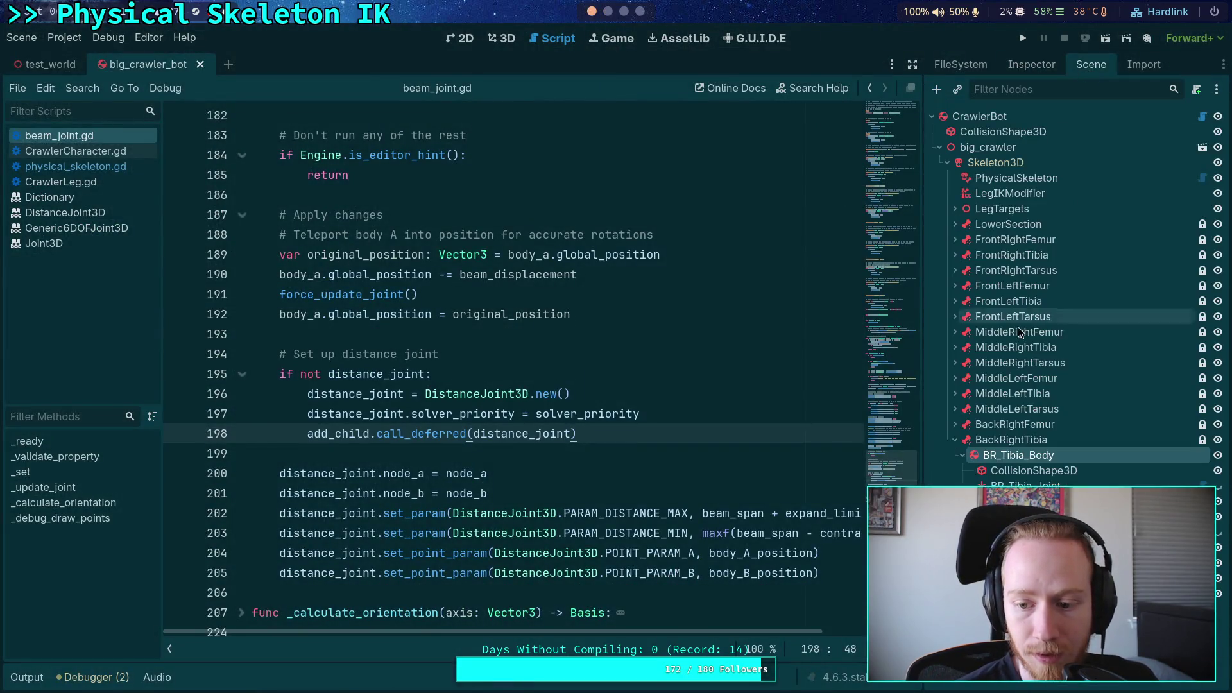
click(956, 486)
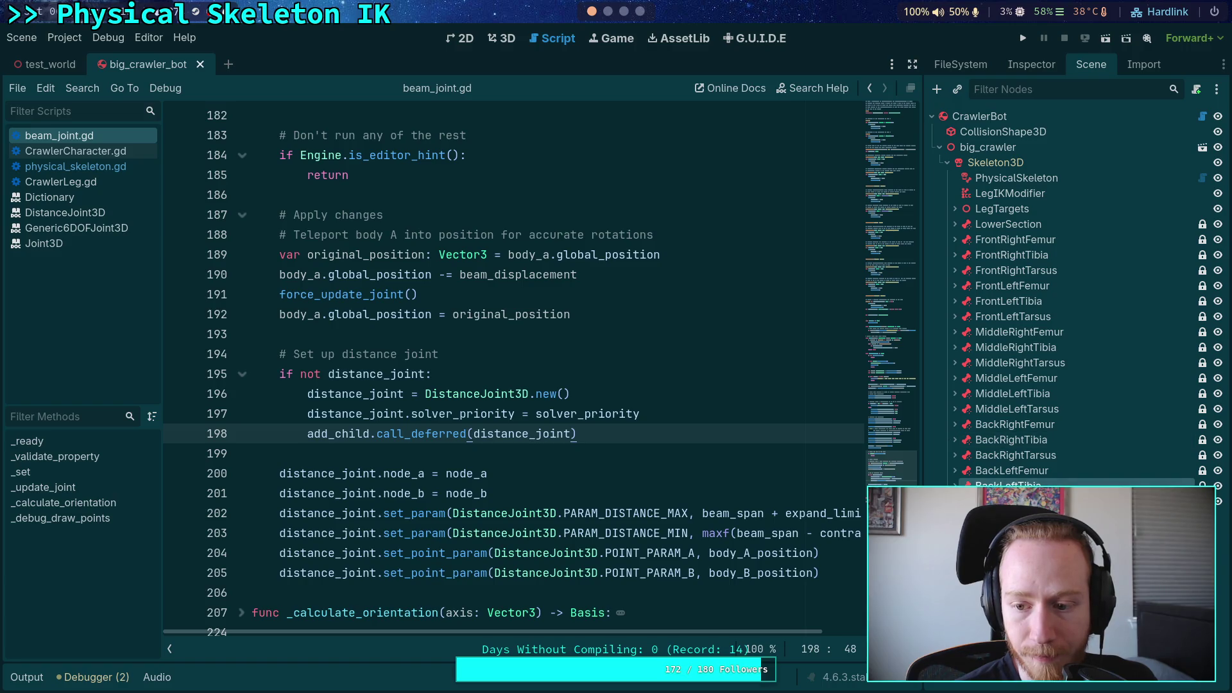
click(1017, 69)
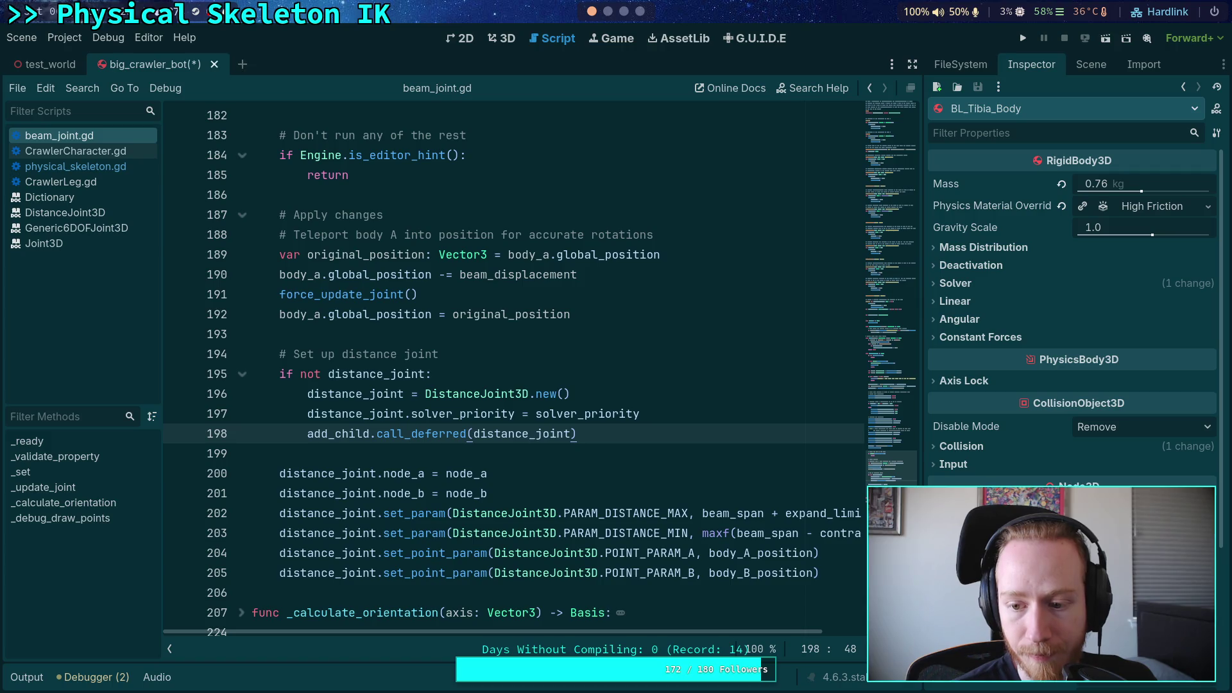
key(ctrl+s)
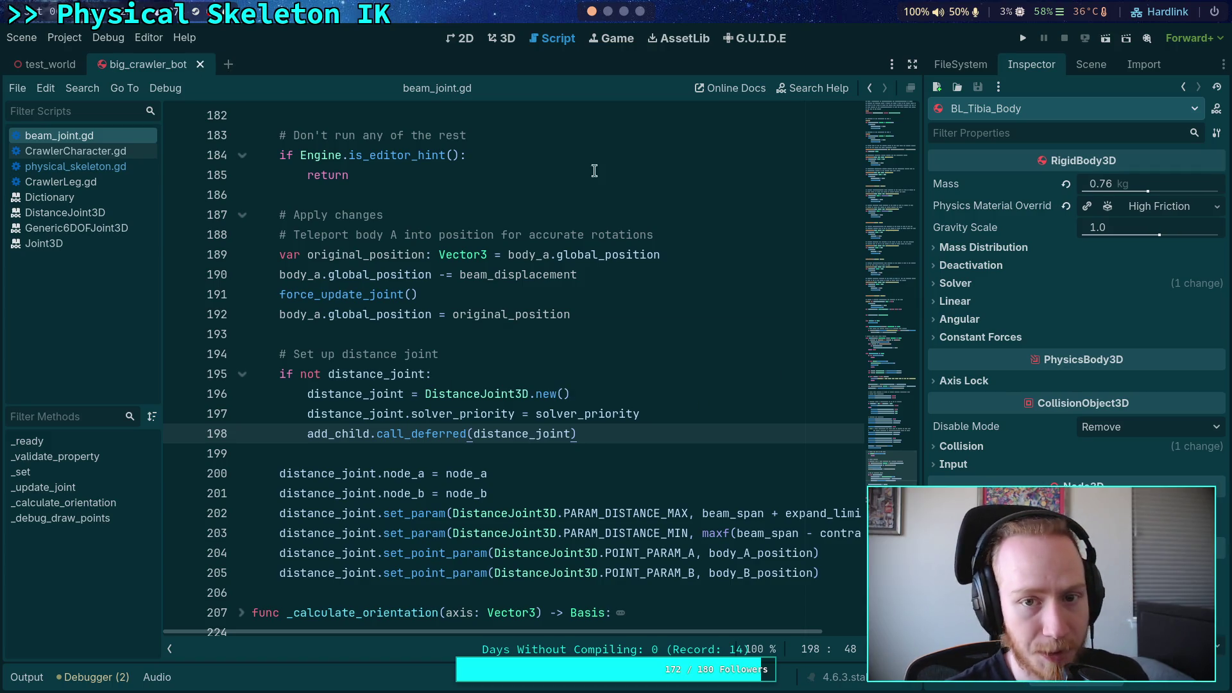
Rerun the diff of the saved scene and page through the joint transform hunks to (END)
key(super+2)
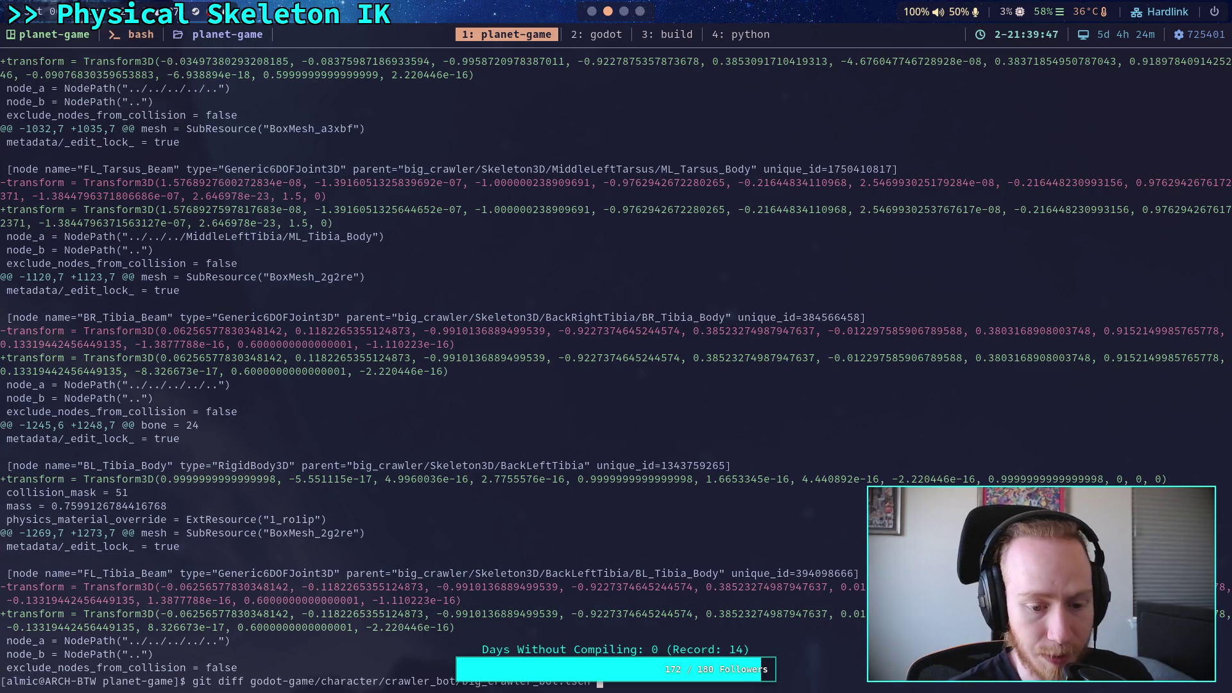
key(Return)
key(space)
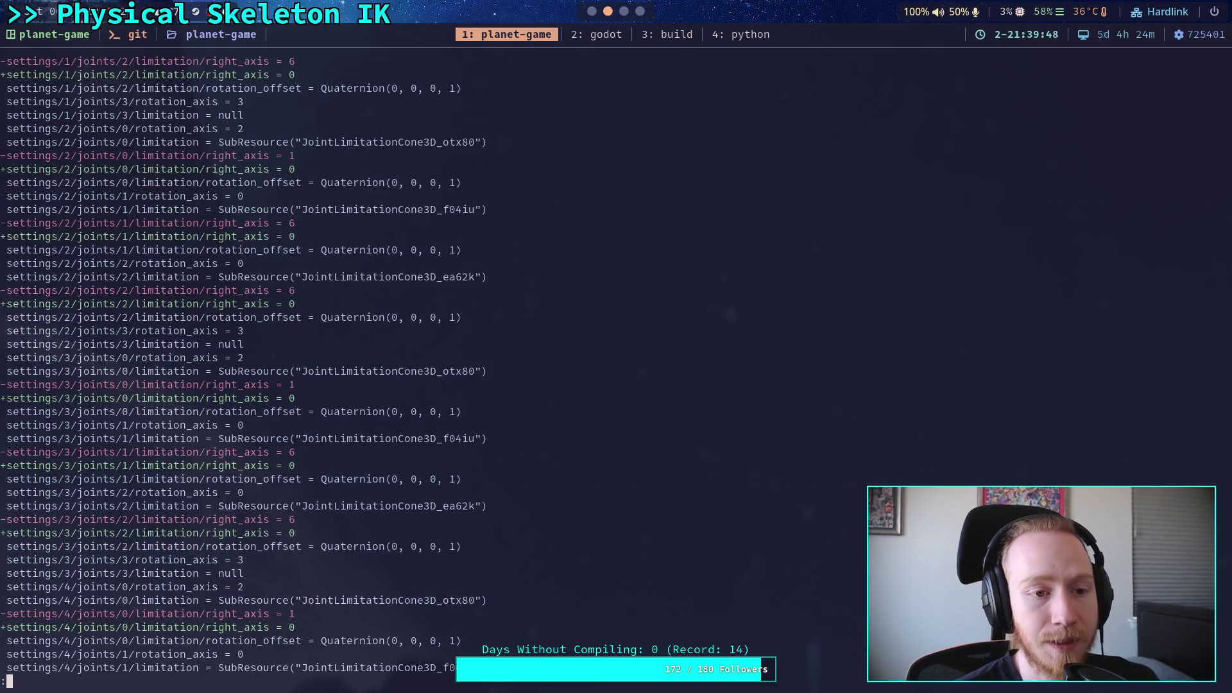
key(space)
key(space)
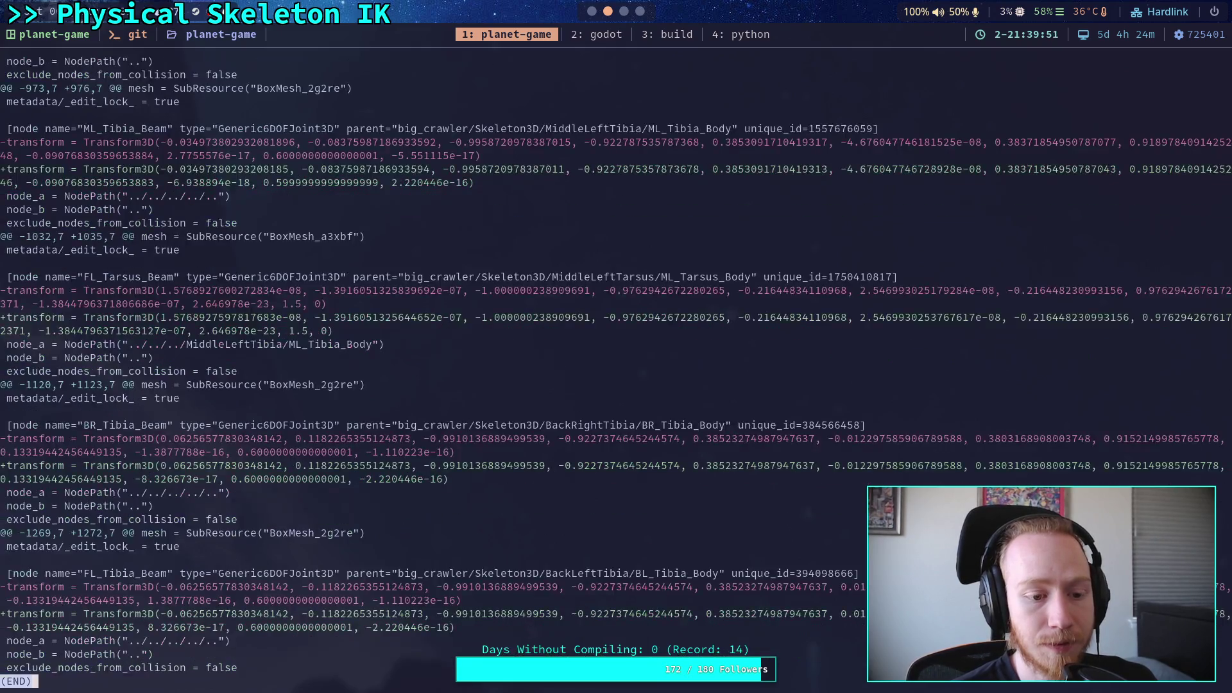
scroll(616, 372, up, 7)
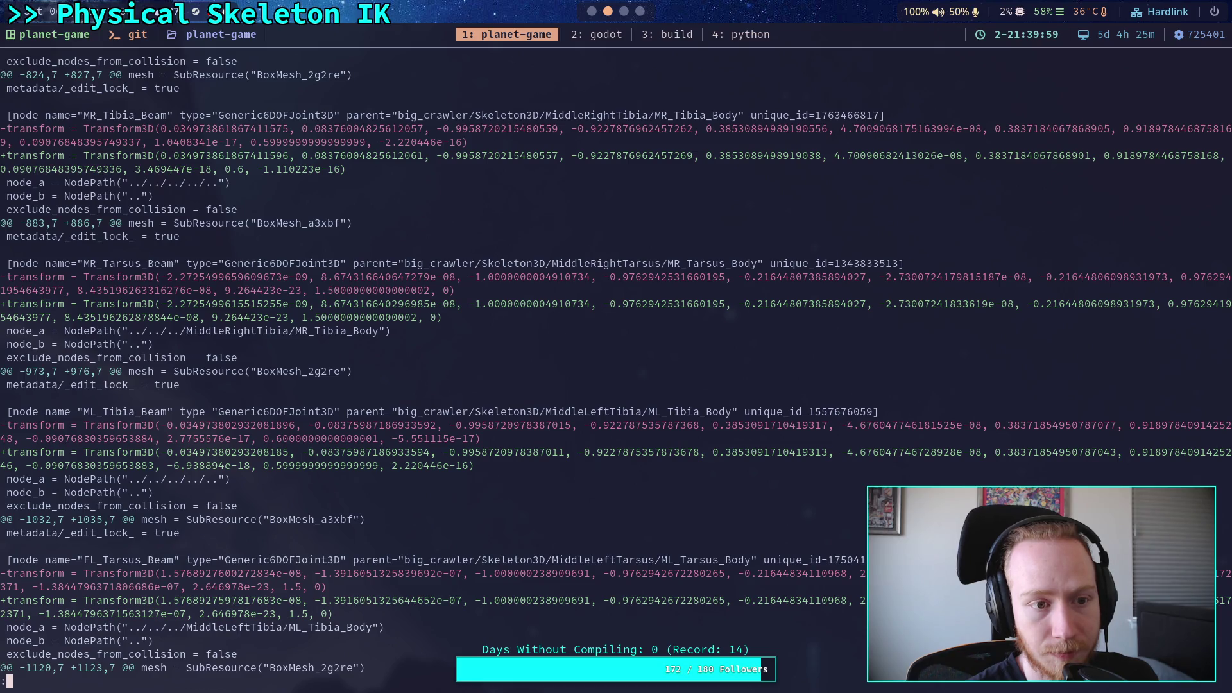
key(b)
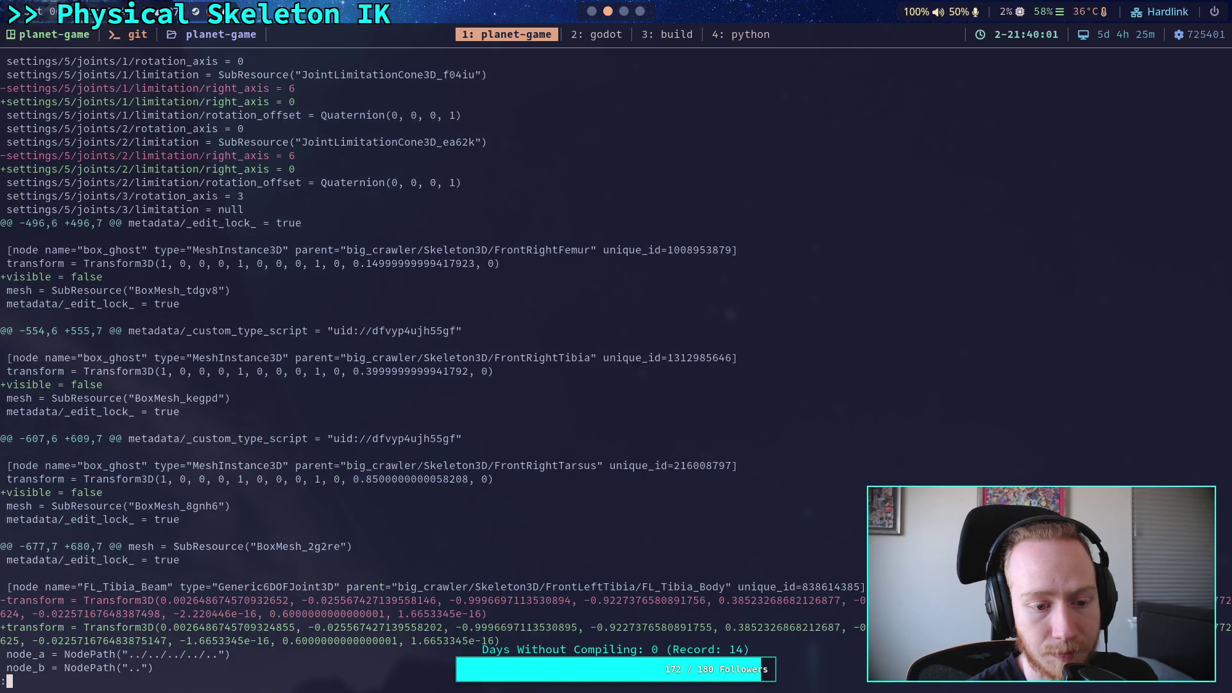
key(space)
key(space)
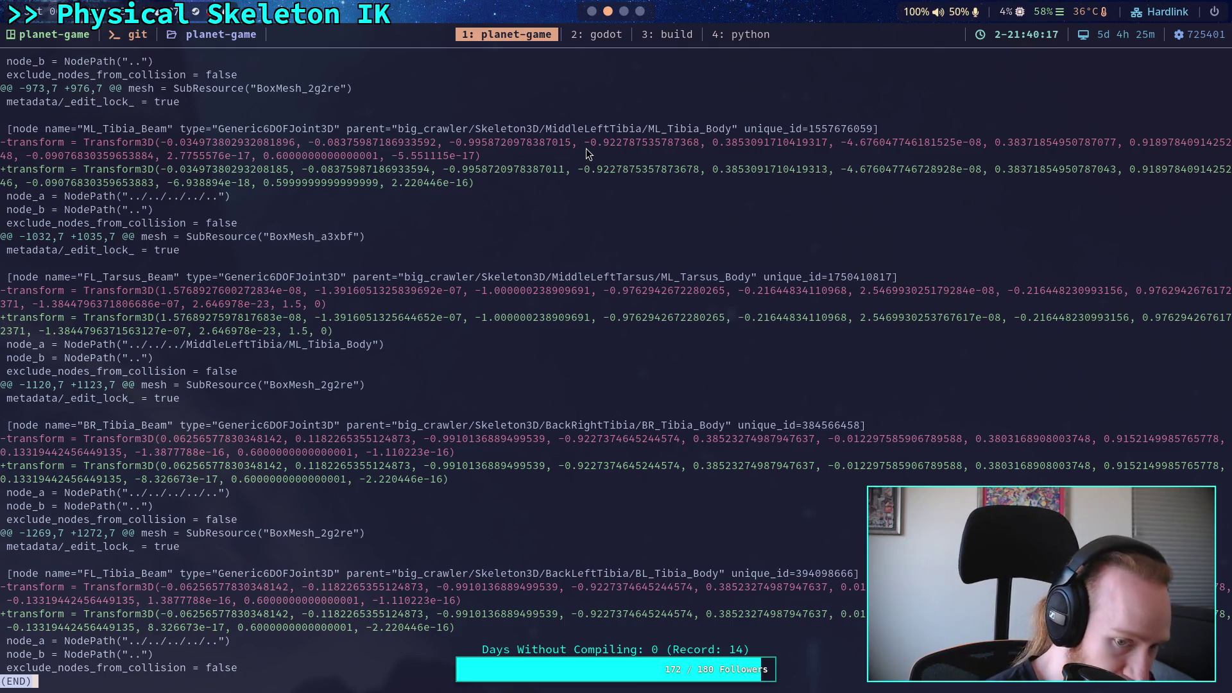
Look over the distance joint setup code in the Godot script editor
click(592, 11)
click(541, 360)
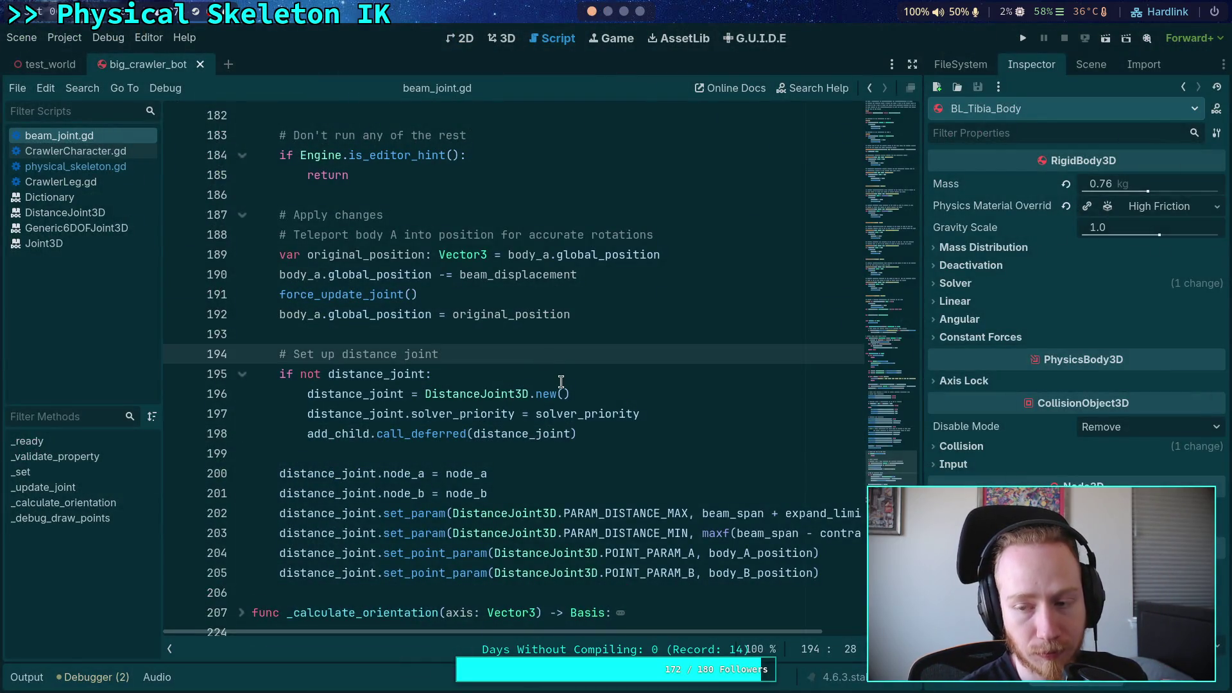
click(451, 448)
scroll(451, 448, down, 4)
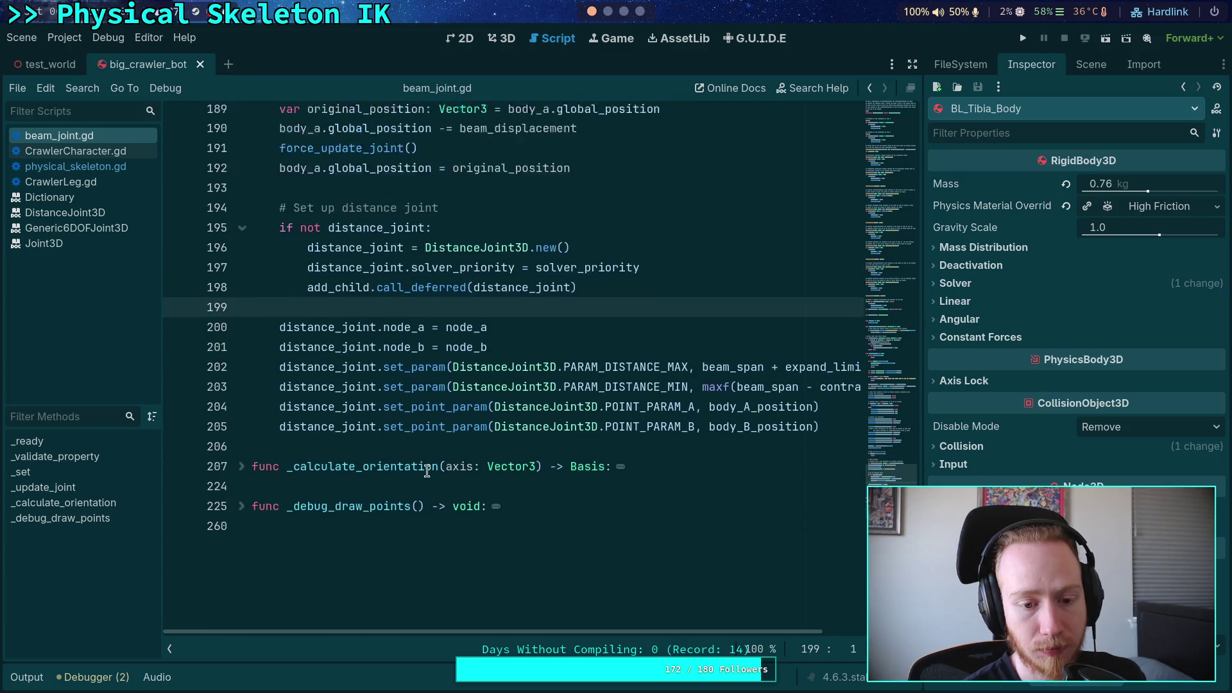
scroll(437, 448, up, 12)
scroll(422, 448, up, 12)
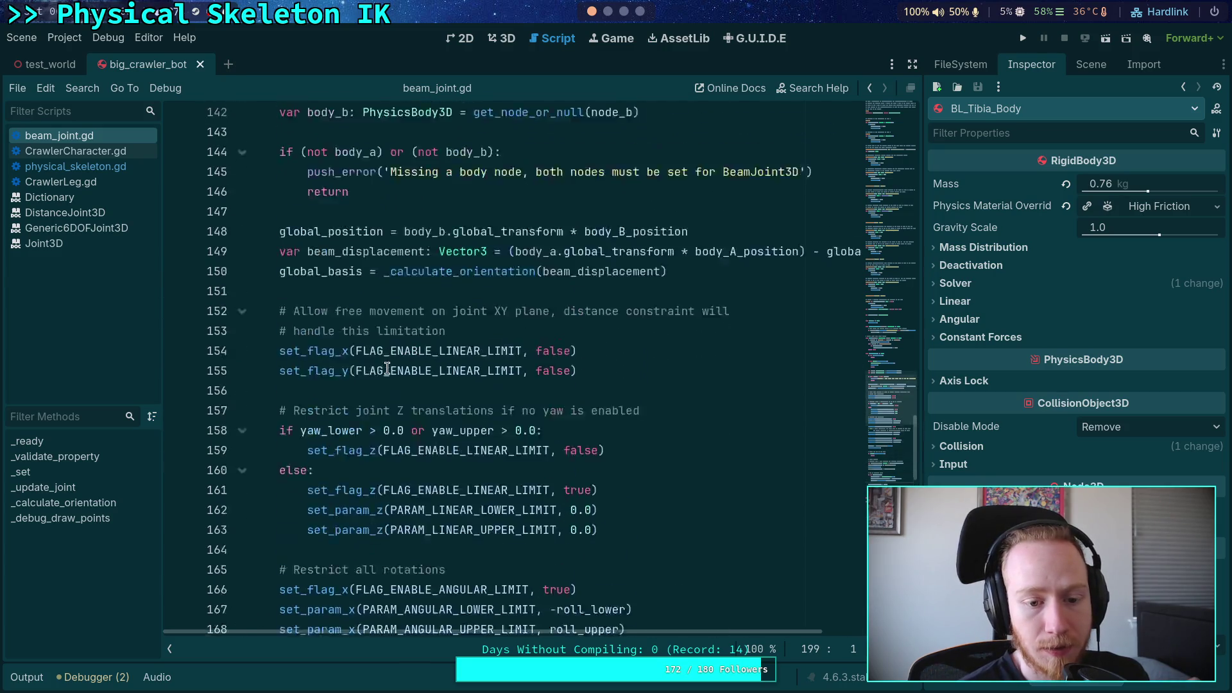
key(super+2)
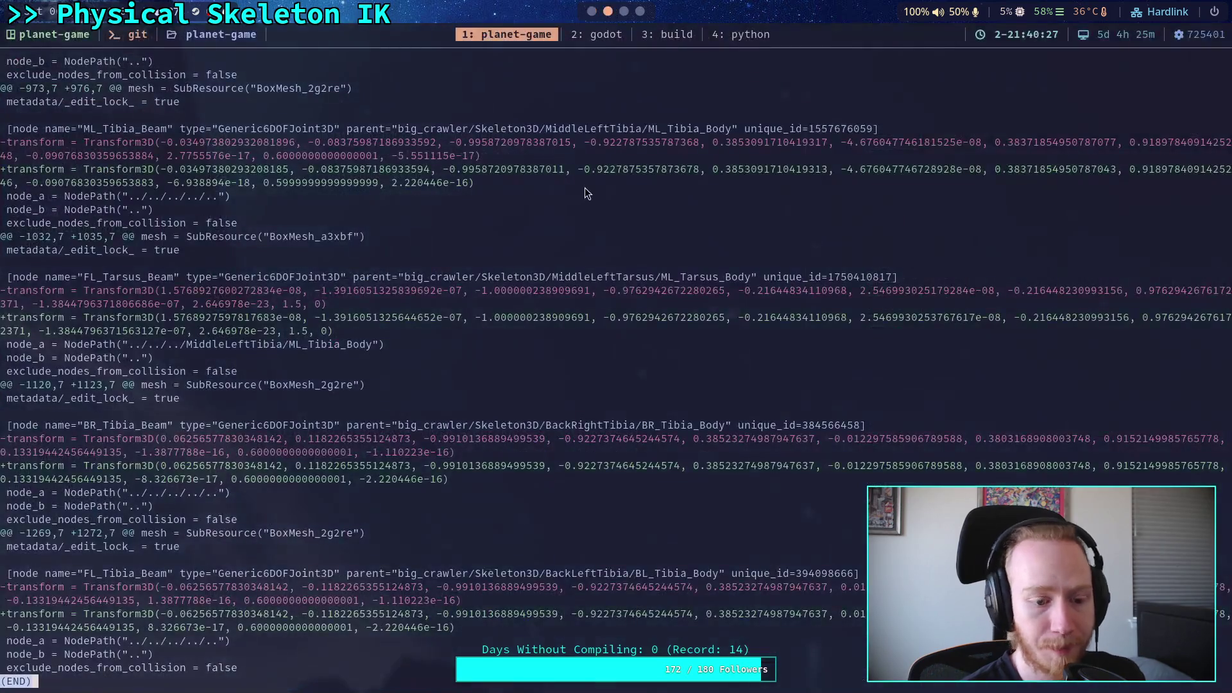
Run git status and stage big_crawler_bot.tscn with git add
text(qgit status)
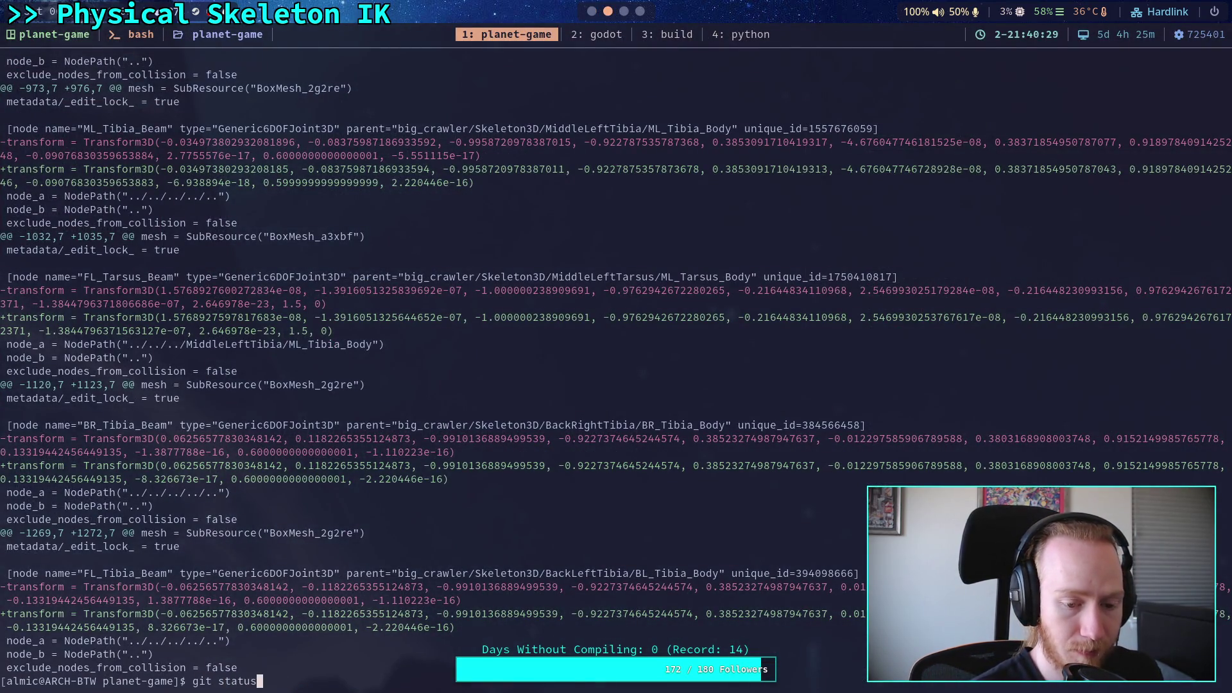
key(Return)
text(git add g)
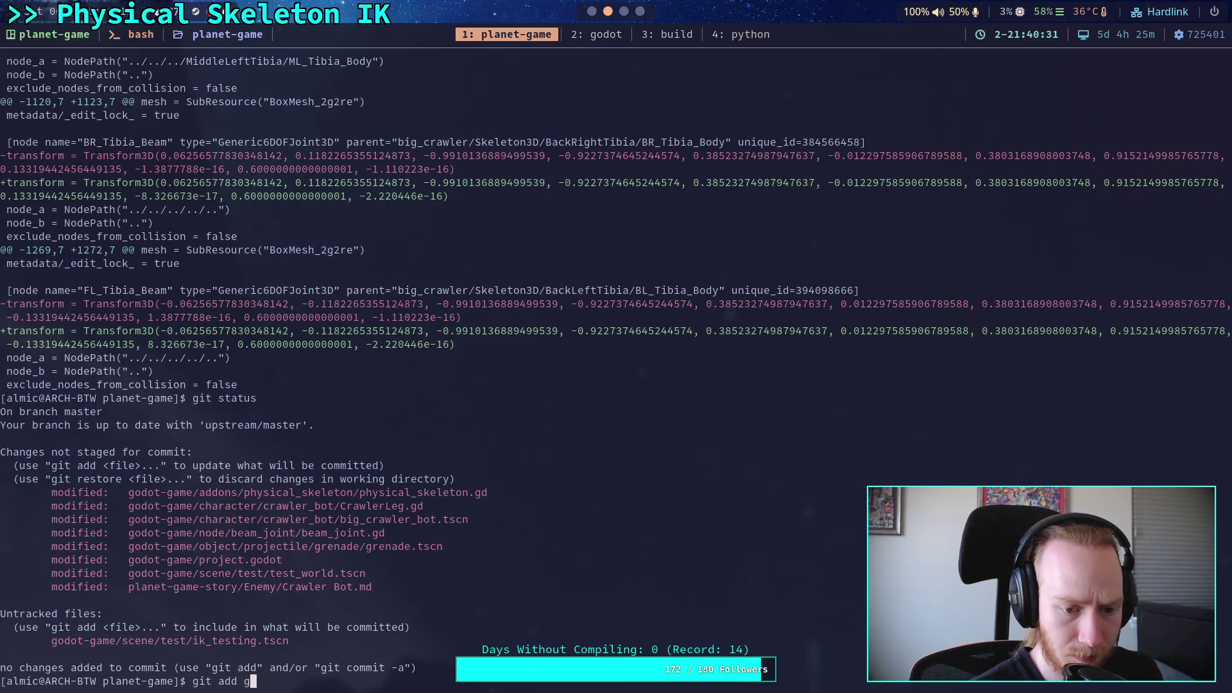
text(odot-game/character/crawler_bot/)
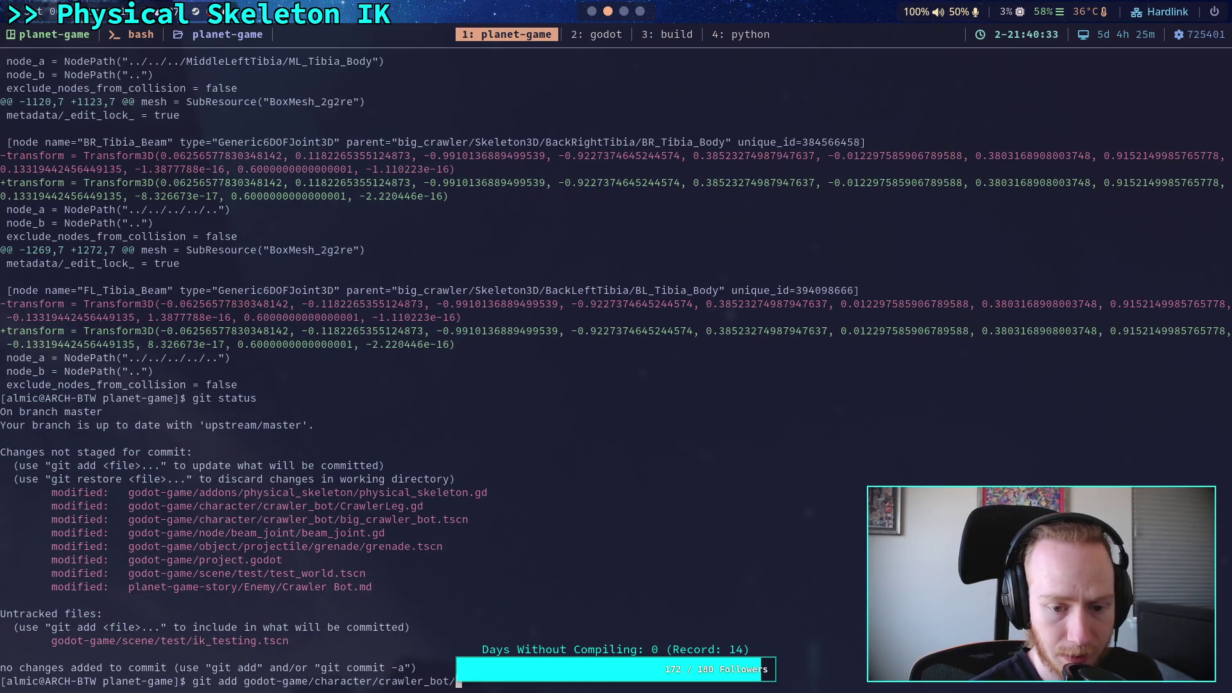
text(_bot.tscn)
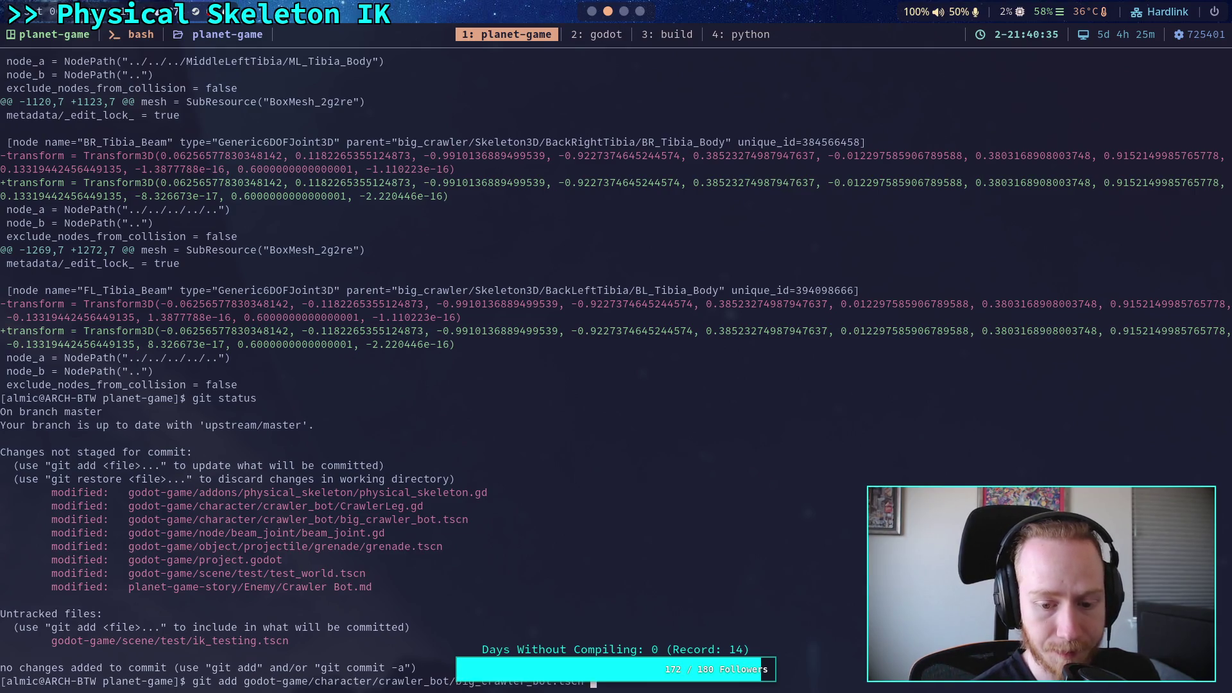
key(Return)
Run git diff on big_crawler_bot.tscn to confirm nothing unstaged remains, then return to Godot
text(git diff godot-game/character/crawler_bot/big_crawler_bot.tscn)
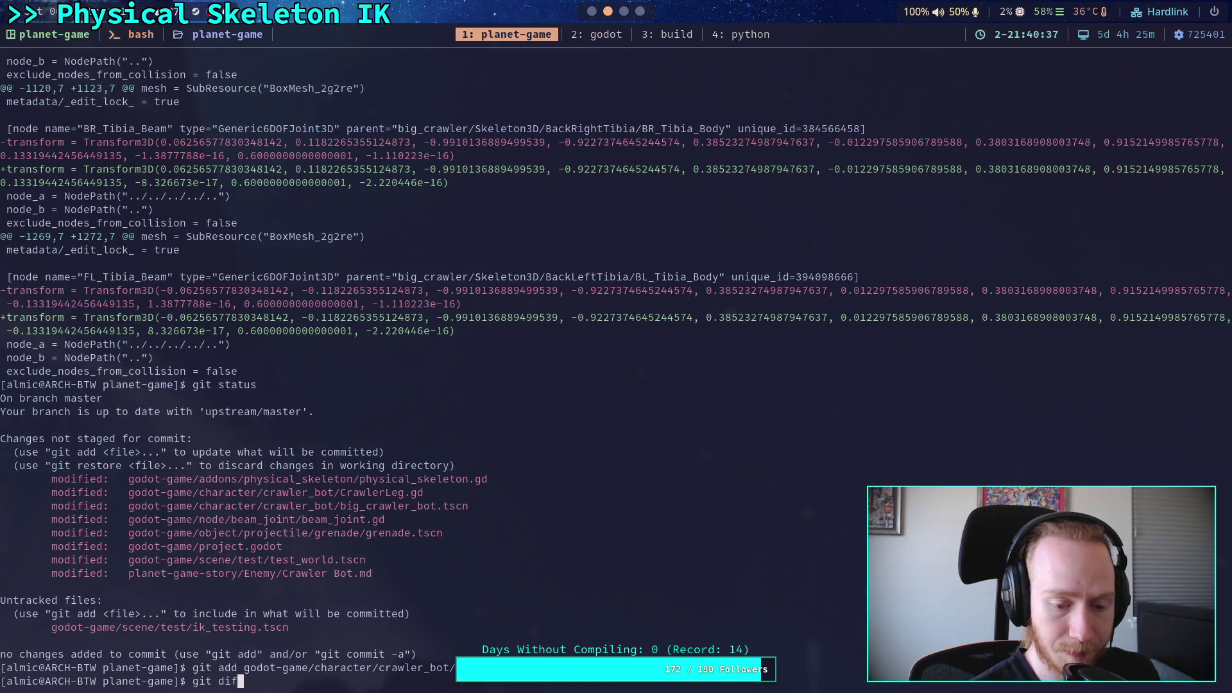
key(Return)
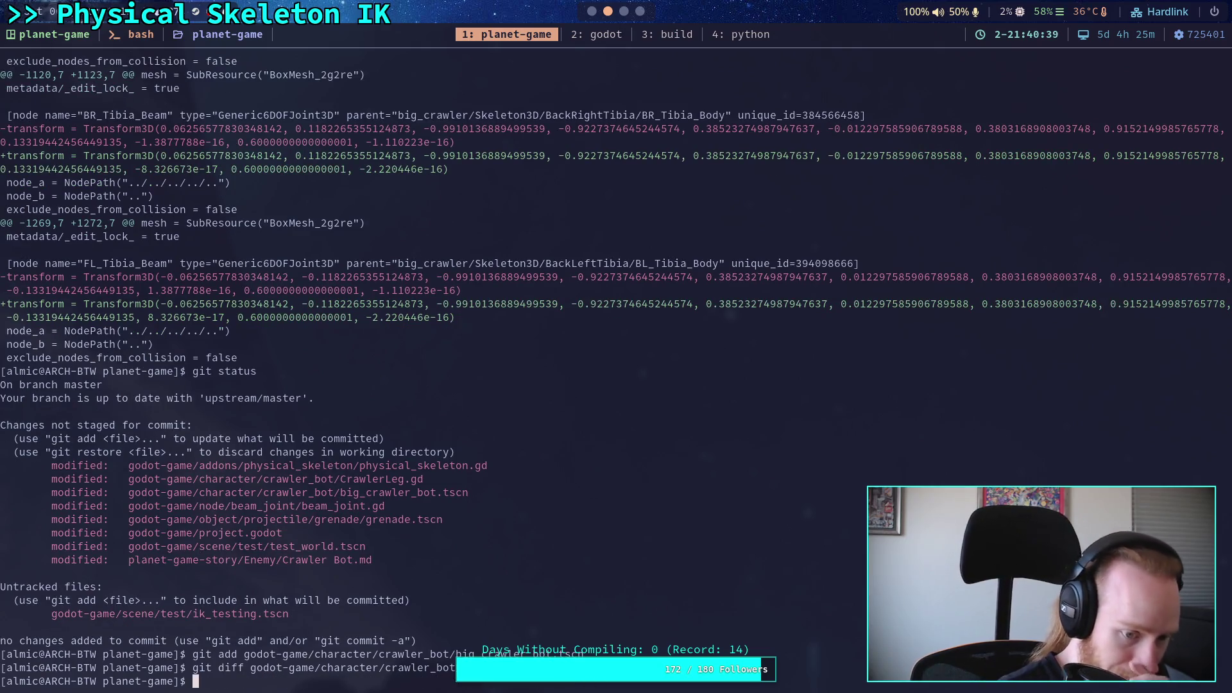
key(Up)
key(Up)
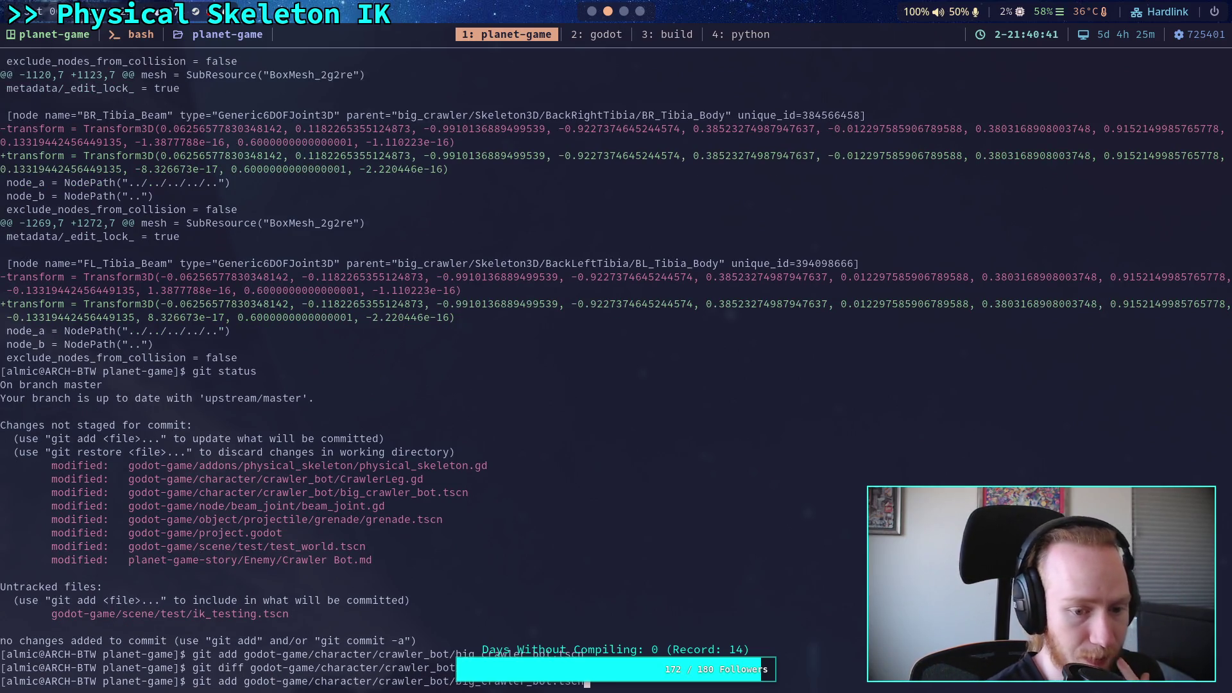
key(BackSpace)
key(BackSpace)
key(BackSpace)
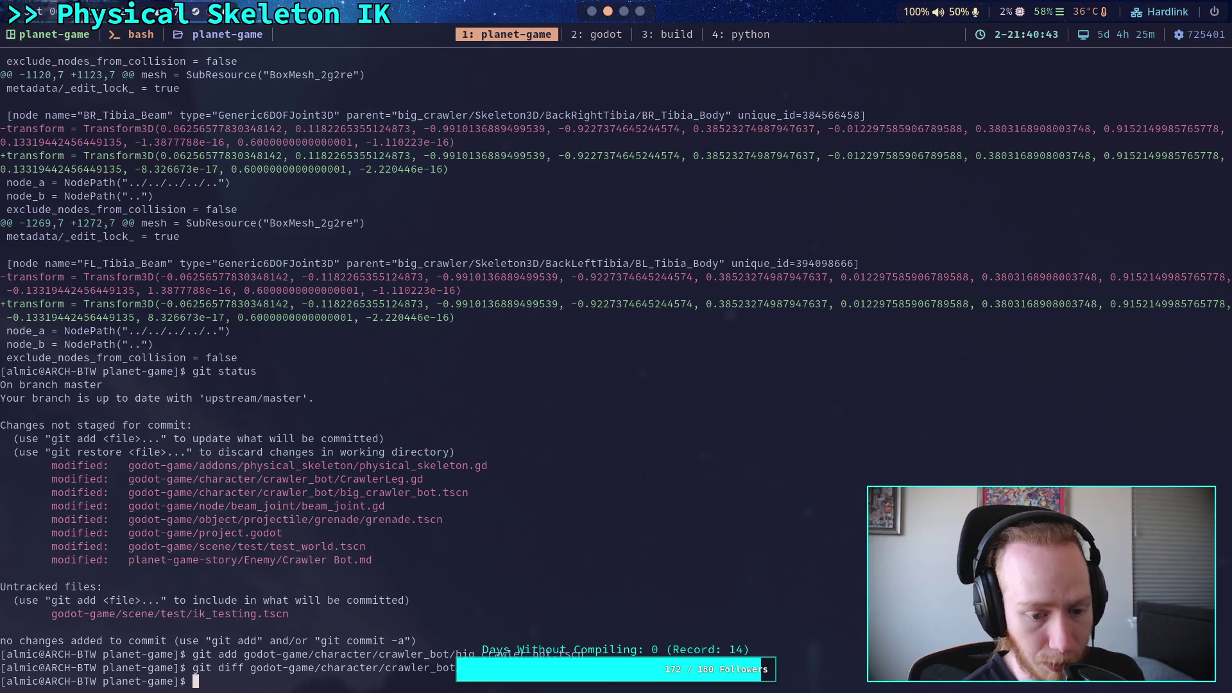
key(super+2)
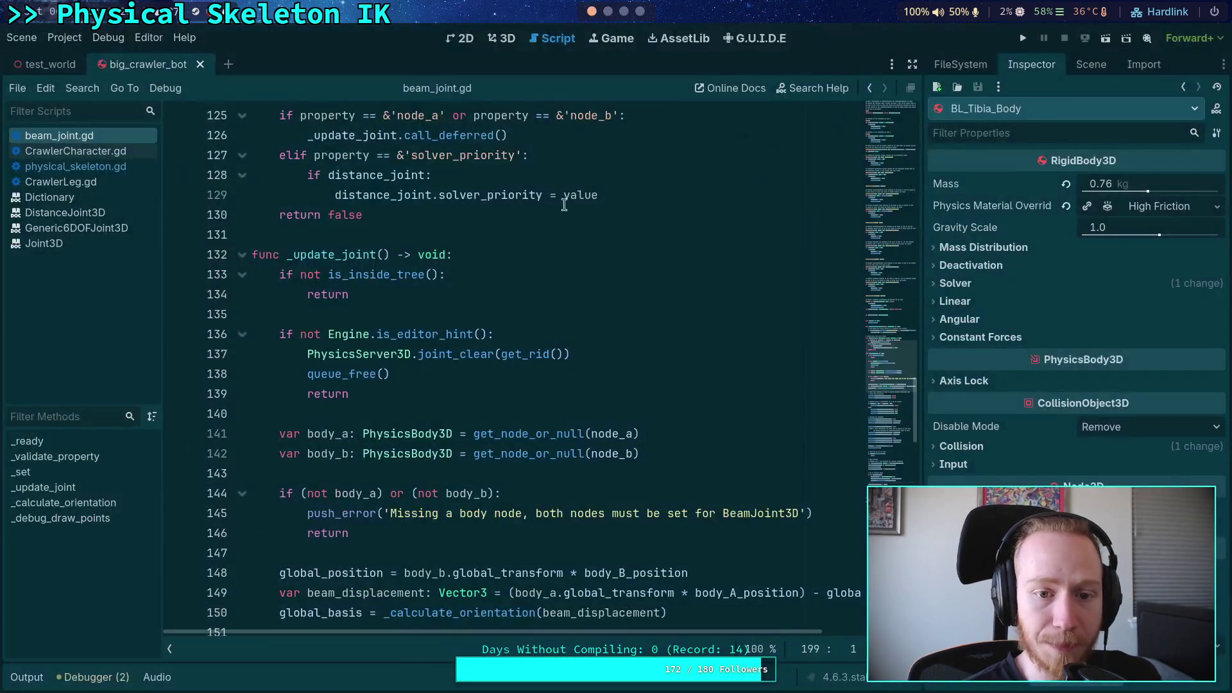
Delete the FL_Tibia_Beam, FL_Tarsus_Beam and back-right tarsus and tibia beam joints one by one
click(1105, 65)
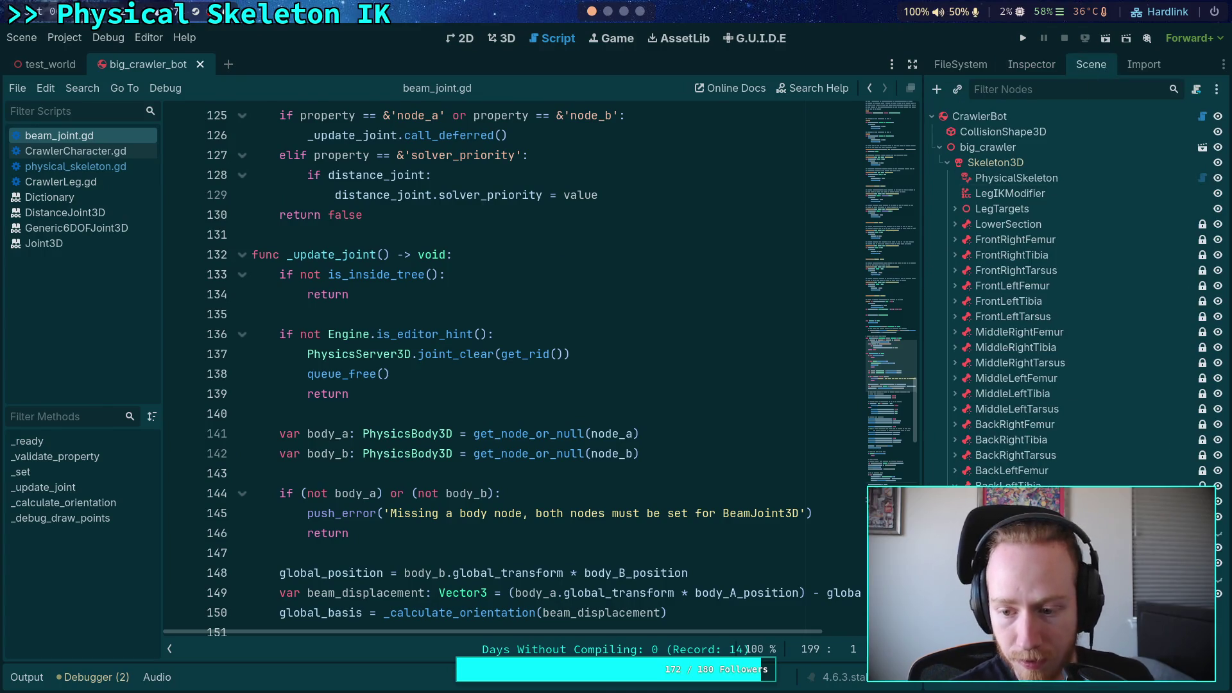
key(Delete)
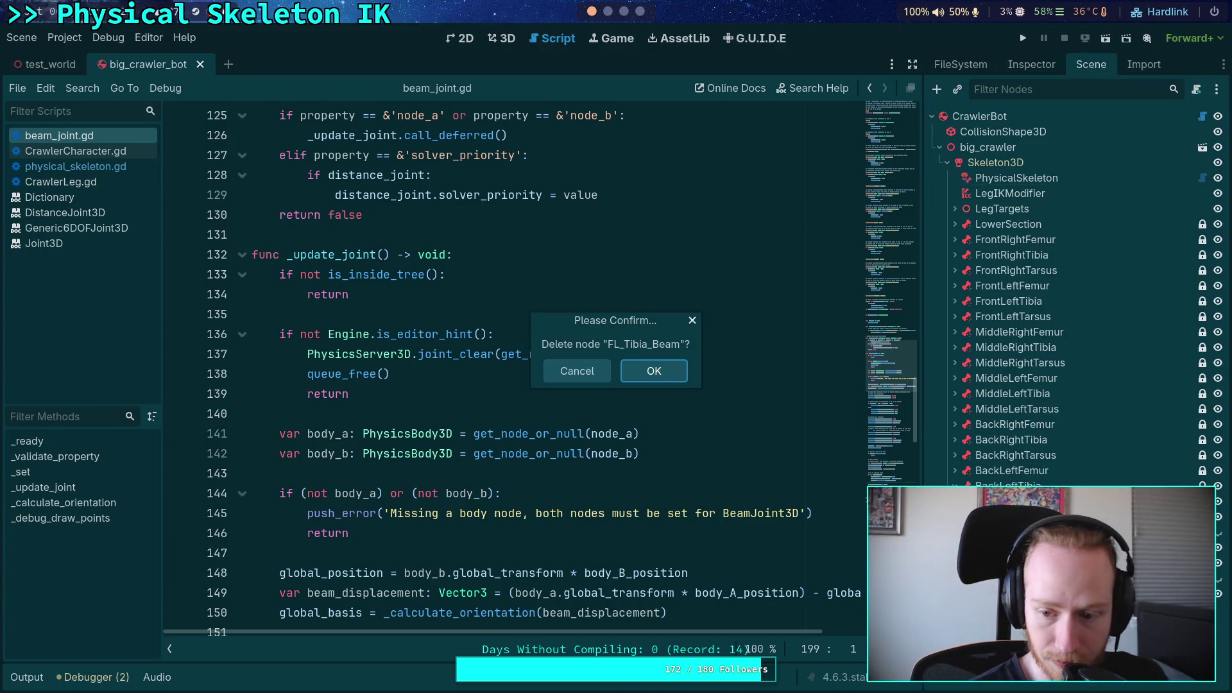
key(Return)
key(Delete)
key(Return)
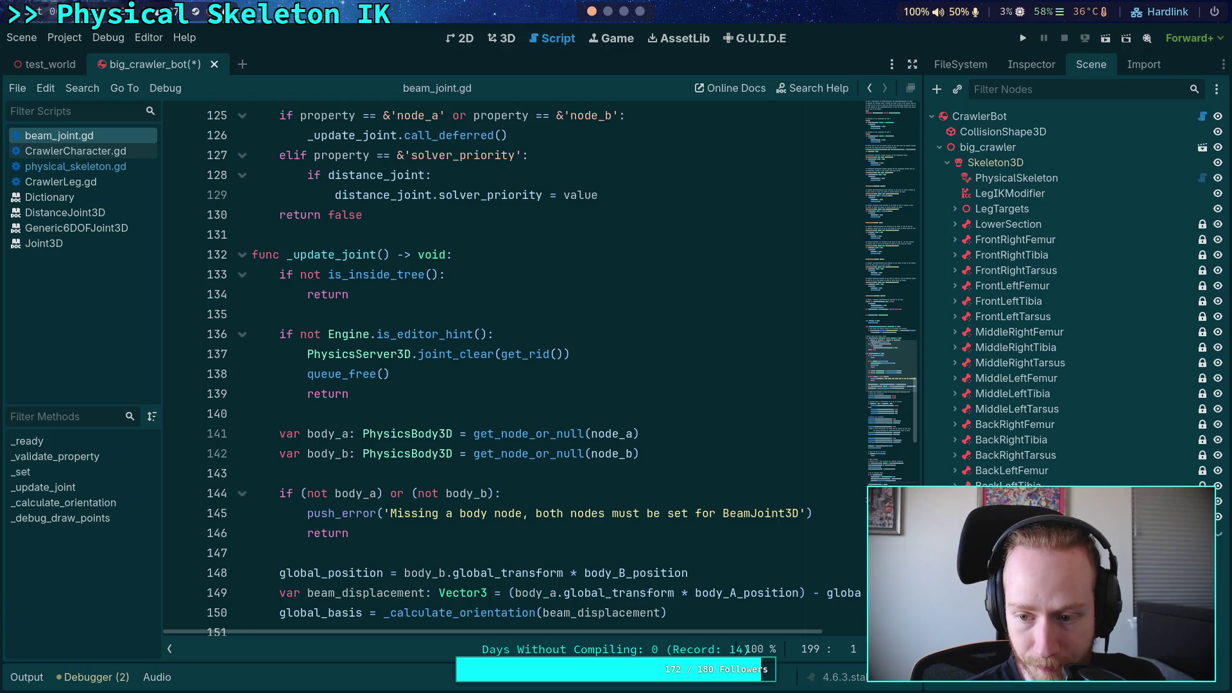
click(954, 455)
key(Down)
key(Delete)
key(Return)
click(955, 439)
key(Delete)
key(Return)
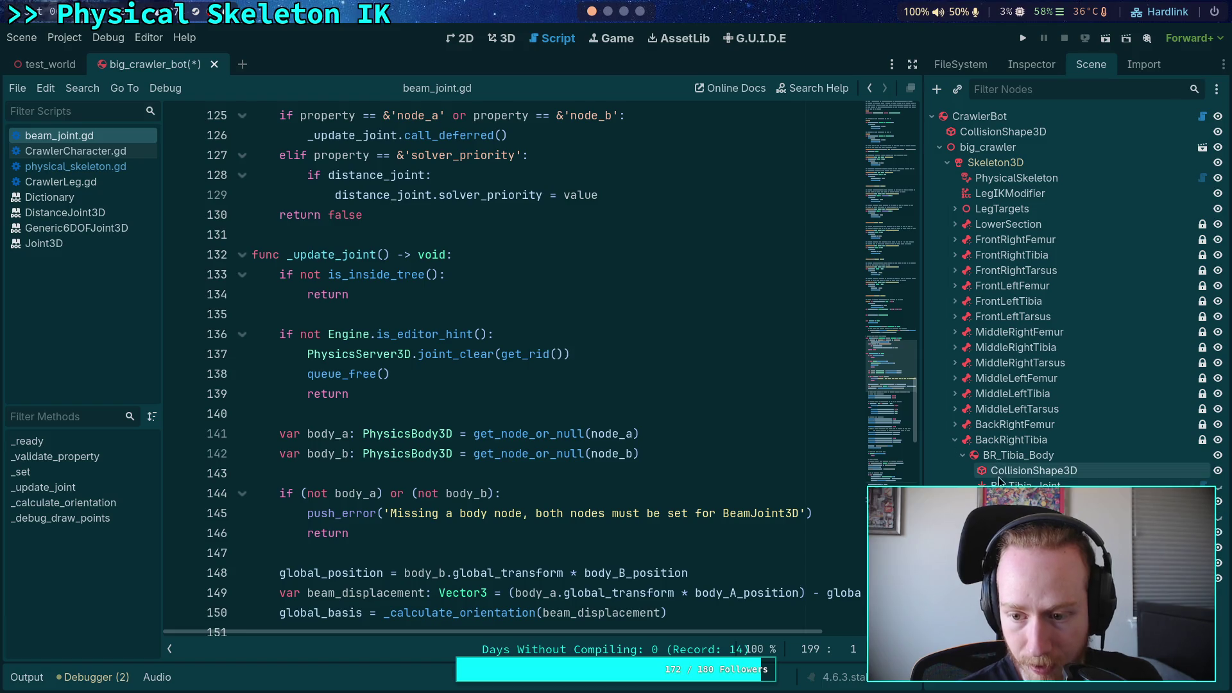
Filter the Scene dock to 'Beam', delete all eight beam nodes, and save the scene
text(Be)
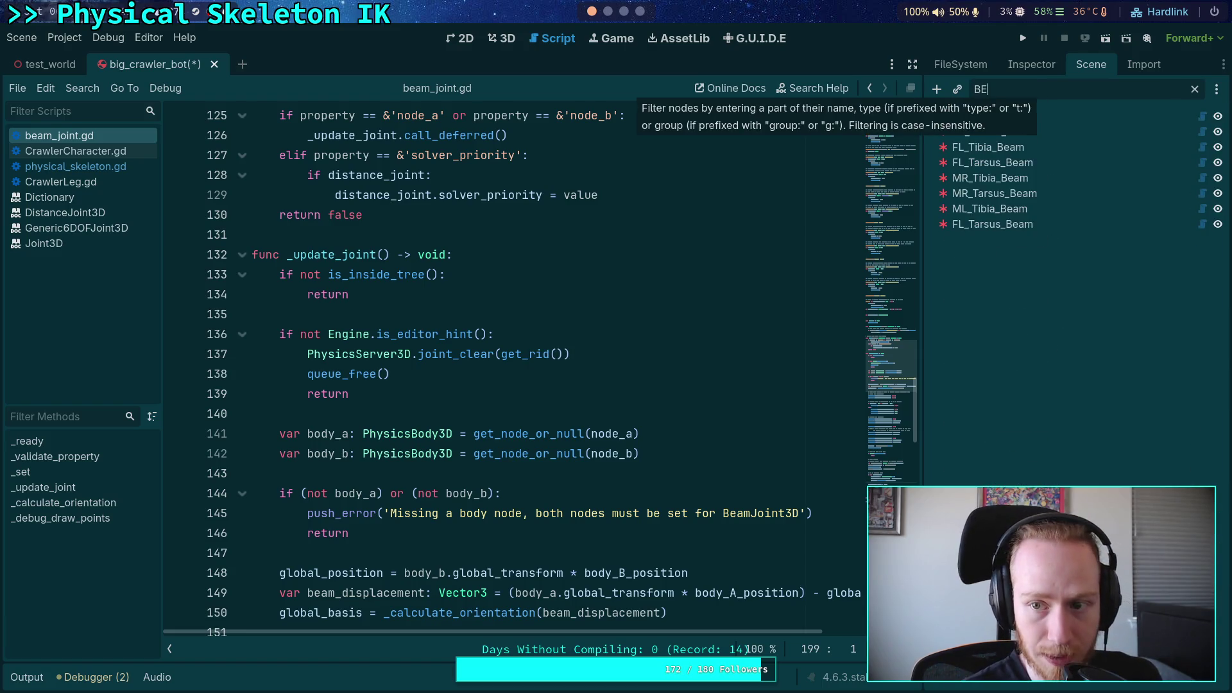
text(am)
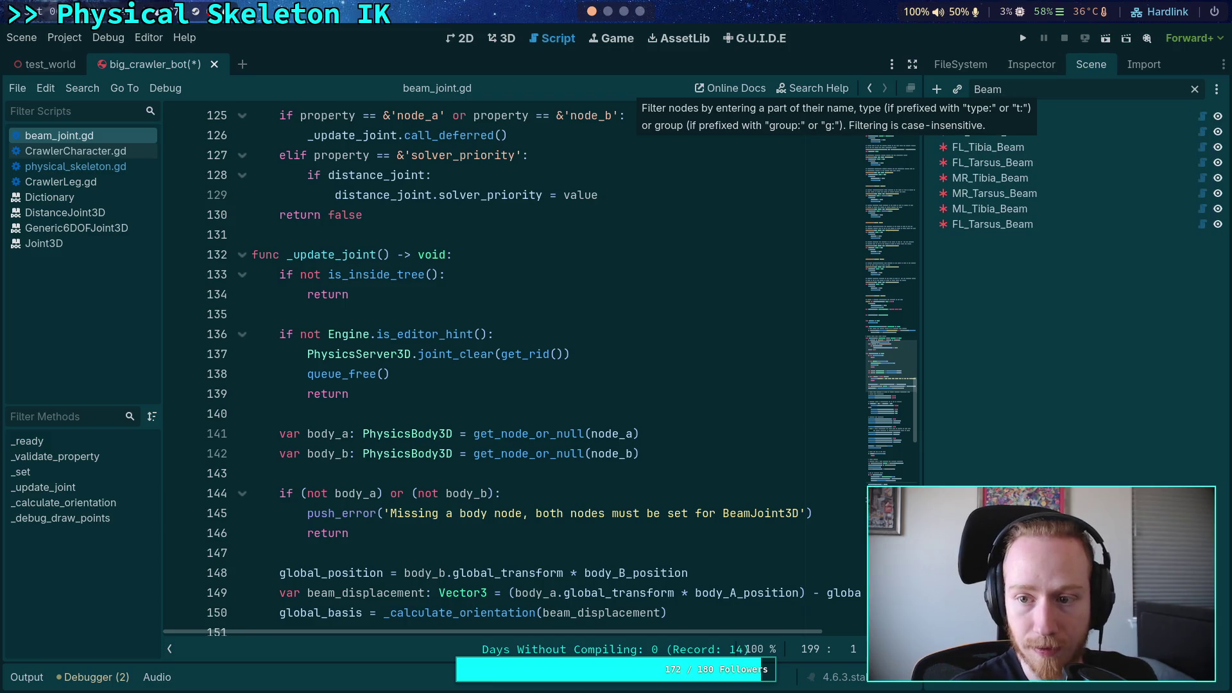
click(1027, 116)
shift+click(1033, 225)
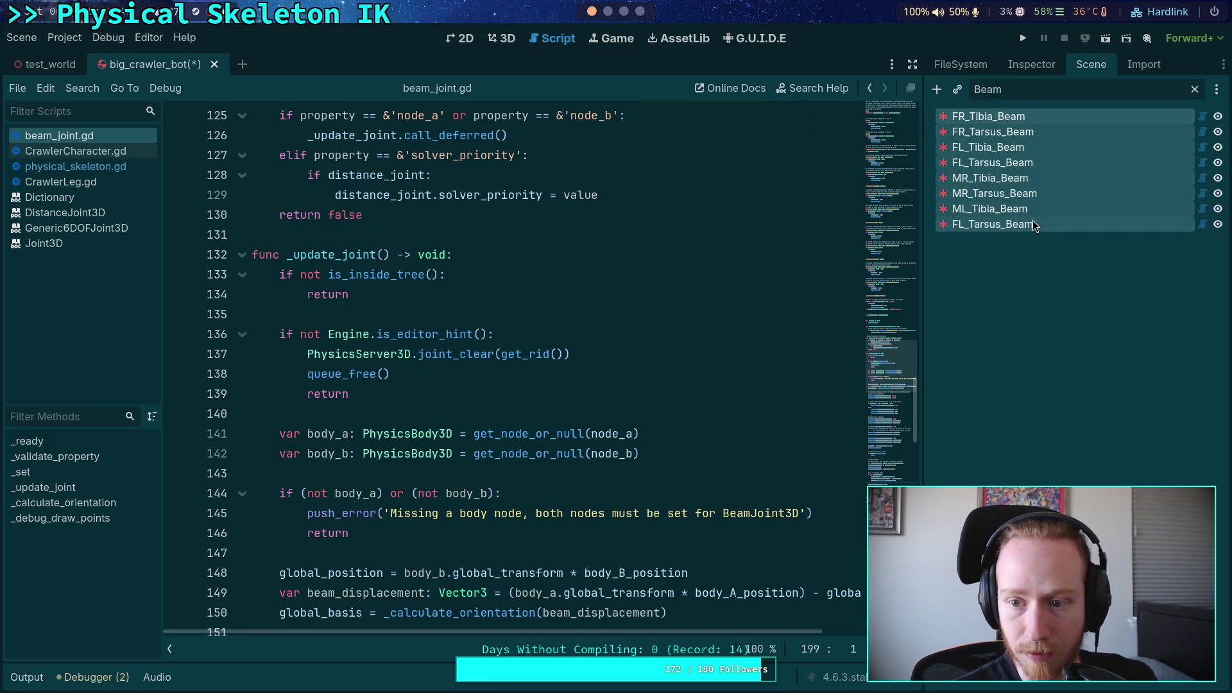
key(Delete)
key(Return)
click(697, 269)
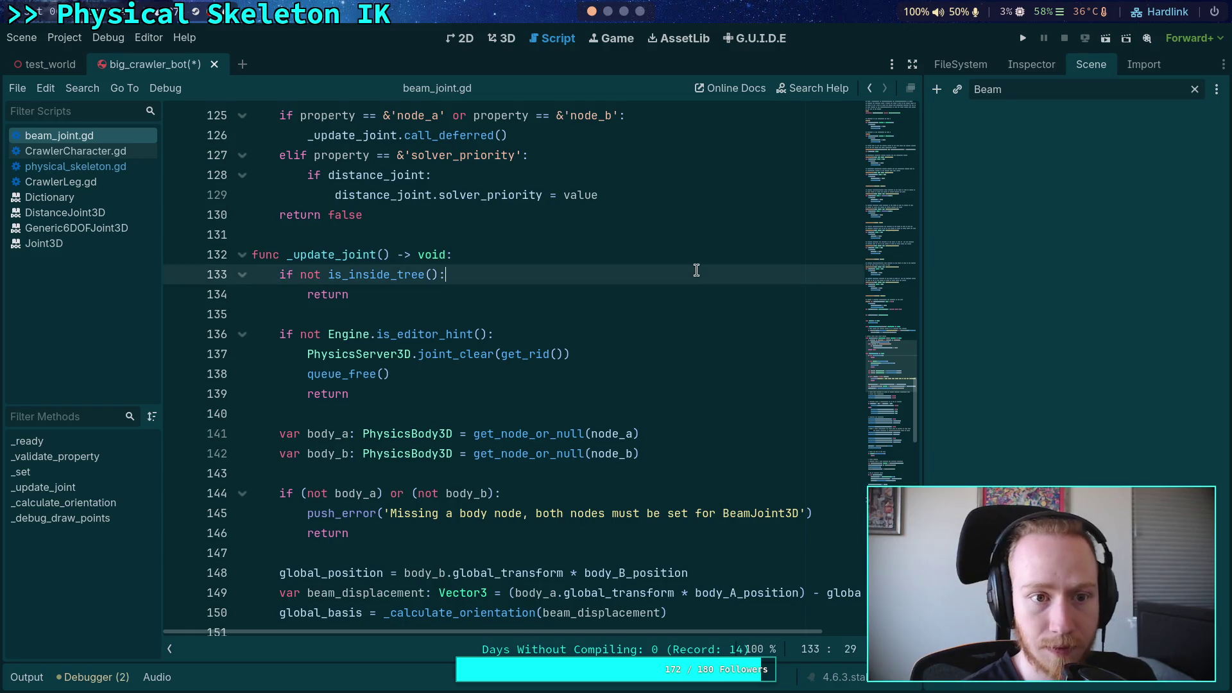
key(ctrl+s)
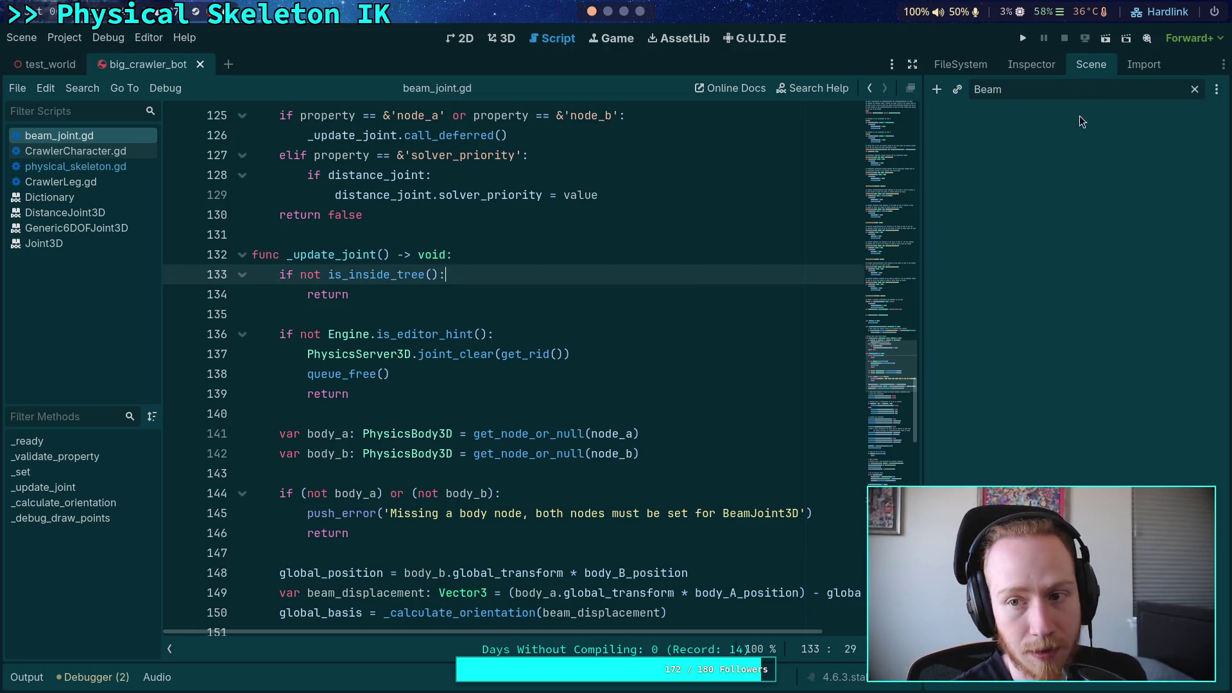
click(1022, 38)
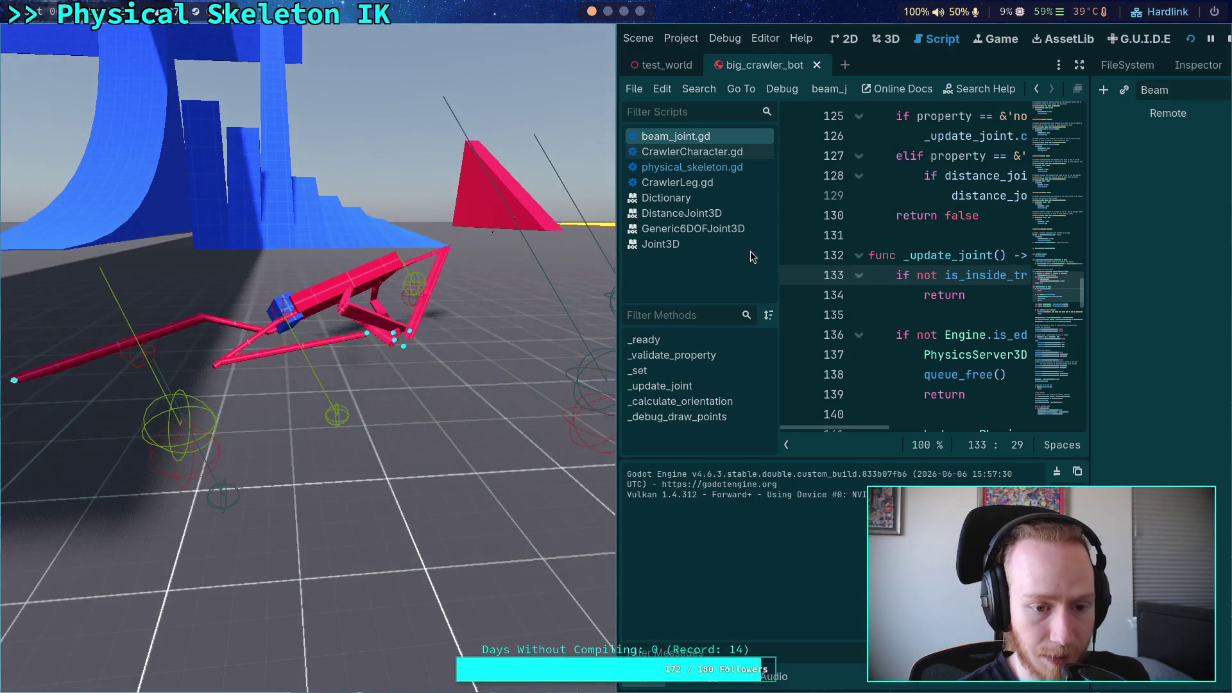
Stop the crawler test run after watching the beamless bot move around
click(1226, 31)
Examine the joint_clear call on line 137 of beam_joint.gd and collapse the output panel
click(575, 328)
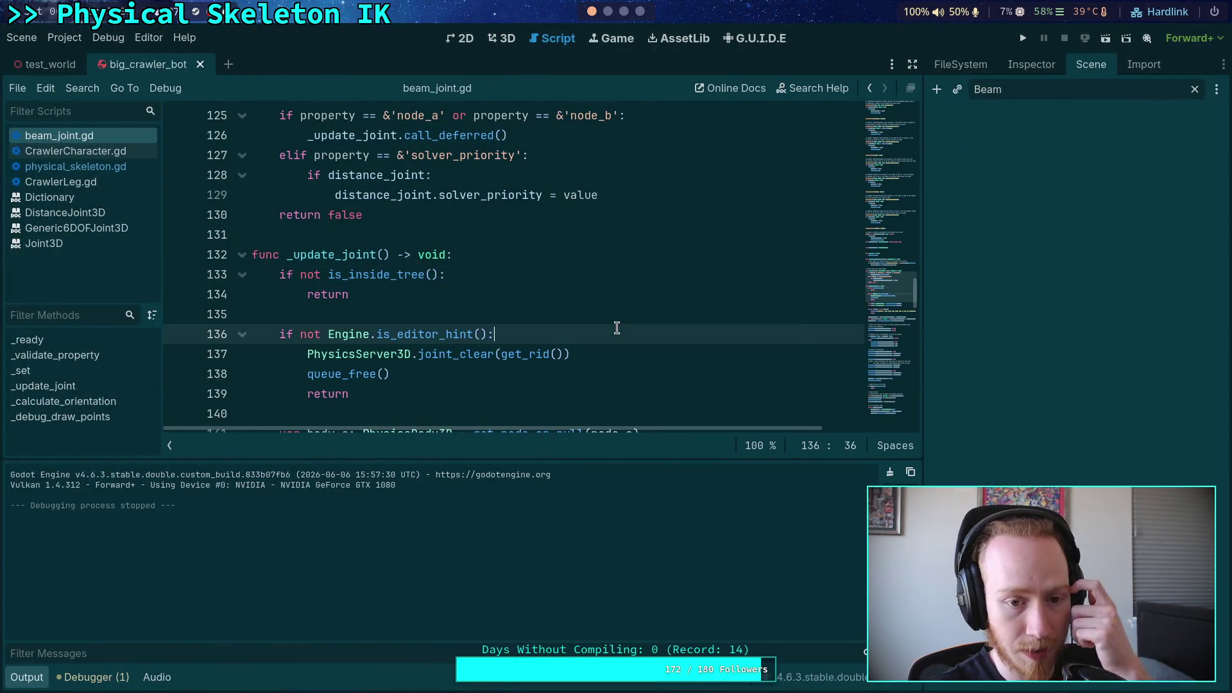
scroll(574, 324, down, 1)
drag(569, 294, 307, 295)
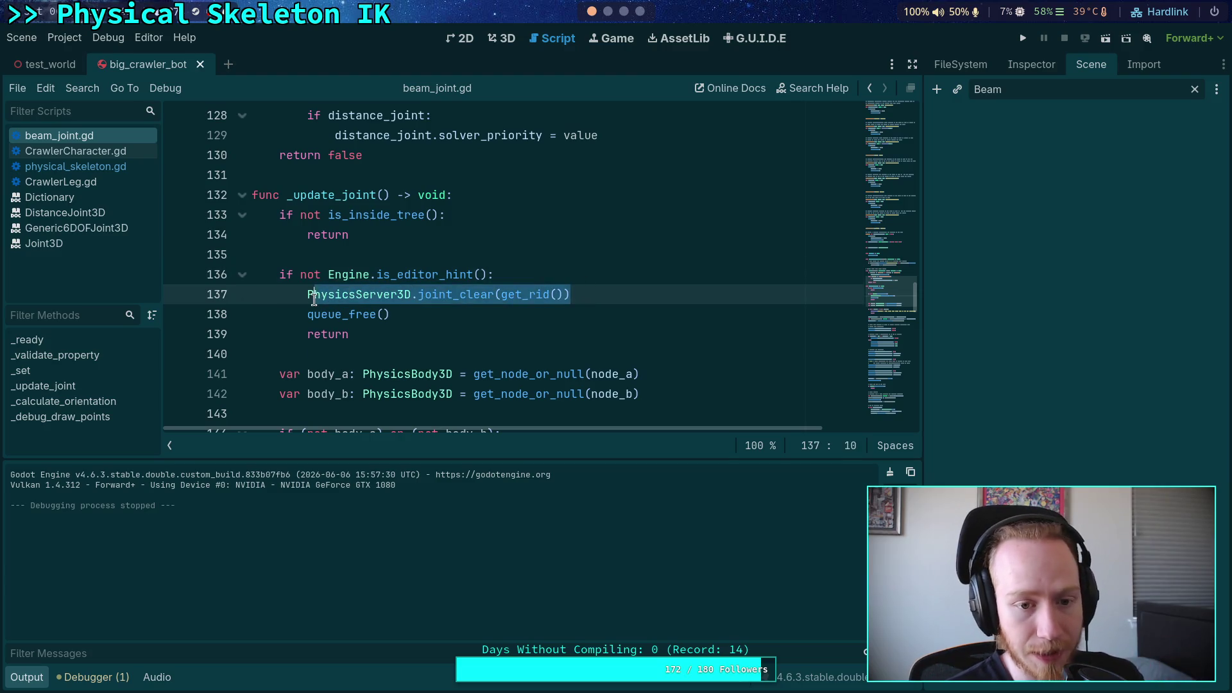
click(24, 676)
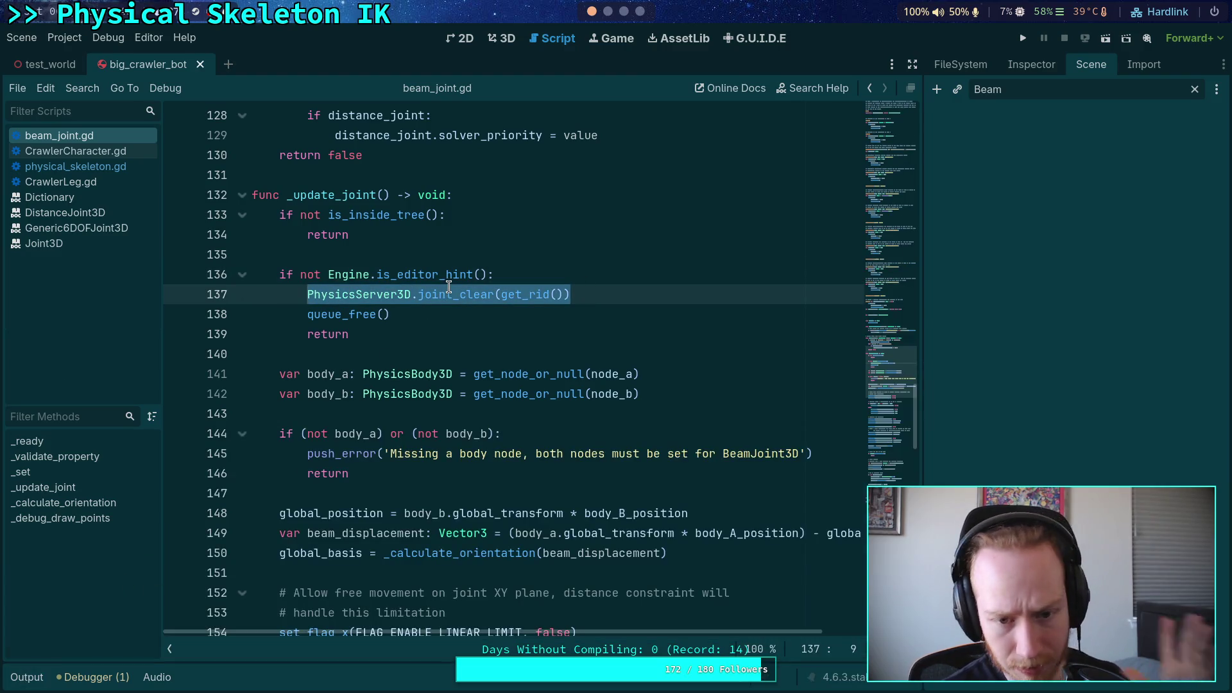
click(399, 329)
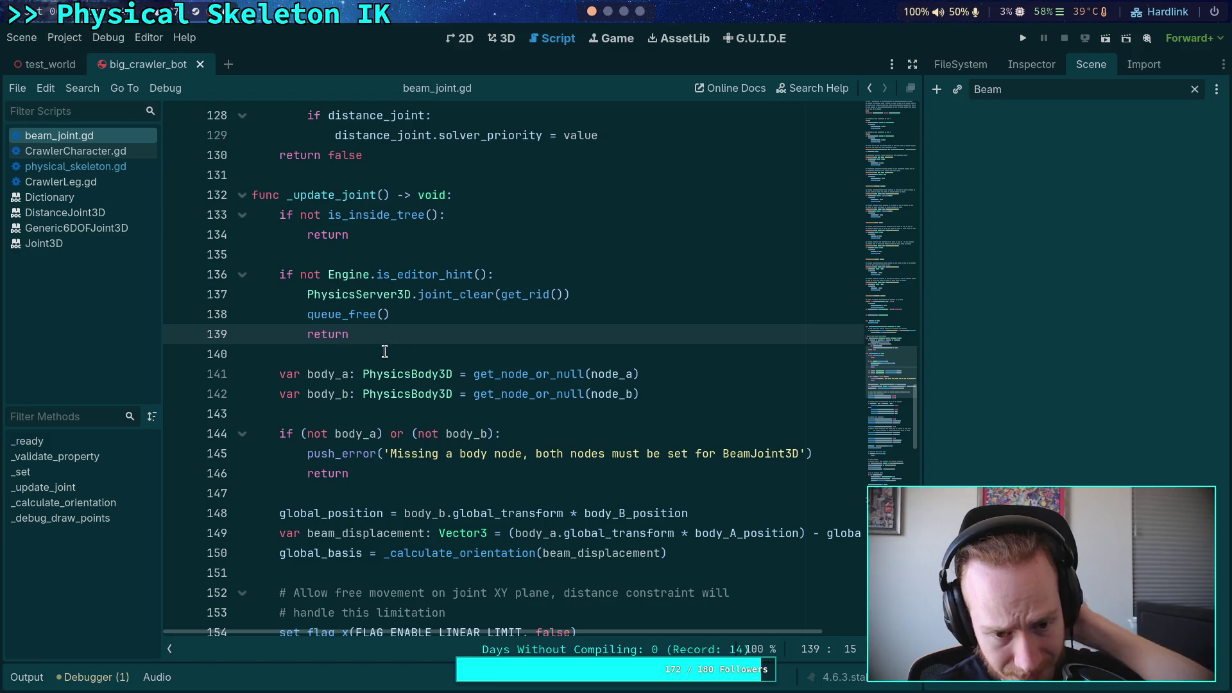
click(385, 347)
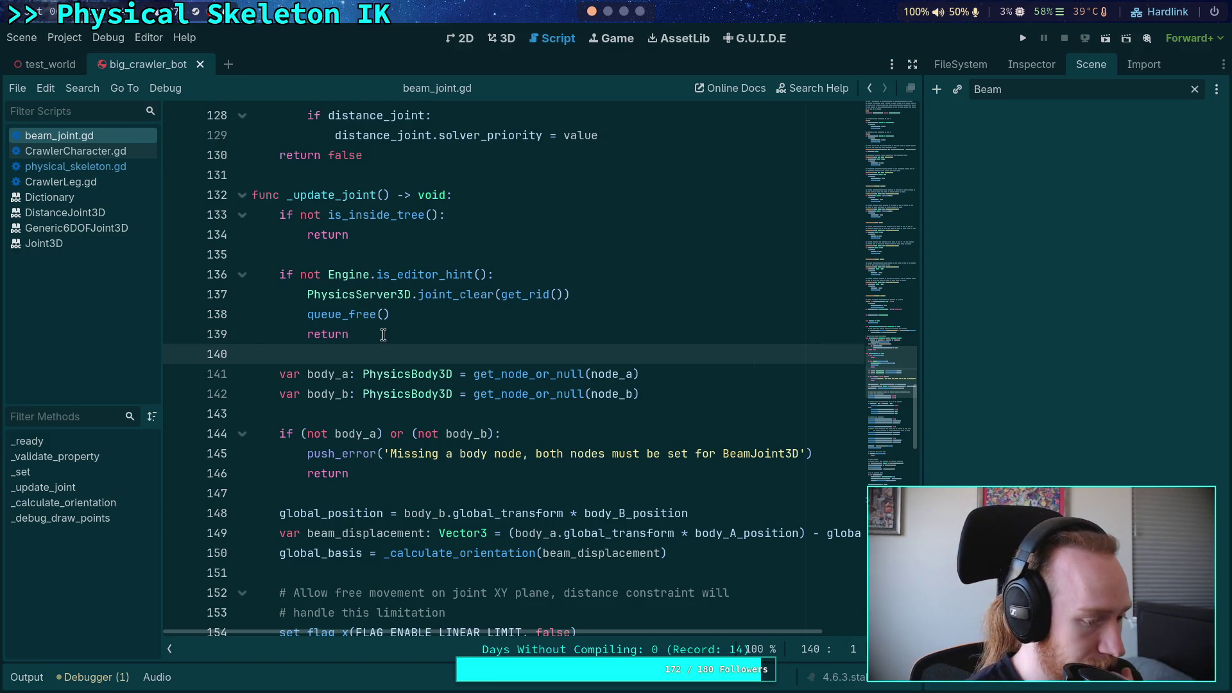
Read through lines 183–199 of the _update_joint logic
scroll(391, 347, down, 15)
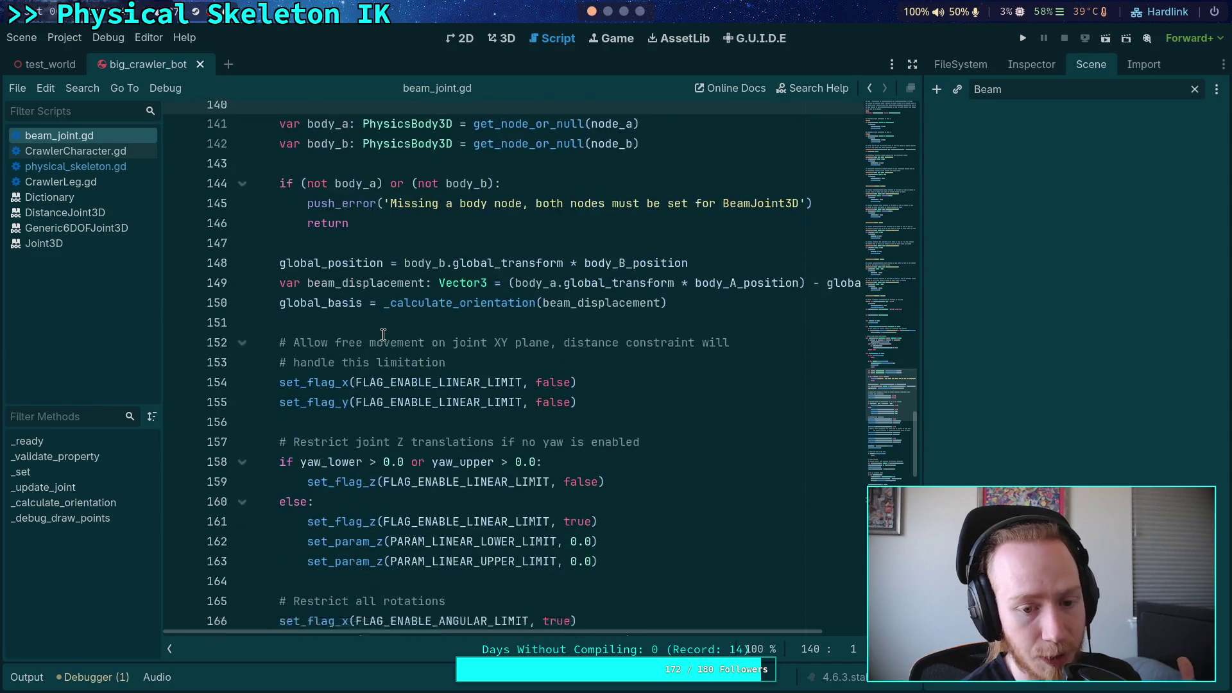
drag(283, 255, 440, 514)
click(459, 513)
scroll(517, 453, down, 3)
click(521, 402)
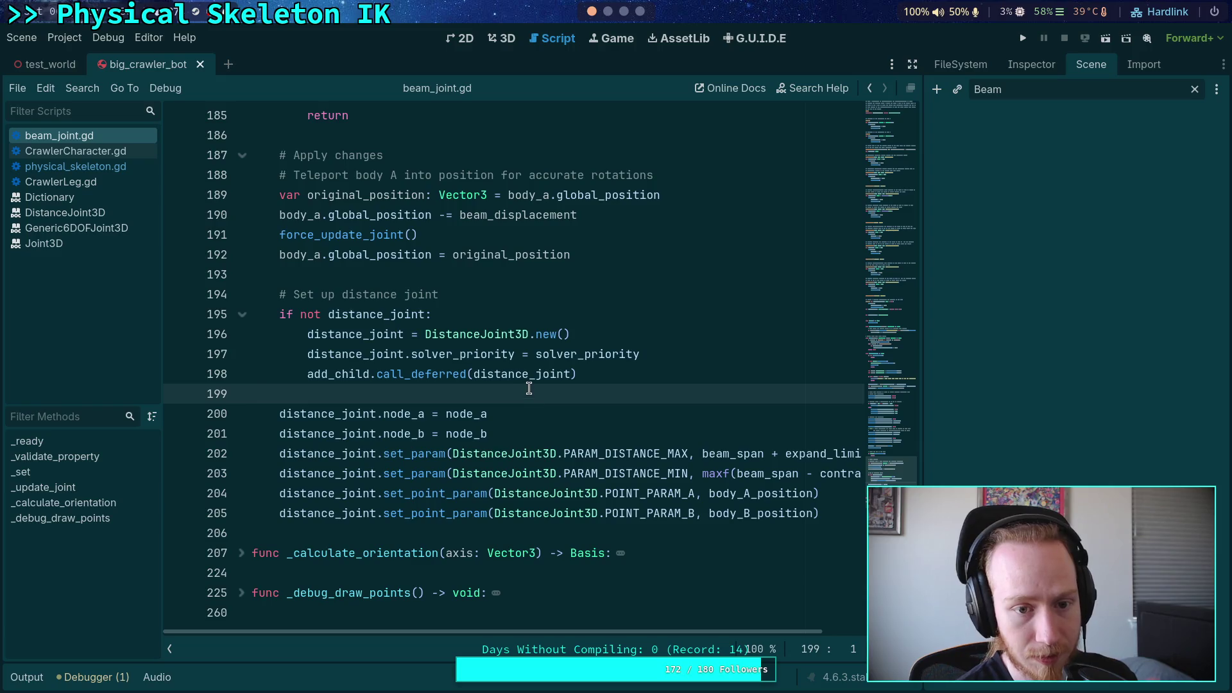
scroll(520, 395, up, 6)
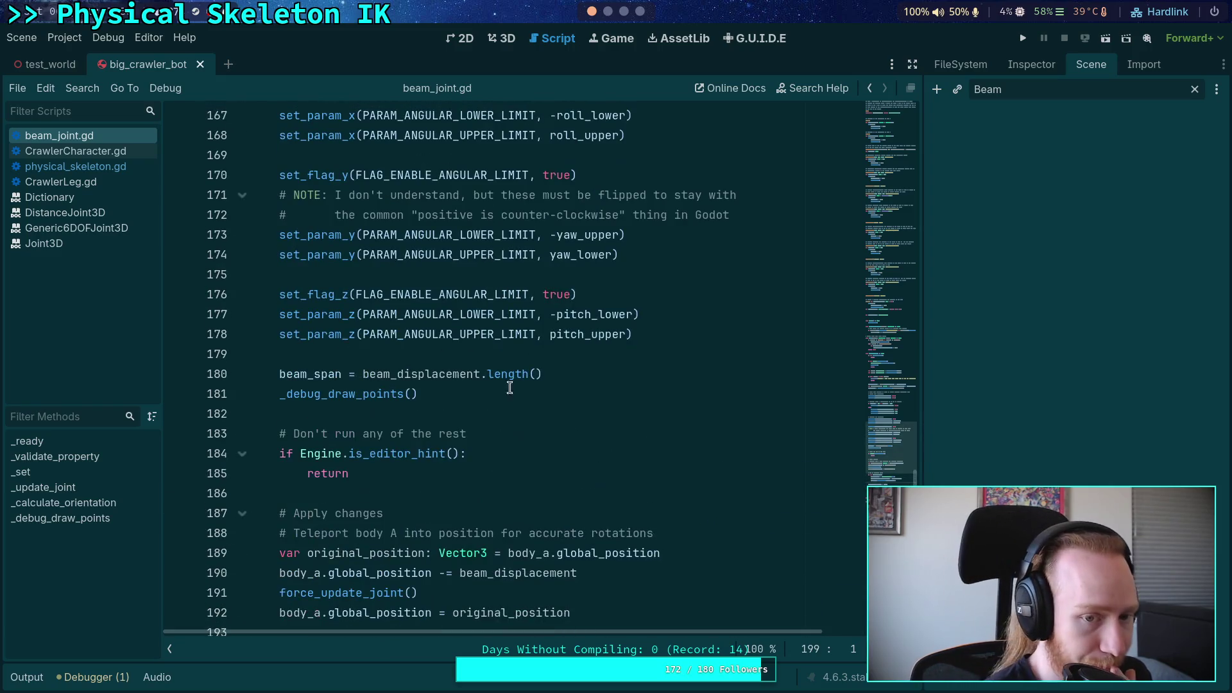
scroll(590, 14, down, 1)
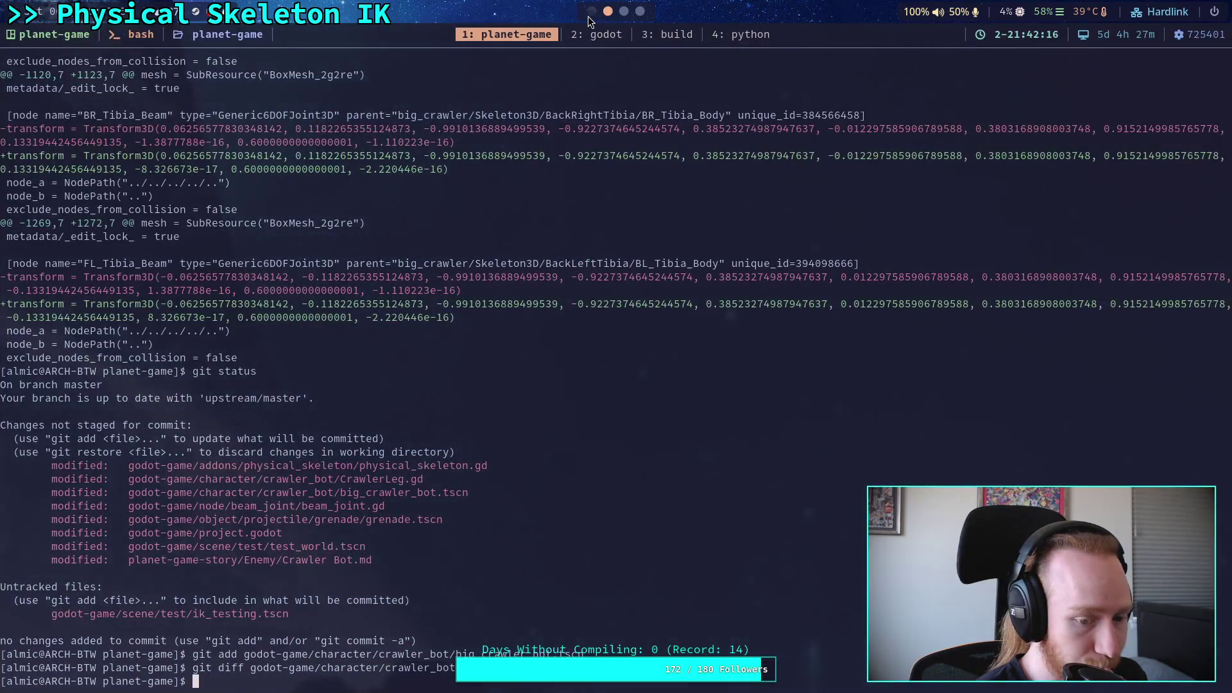
Run git status to list the changed files
text(git diff)
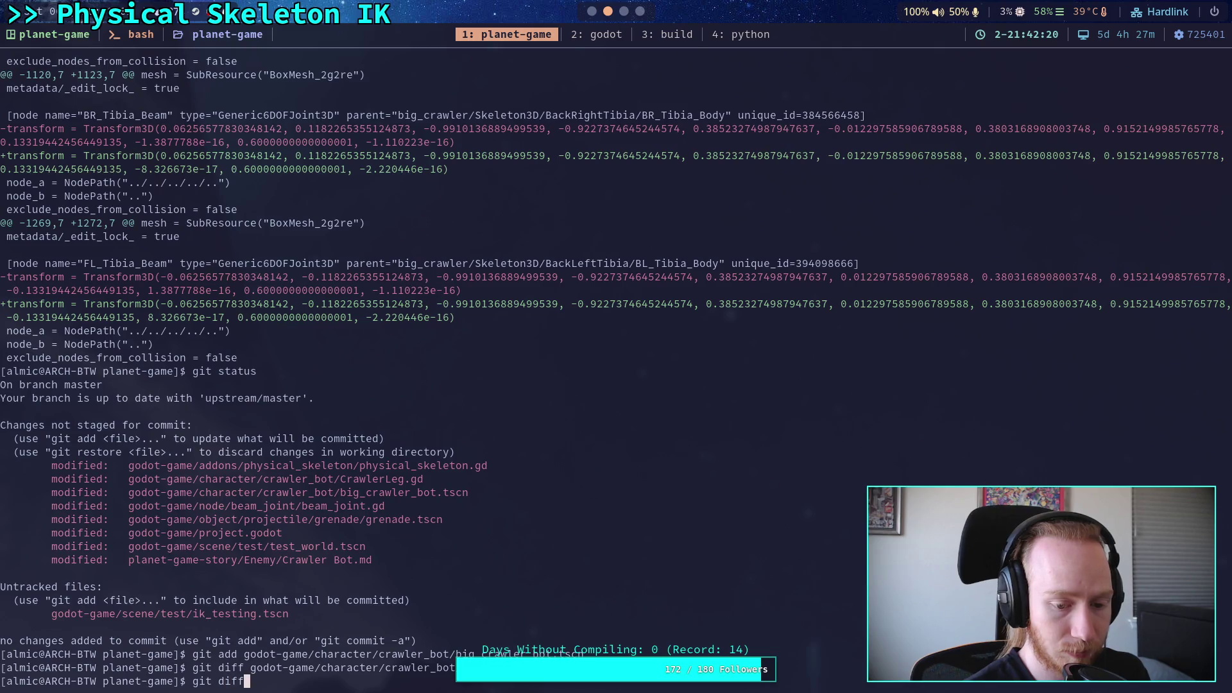
key(BackSpace)
key(BackSpace)
key(BackSpace)
key(BackSpace)
text(status)
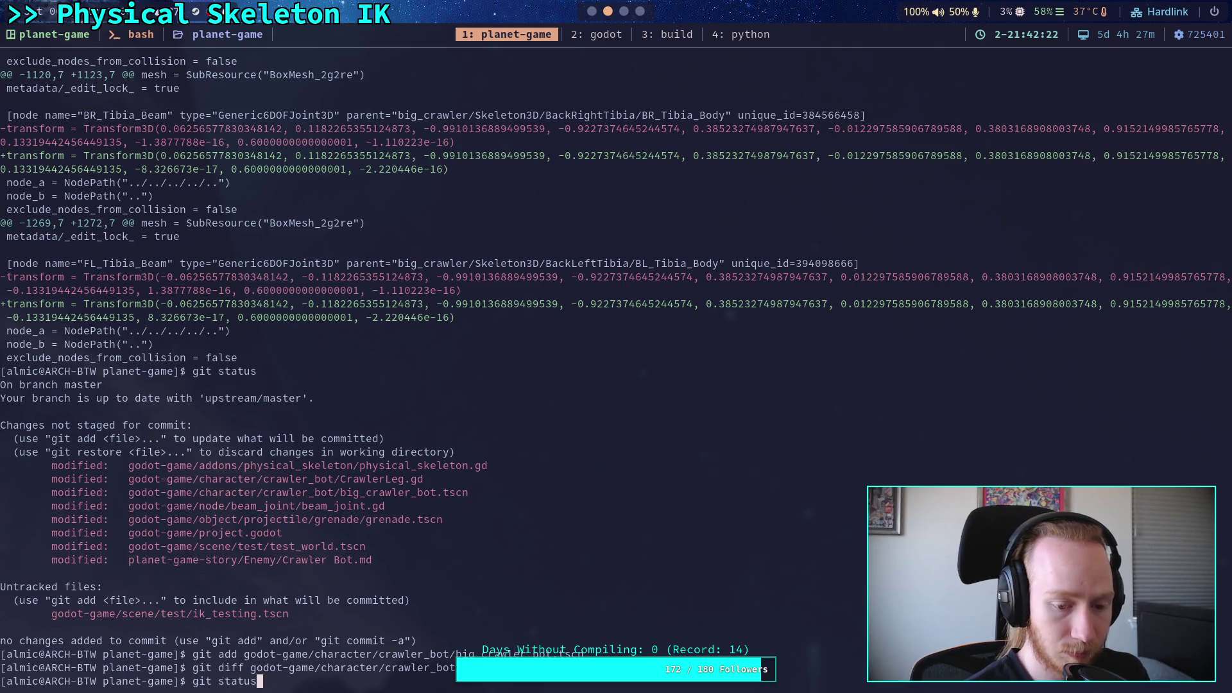
key(Return)
Show the git diff of godot-game/character/crawler_bot/big_crawler_bot.tscn and page to its end
text(it restore)
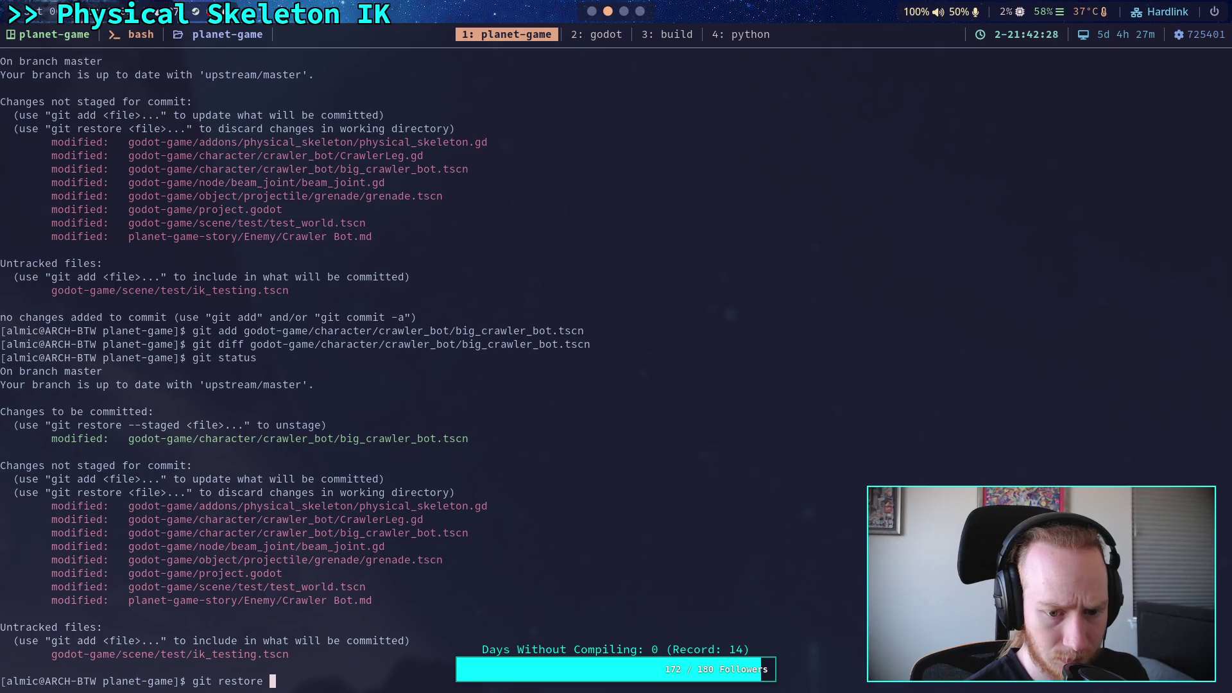
key(BackSpace)
key(BackSpace)
key(BackSpace)
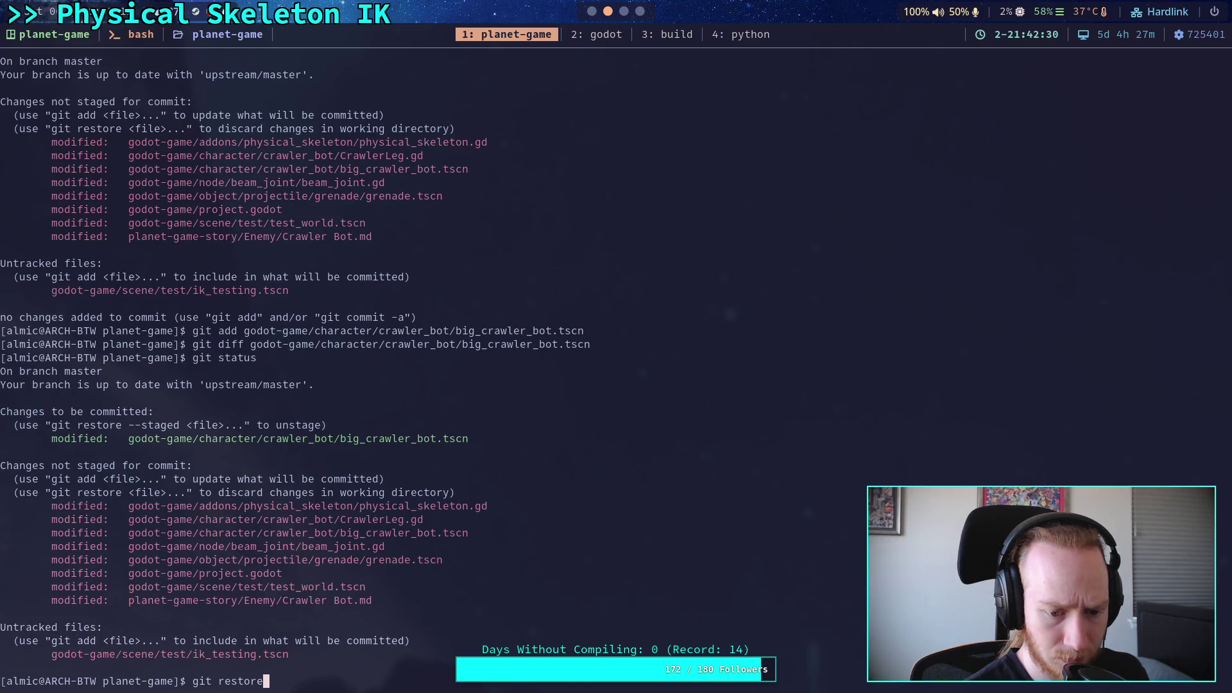
text(iff go)
key(Tab)
text(ch)
key(Tab)
text(cr)
key(Tab)
text(b)
key(Tab)
key(Tab)
key(Return)
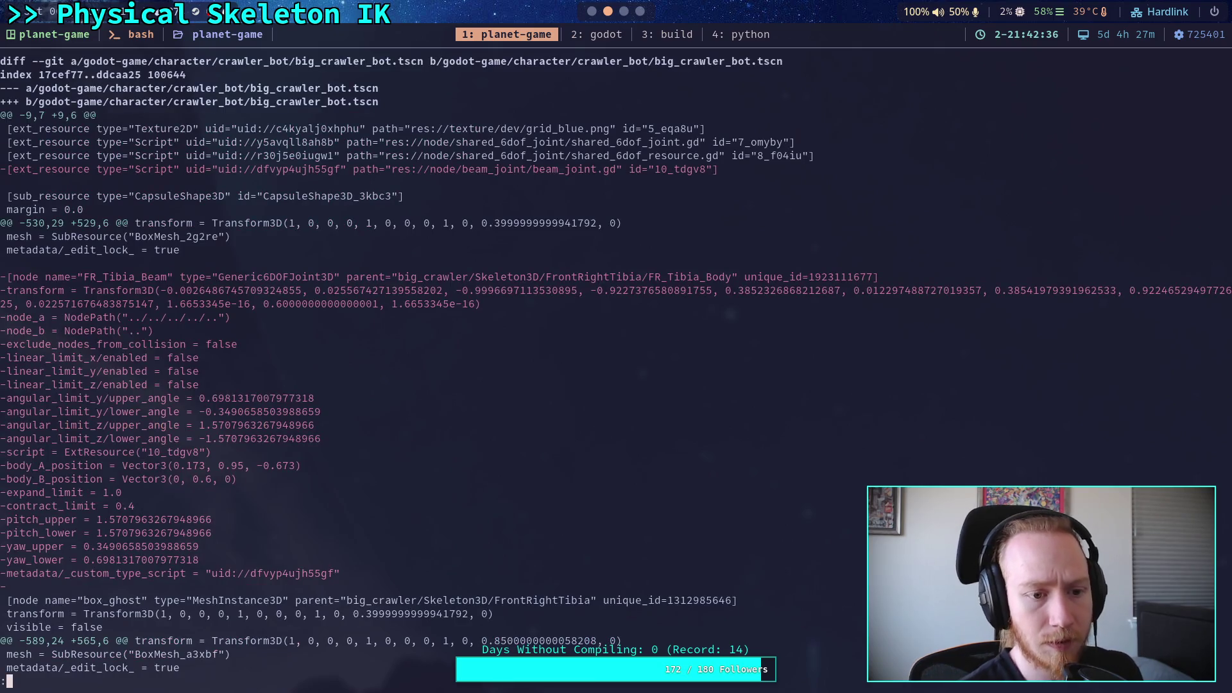
key(space)
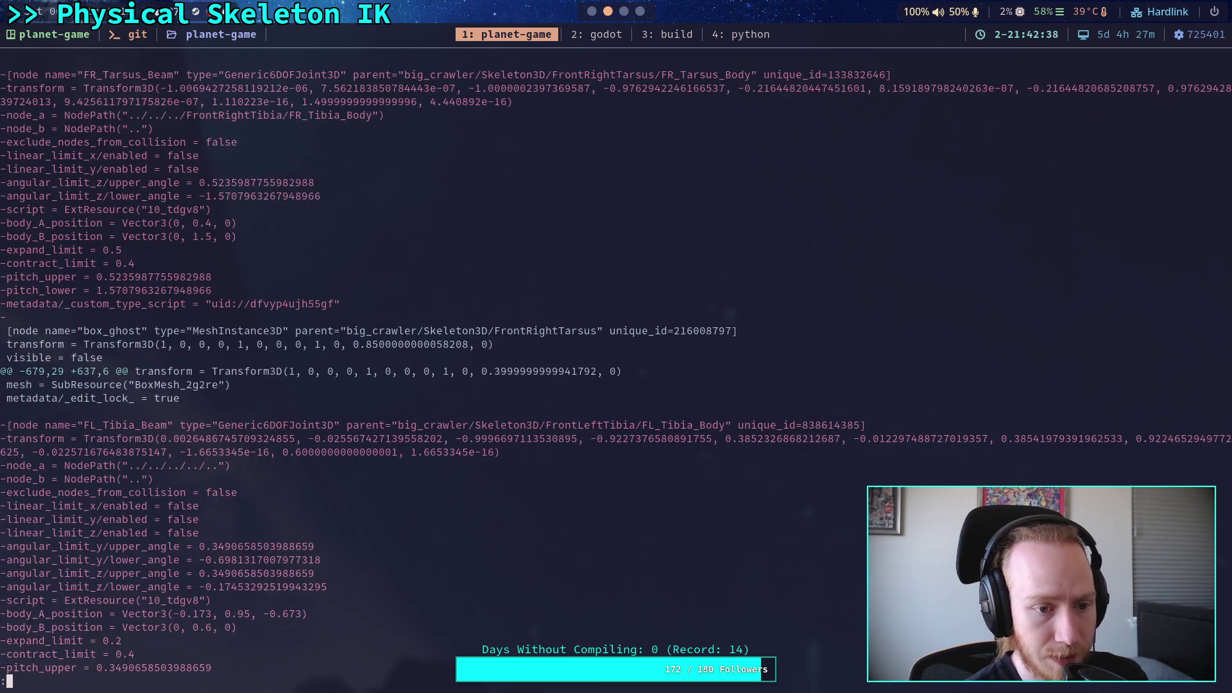
key(space)
key(space)
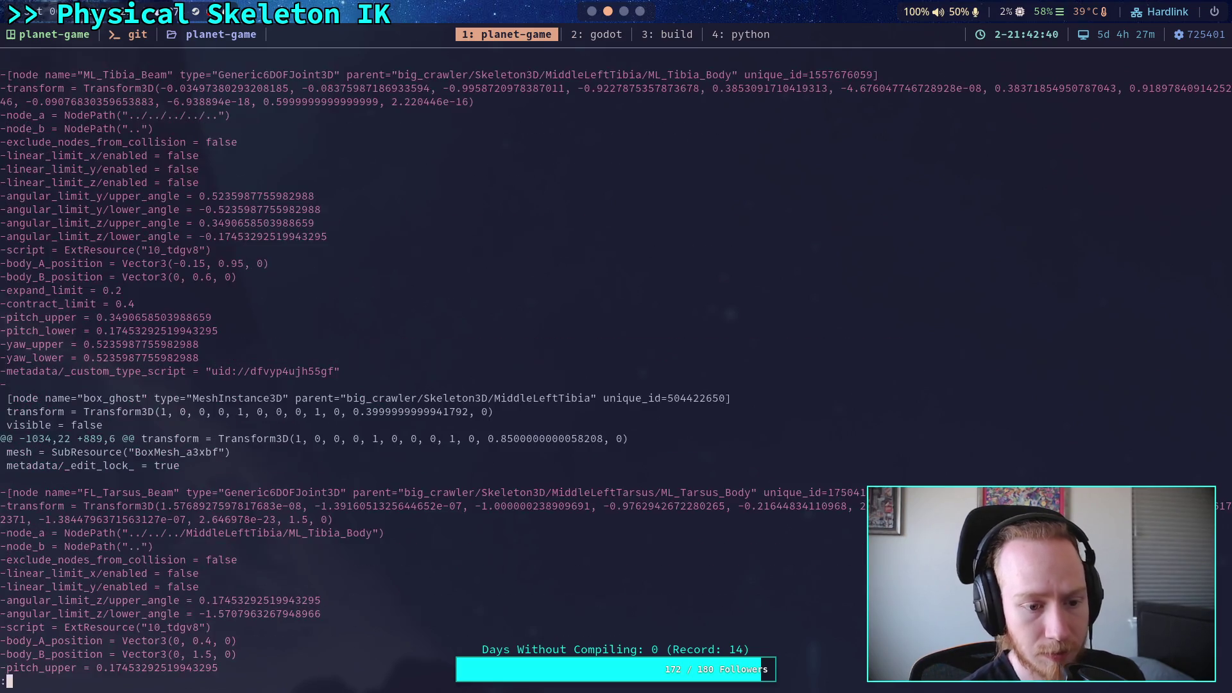
key(space)
key(space)
key(space)
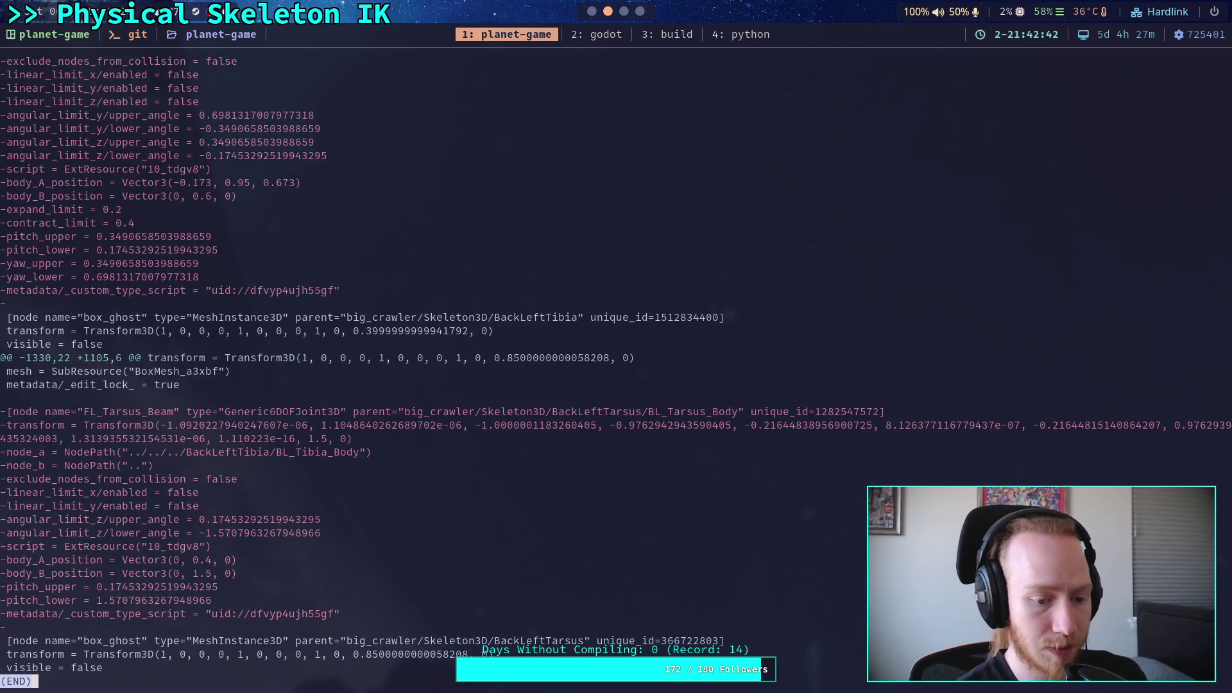
key(q)
Git restore big_crawler_bot.tscn and reload the scene from disk in Godot
key(Up)
key(Up)
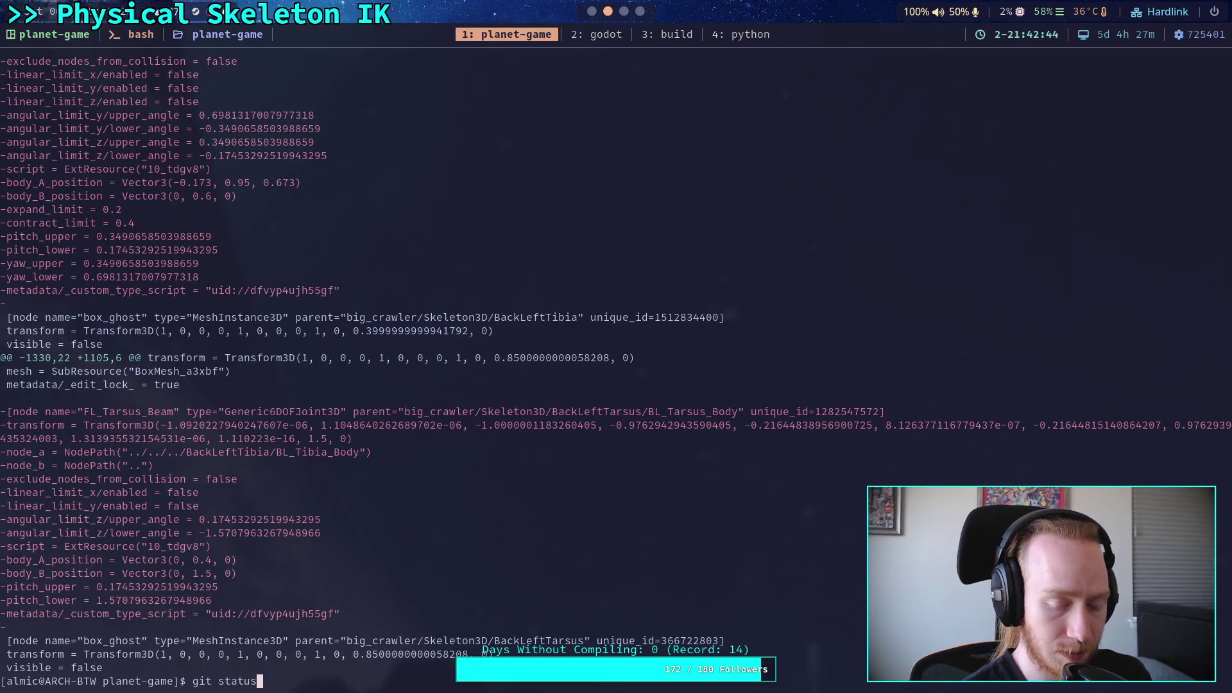
key(BackSpace)
key(BackSpace)
key(BackSpace)
text(resto)
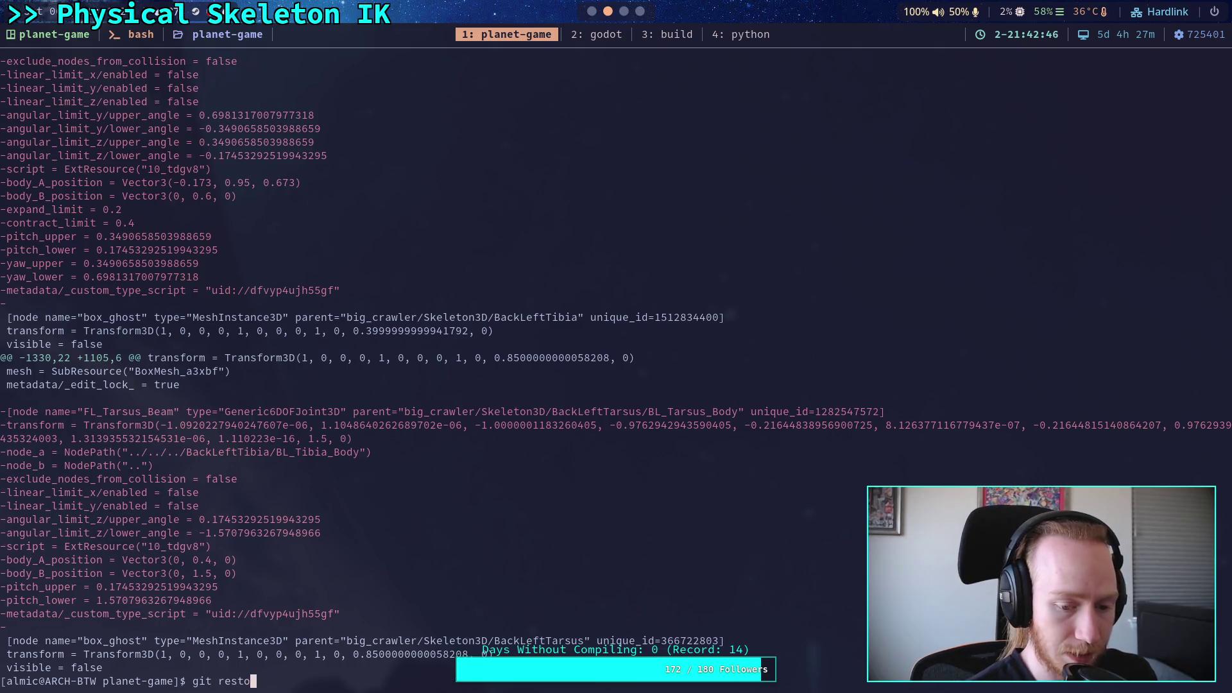
text(re god)
key(Tab)
text(ch)
key(Tab)
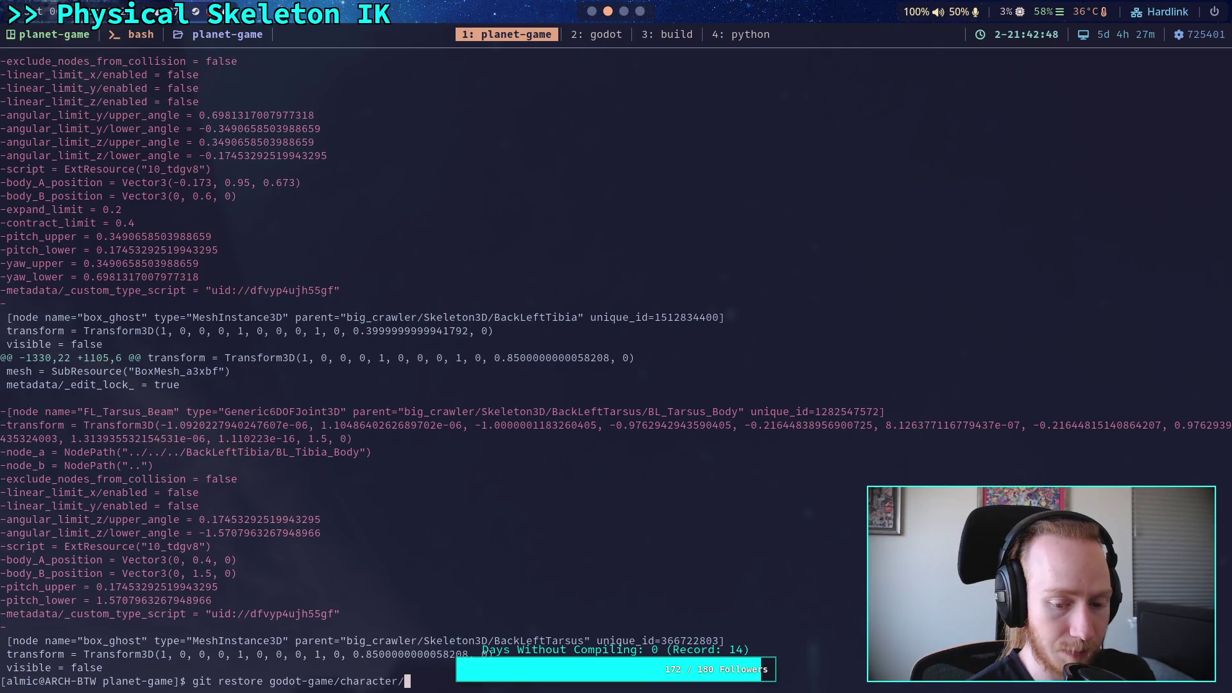
text(cr)
key(Tab)
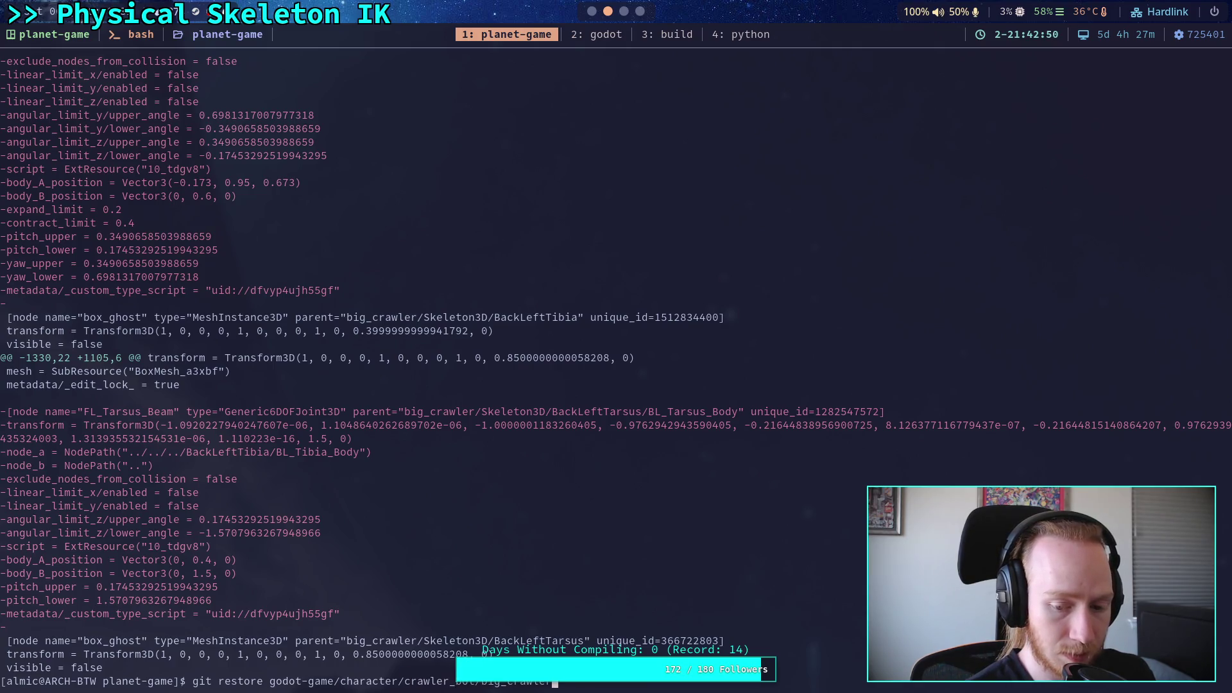
text(b)
key(Tab)
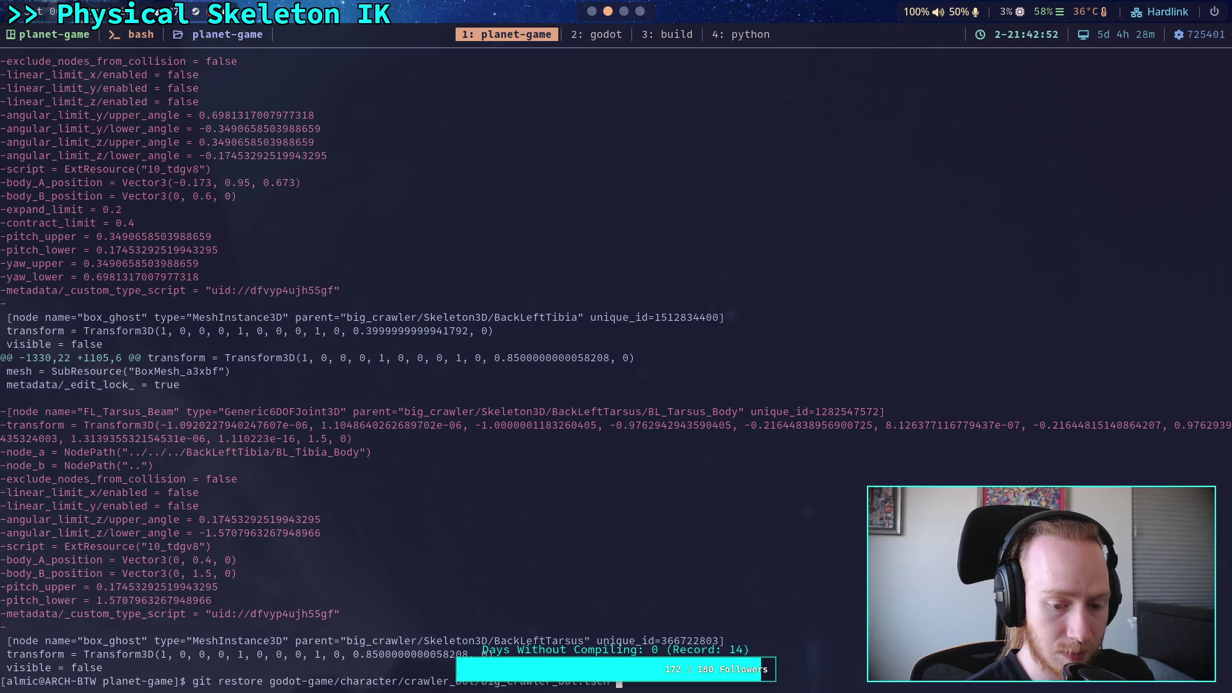
key(Return)
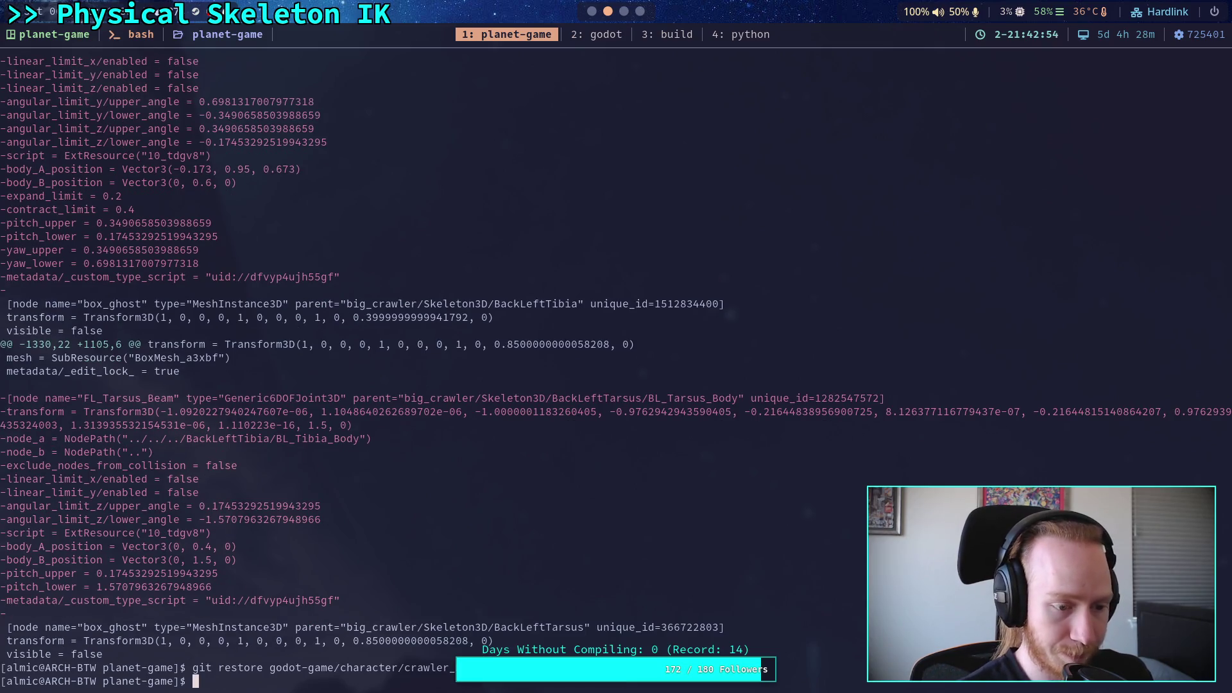
key(super+1)
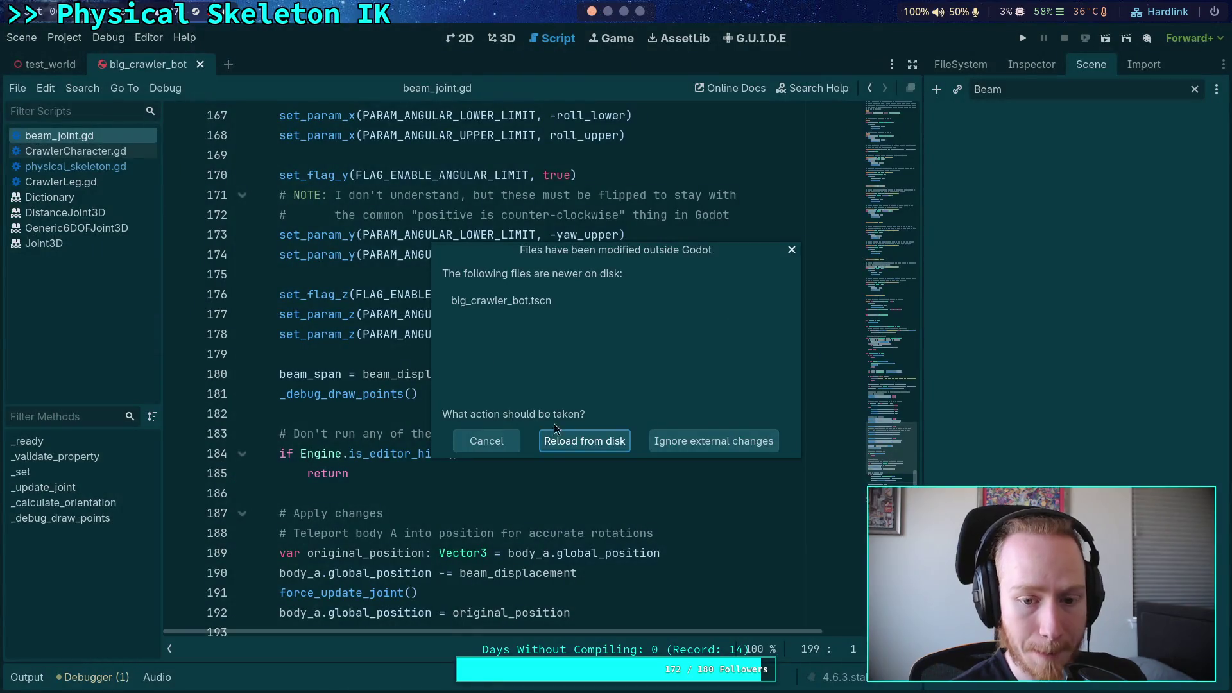
click(580, 451)
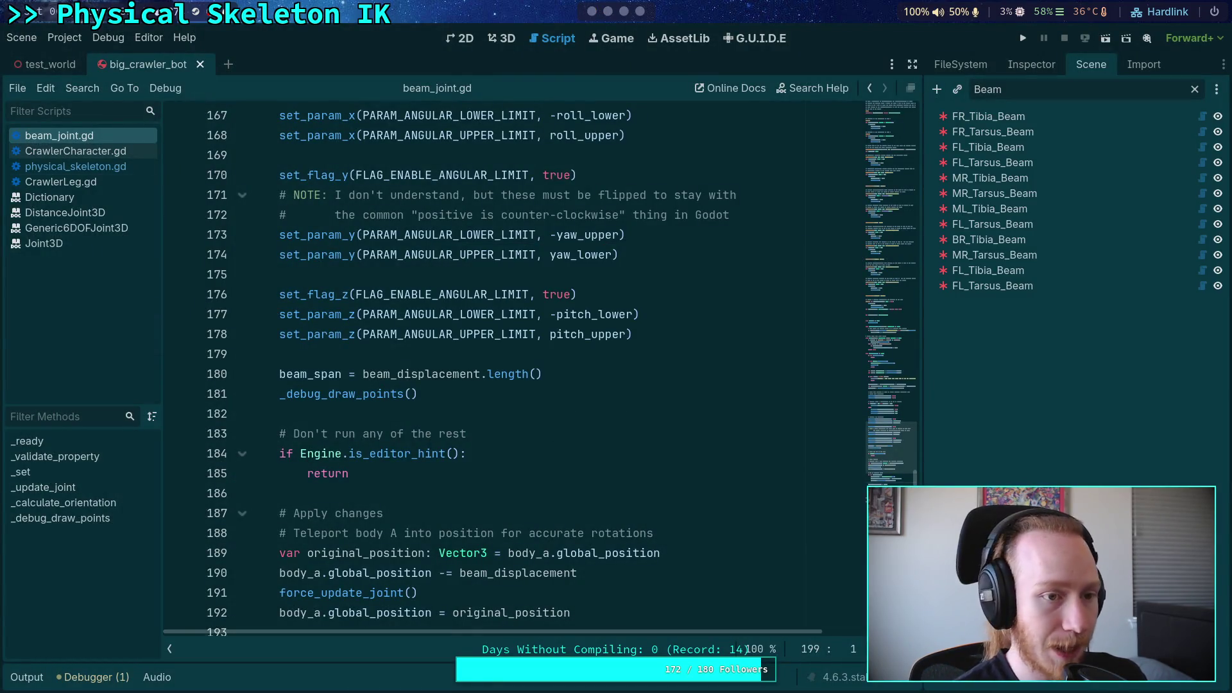
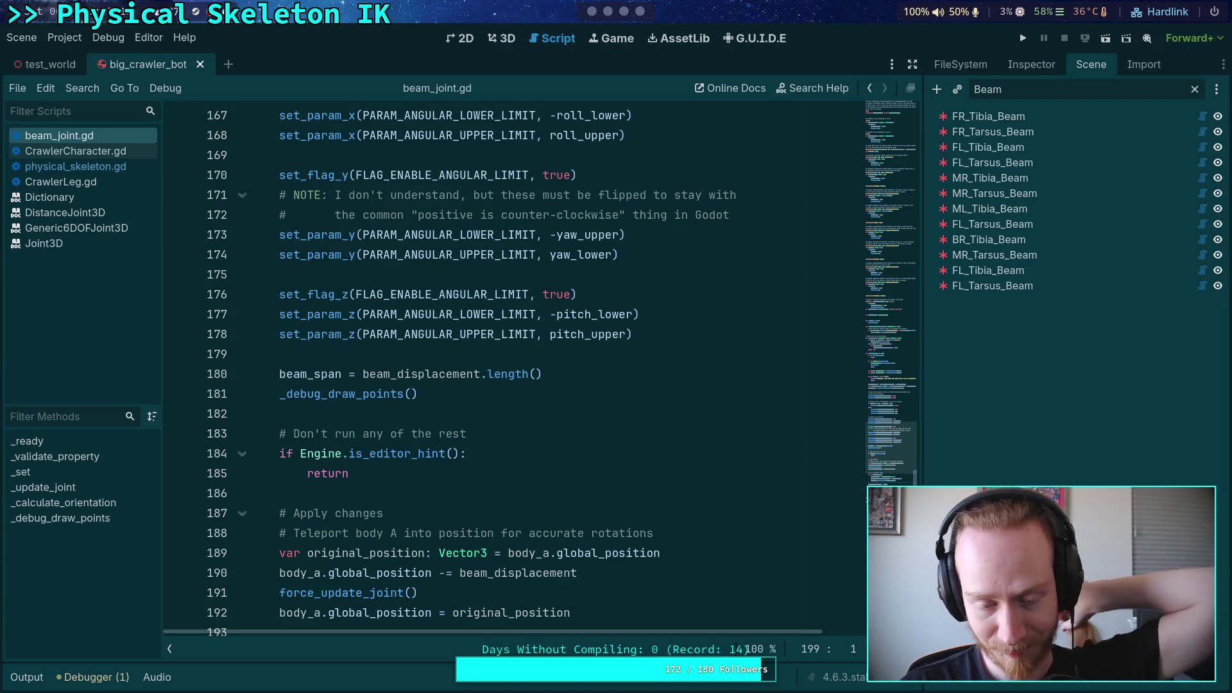
Review beam_joint.gd's _update_joint code and joint_clear docs, then switch to the terminal workspace
click(436, 499)
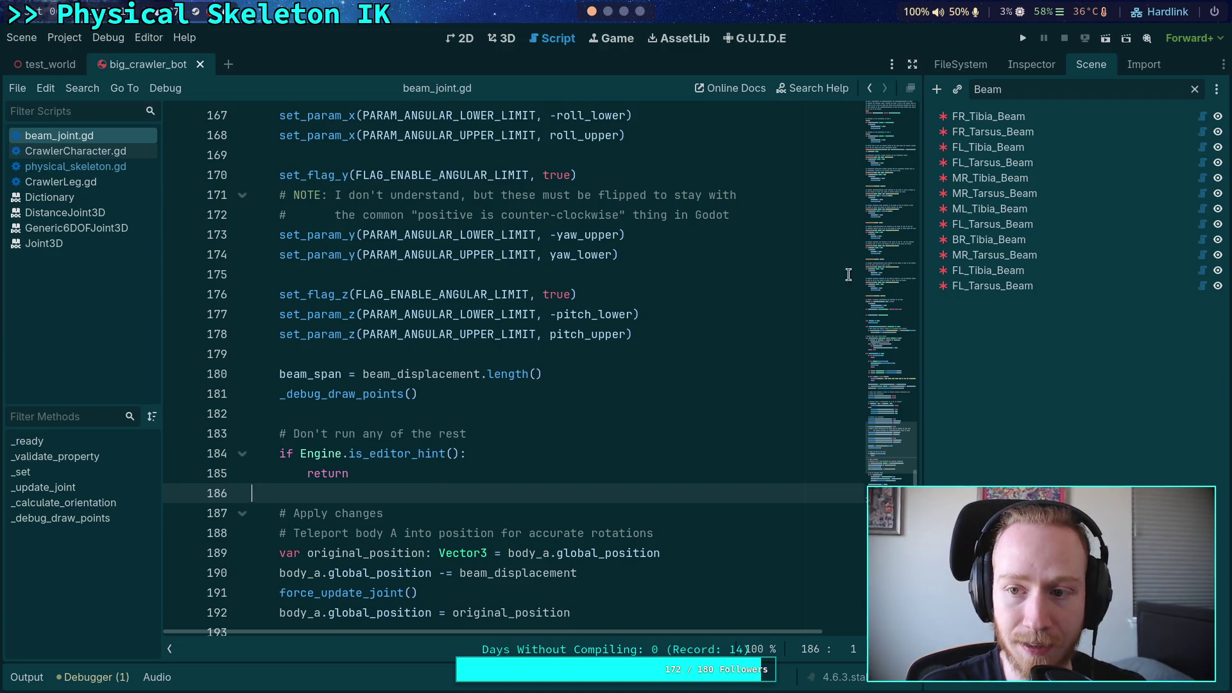
scroll(525, 421, up, 2)
scroll(524, 422, up, 10)
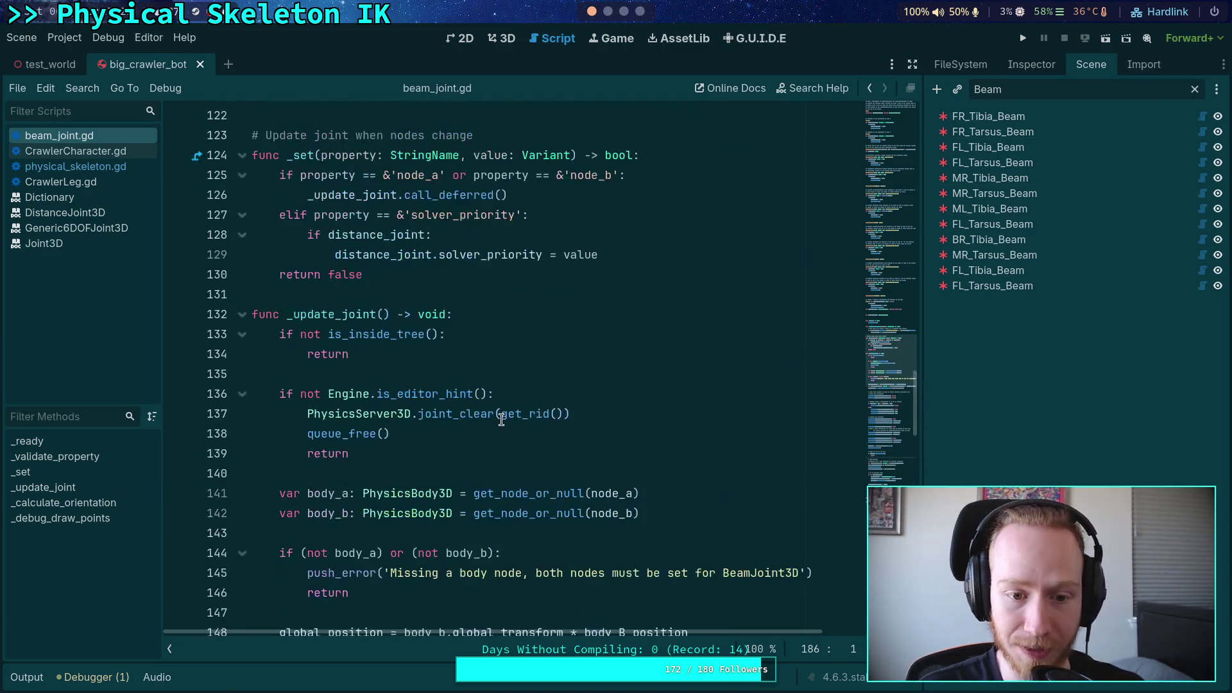
drag(348, 453, 247, 383)
click(457, 434)
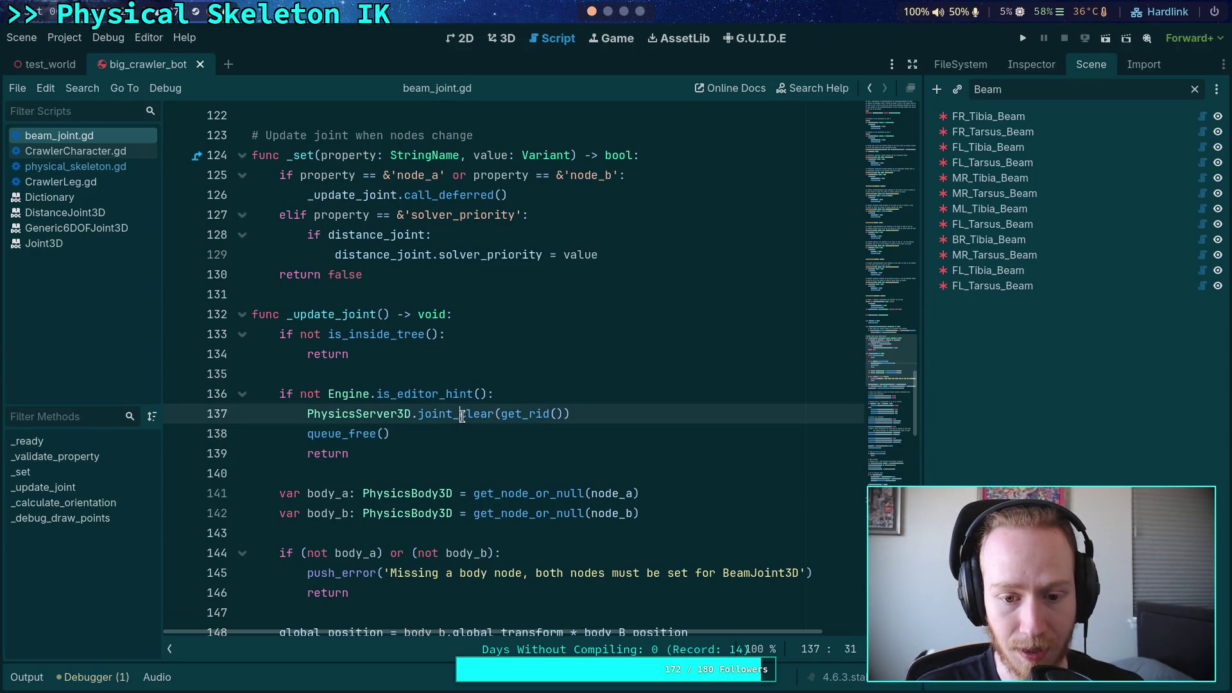
click(608, 11)
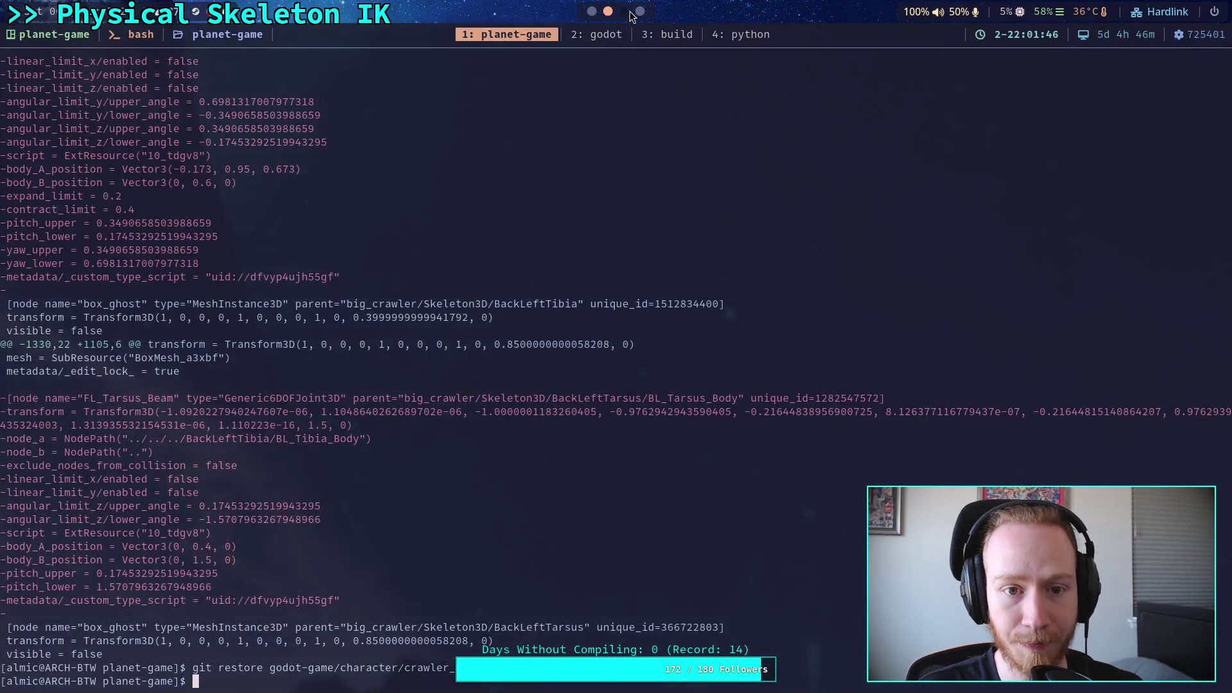
Switch to the godot tmux window and scroll through generic_6dof_joint_3d.cpp and the file tree
click(624, 32)
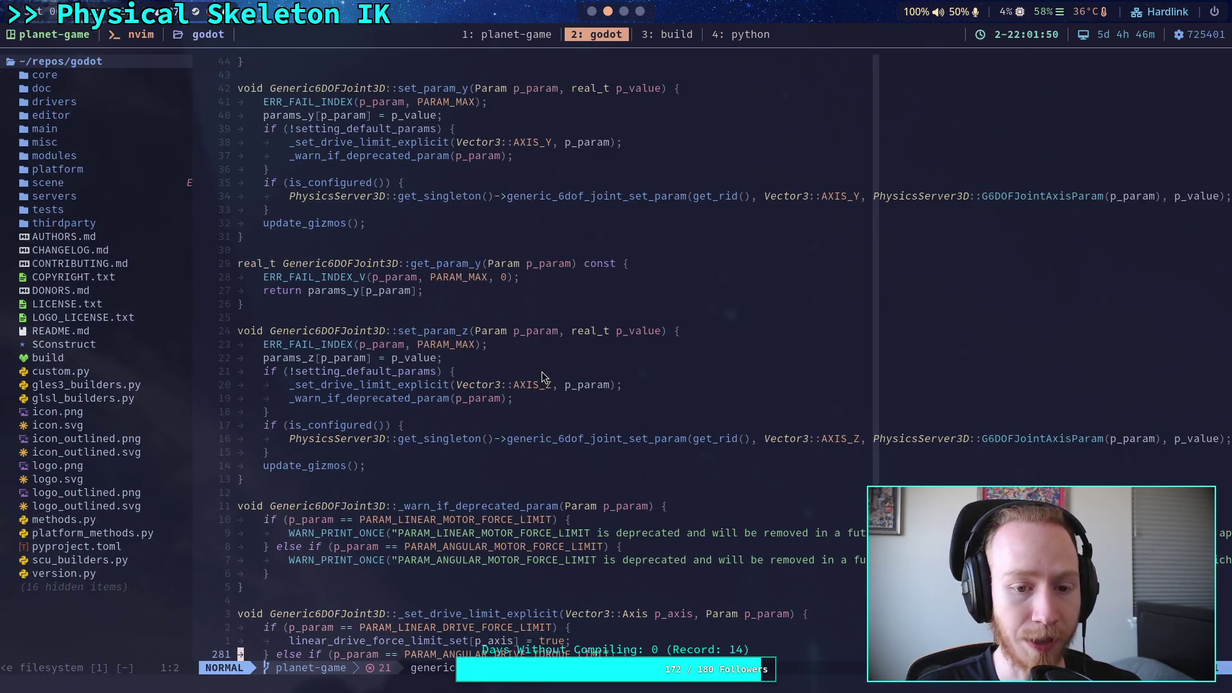
scroll(542, 371, up, 5)
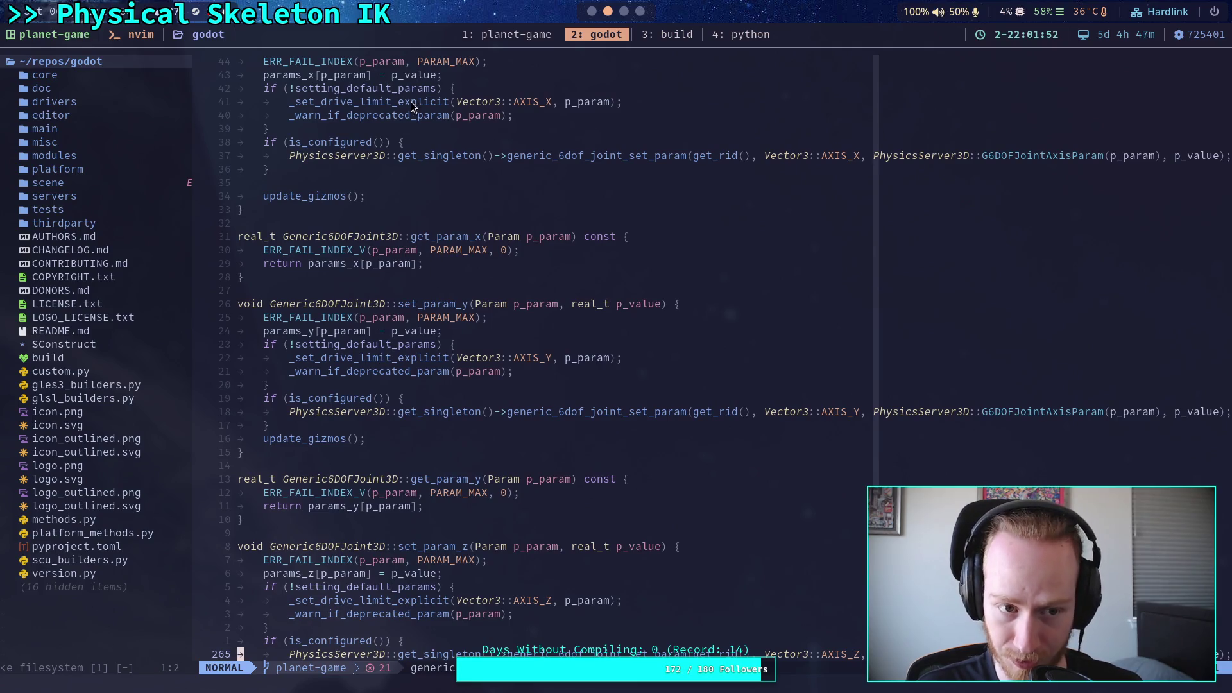
click(138, 276)
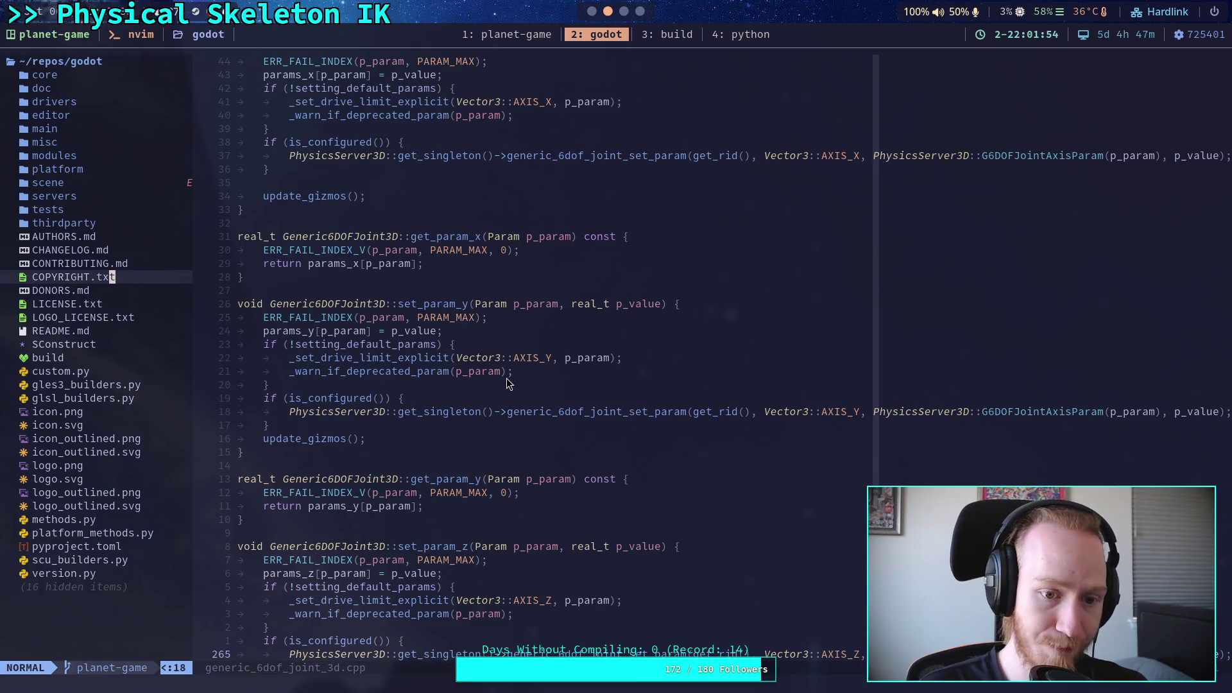
scroll(507, 384, up, 20)
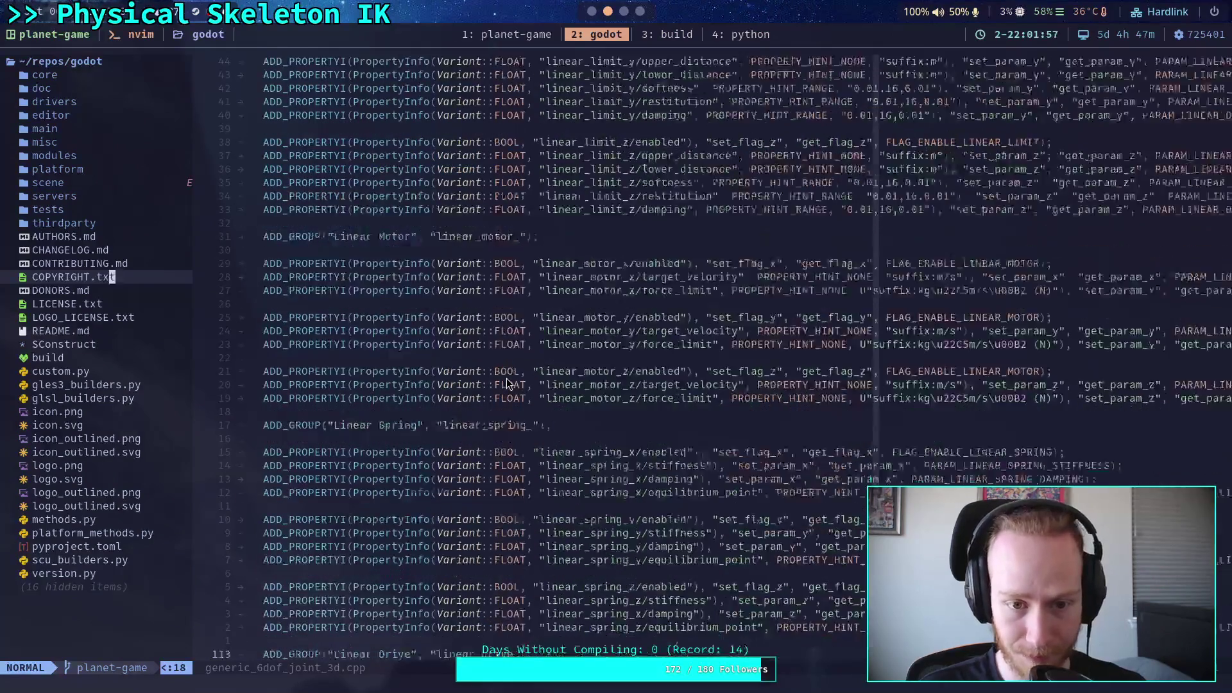
scroll(507, 384, up, 10)
scroll(488, 385, down, 20)
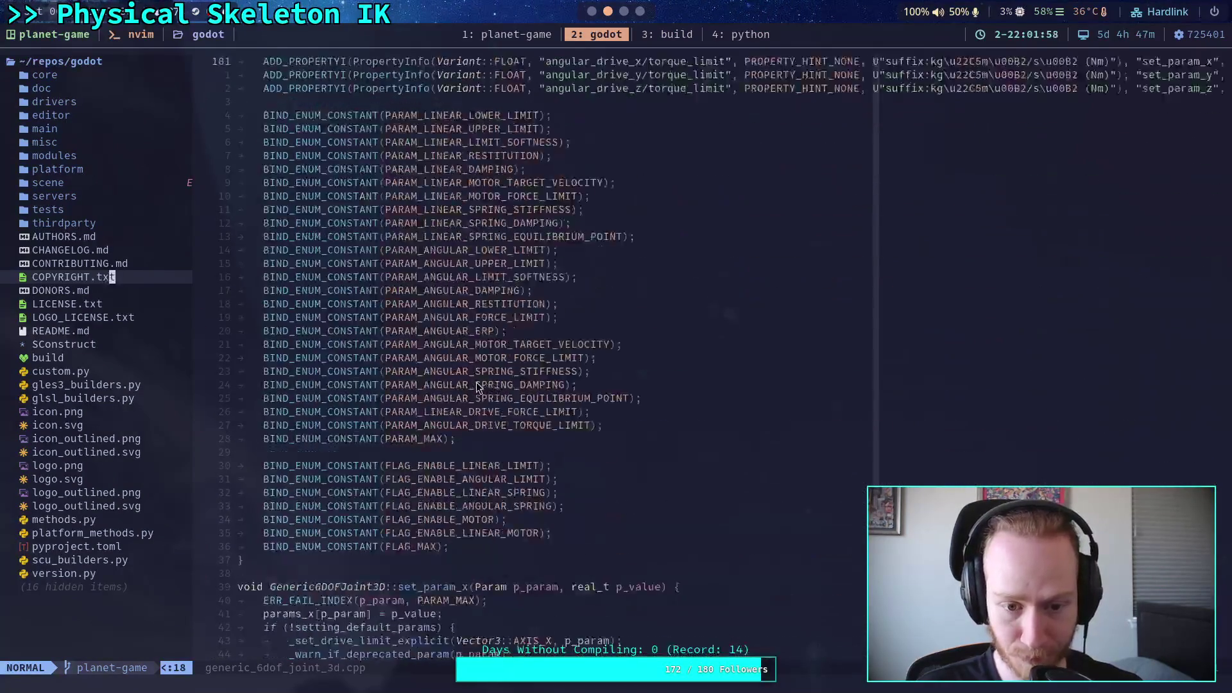
scroll(476, 382, down, 15)
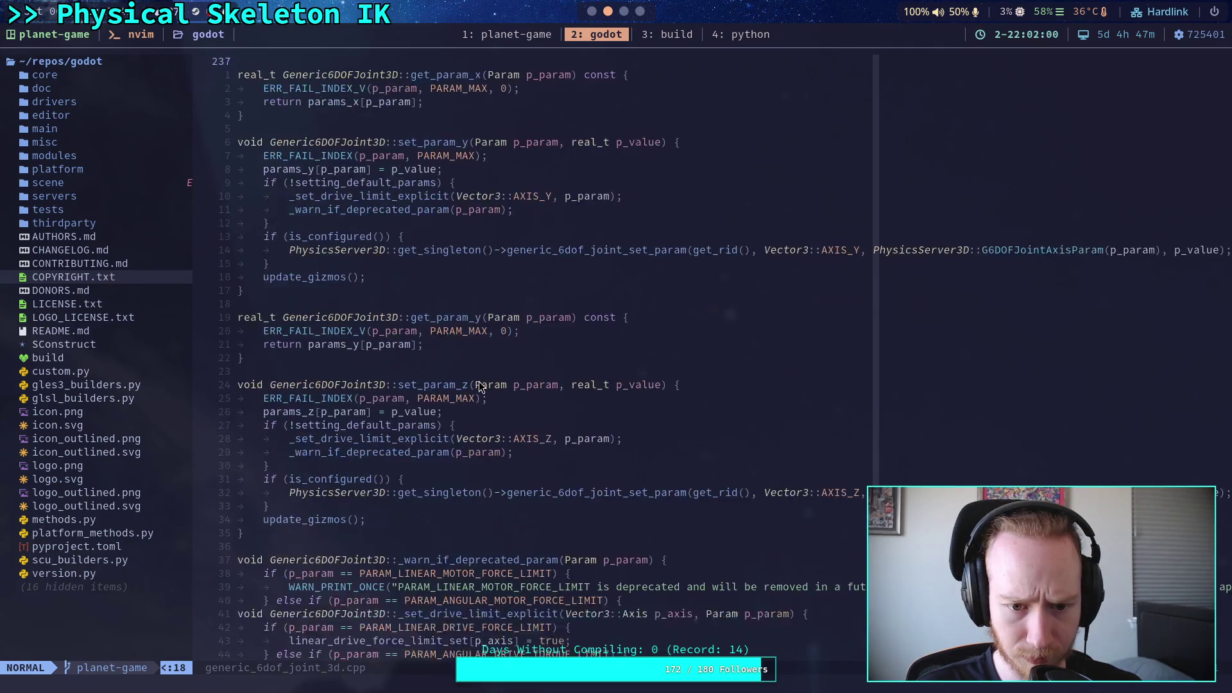
scroll(478, 383, down, 20)
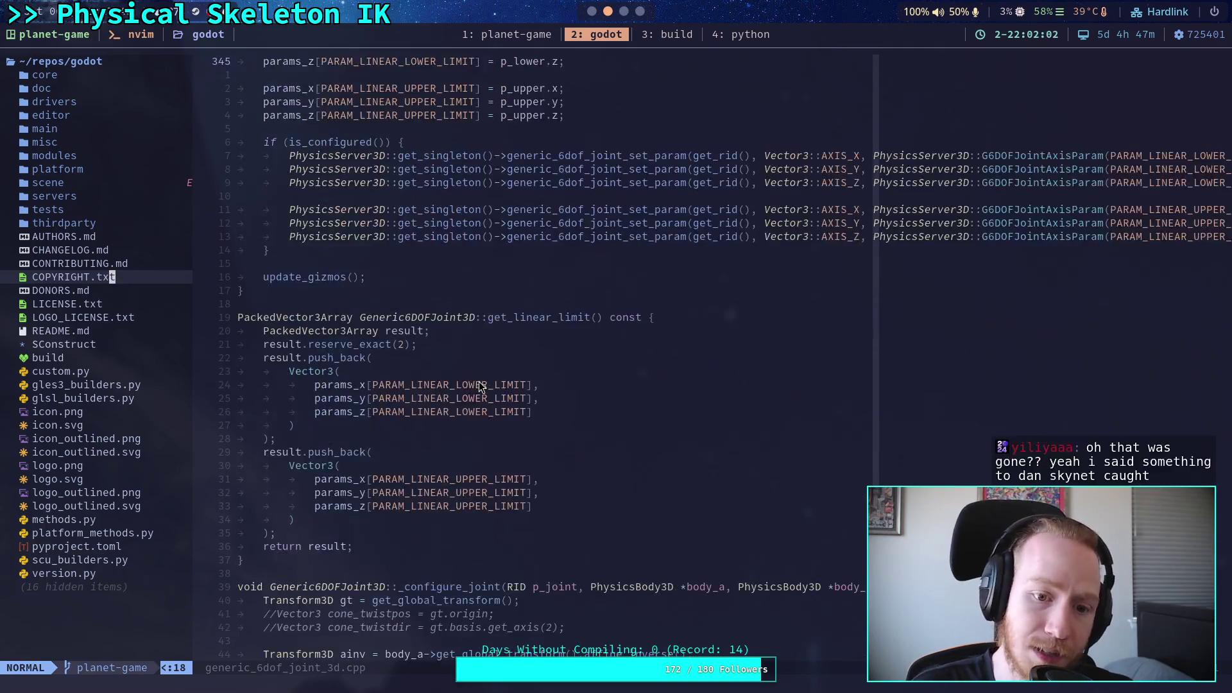
scroll(474, 380, down, 20)
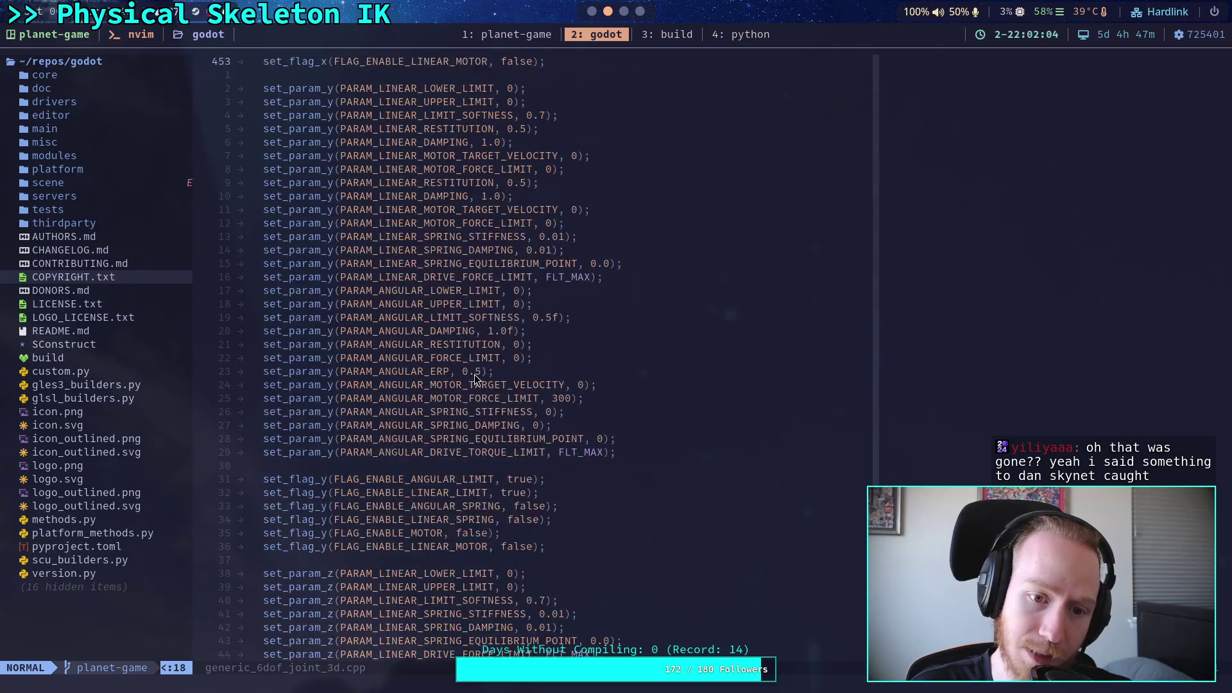
Return focus to the code, dismiss the search prompt, and start the file finder
click(476, 374)
text(/)
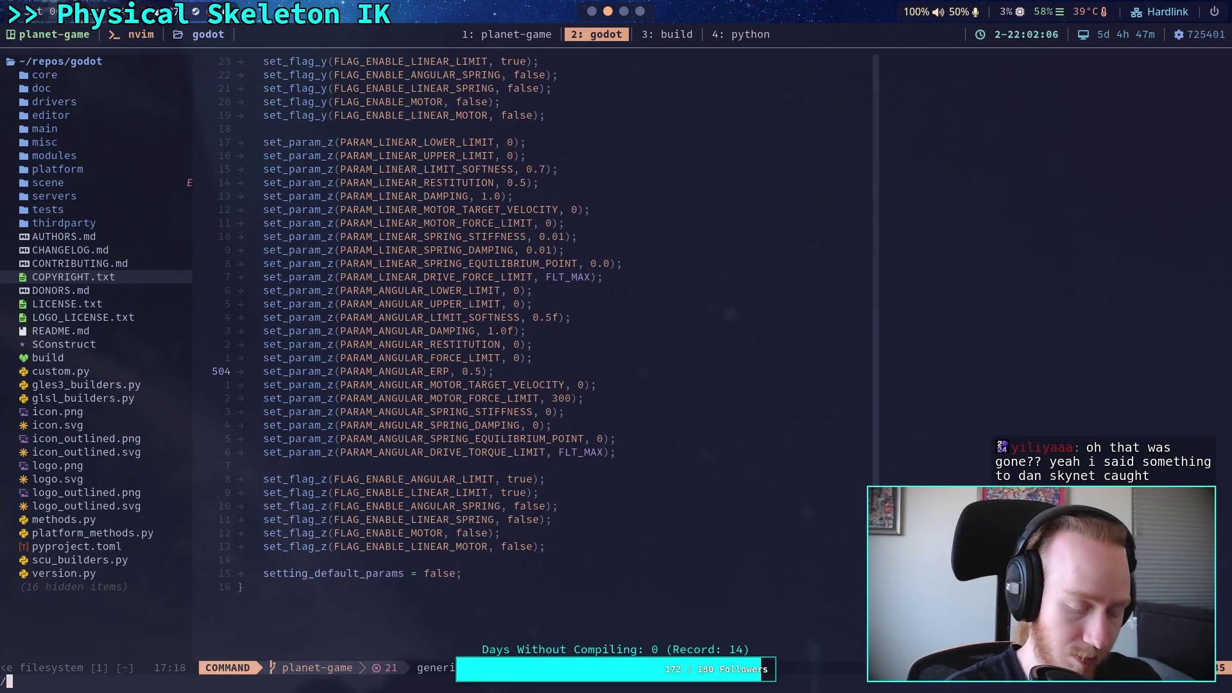
key(Escape)
key(space)
Search 'joint3d' in the file finder and open scene/3d/physics/joints/joint_3d.cpp
key(f)
key(f)
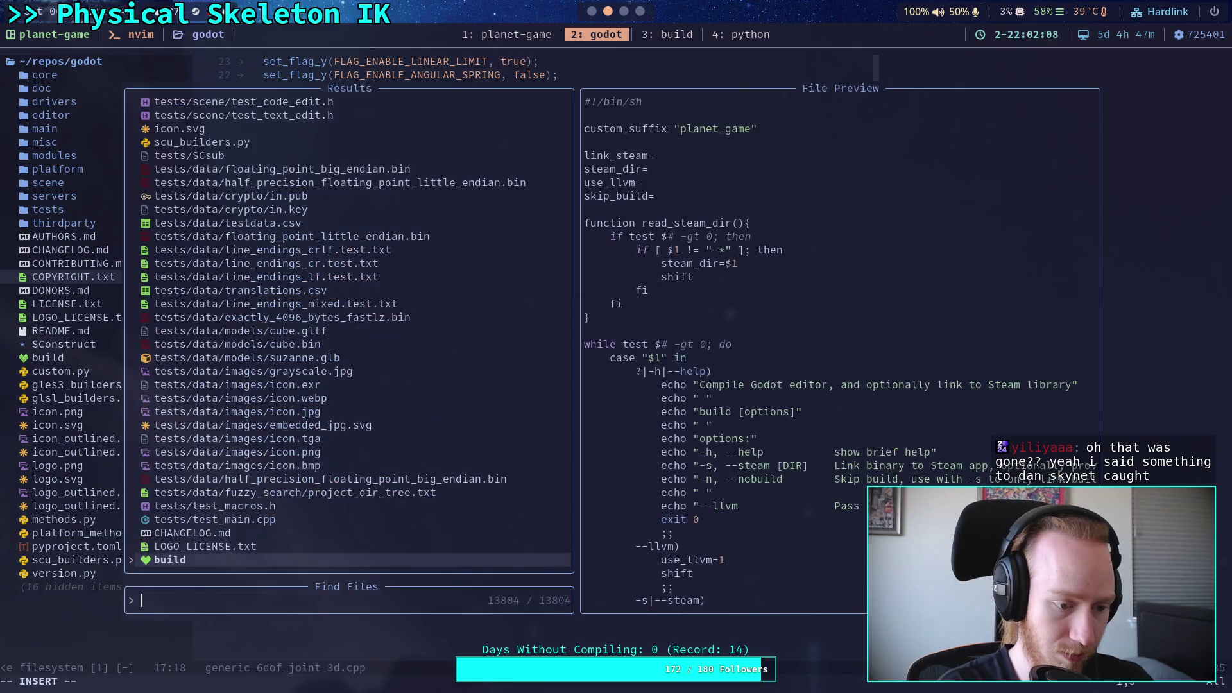
text(joint3d)
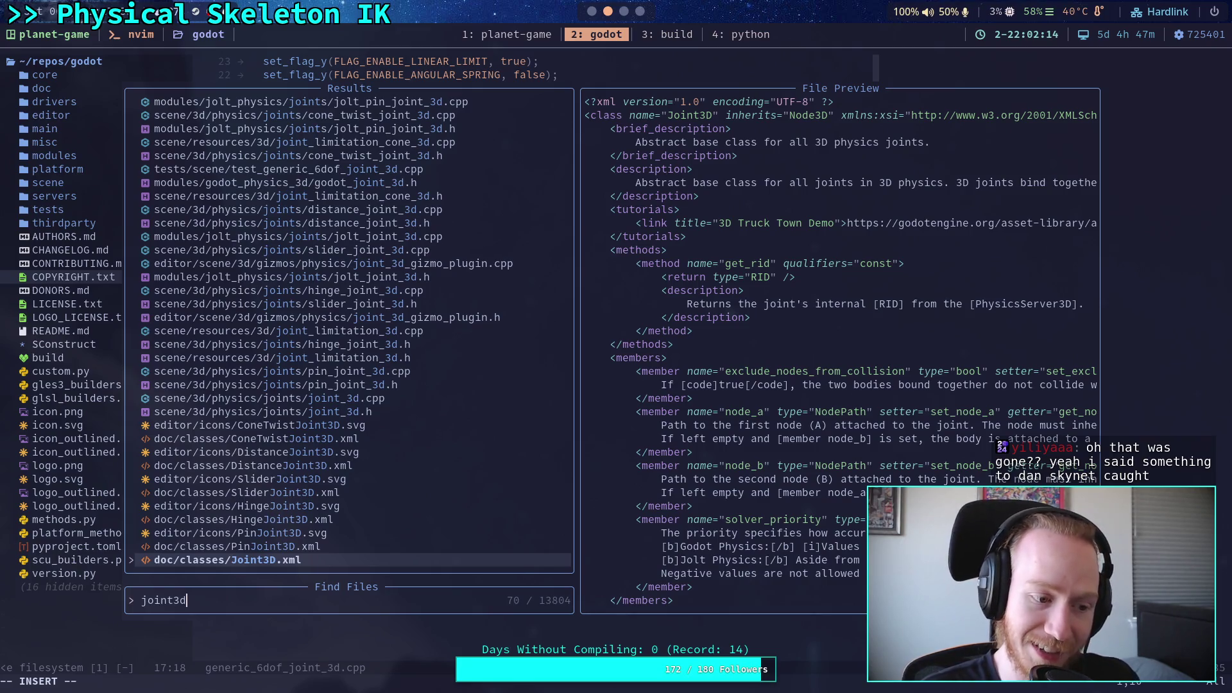
key(Up)
key(Up)
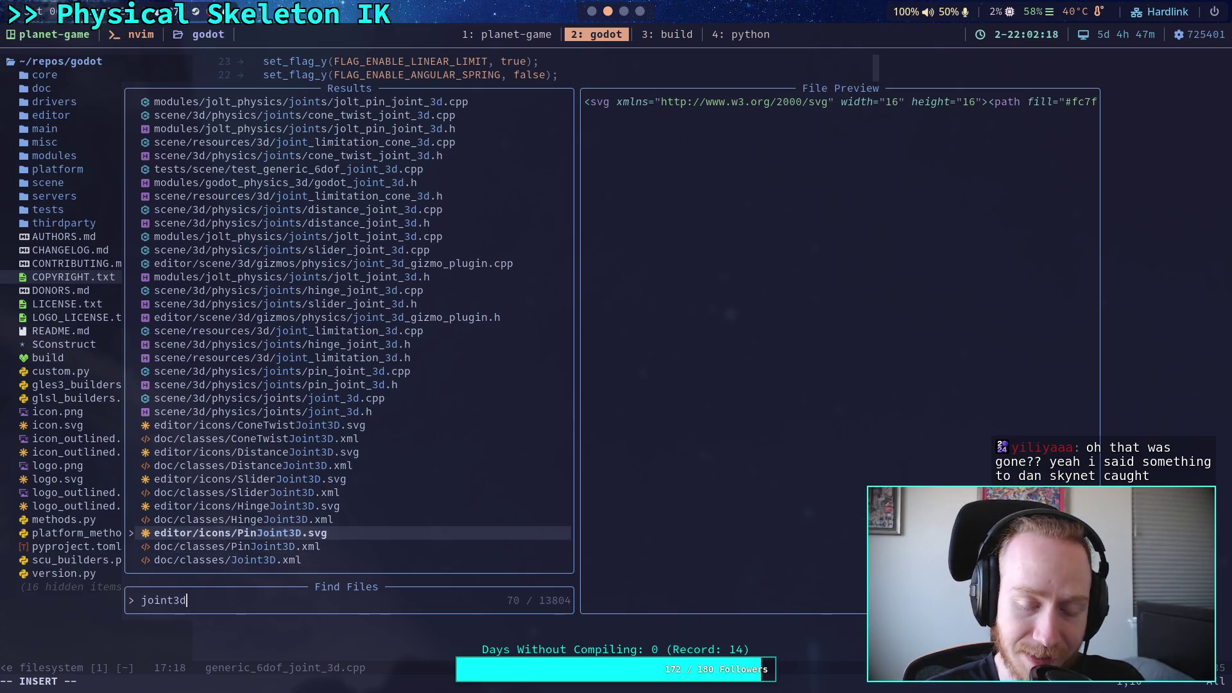
key(Up)
key(Up)
key(Up)
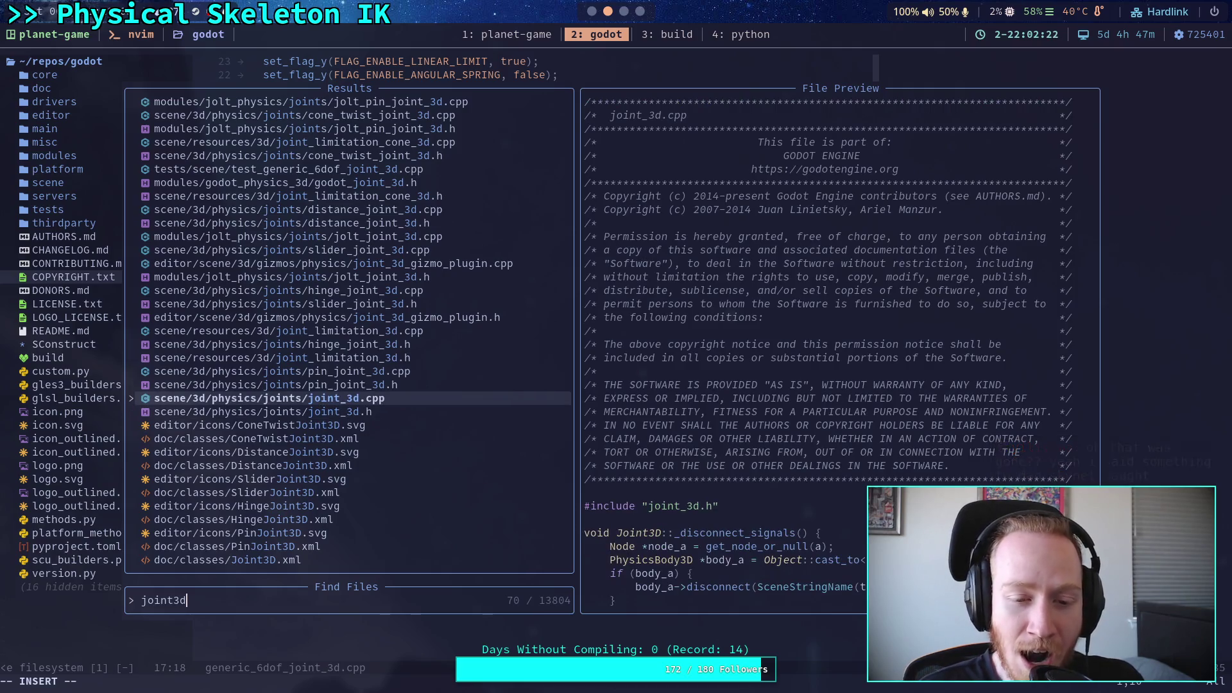
key(Return)
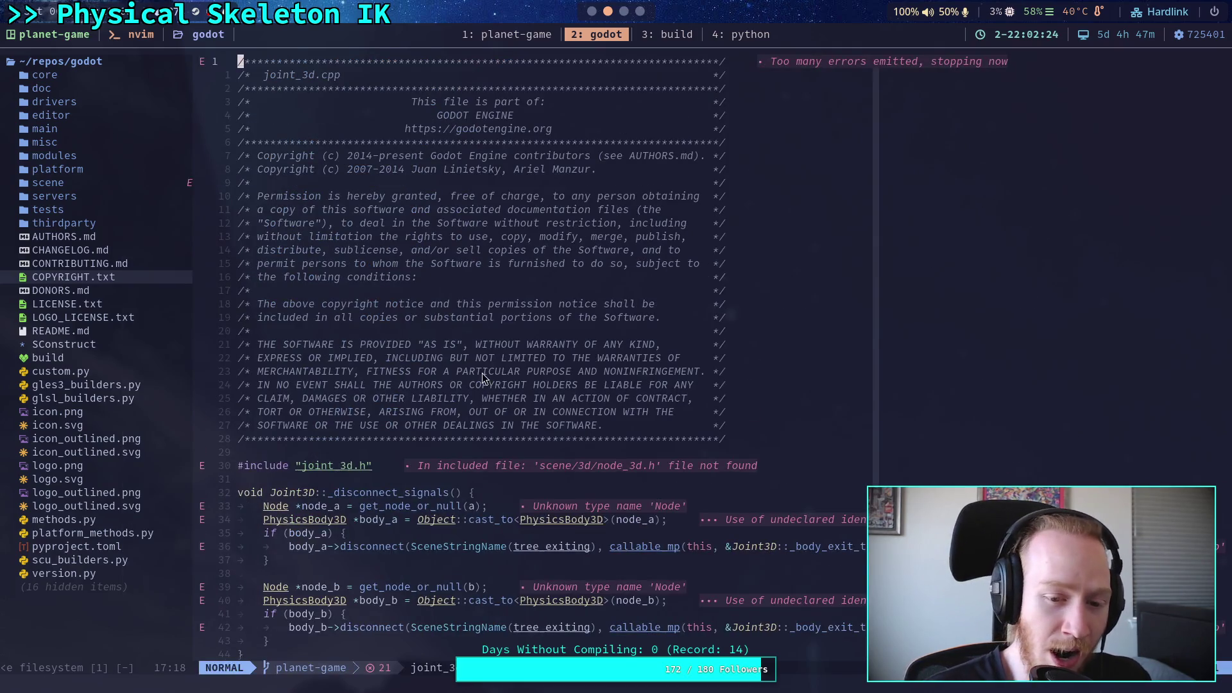
Read through joint_3d.cpp's _update_joint body-connection and collision-exception code
scroll(487, 358, down, 2)
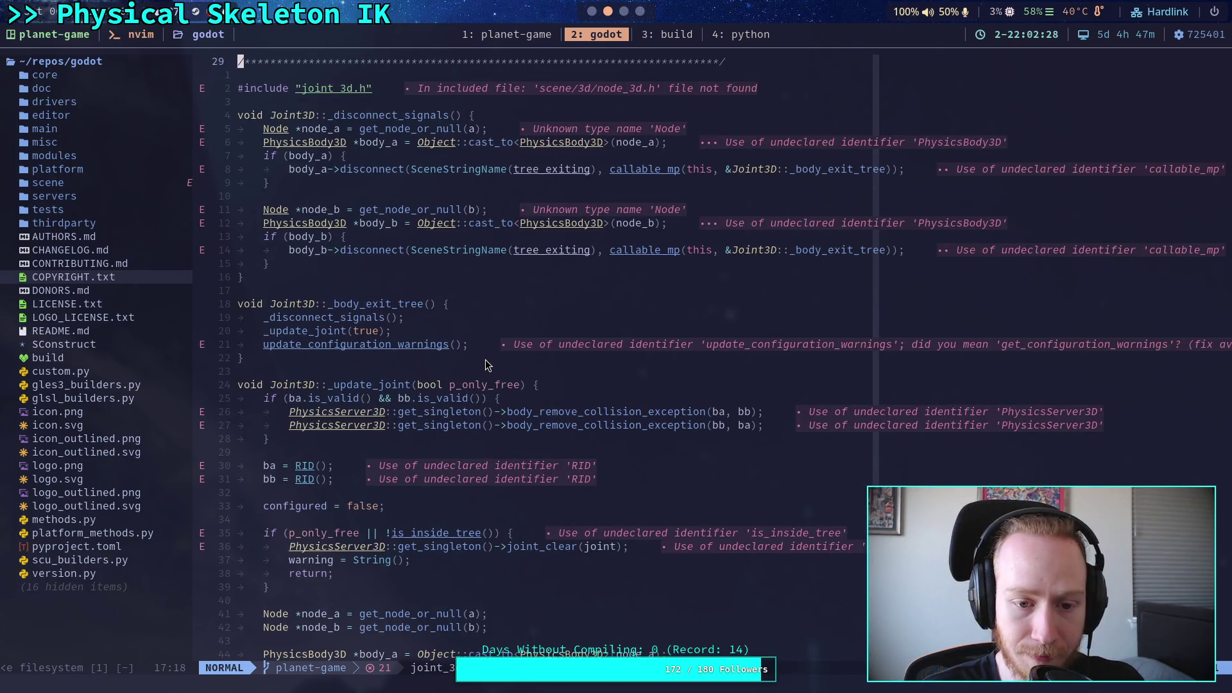
scroll(485, 363, down, 5)
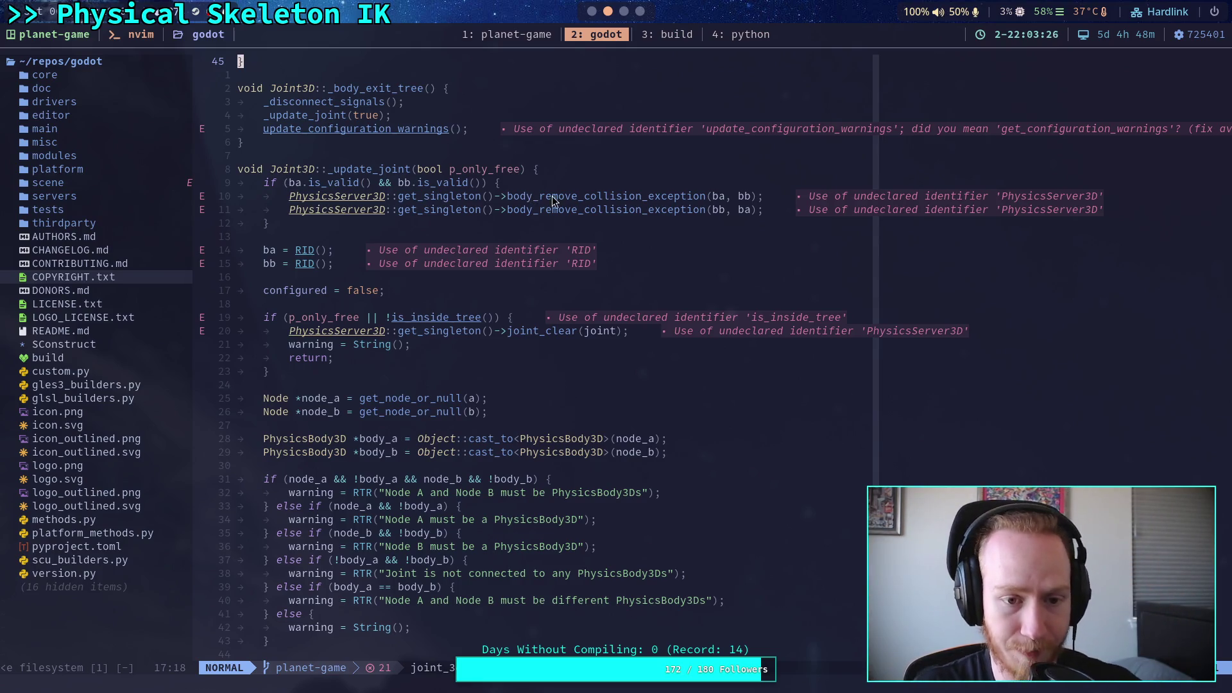
scroll(554, 286, up, 3)
click(447, 294)
scroll(554, 422, up, 3)
click(529, 424)
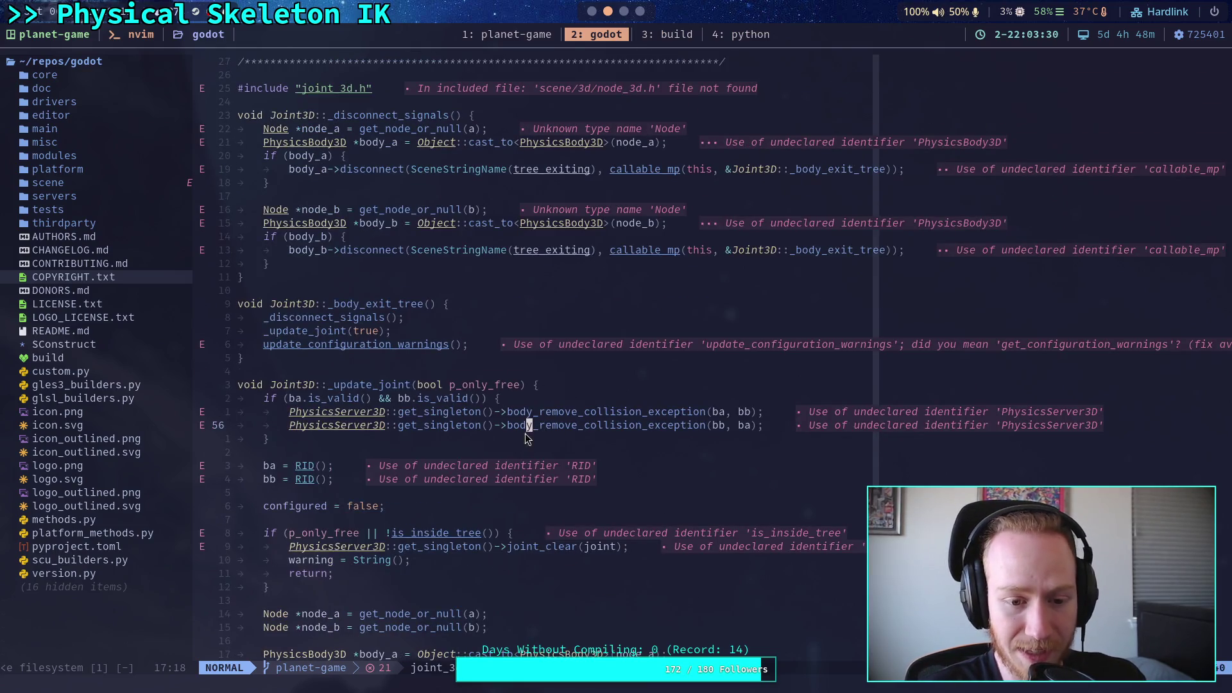
Locate the joint_disable_collisions_between_bodies call at line 121, then open gles3_builders.py
scroll(493, 440, up, 1)
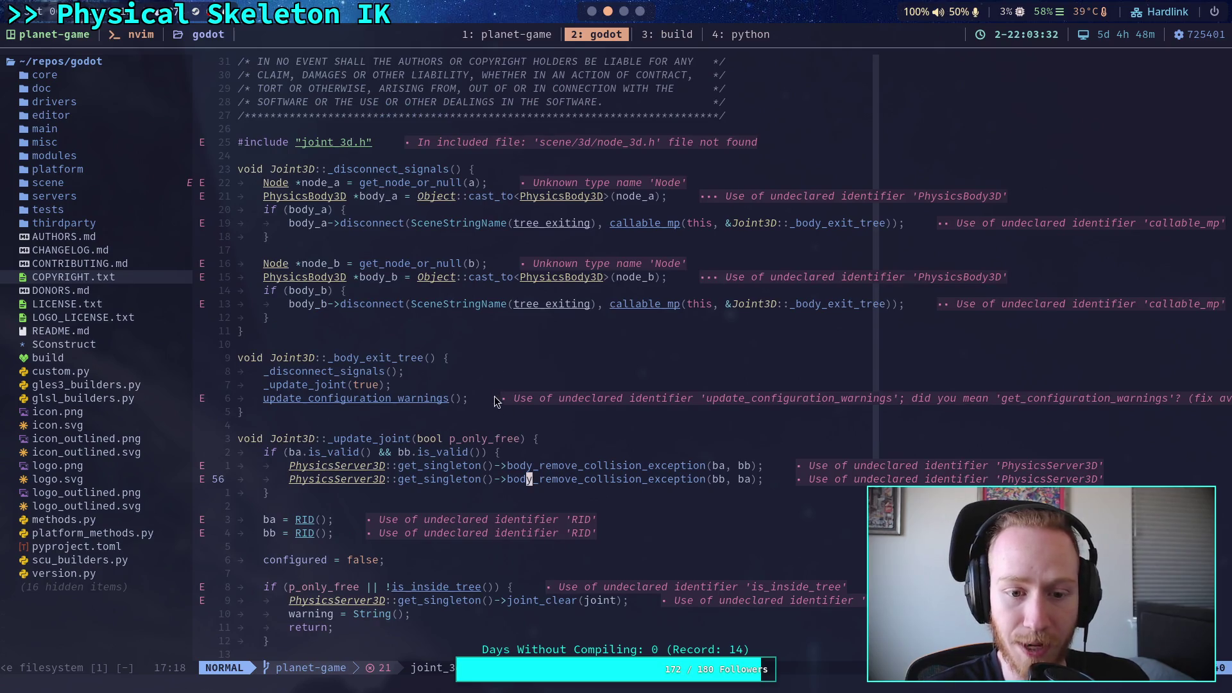
scroll(498, 404, down, 15)
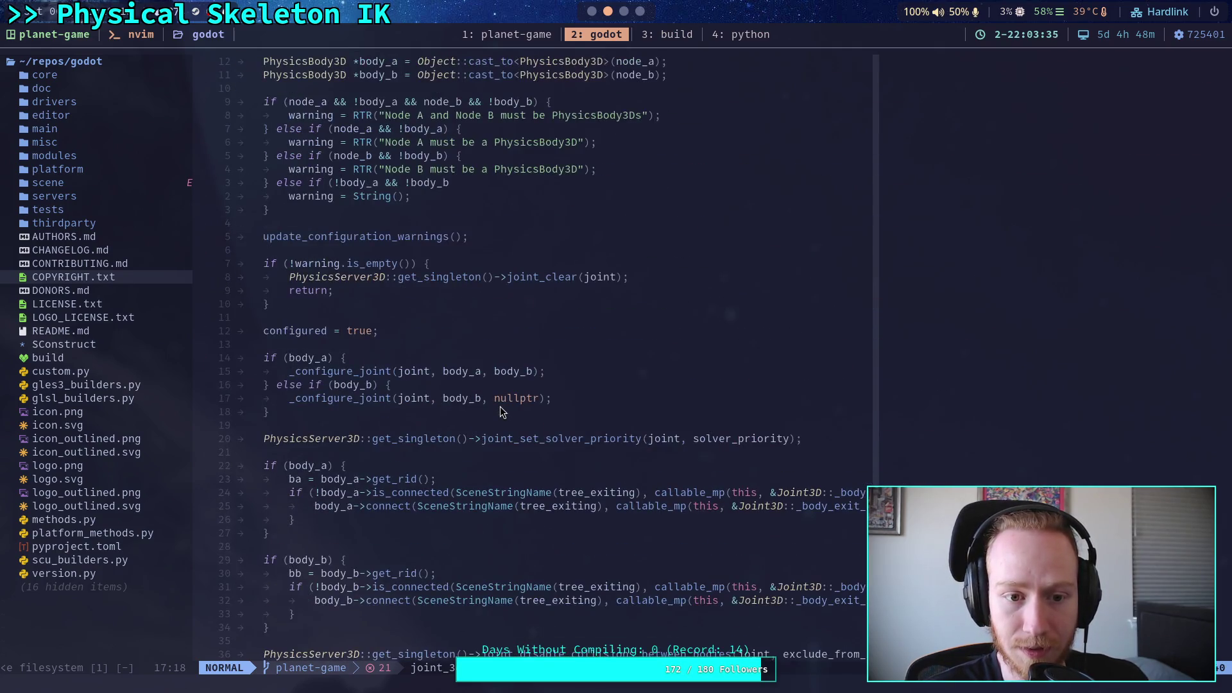
scroll(503, 411, down, 4)
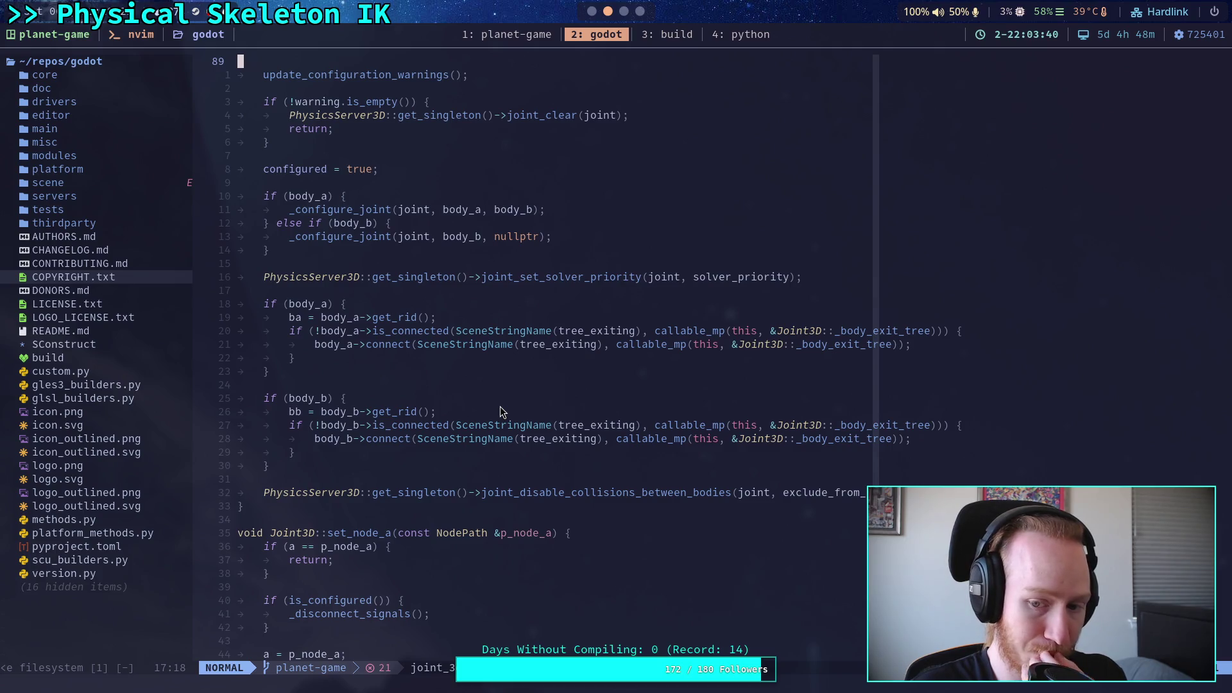
scroll(539, 421, up, 2)
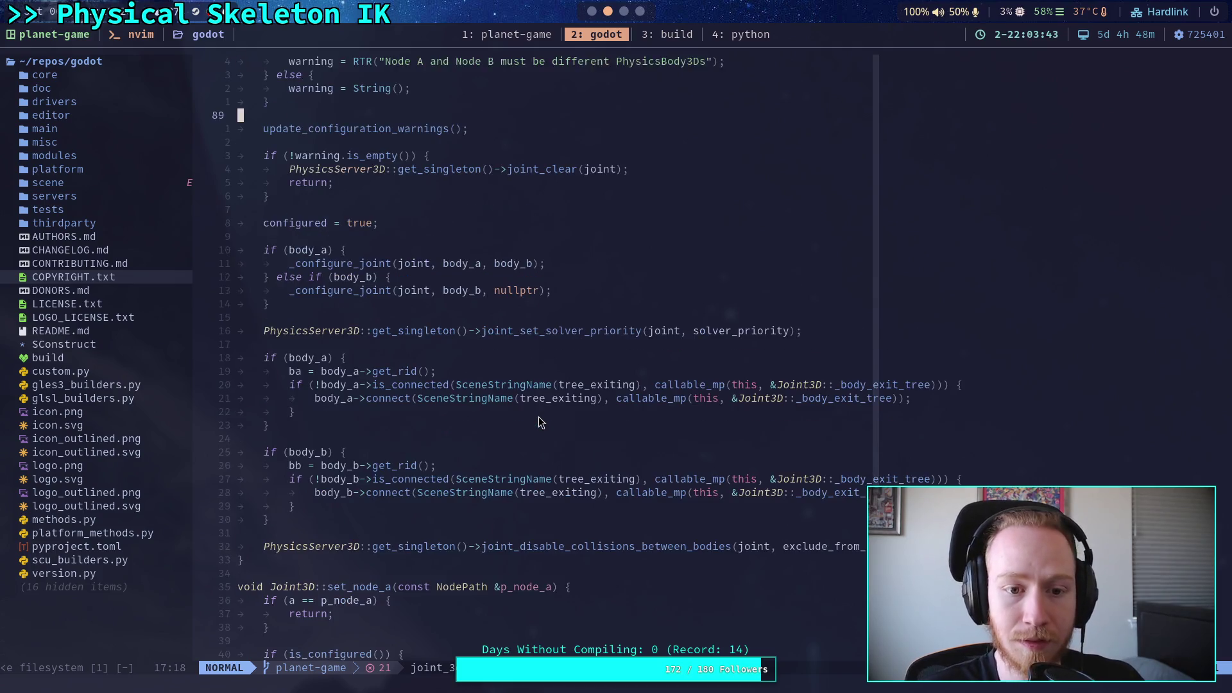
click(581, 546)
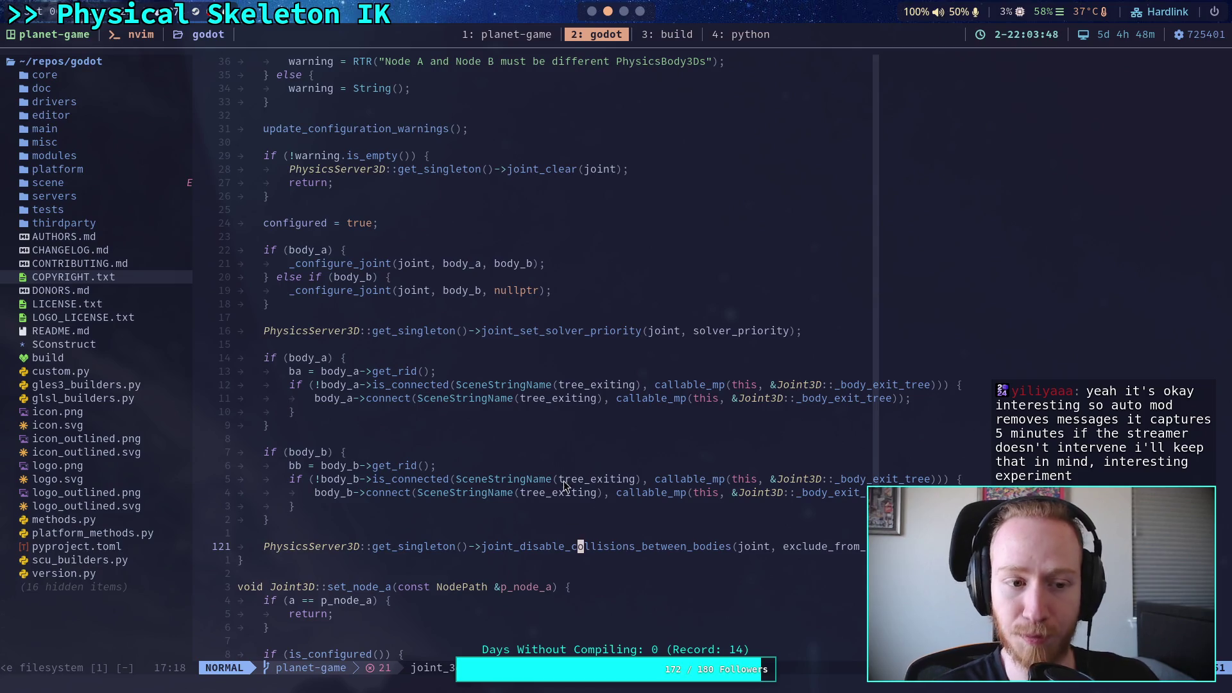
click(103, 385)
double_click(104, 385)
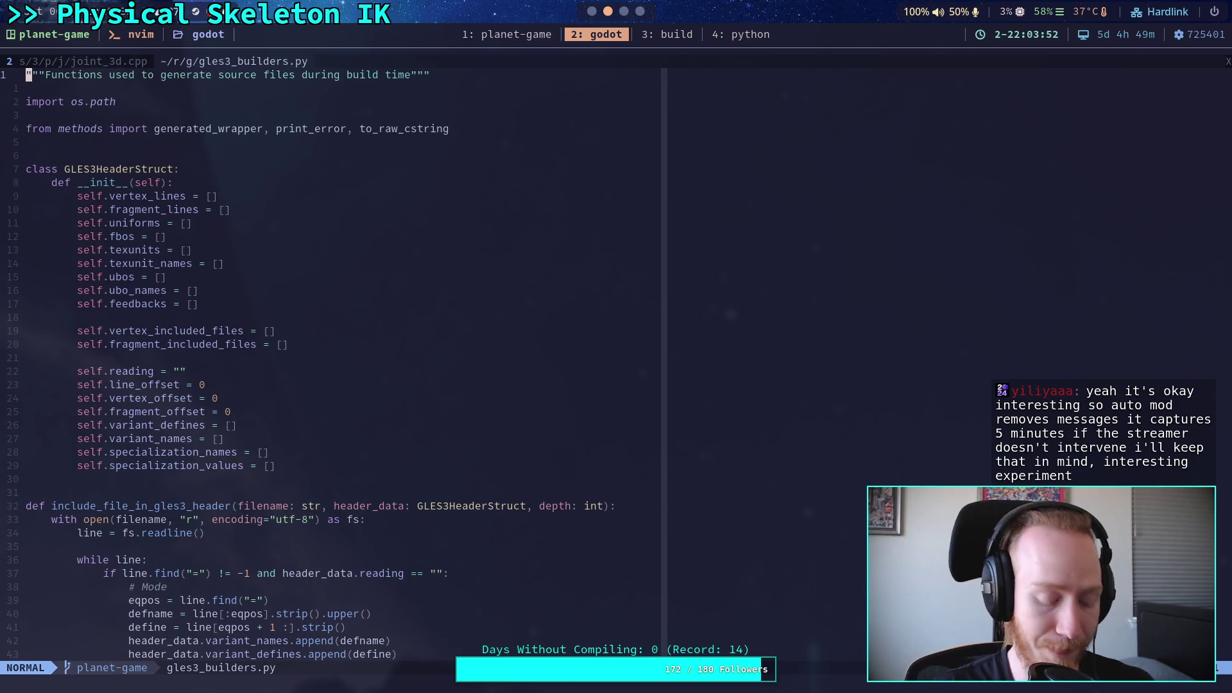
Start a project-wide live grep and correct the query to joint_disable_collisions_between_bodies
key(space)
key(f)
key(f)
key(Escape)
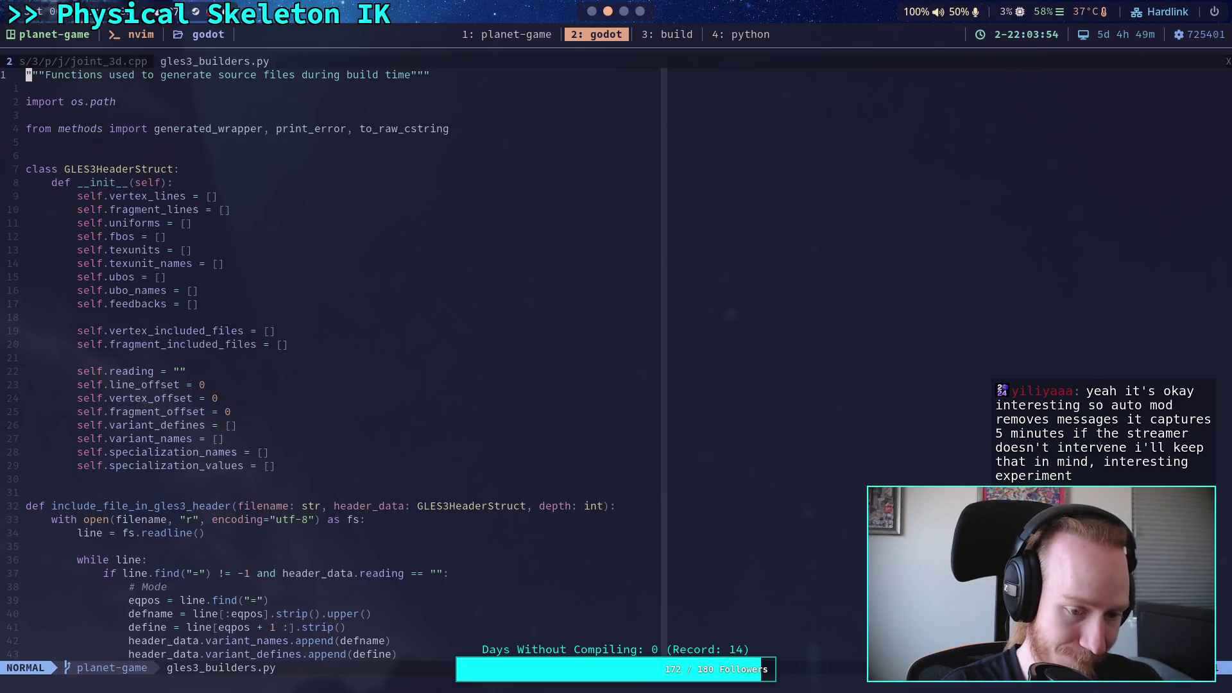
key(space)
text(fgjoint_idas)
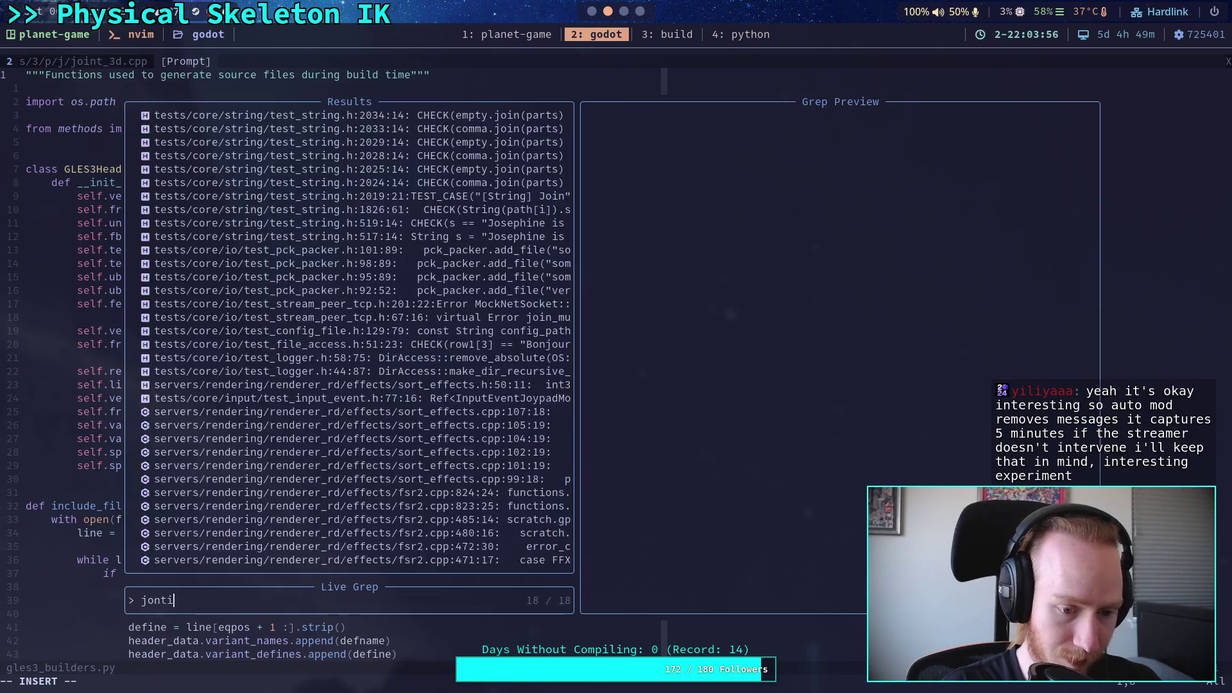
key(BackSpace)
key(BackSpace)
key(BackSpace)
text(int_)
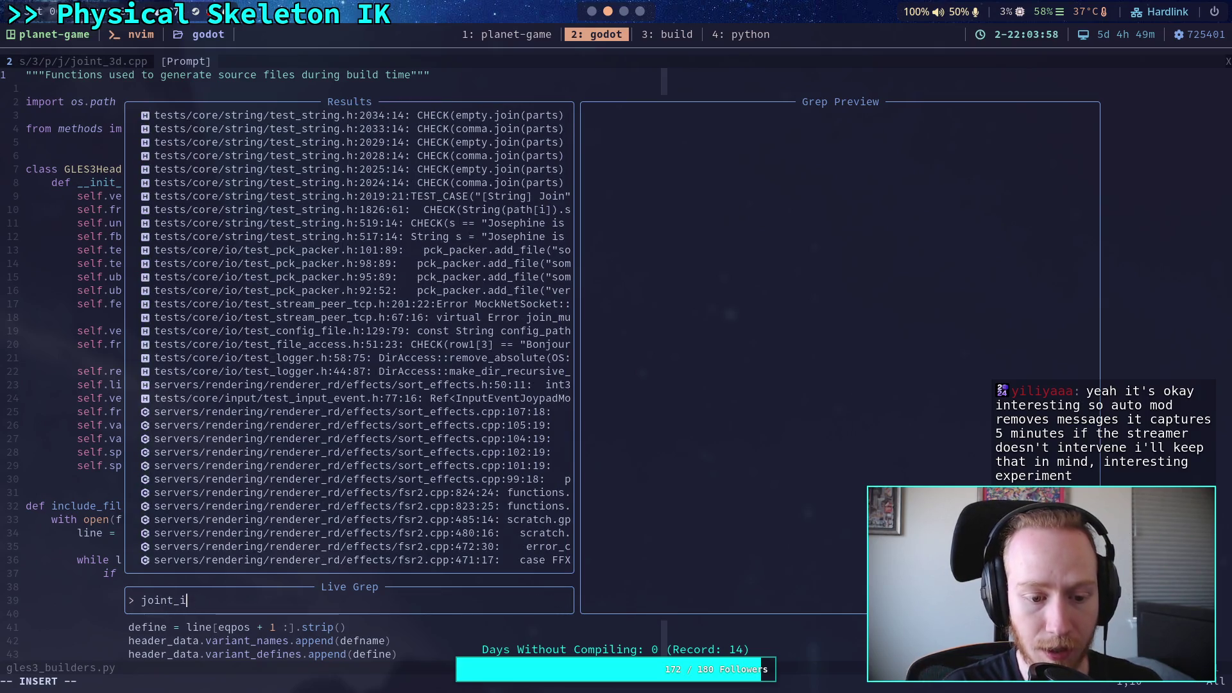
text(disable_collision)
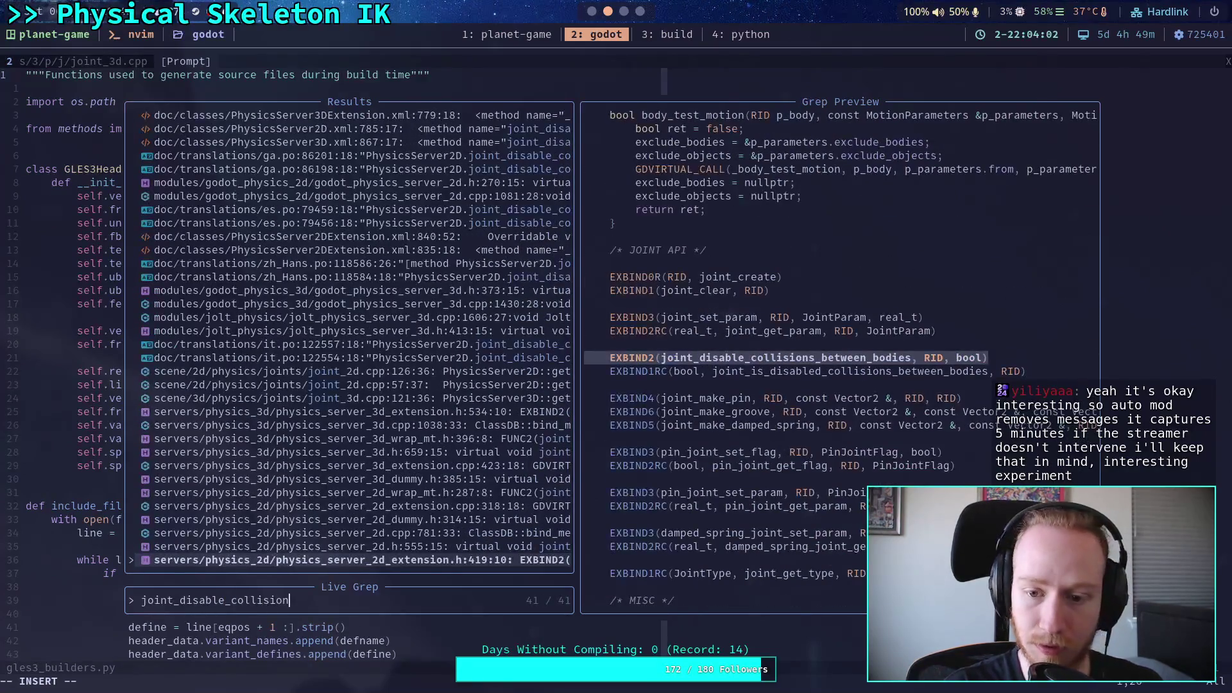
text(s_bet)
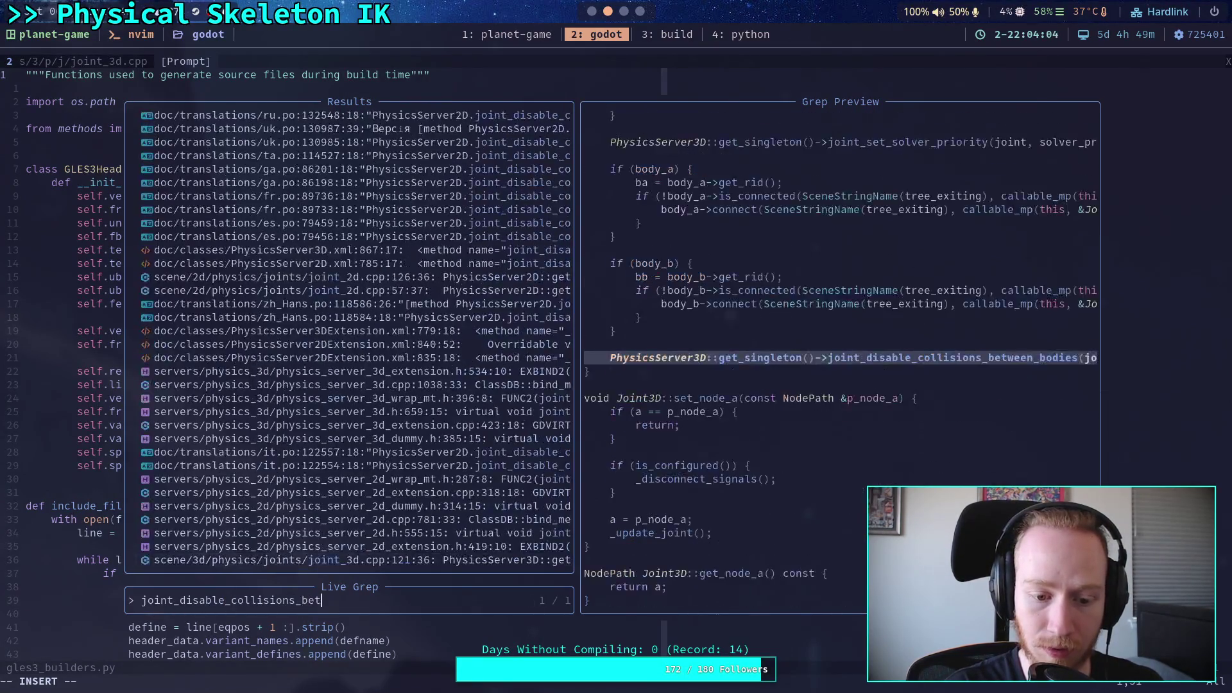
text(ween_bodies)
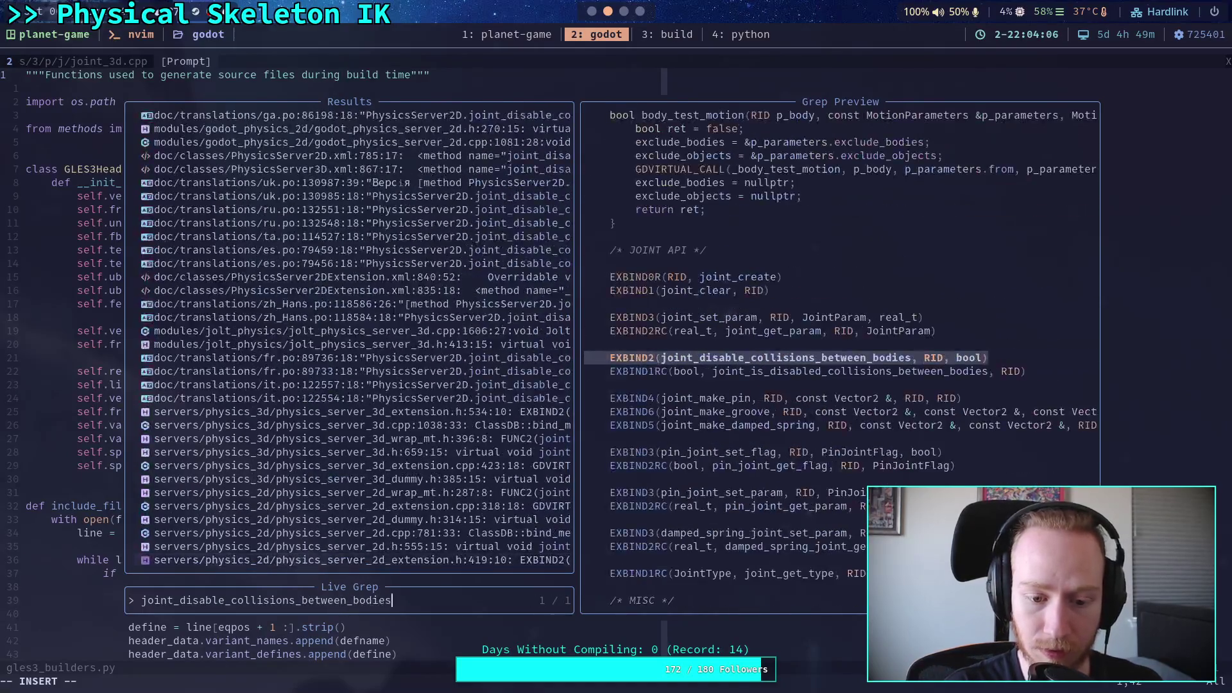
Step through the 41 matches to preview the Jolt physics server implementation and header
key(Up)
key(Up)
key(Up)
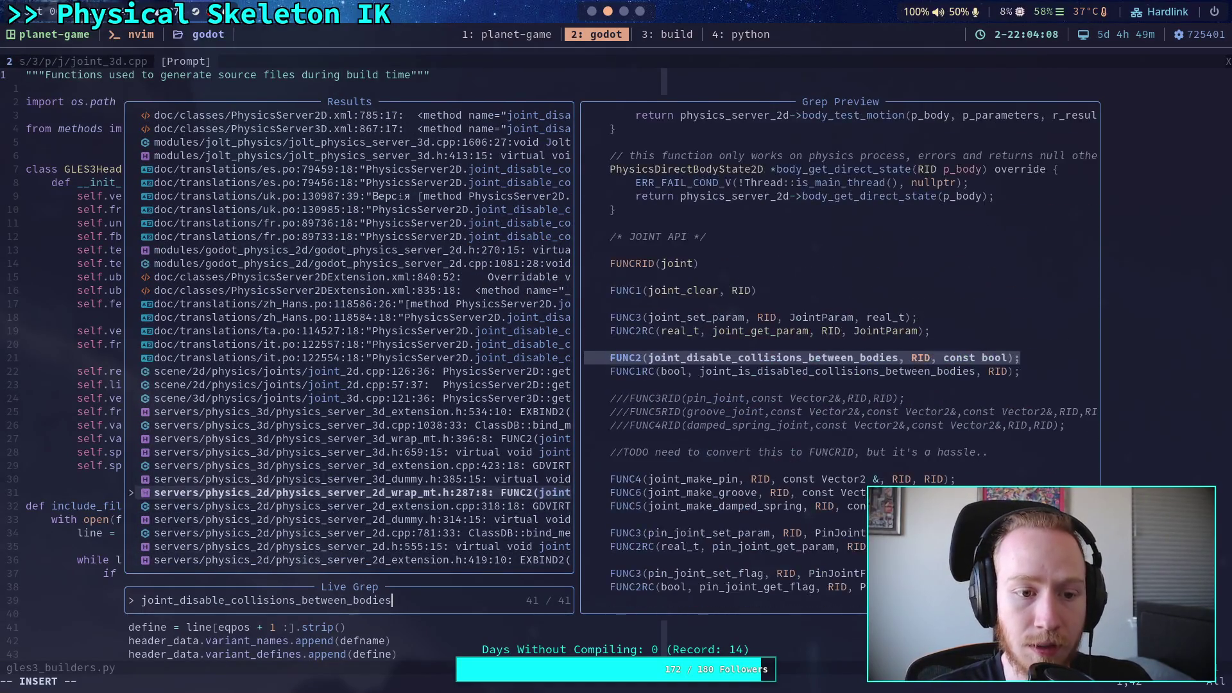
key(Up)
key(Up)
key(Up)
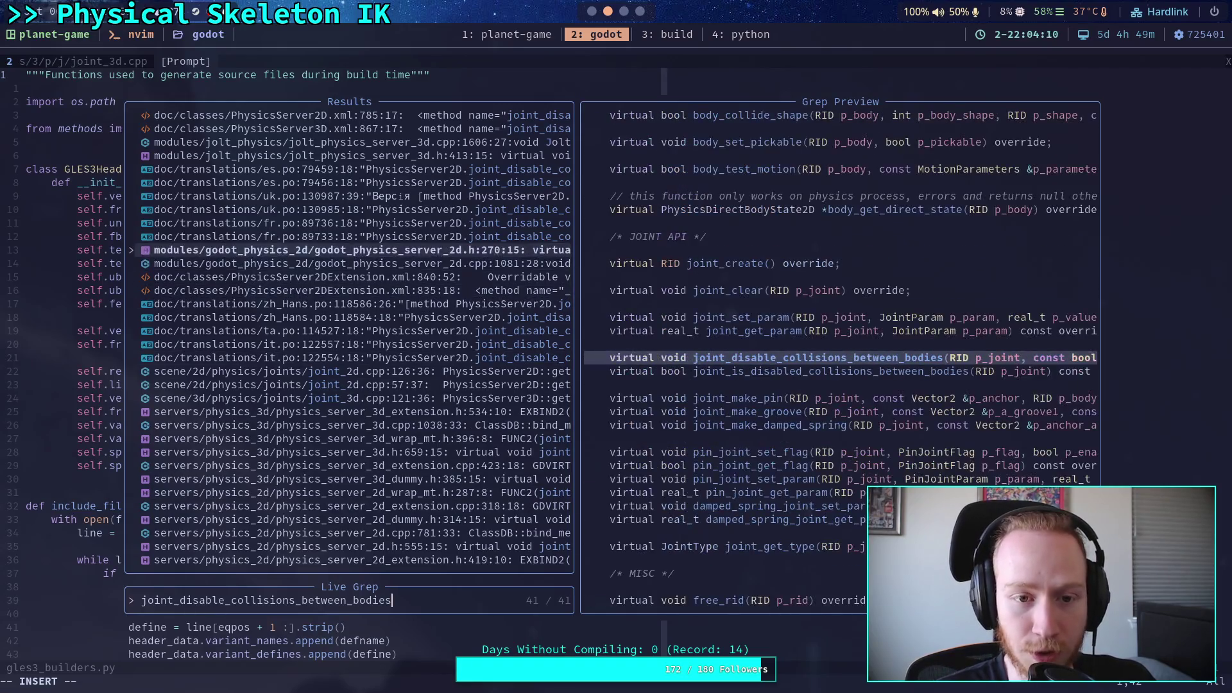
key(Up)
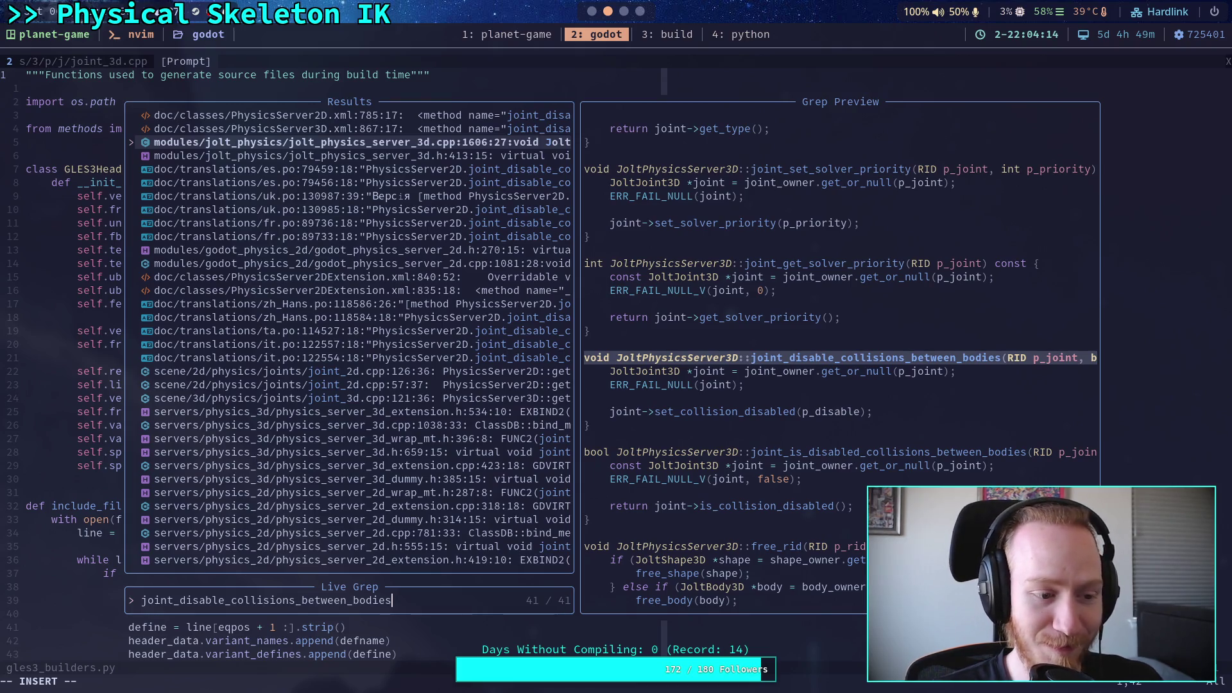
key(Down)
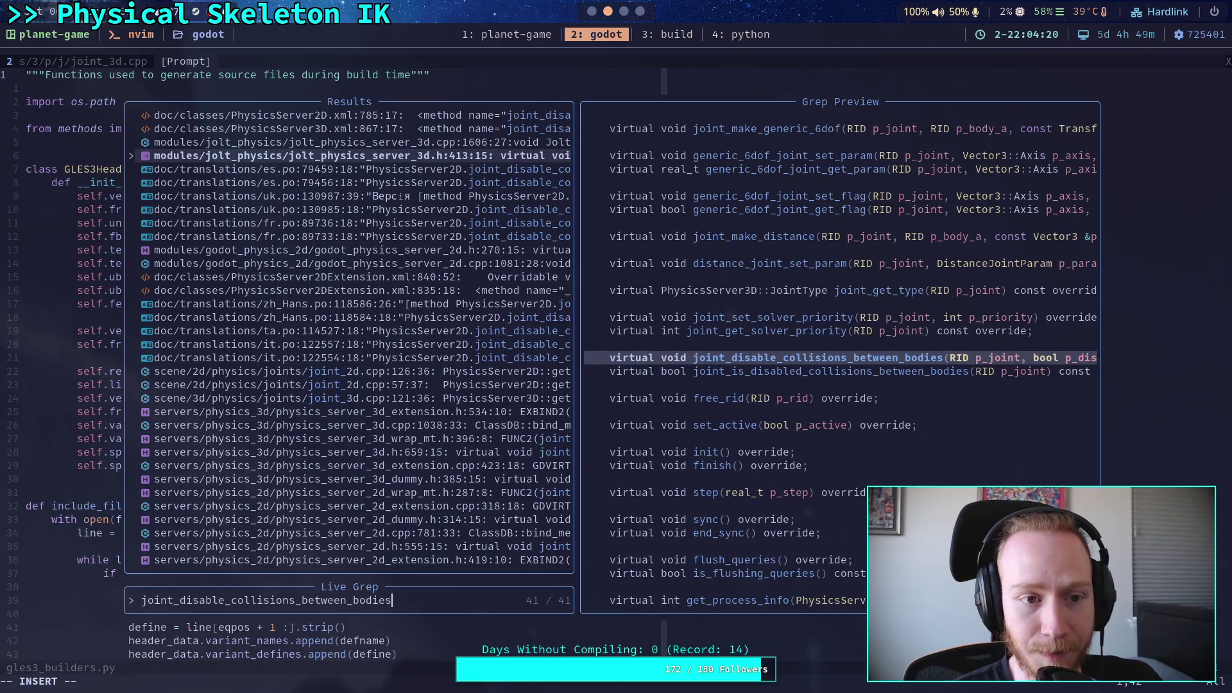
key(Up)
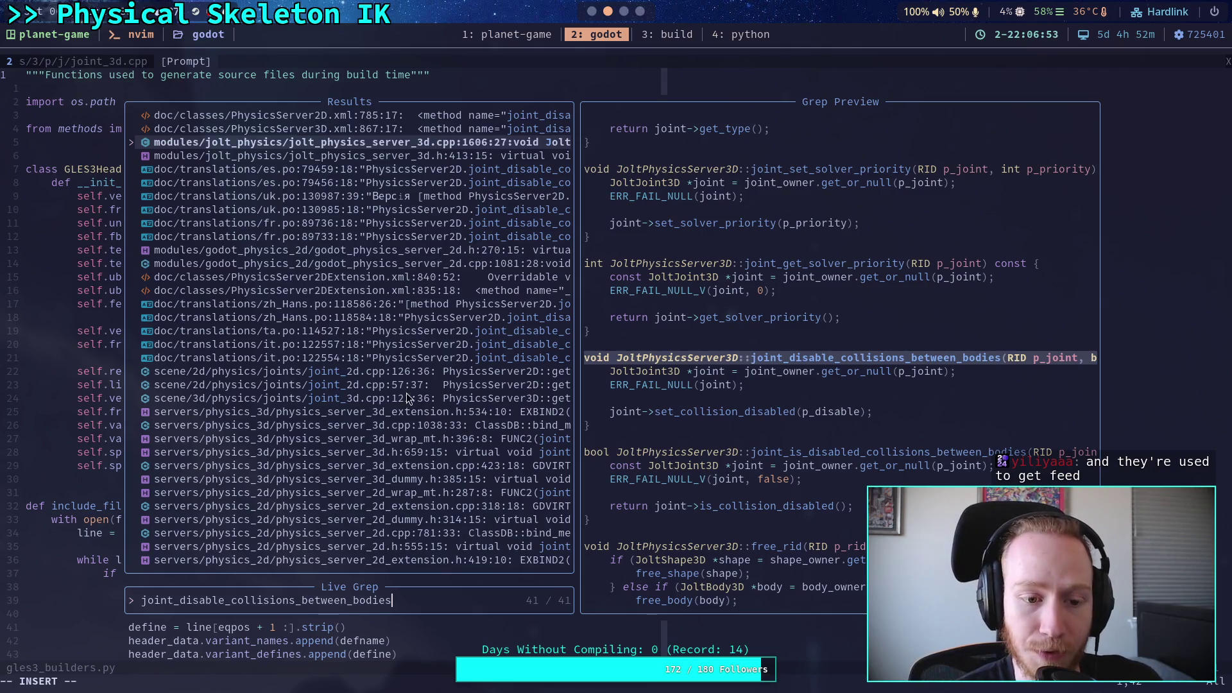
key(Escape)
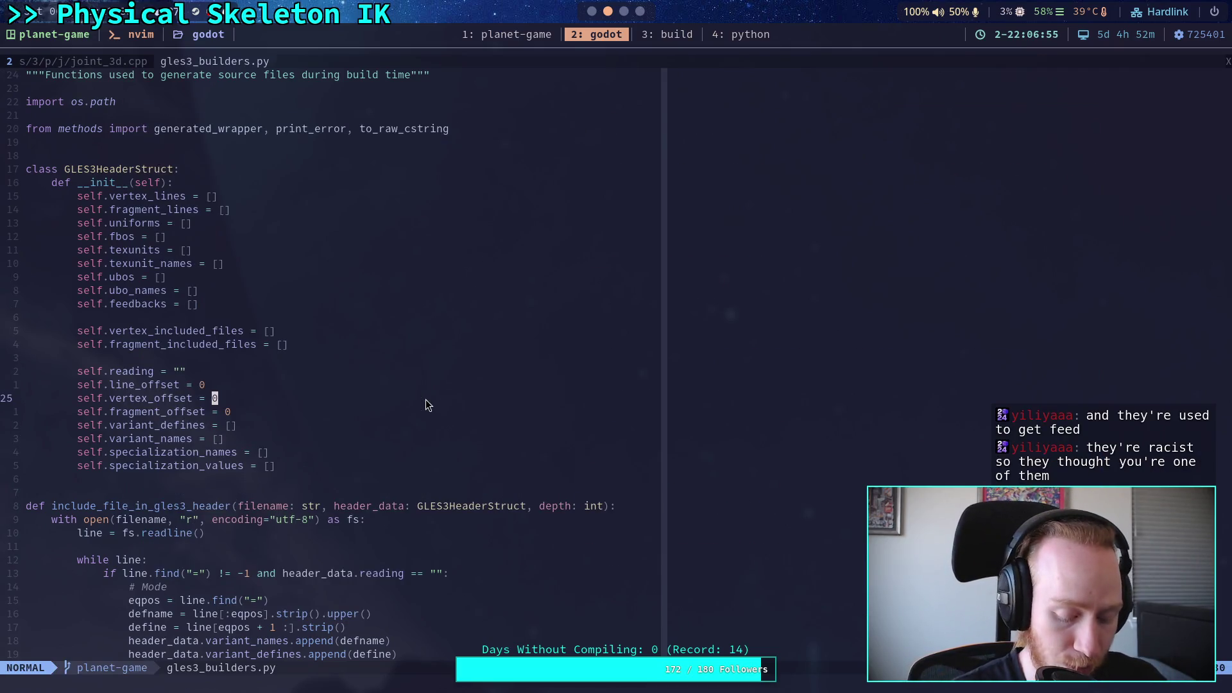
Live-grep 'joint_', then switch between the joint_3d.cpp and gles3_builders.py tabs
key(space)
key(f)
key(g)
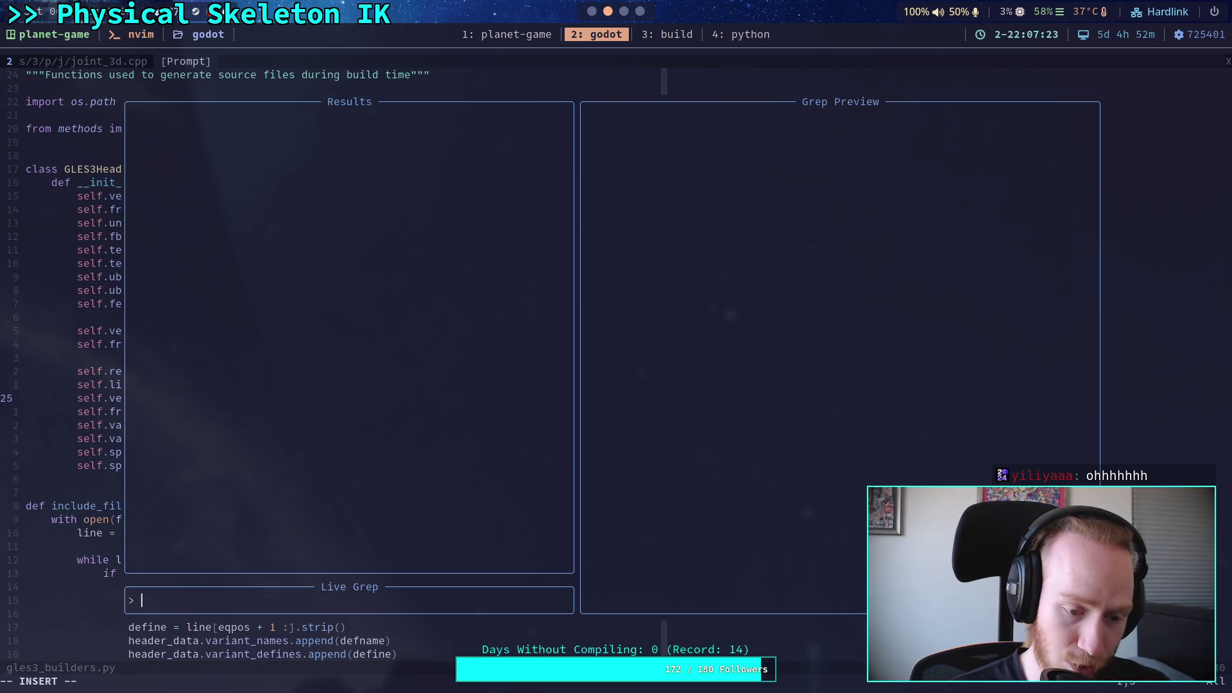
text(joint_)
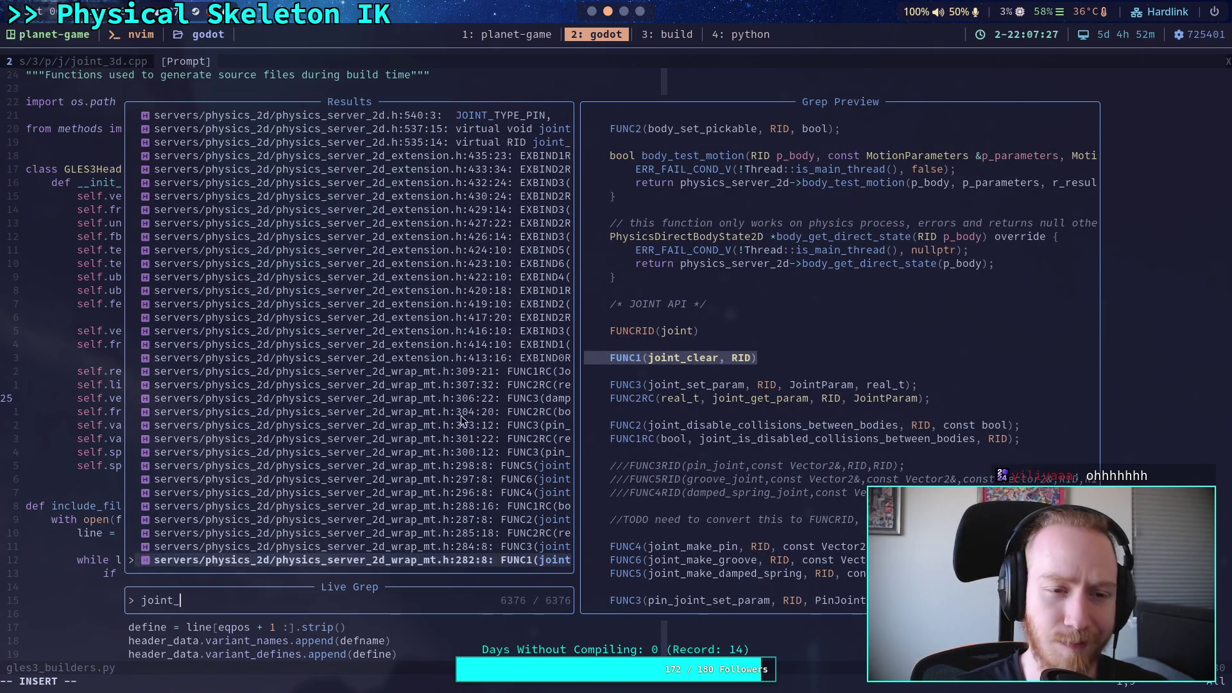
click(113, 63)
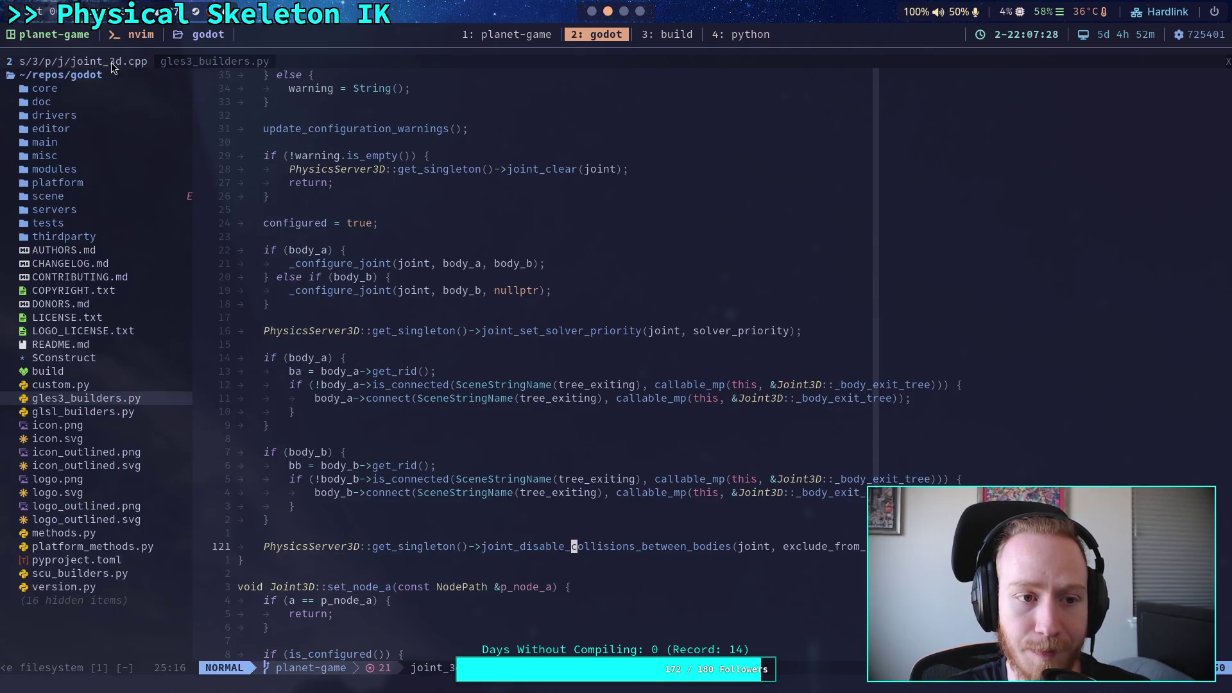
click(199, 65)
Live-grep joint_disable_collisions_between_bodies across the project again, then go to the browser
text(/)
key(Escape)
key(space)
text(fg)
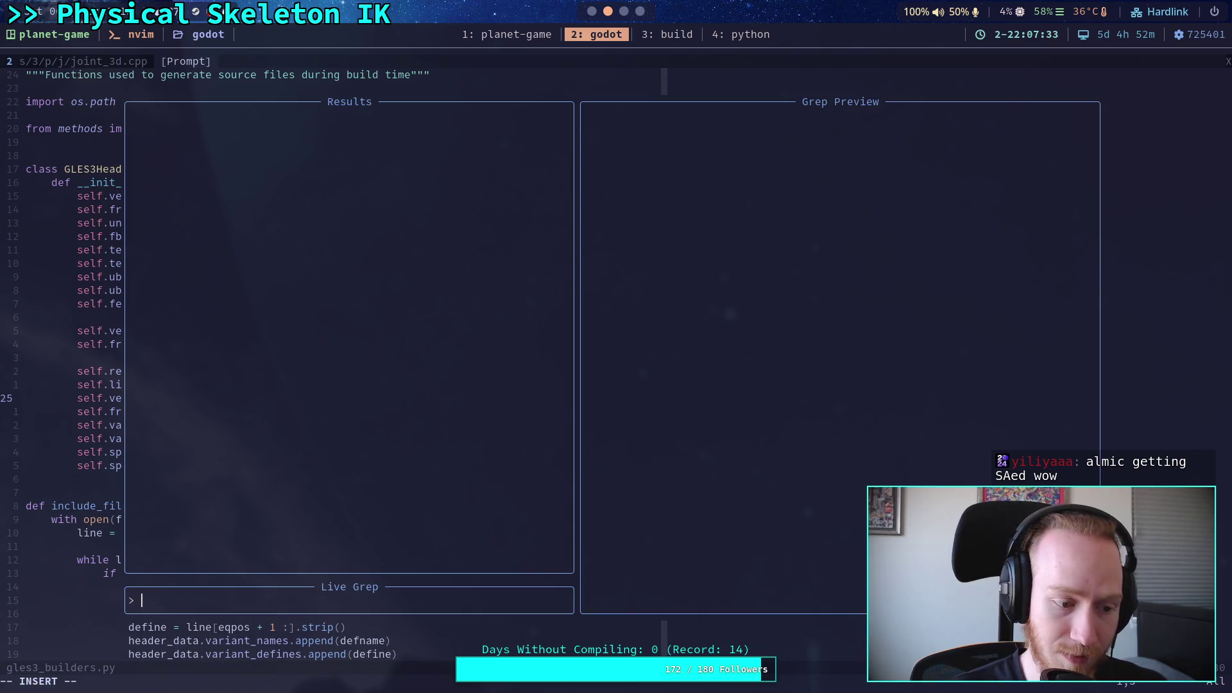
text(joint_disa)
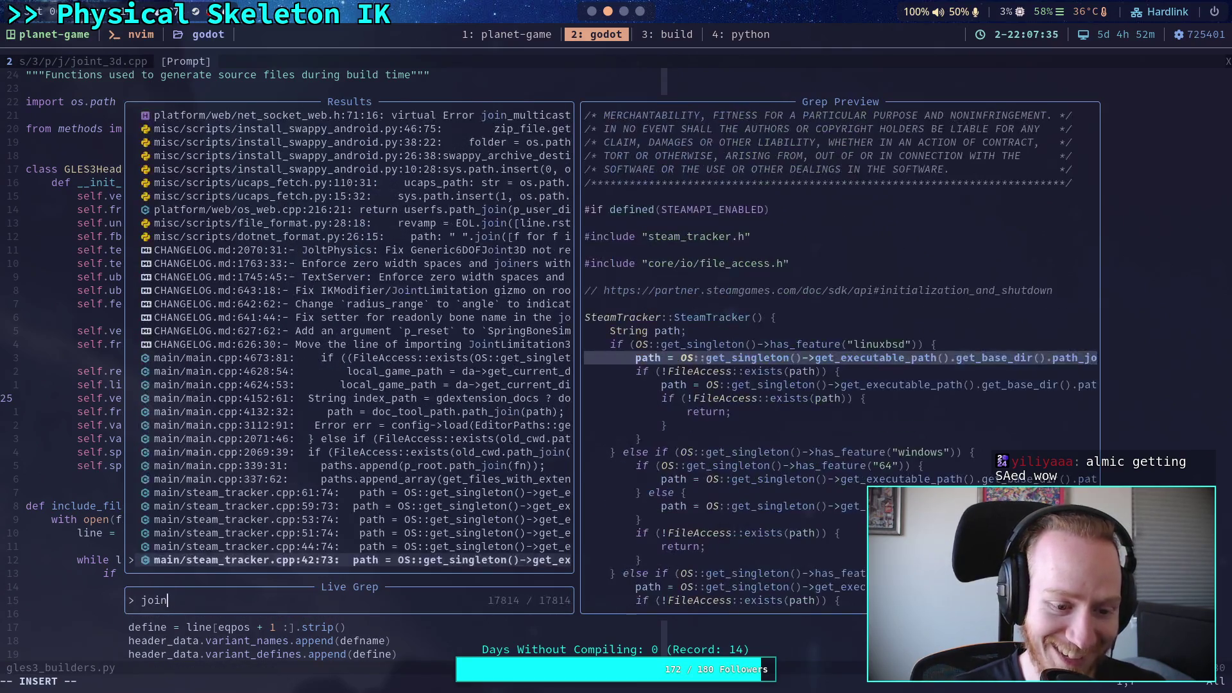
text(ble)
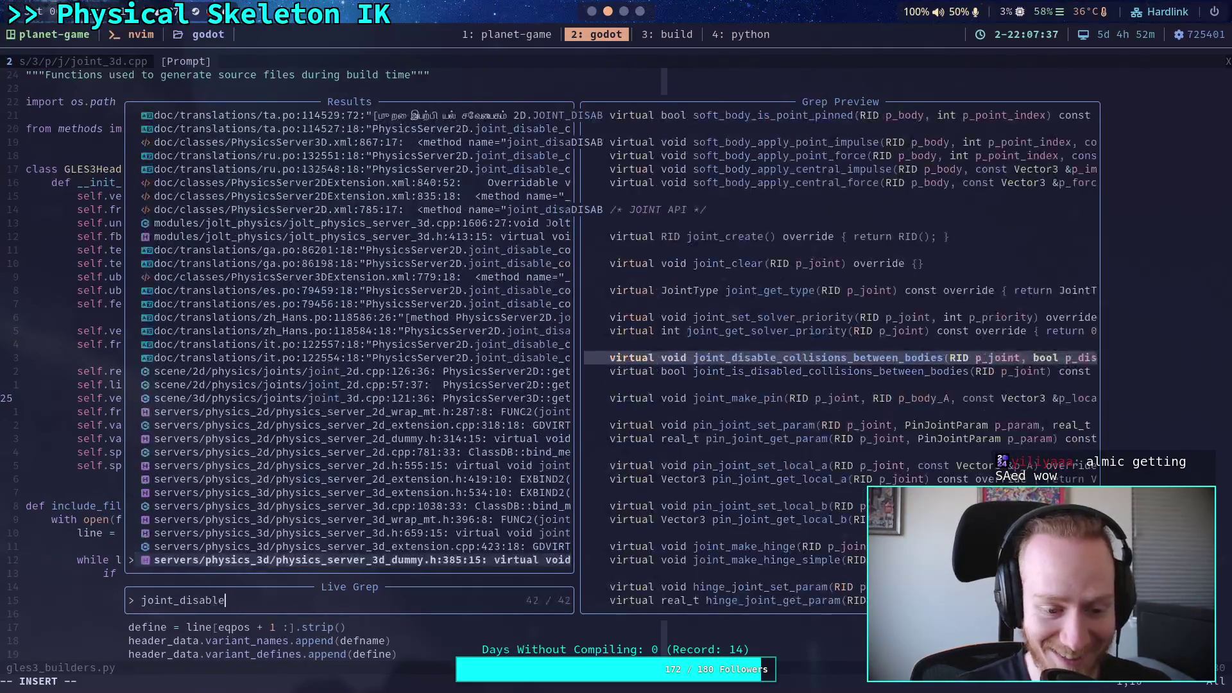
text(_collision)
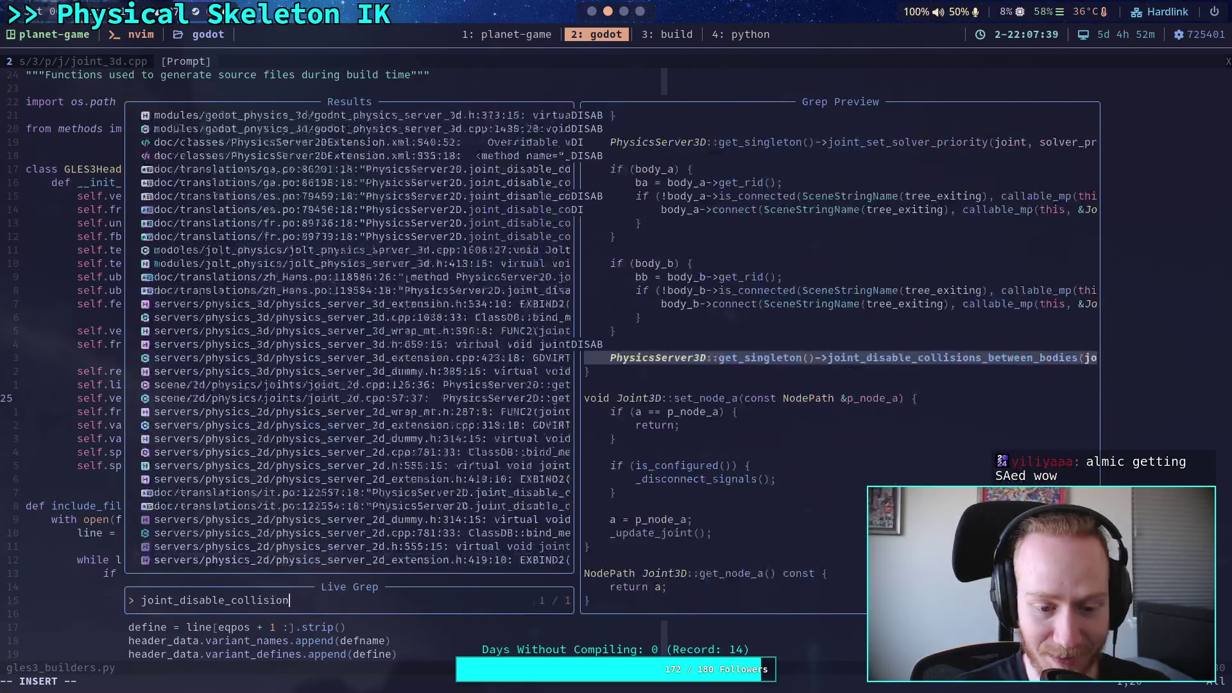
text(s_between_)
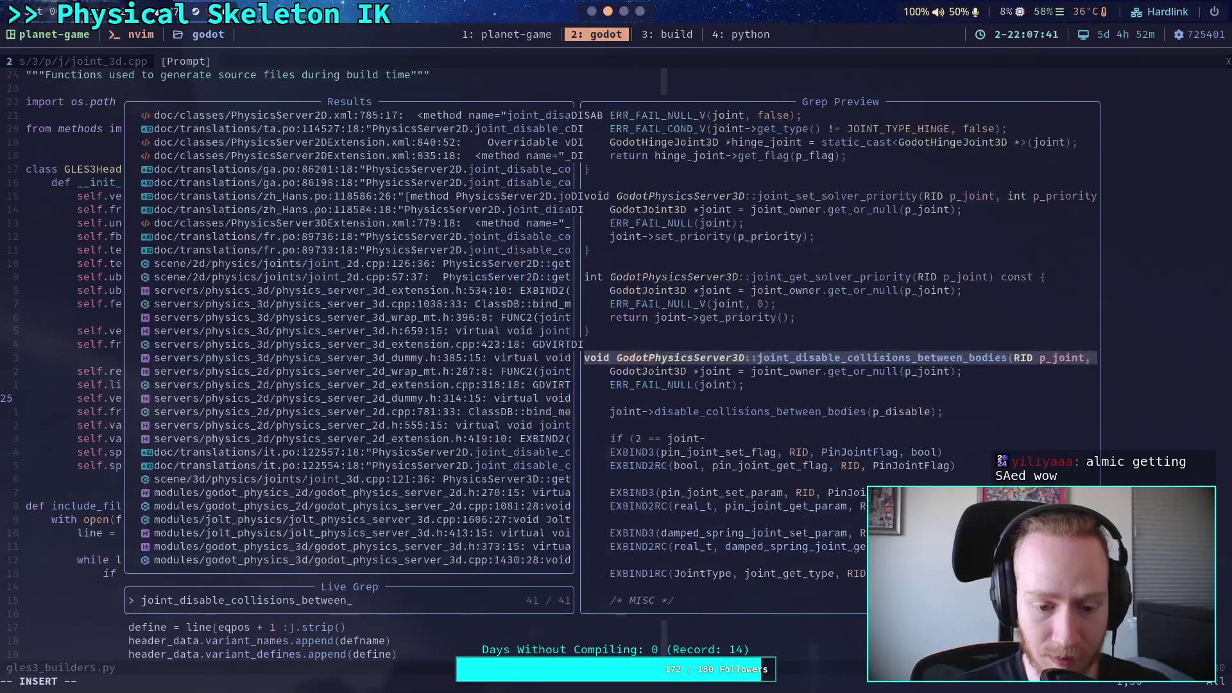
text(bodies)
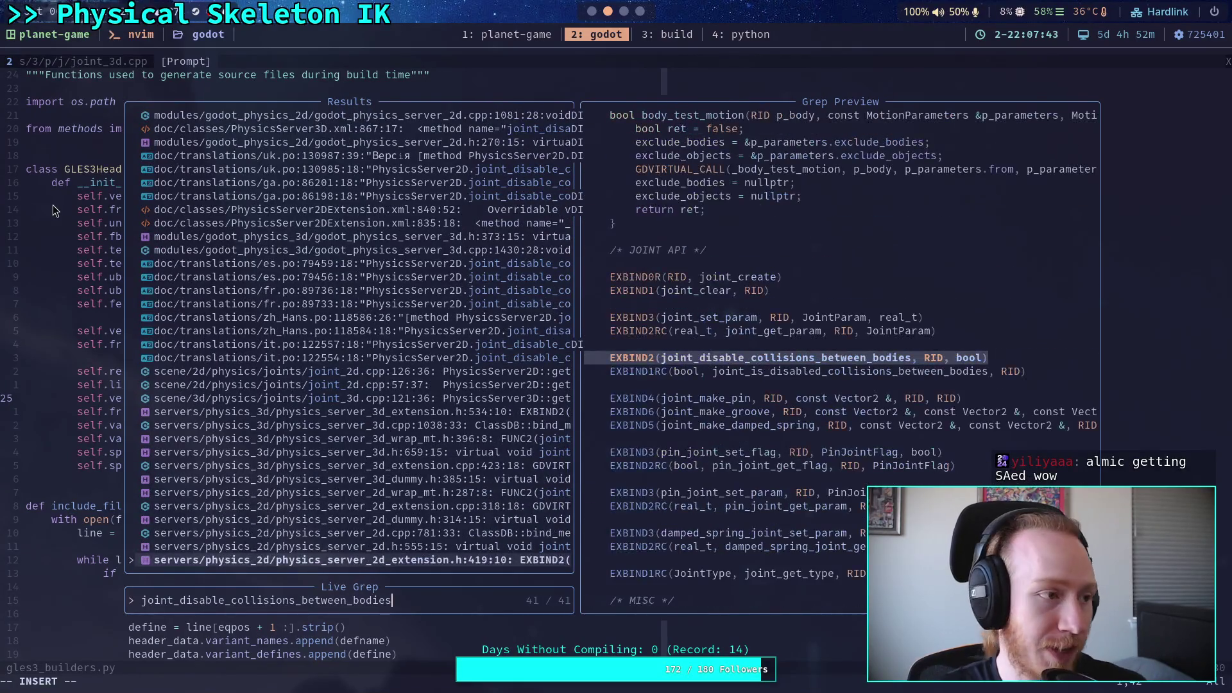
key(super+4)
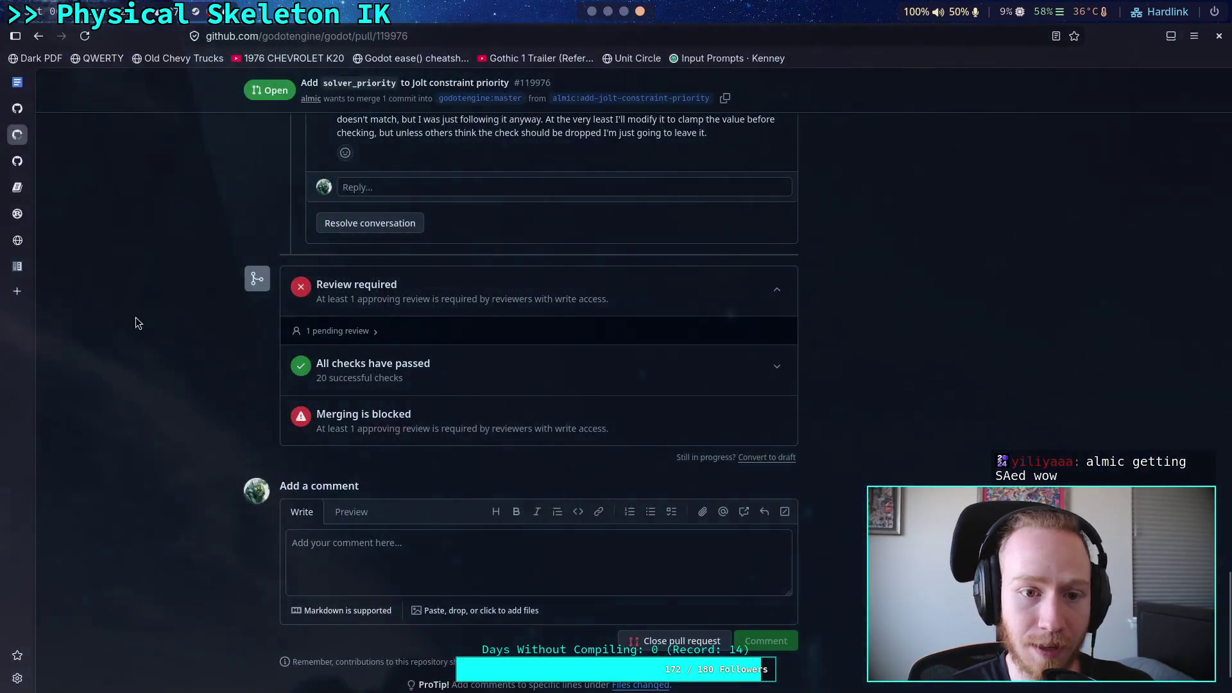
Search Brave for 'black bird orange belly' in a new tab and view image results
click(19, 292)
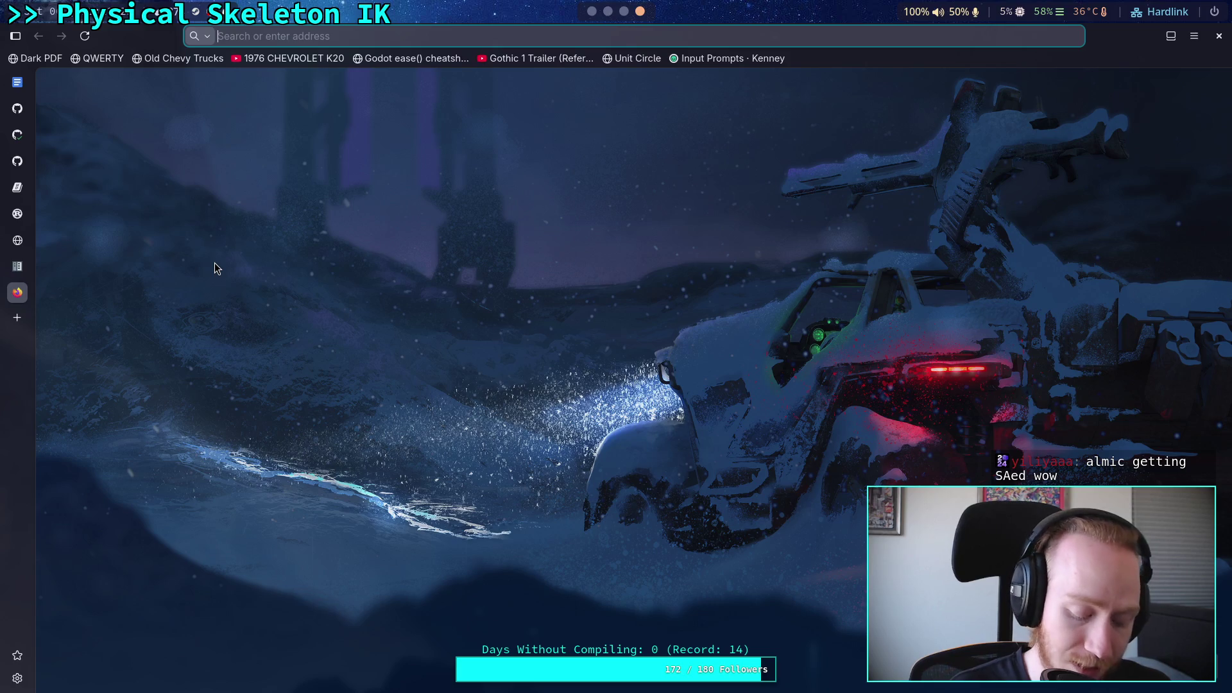
text(black b)
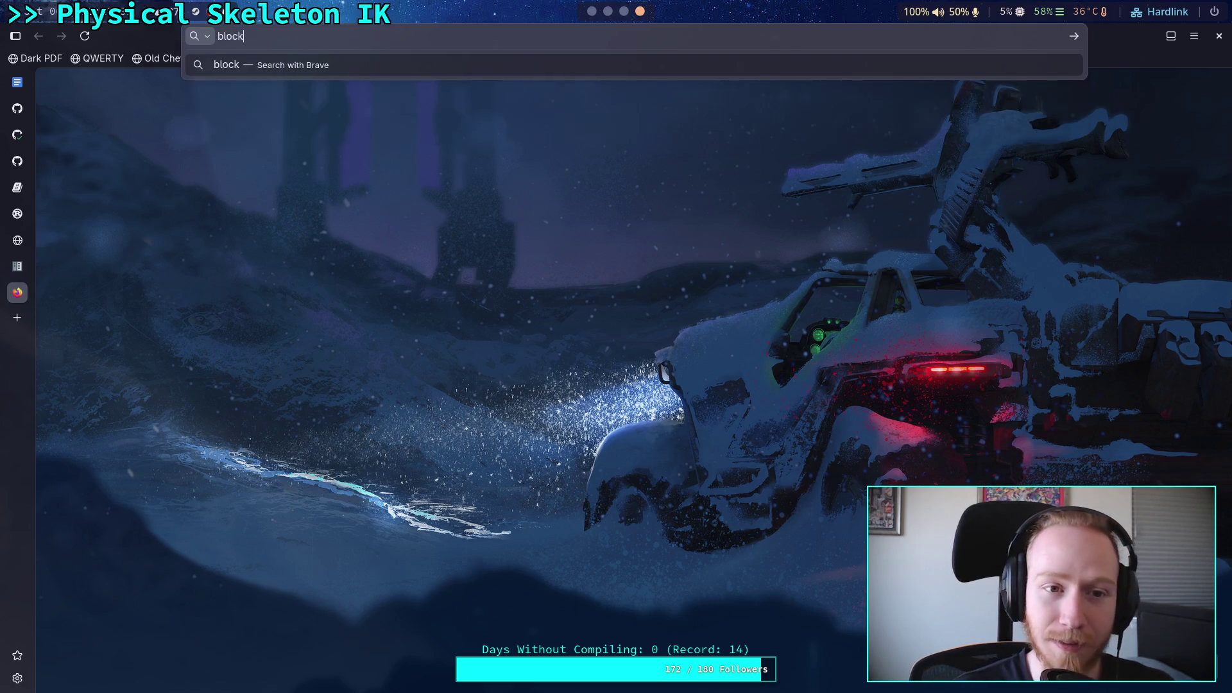
text(ird )
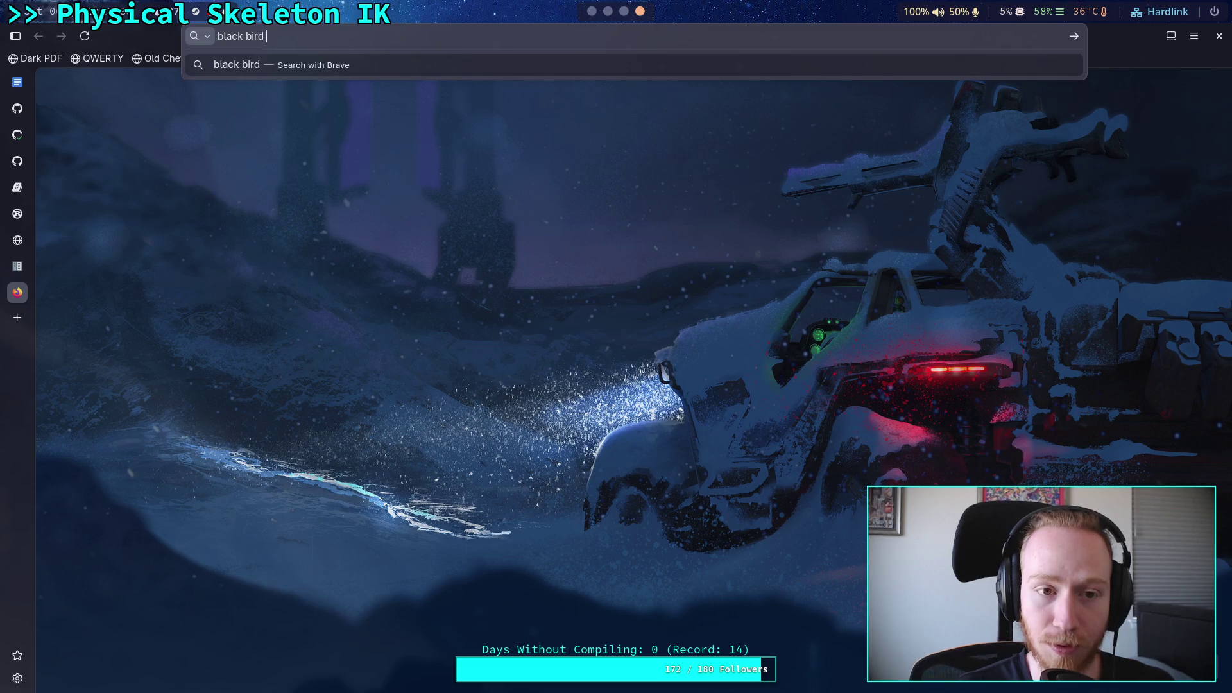
text(orange be)
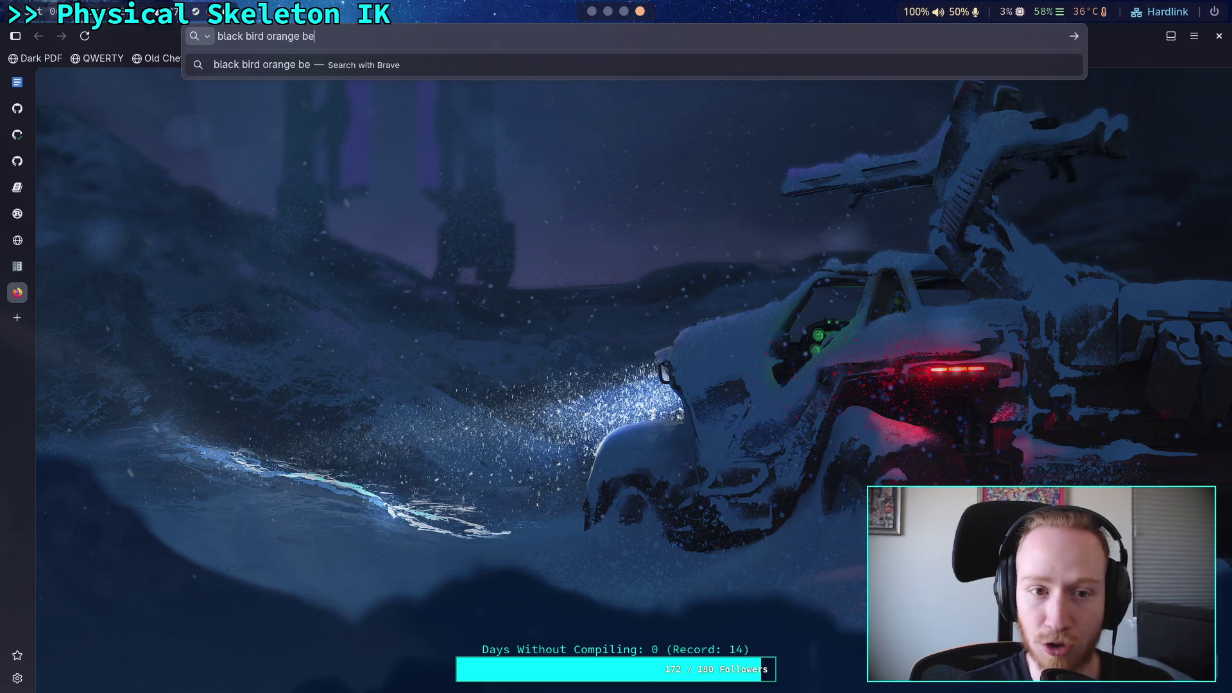
text(lly)
key(Return)
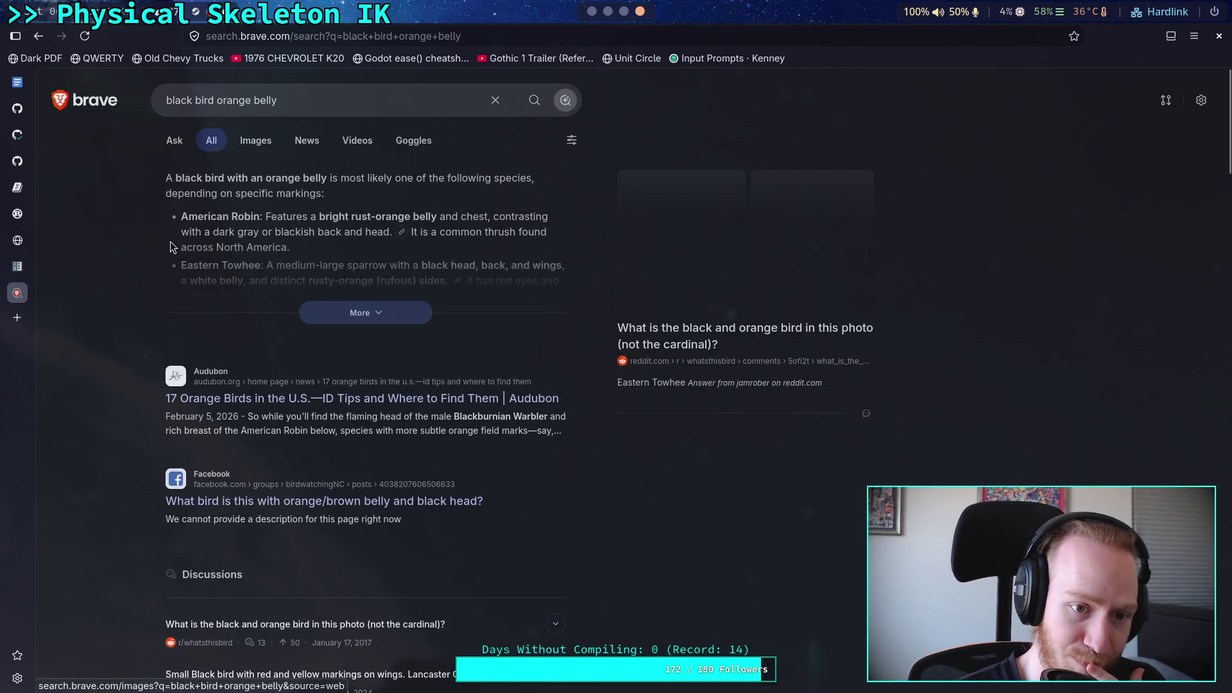
click(262, 146)
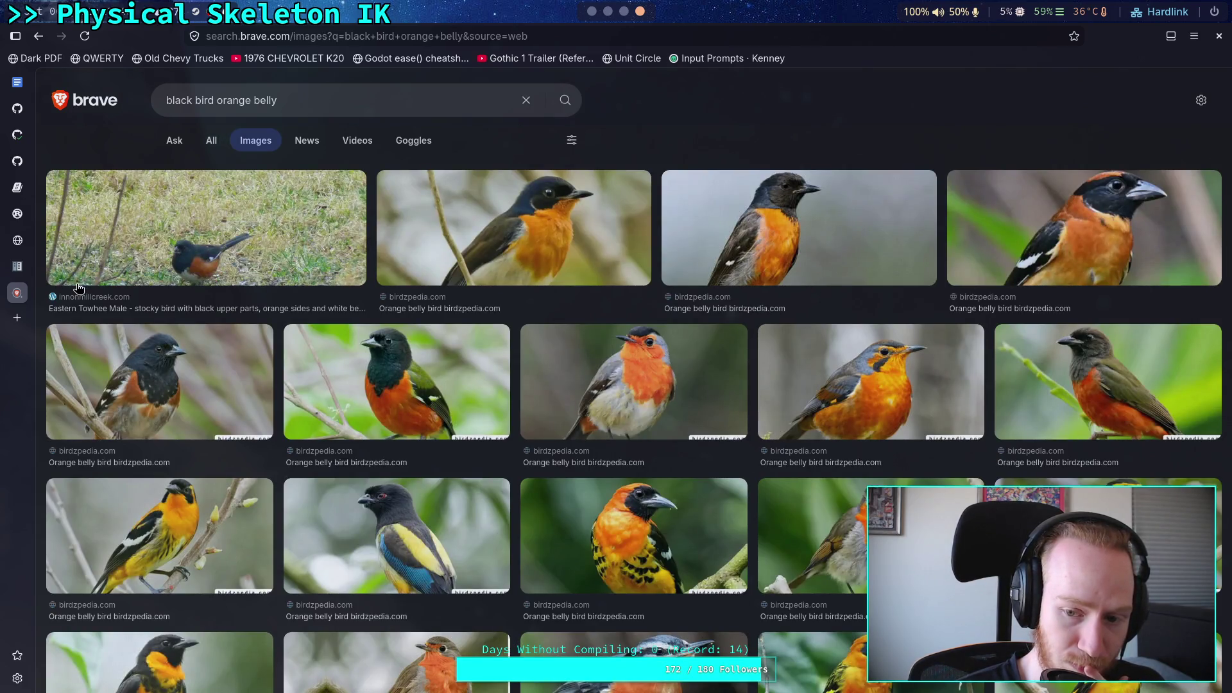
scroll(79, 288, down, 2)
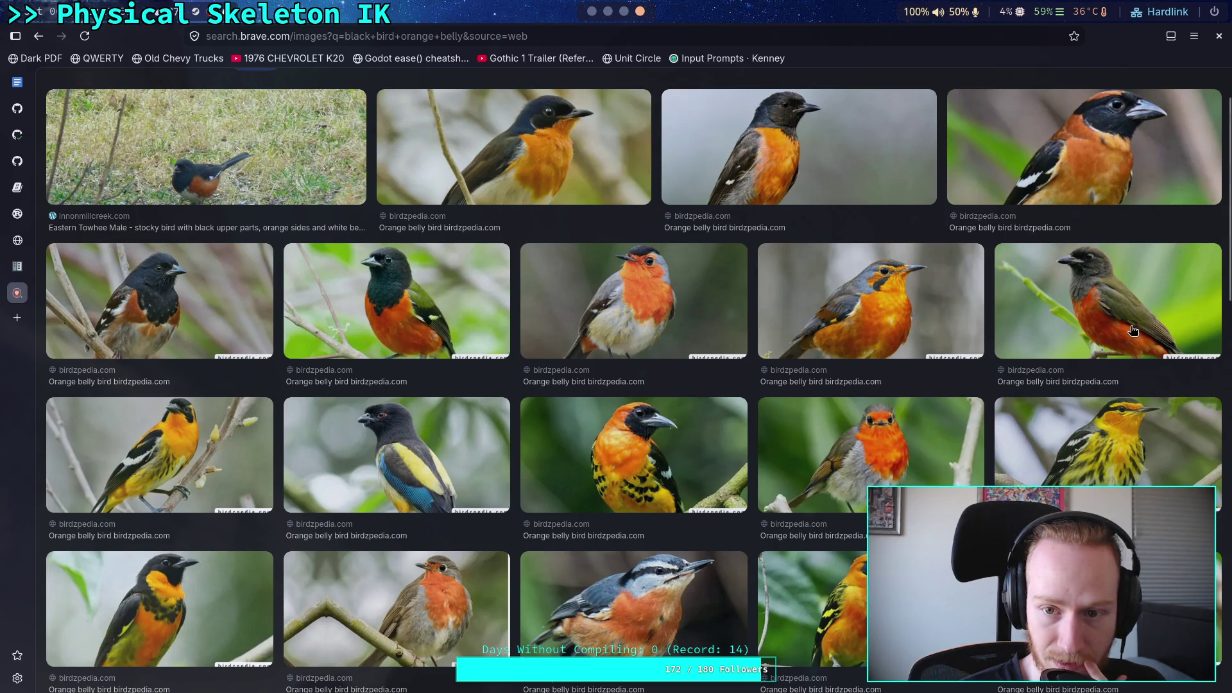
scroll(1135, 329, down, 4)
scroll(1133, 330, down, 3)
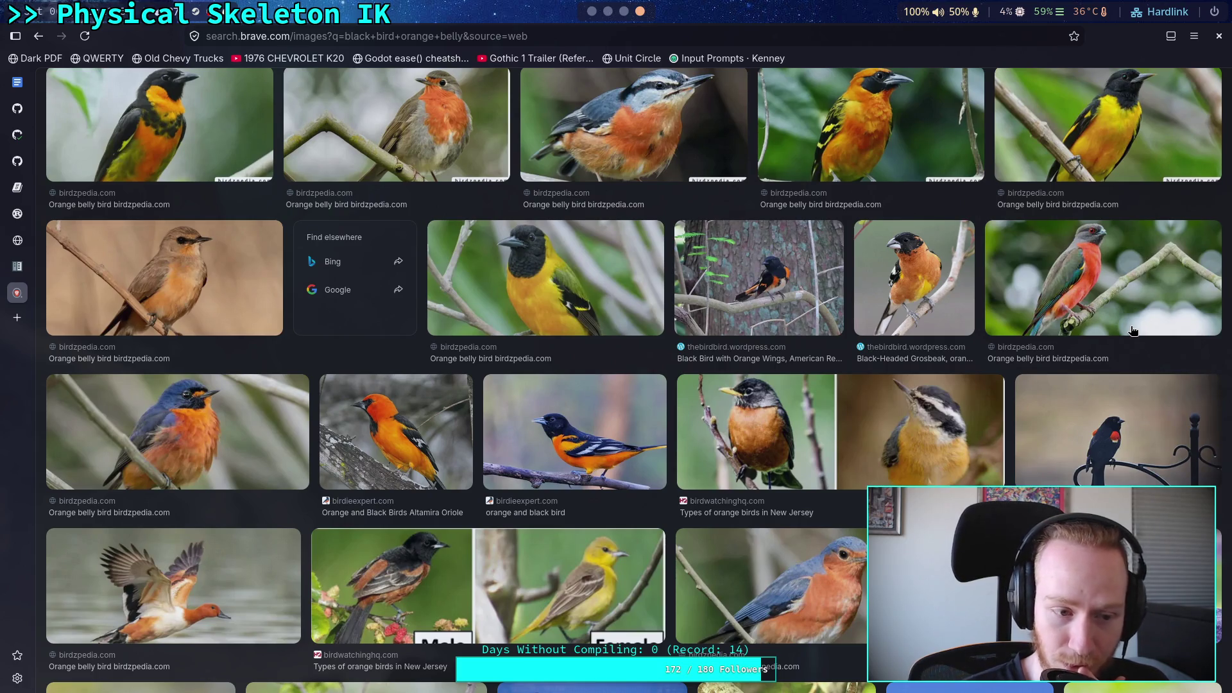
scroll(1133, 330, down, 3)
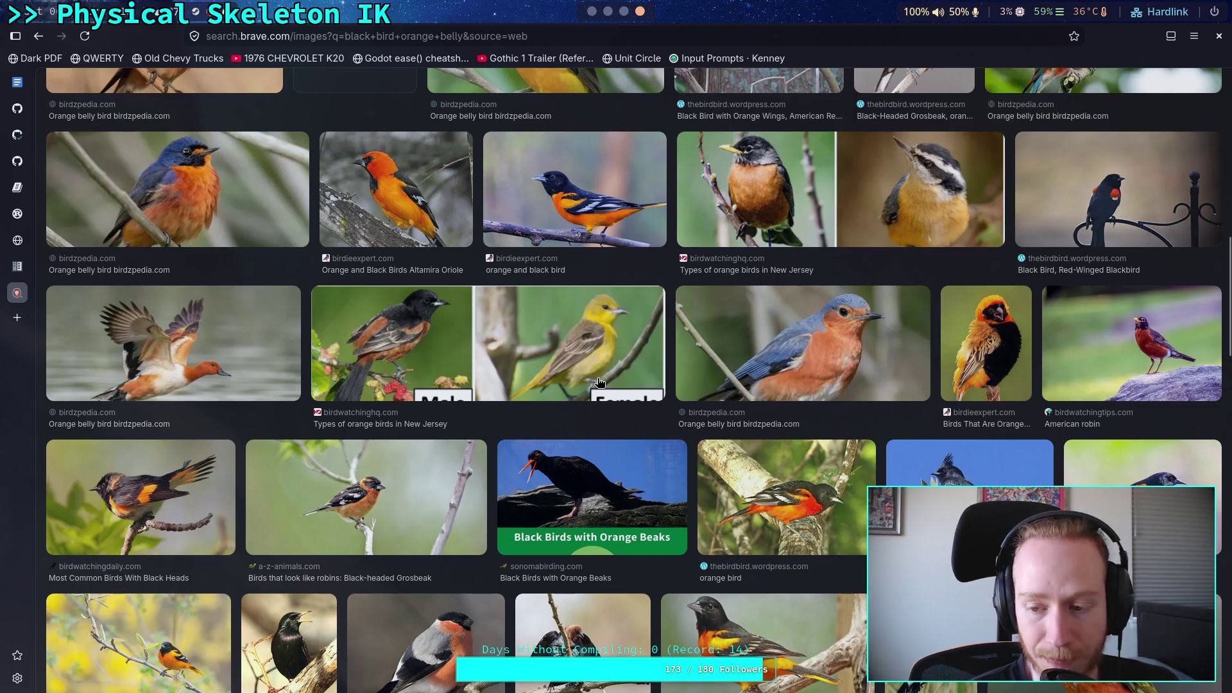
scroll(691, 423, down, 3)
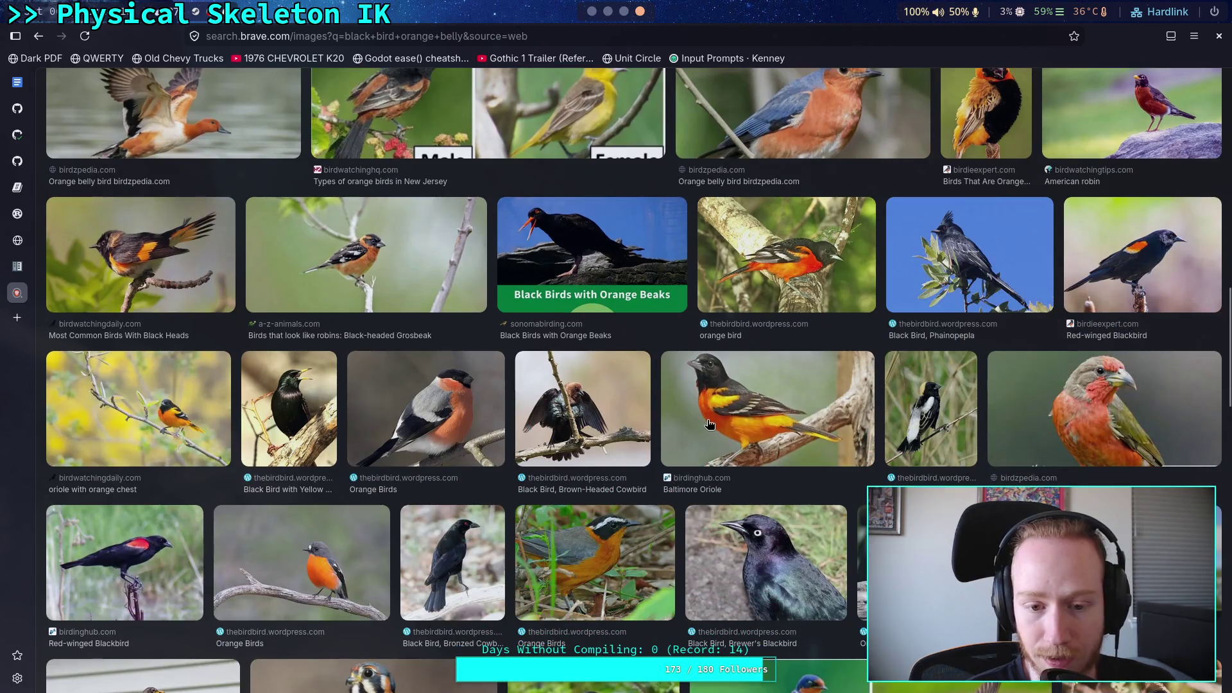
scroll(680, 426, down, 1)
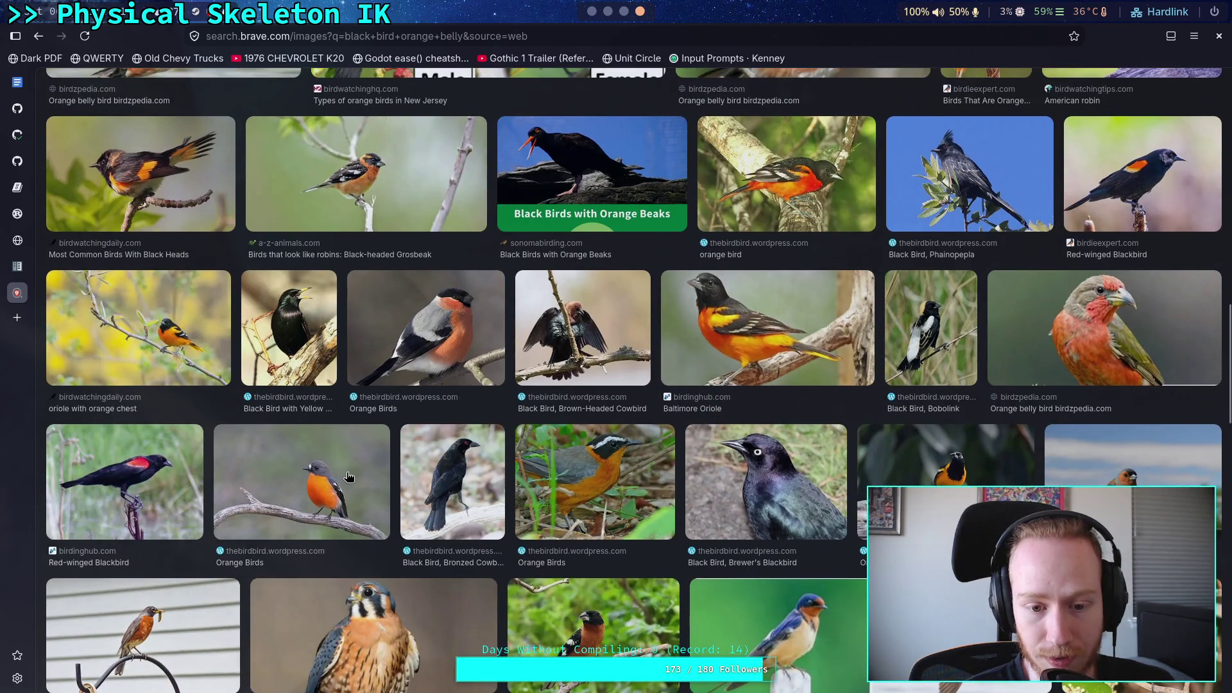
scroll(350, 284, down, 3)
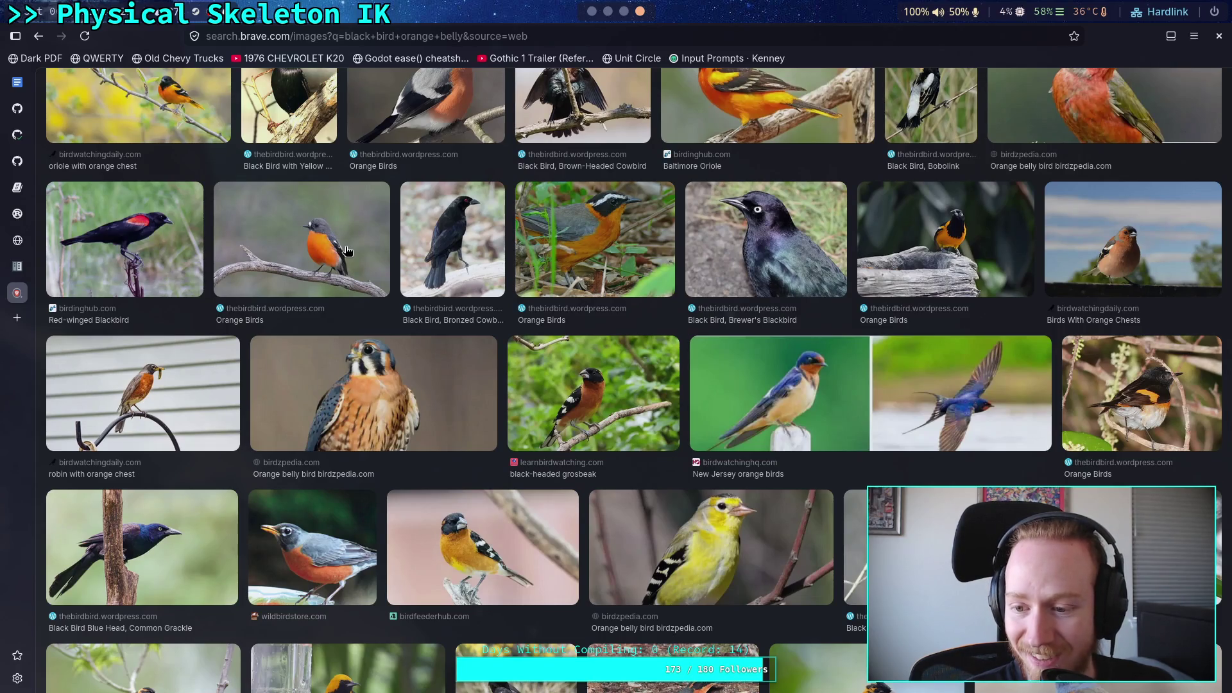
scroll(350, 257, up, 15)
scroll(376, 282, up, 1)
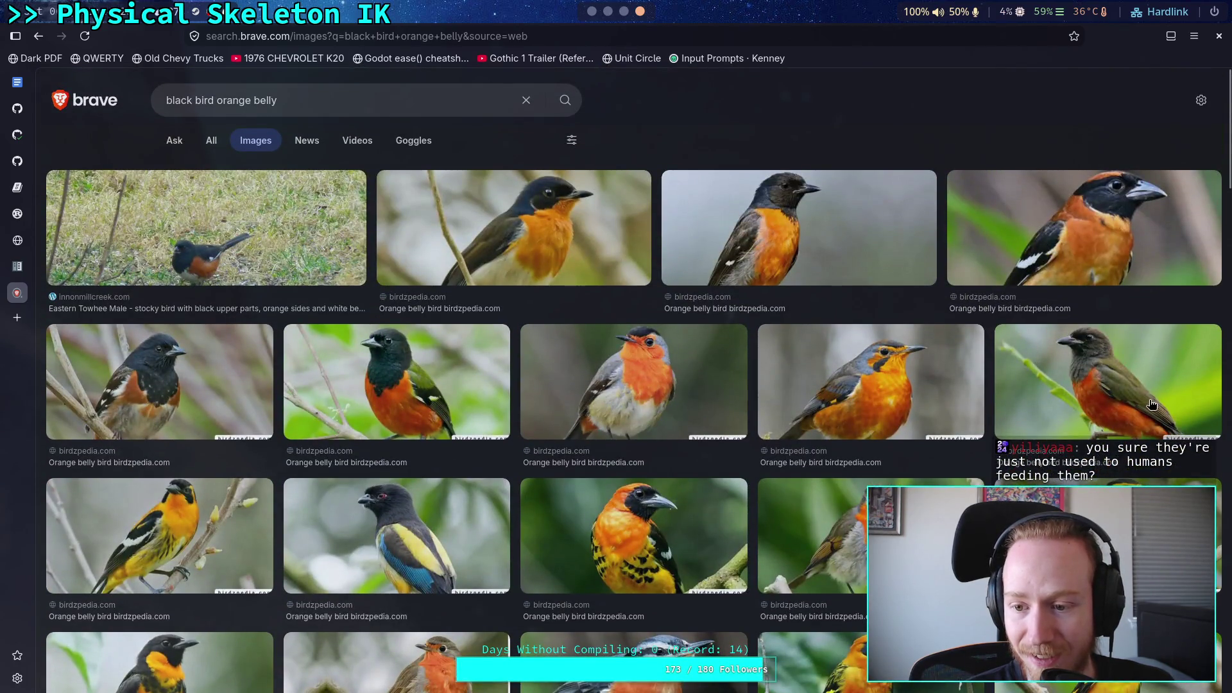
Preview an olive orange-bellied bird image, close the preview, then close the Brave Search tab
click(1006, 335)
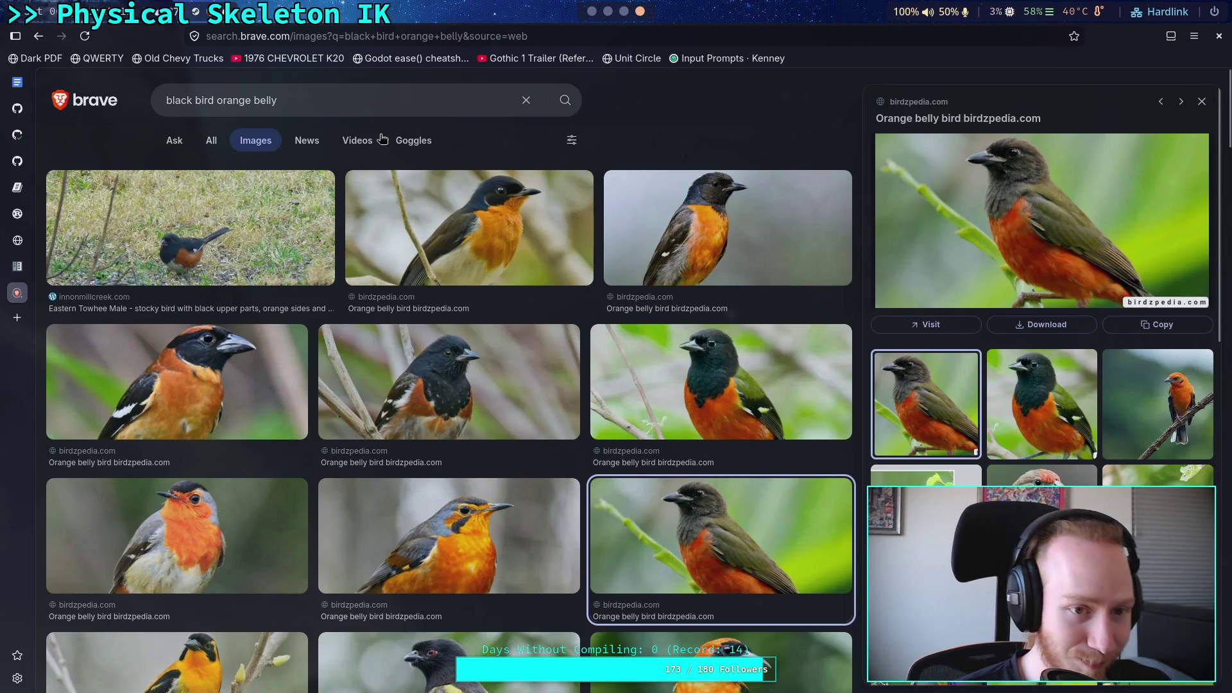
click(268, 101)
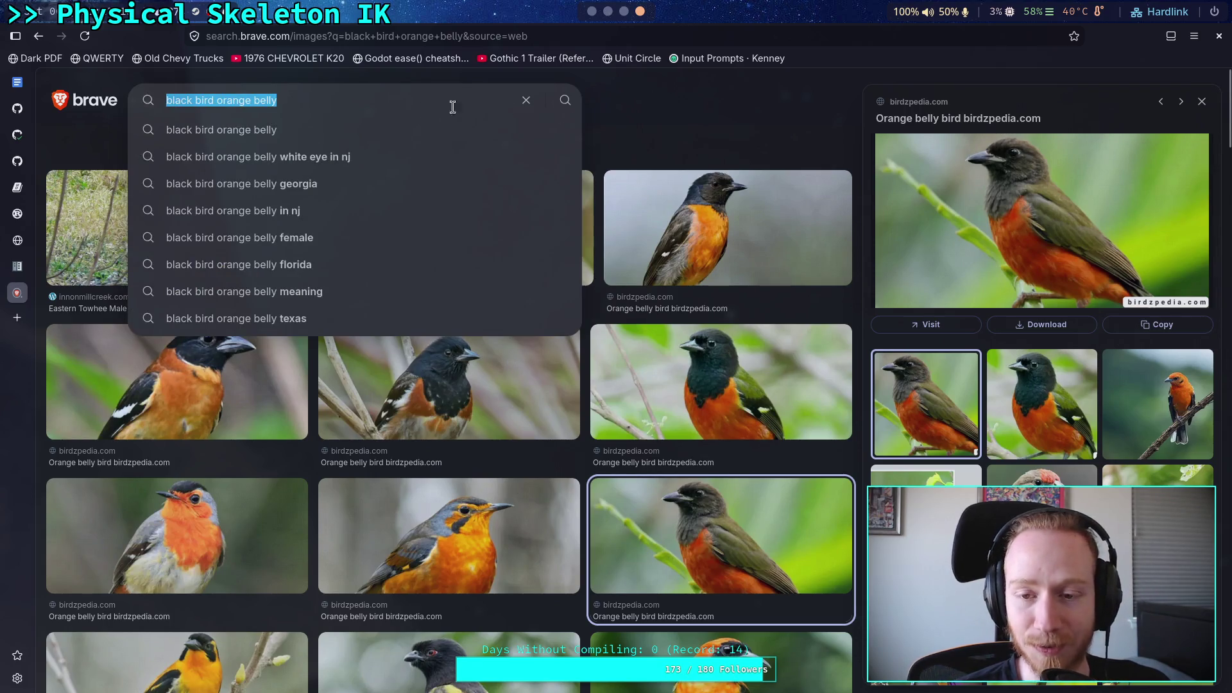
click(1203, 104)
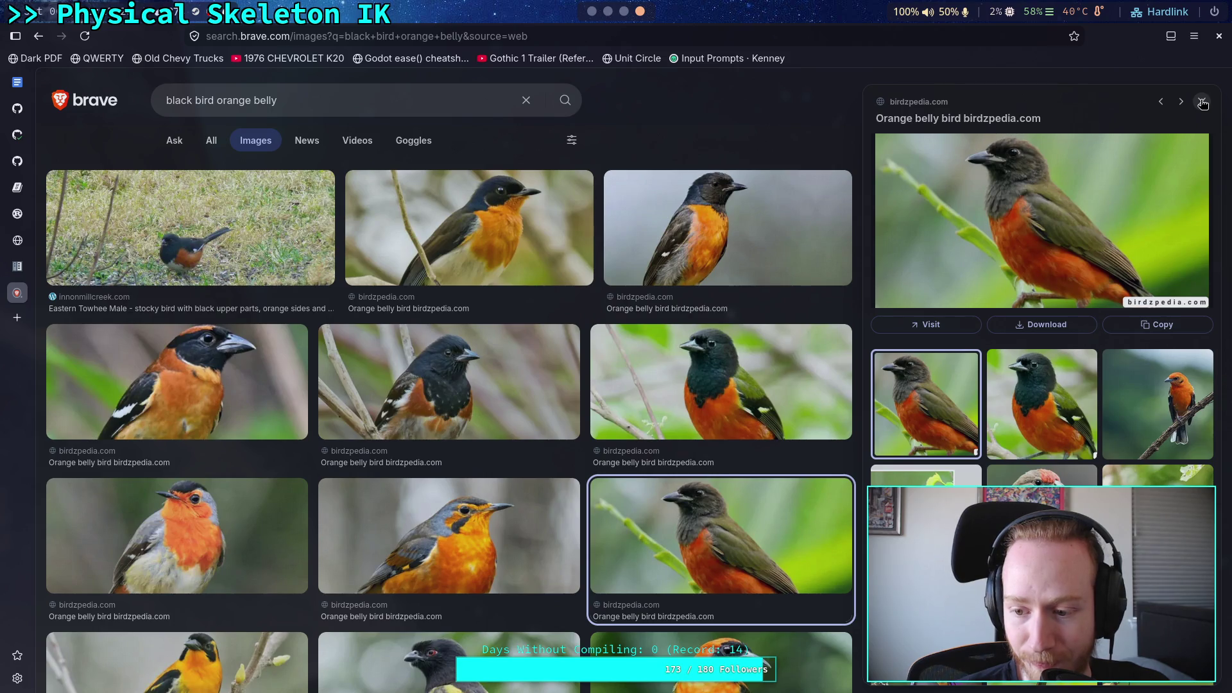
scroll(1130, 237, down, 4)
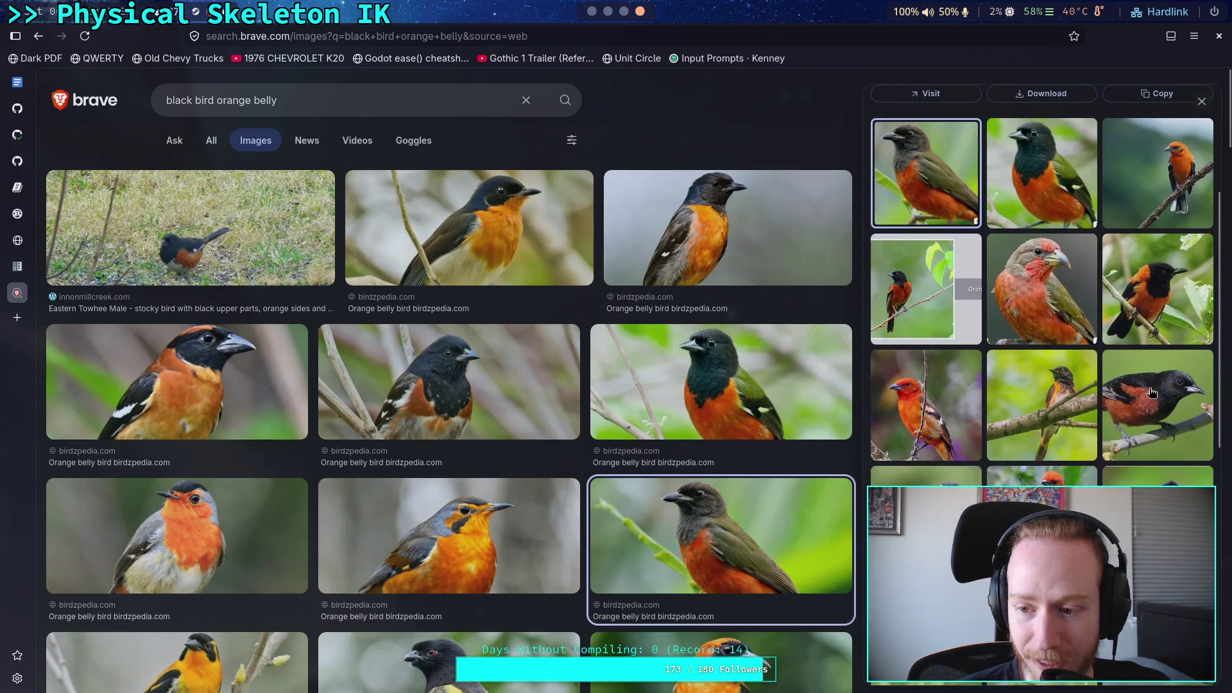
scroll(1153, 398, up, 5)
click(1202, 101)
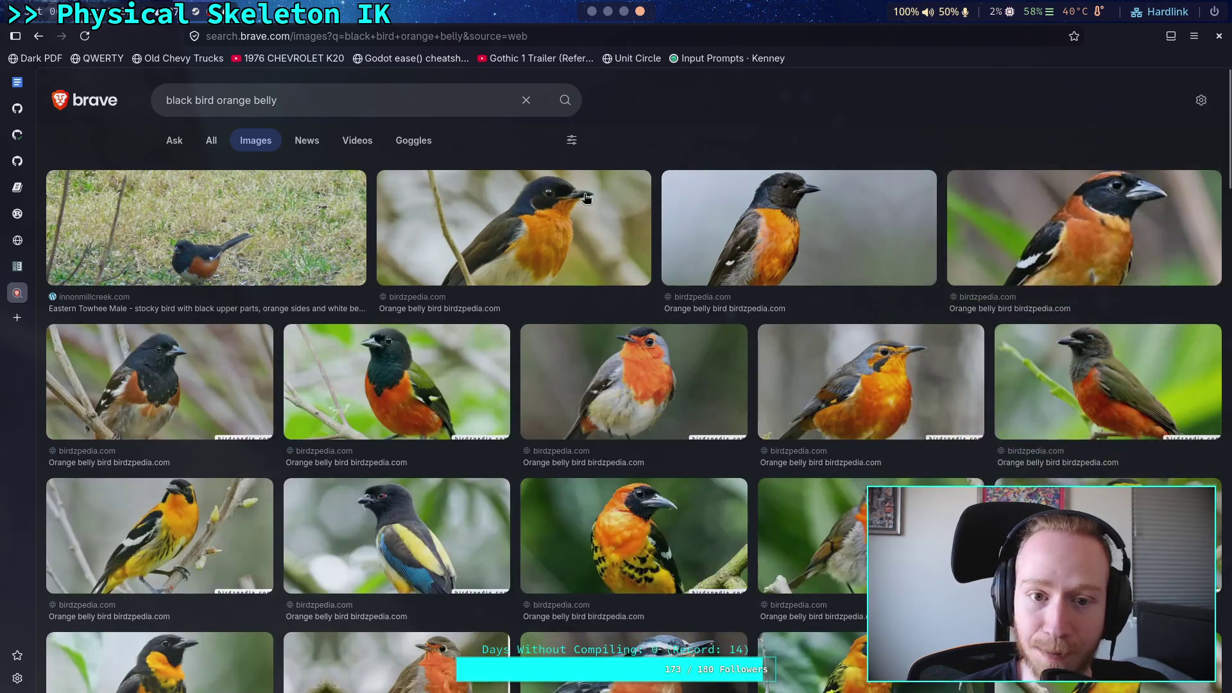
middle_click(13, 294)
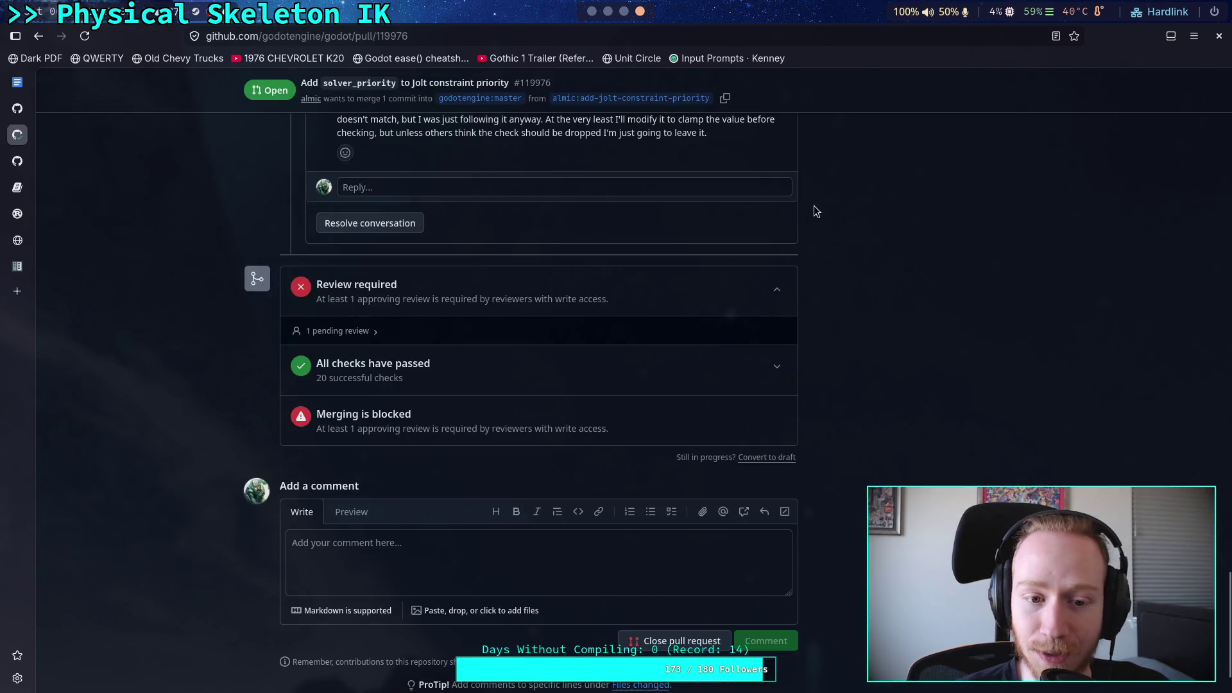
Back in Neovim, browse the joint_3d, joint_2d and Jolt matches and open jolt_physics_server_3d.cpp:1606
click(608, 13)
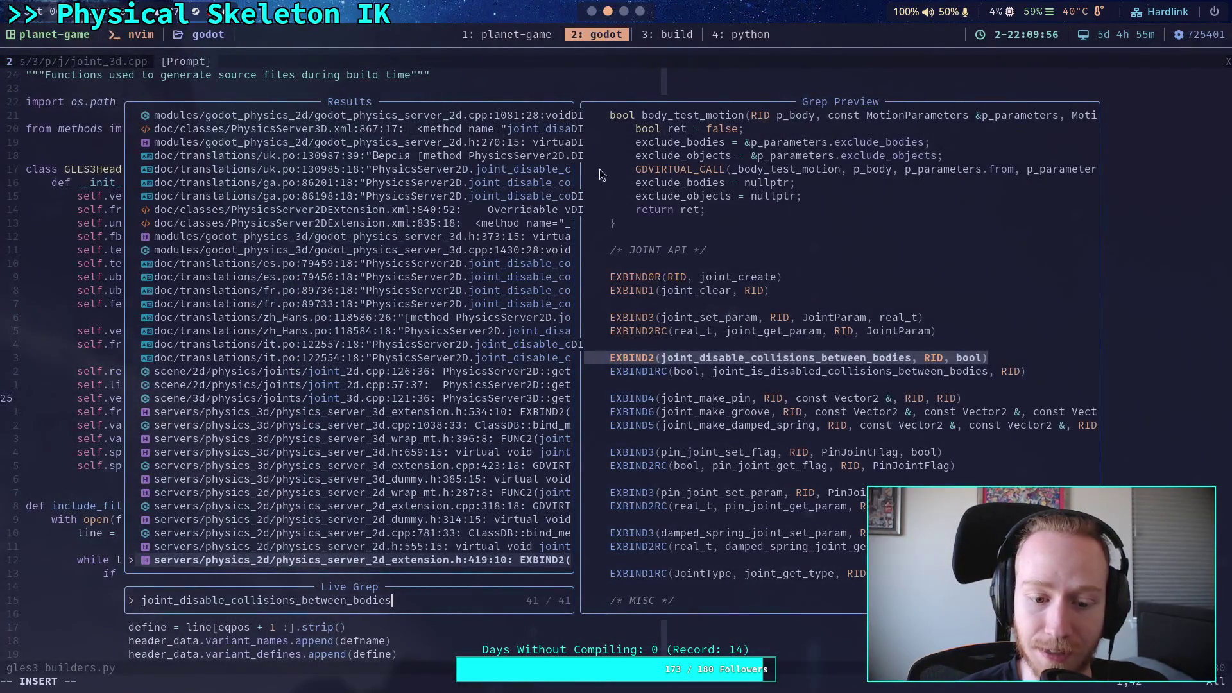
key(Up)
key(Up)
key(Up)
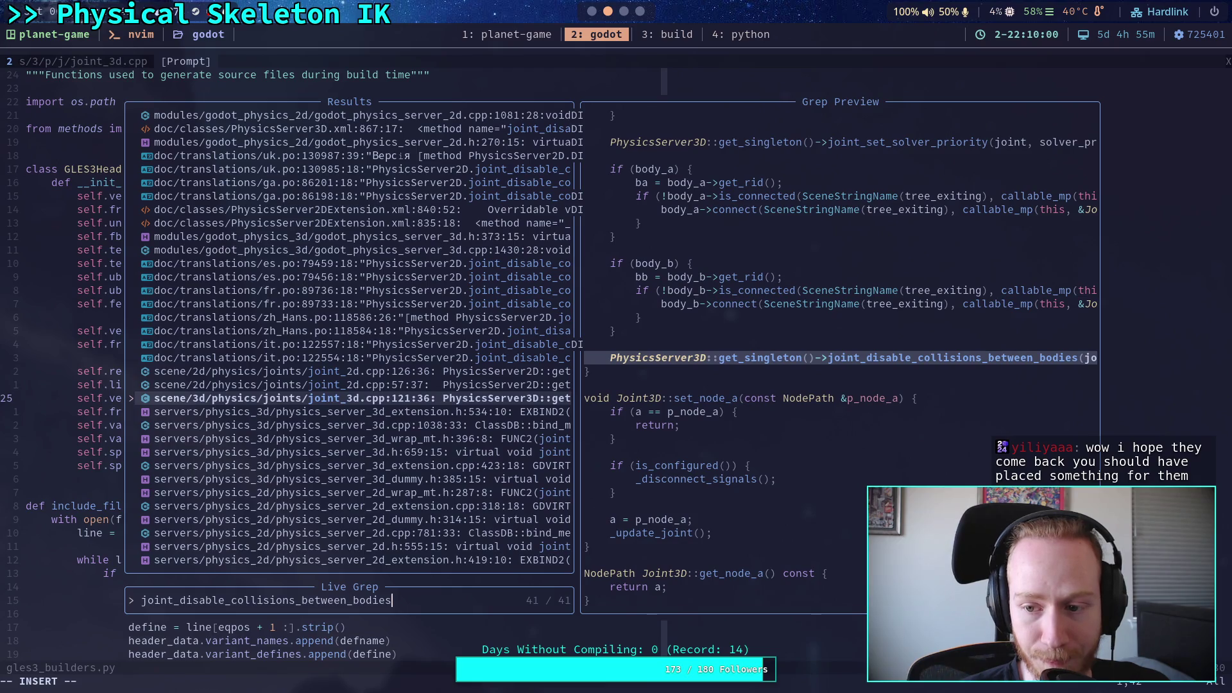
key(Up)
key(Up)
key(Up)
key(Up)
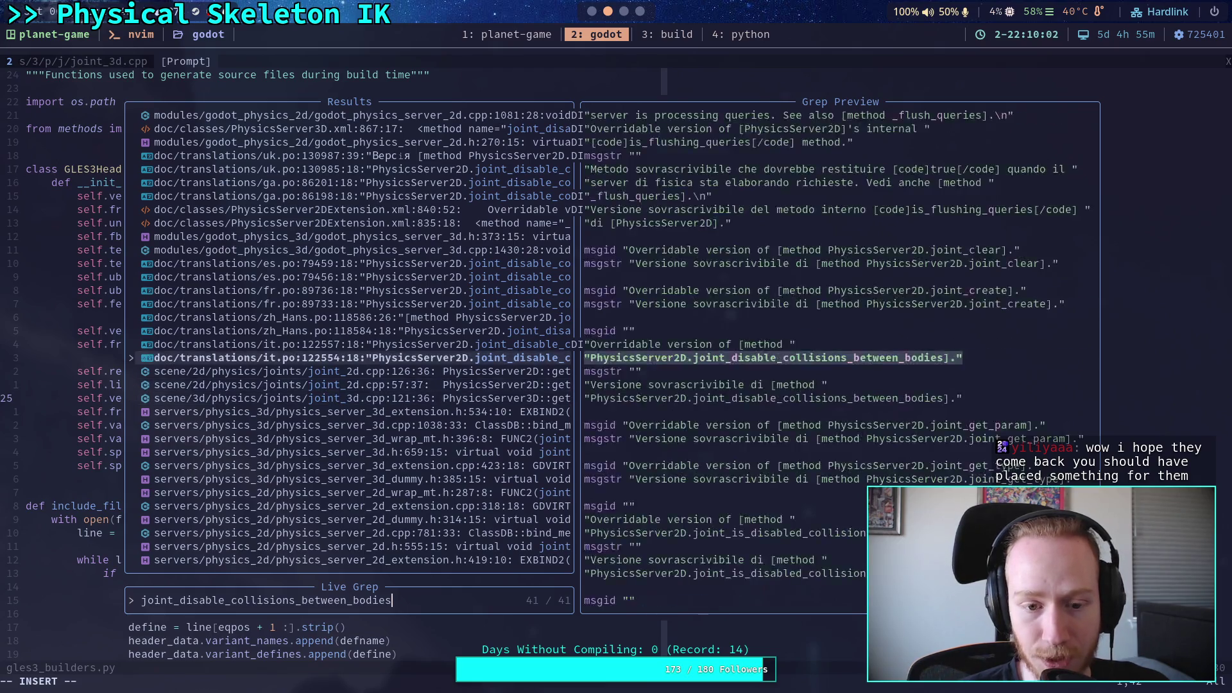
key(Down)
key(Down)
key(Down)
key(Down)
key(Down)
key(Down)
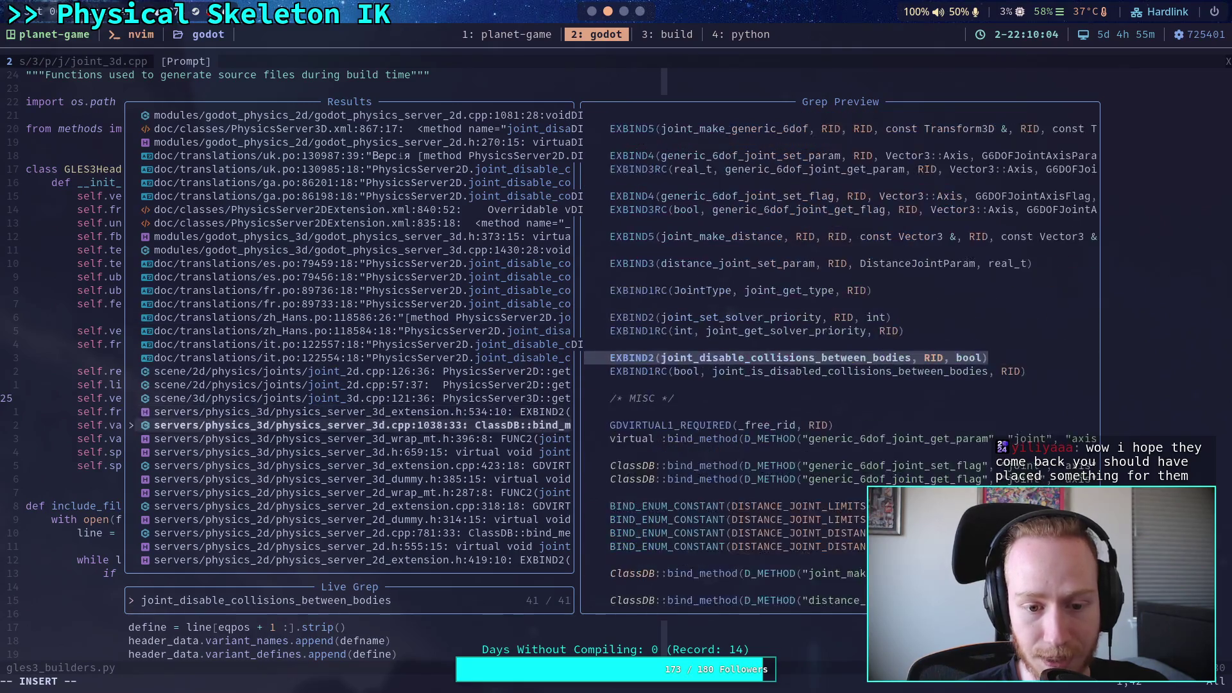
key(Up)
key(Down)
key(Up)
key(Up)
key(Up)
key(Up)
key(Up)
key(Up)
key(Up)
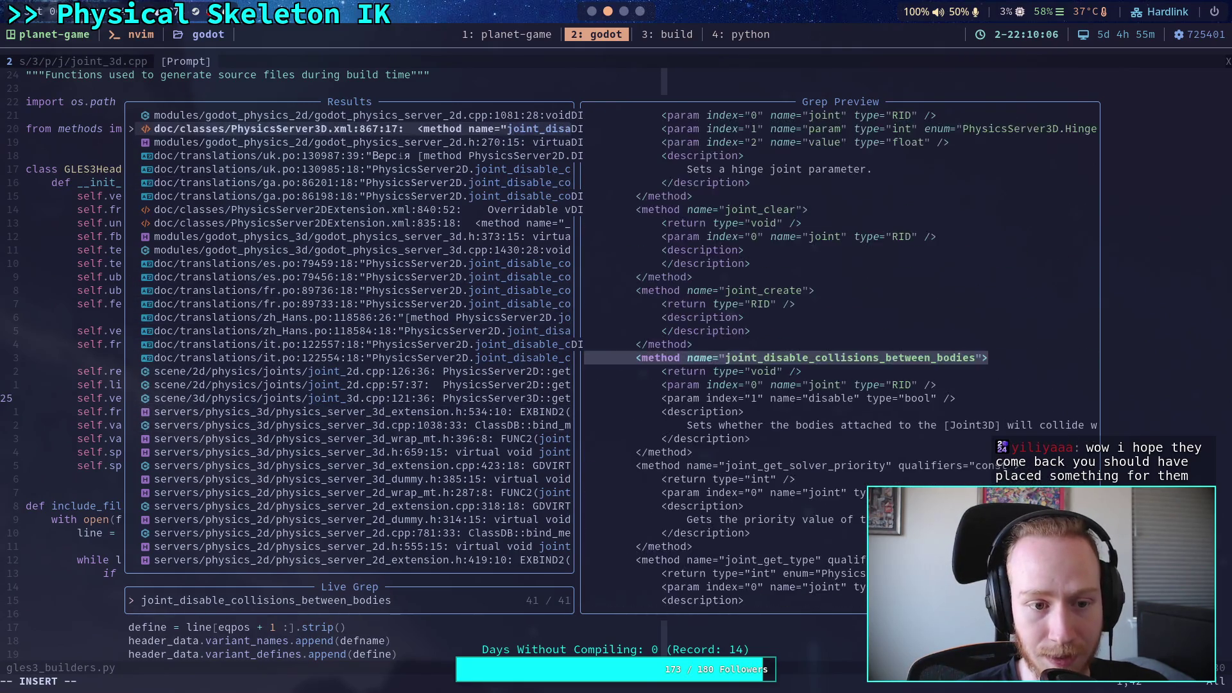
key(Down)
key(Down)
key(Down)
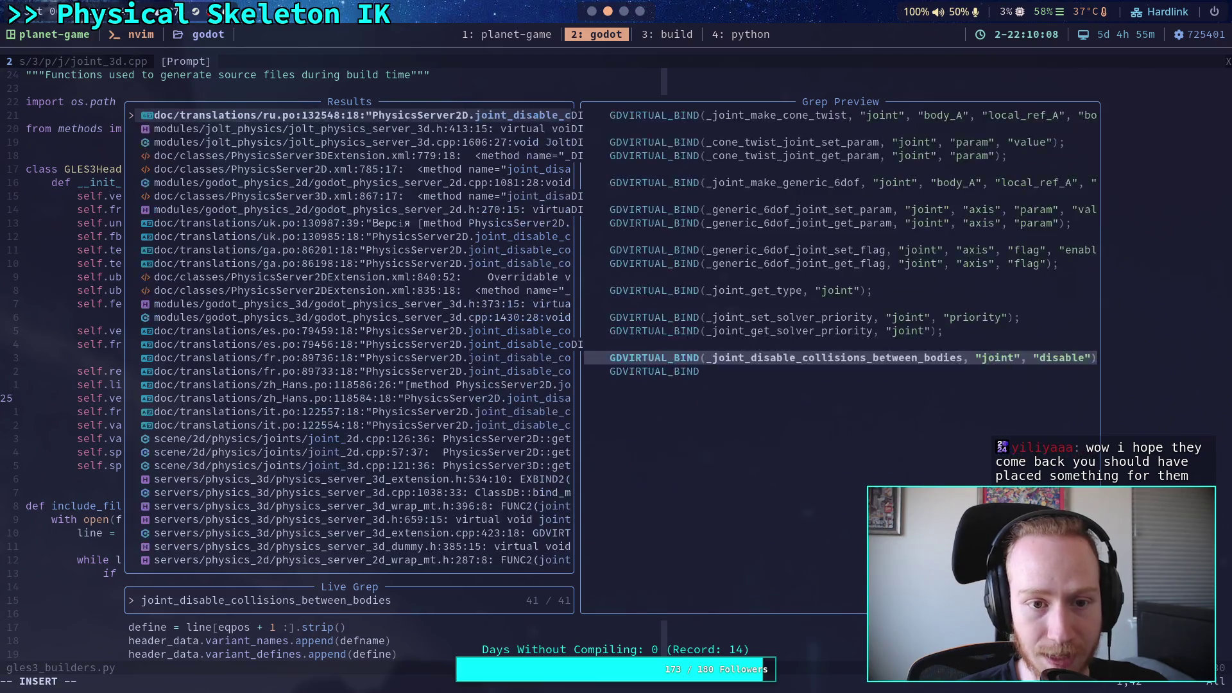
key(Down)
key(Down)
key(Down)
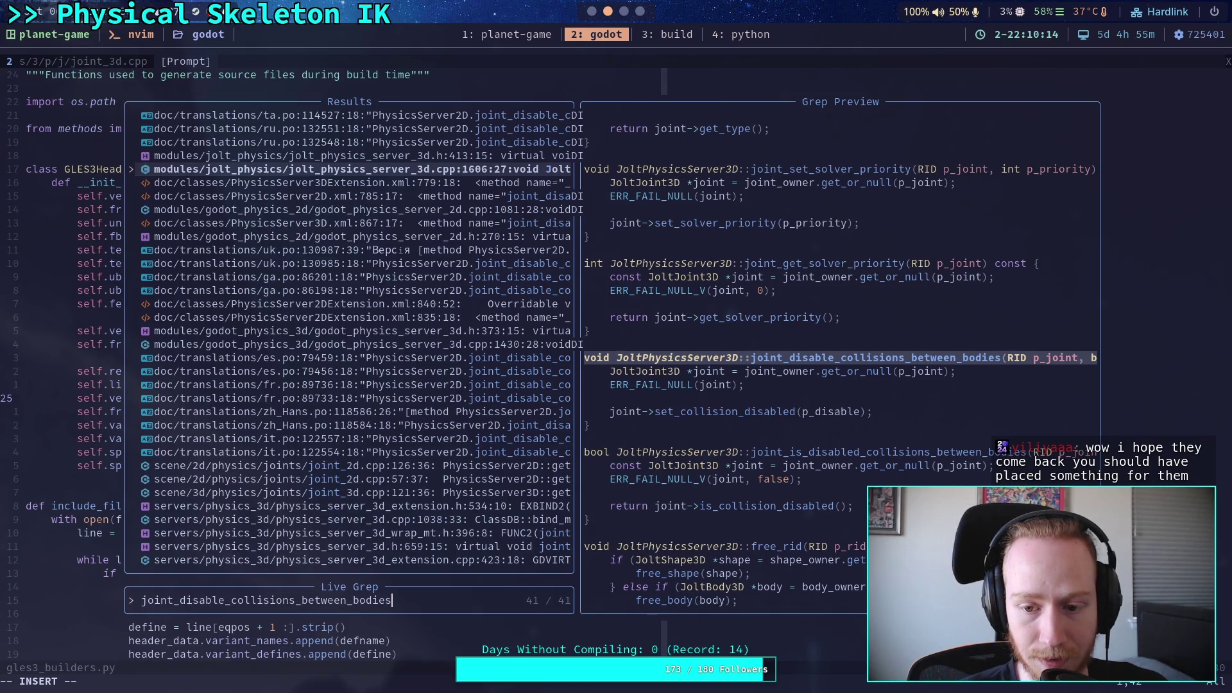
key(Up)
key(Down)
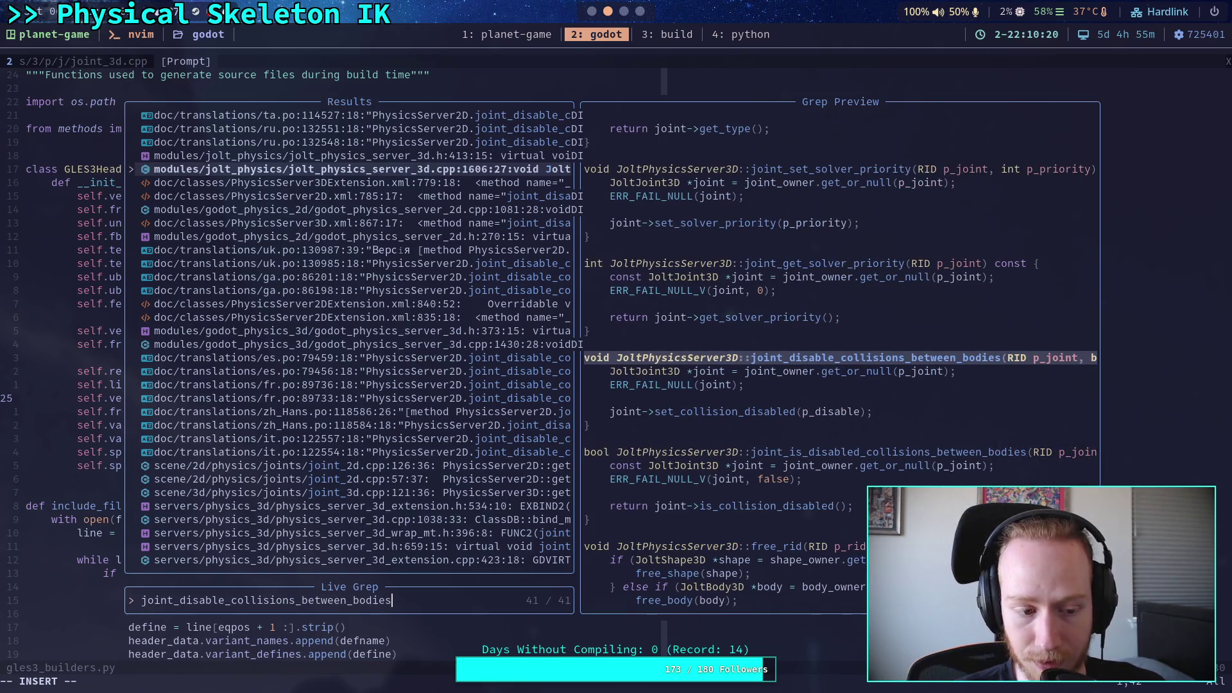
key(Return)
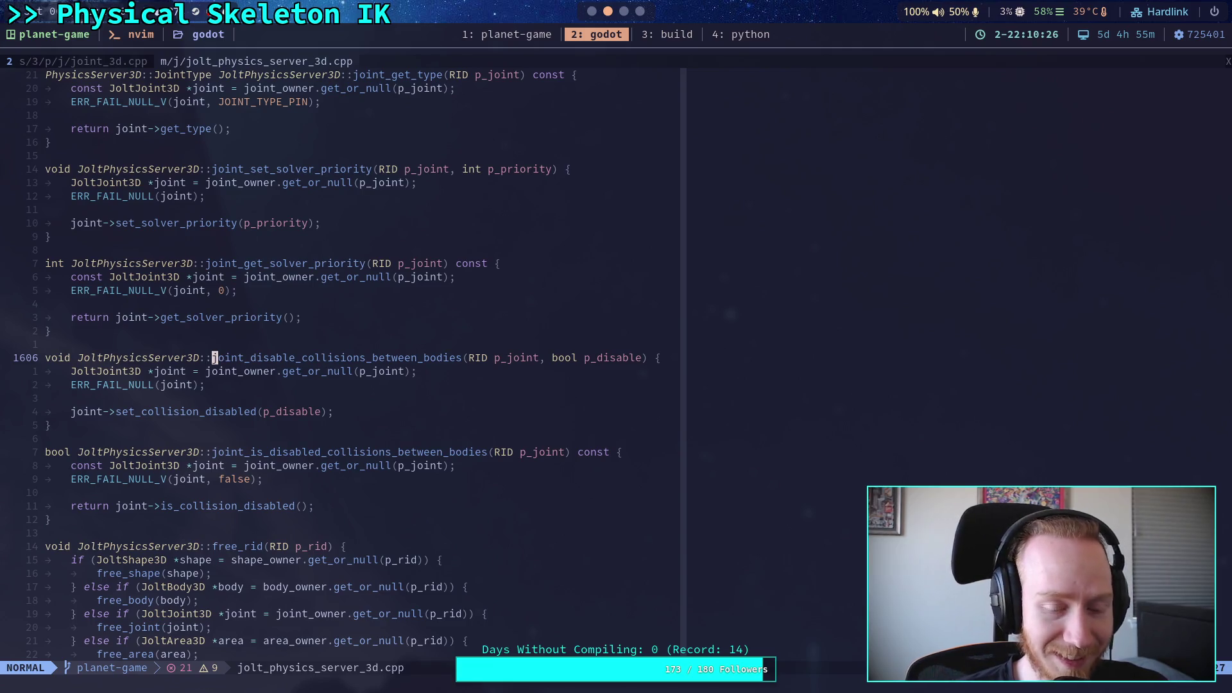
Move through the lines of joint_disable_collisions_between_bodies in jolt_physics_server_3d.cpp
click(473, 398)
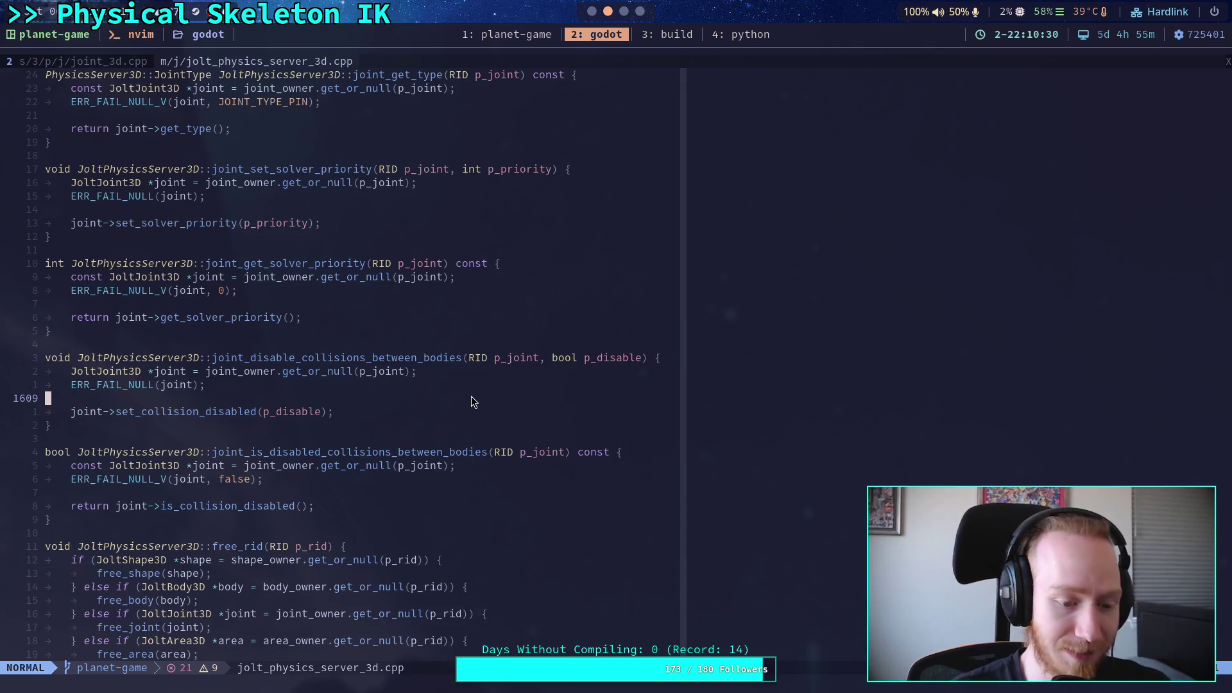
key(k)
key(k)
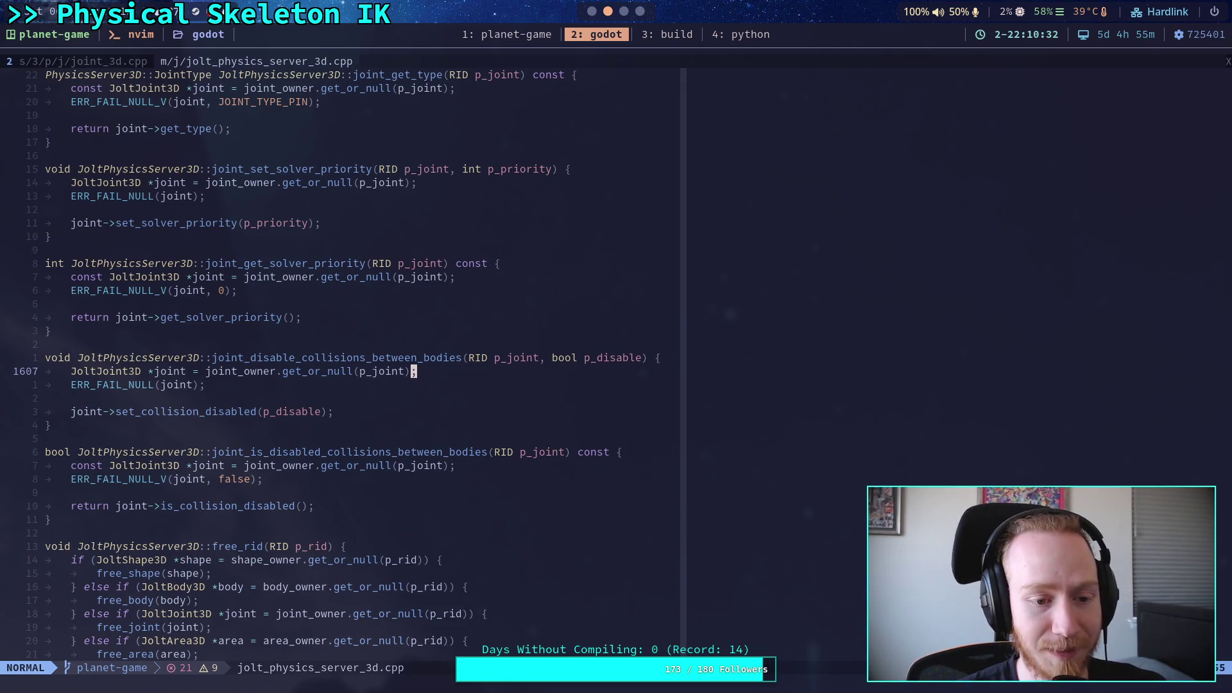
key(k)
key(0)
key(j)
key(j)
key(j)
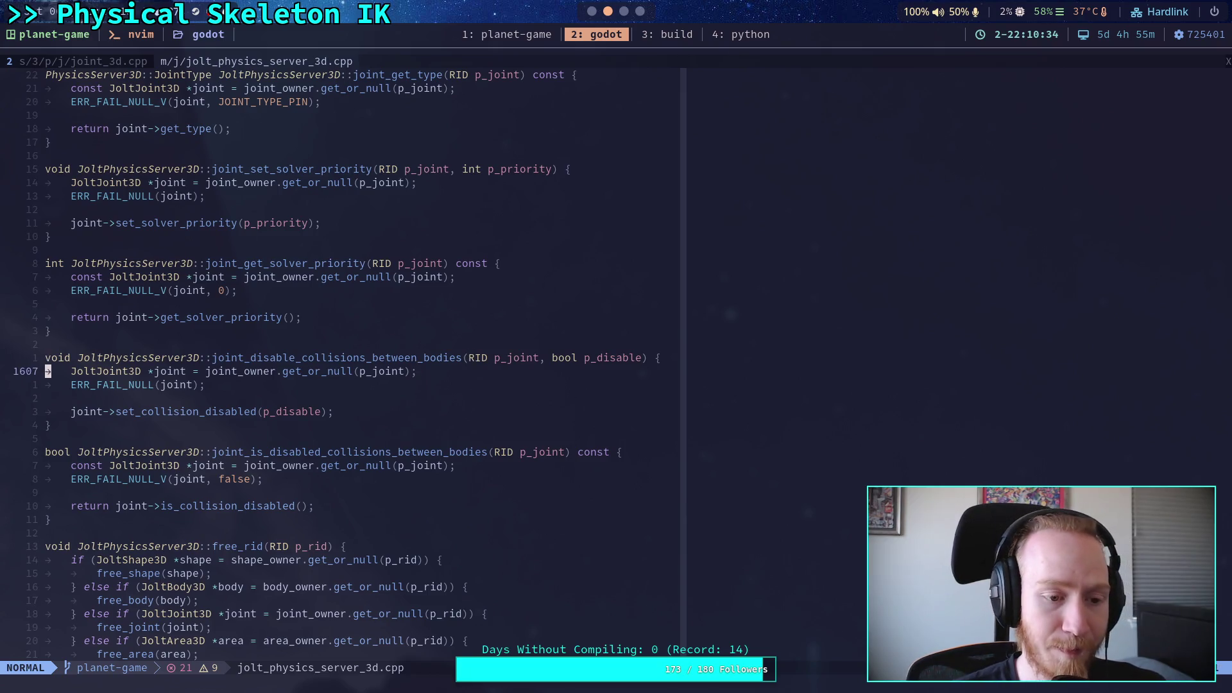
key(j)
key(j)
key(j)
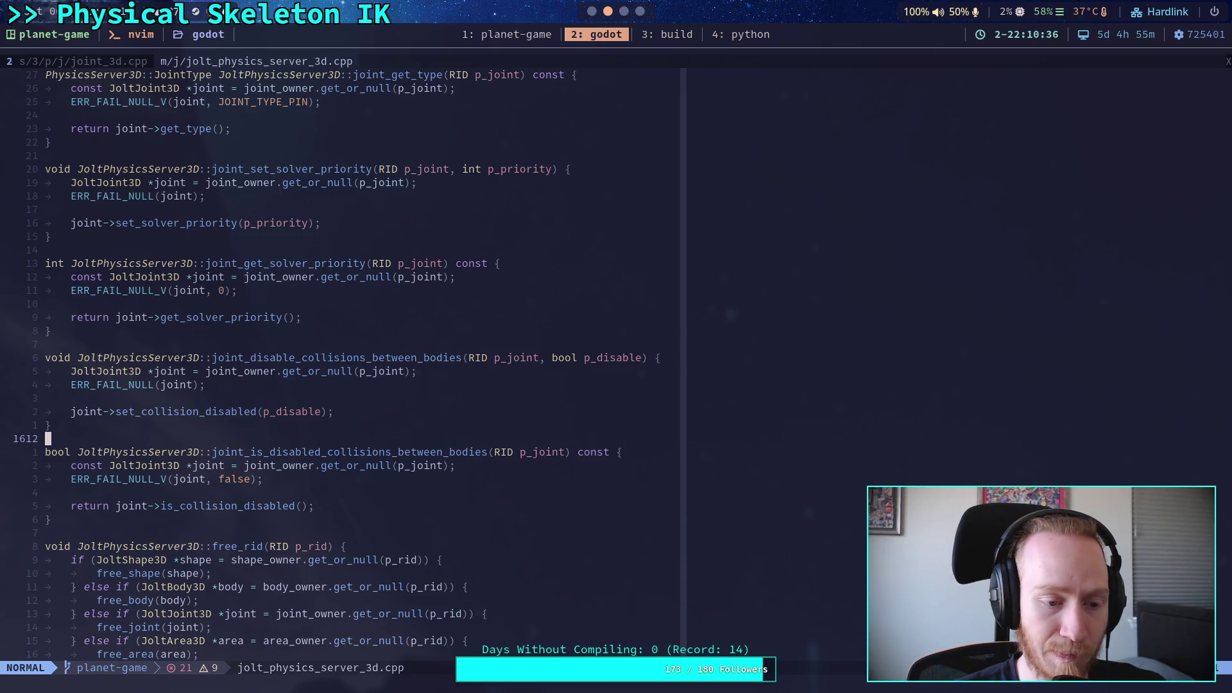
key(k)
key(k)
key(k)
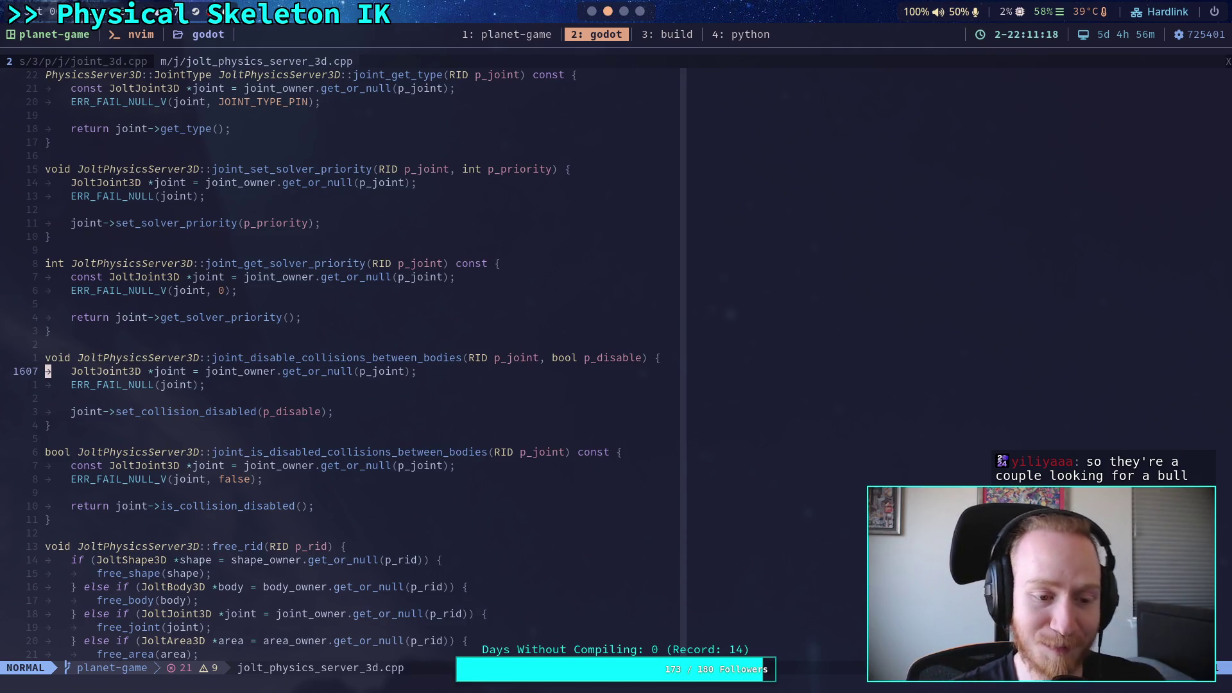
Inspect the lines around the function and its set_collision_disabled call, then open the repo file tree
click(373, 425)
click(368, 438)
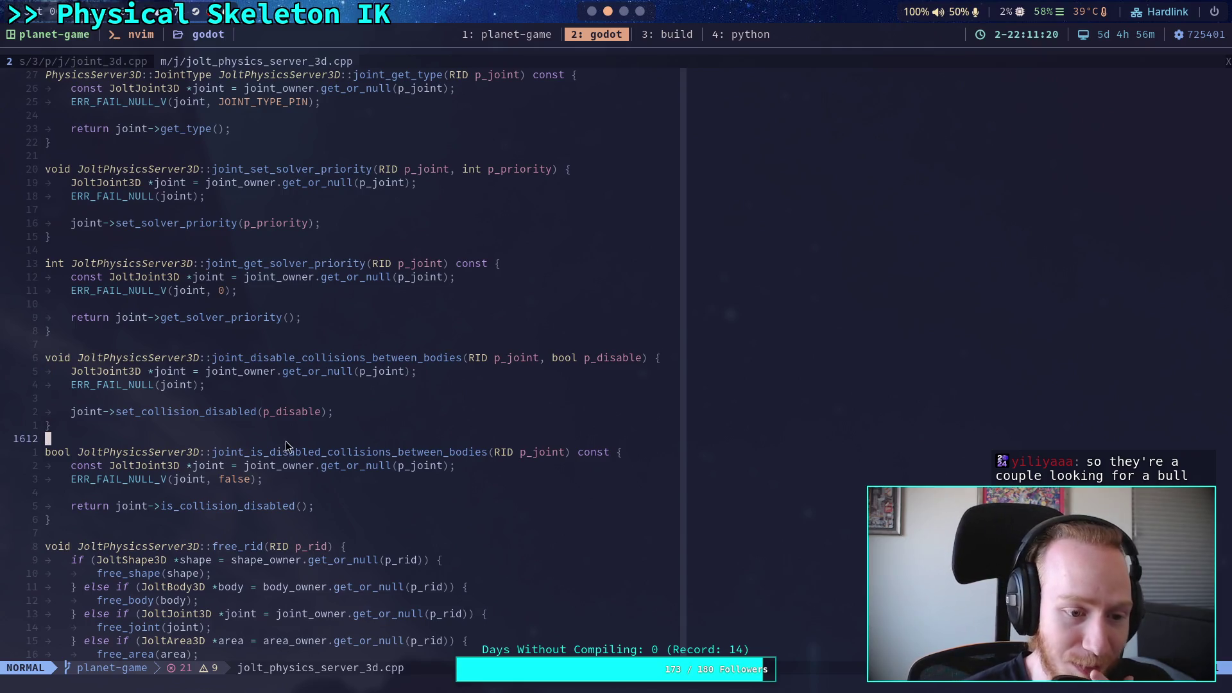
click(164, 347)
click(178, 334)
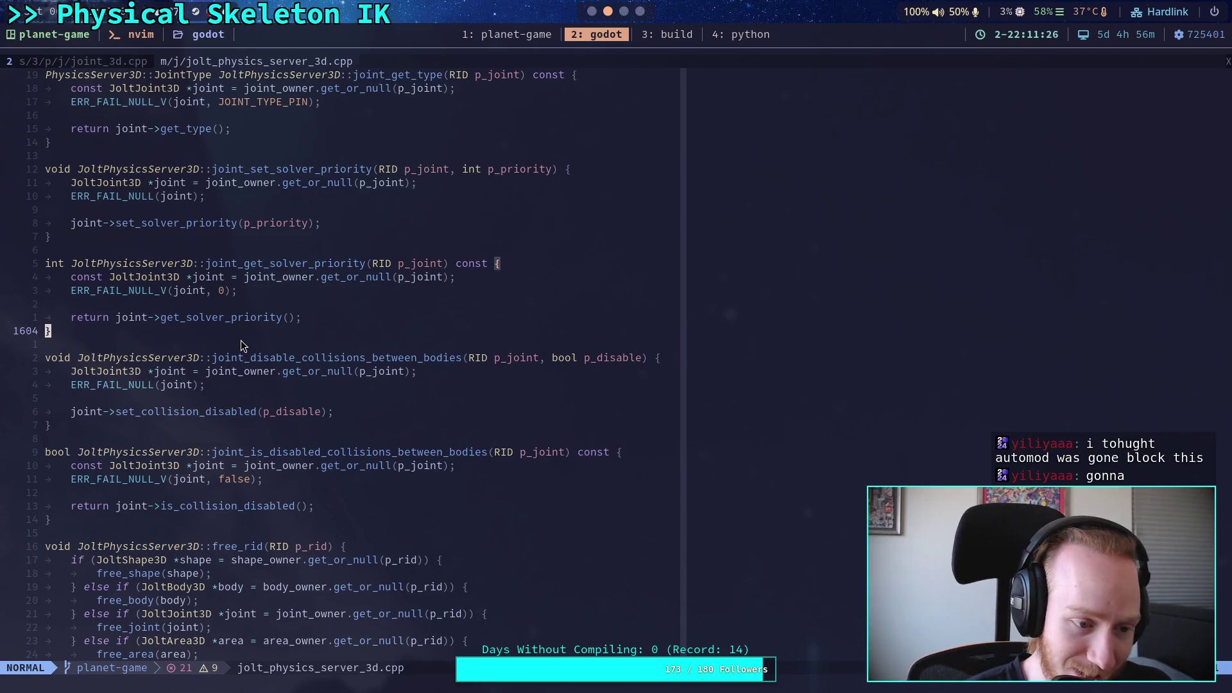
click(131, 439)
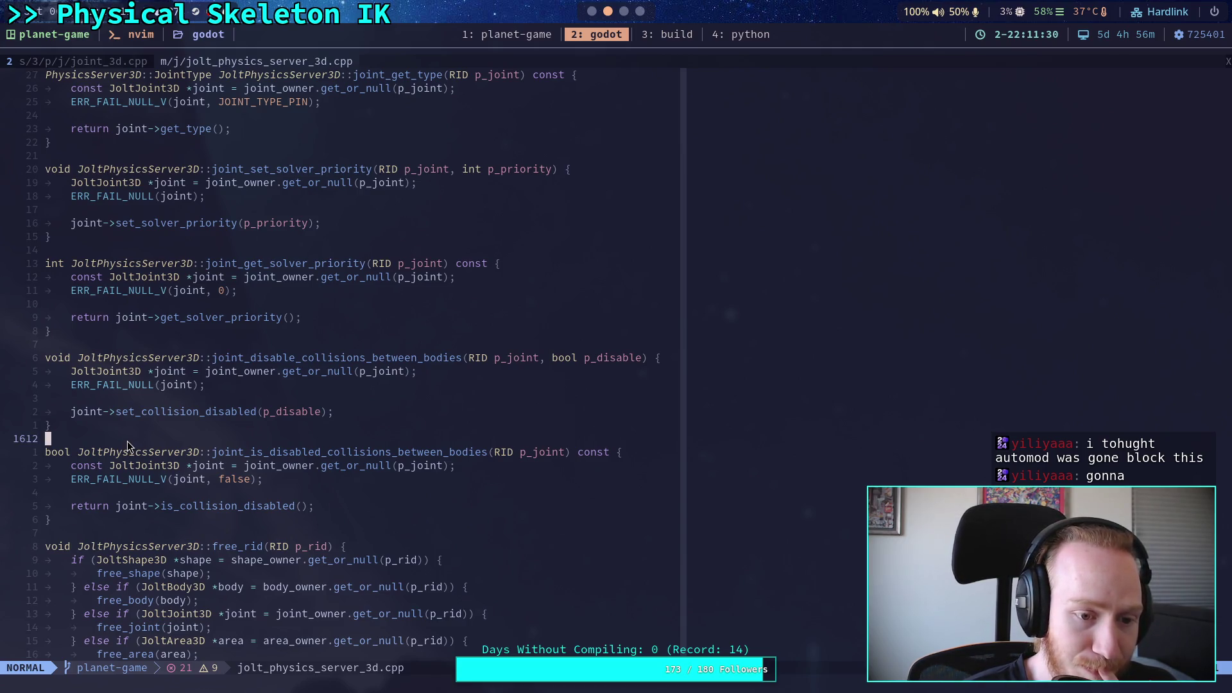
click(196, 413)
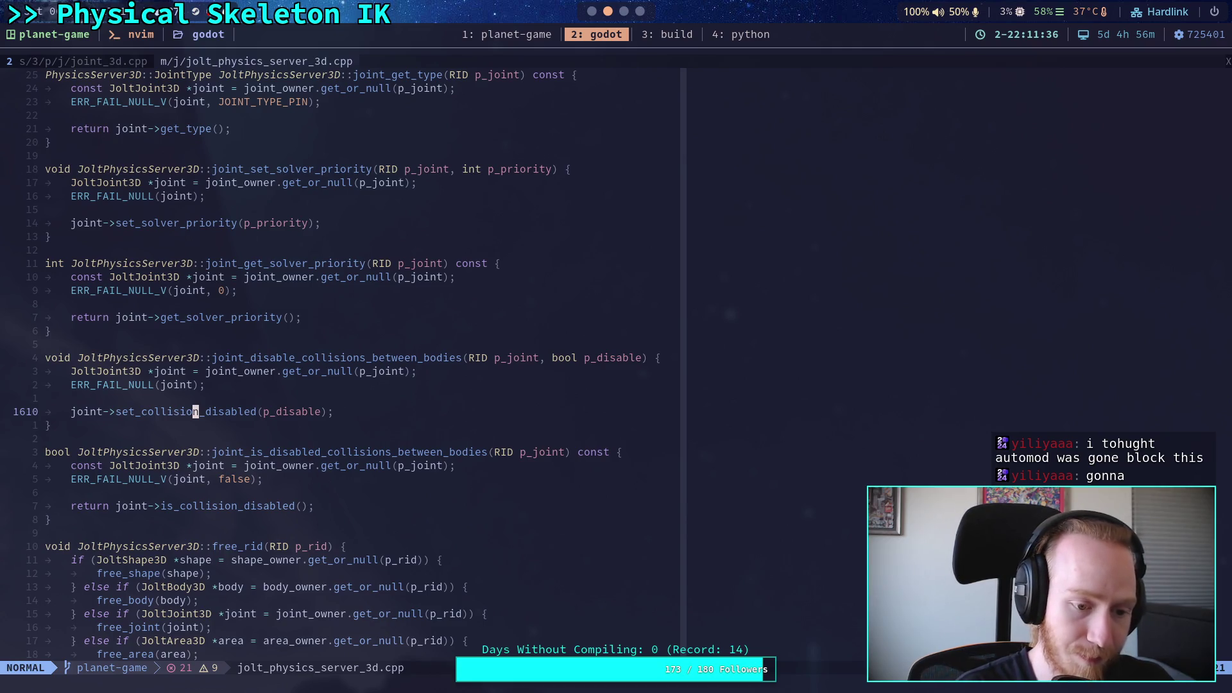
key(ctrl+n)
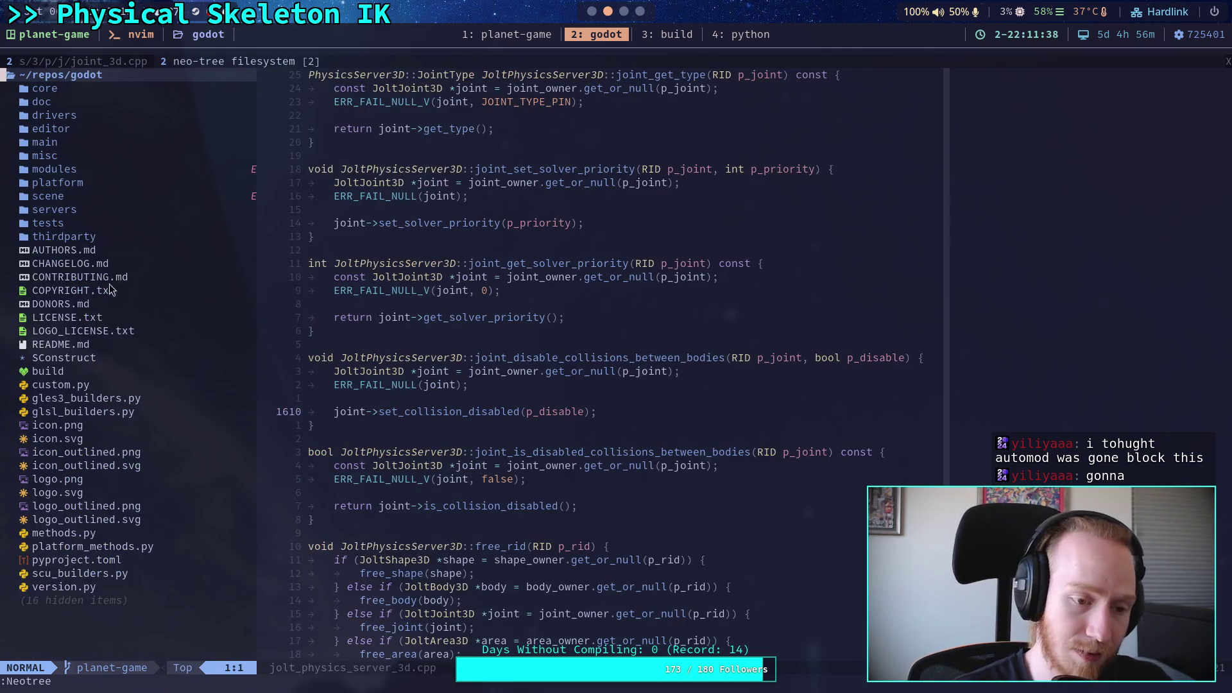
Open glsl_builders.py and try a file-finder search for set_collision_d, then cancel it
click(50, 414)
key(Return)
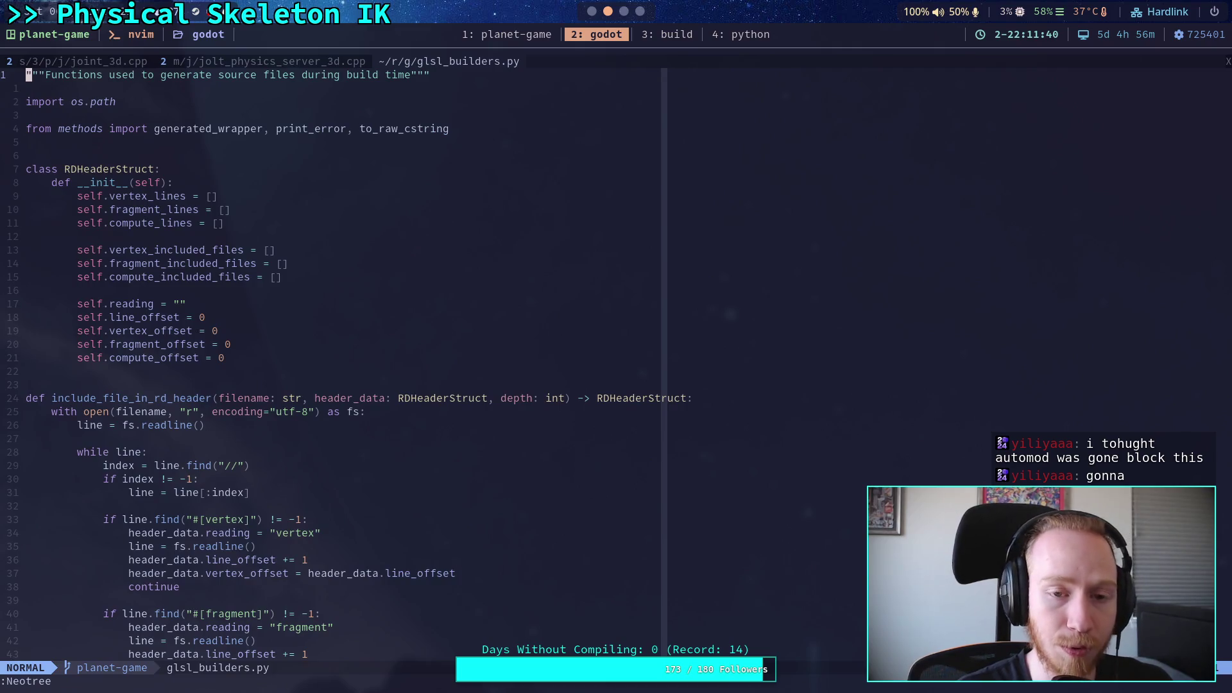
key(ctrl+p)
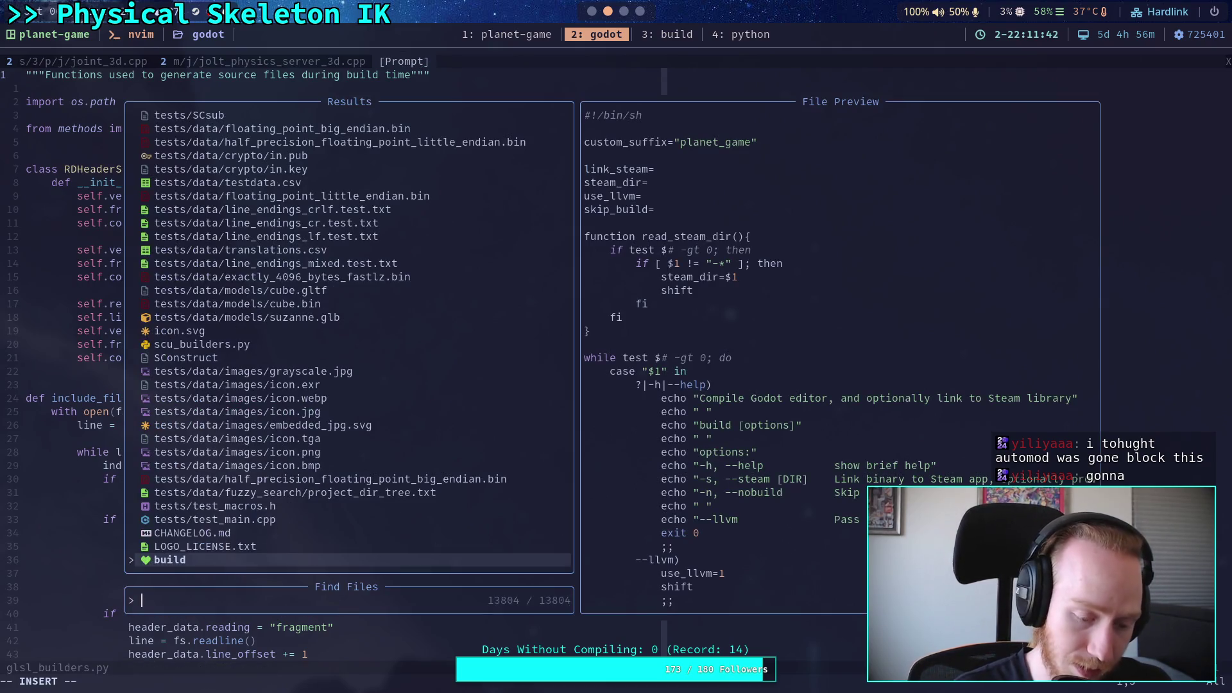
text(set_collision_d)
key(Escape)
key(Escape)
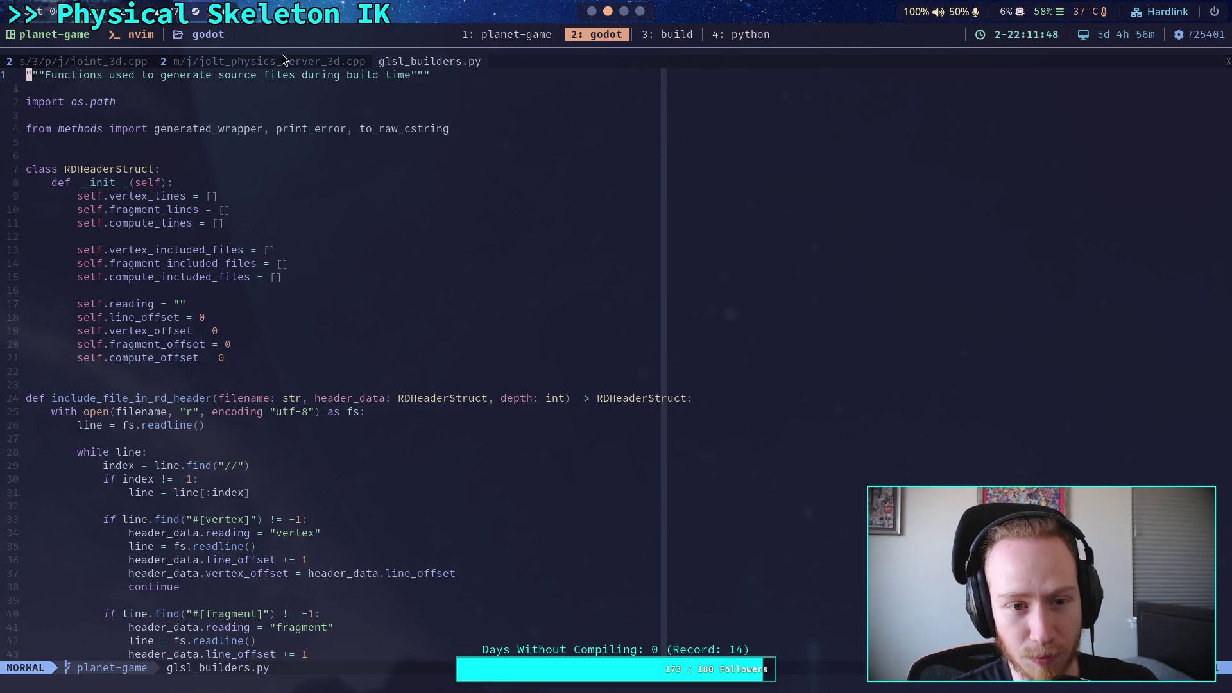
click(301, 62)
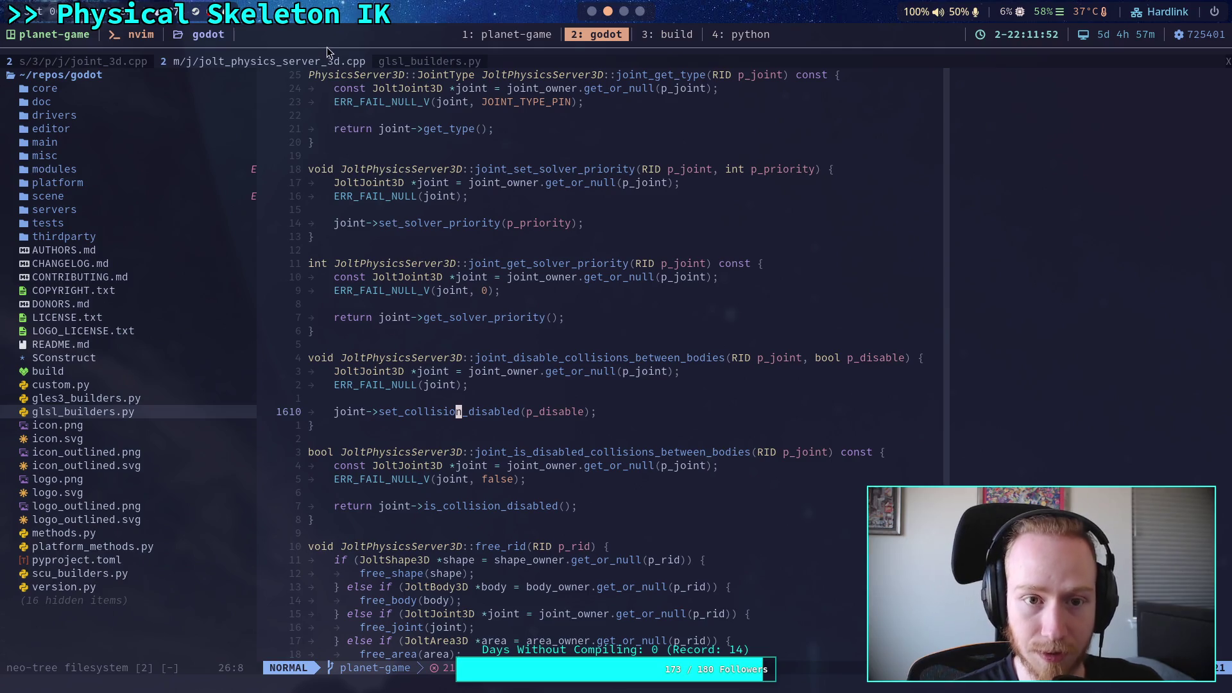
click(411, 63)
Live-grep the project for set_collision_disabled and preview its three matches
key(space)
text(fgset_collisio)
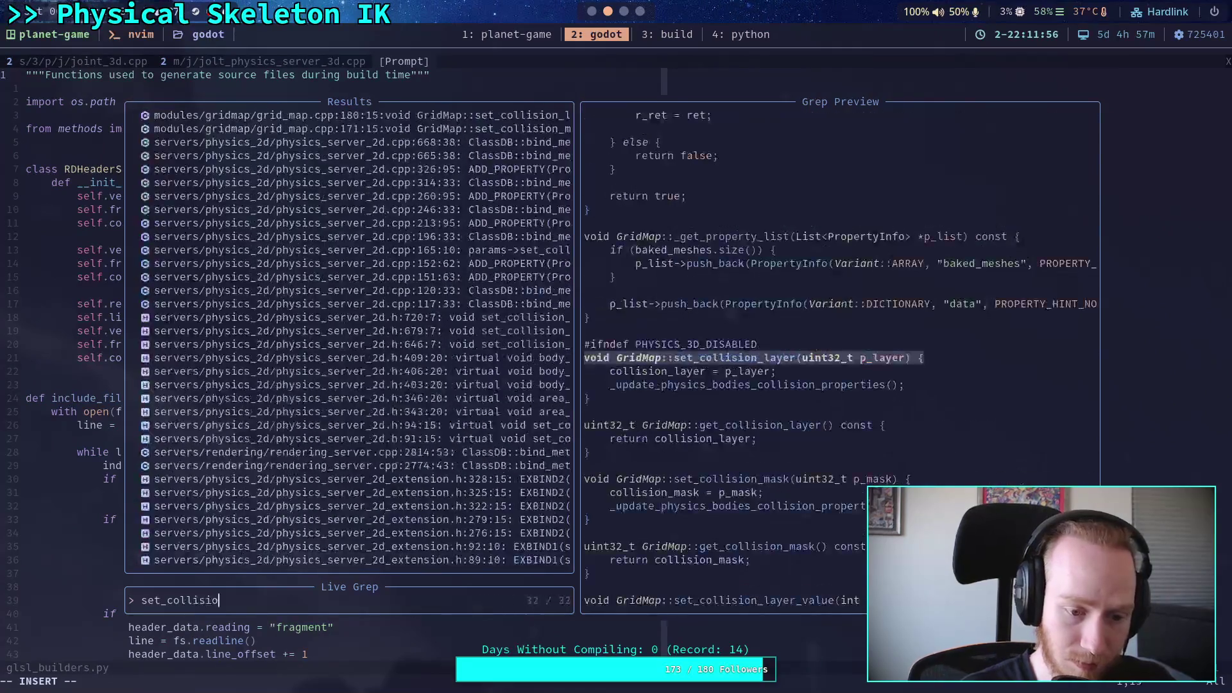
text(n_disabled)
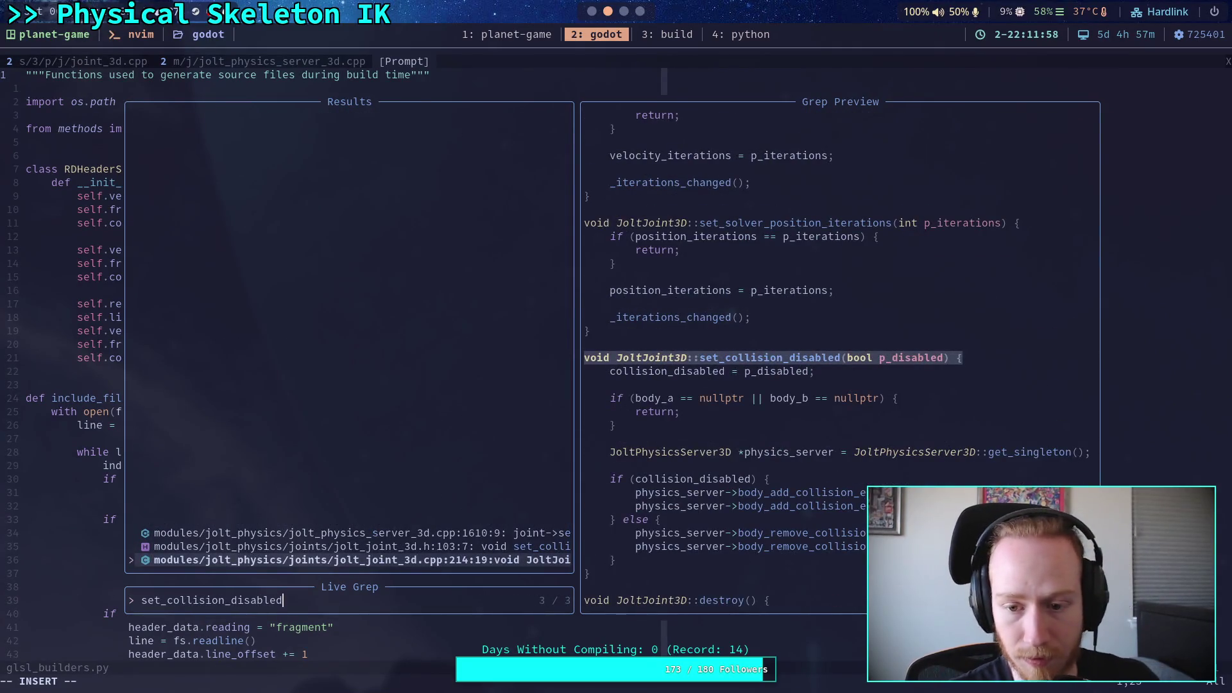
click(321, 547)
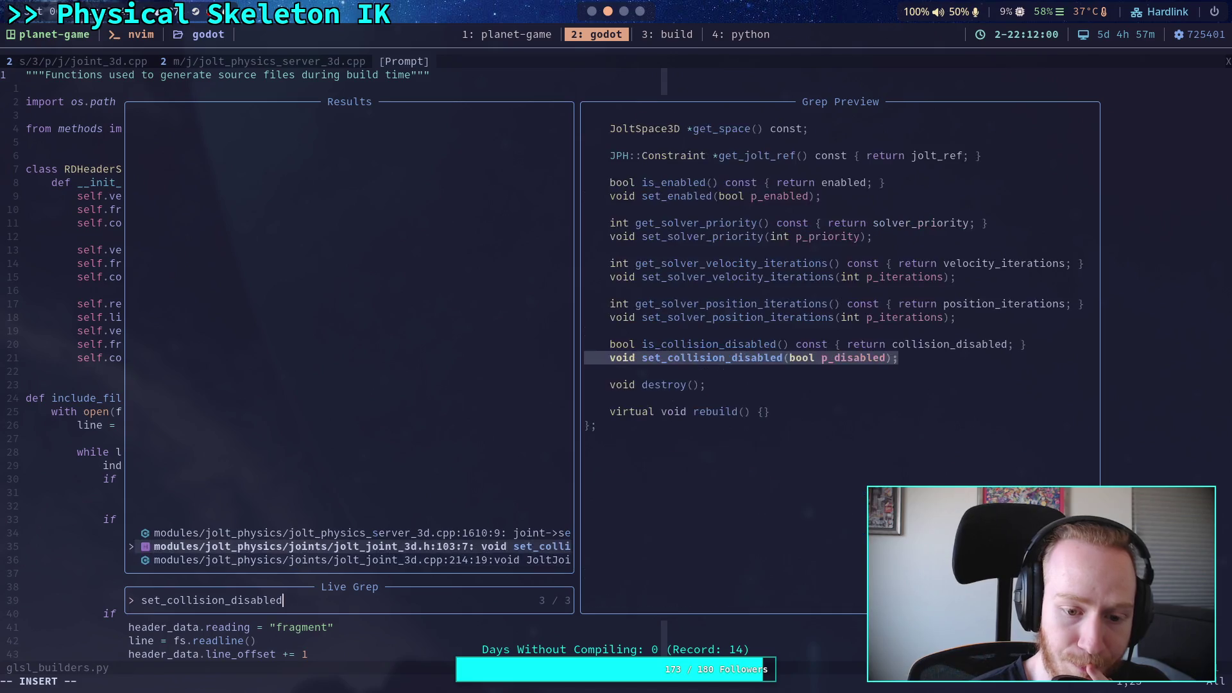
click(321, 533)
click(321, 560)
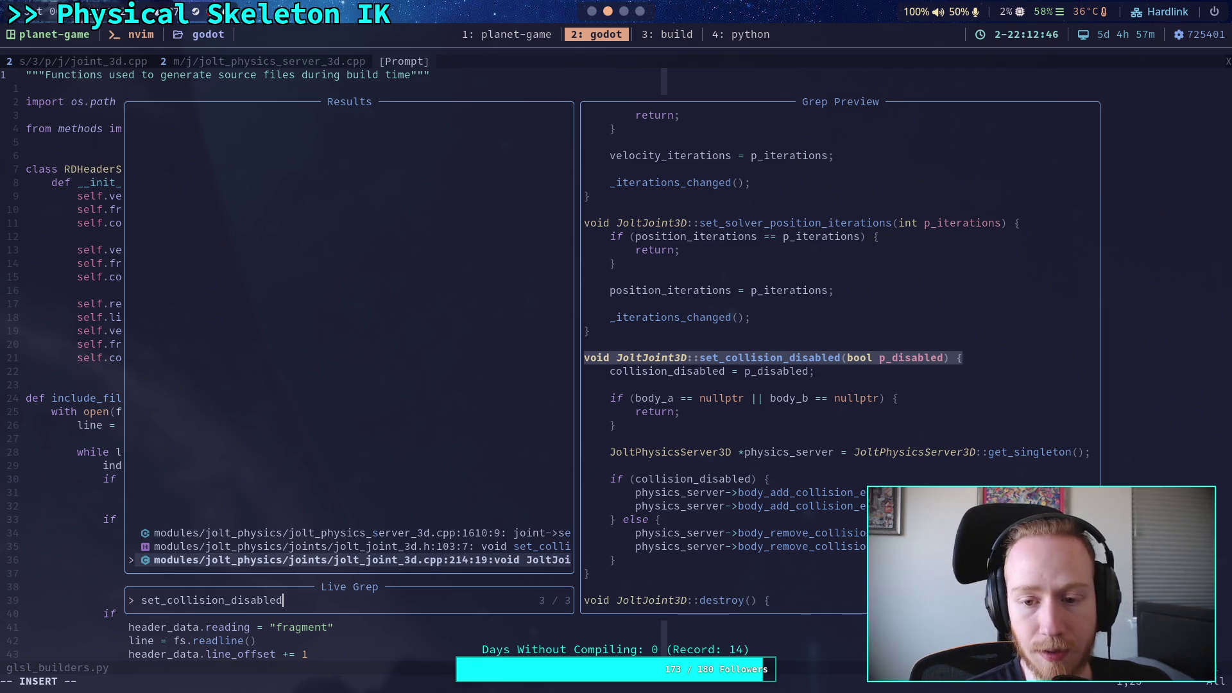
Step through the matches and open the jolt_physics_server_3d.cpp:1610 call in the editor
key(Up)
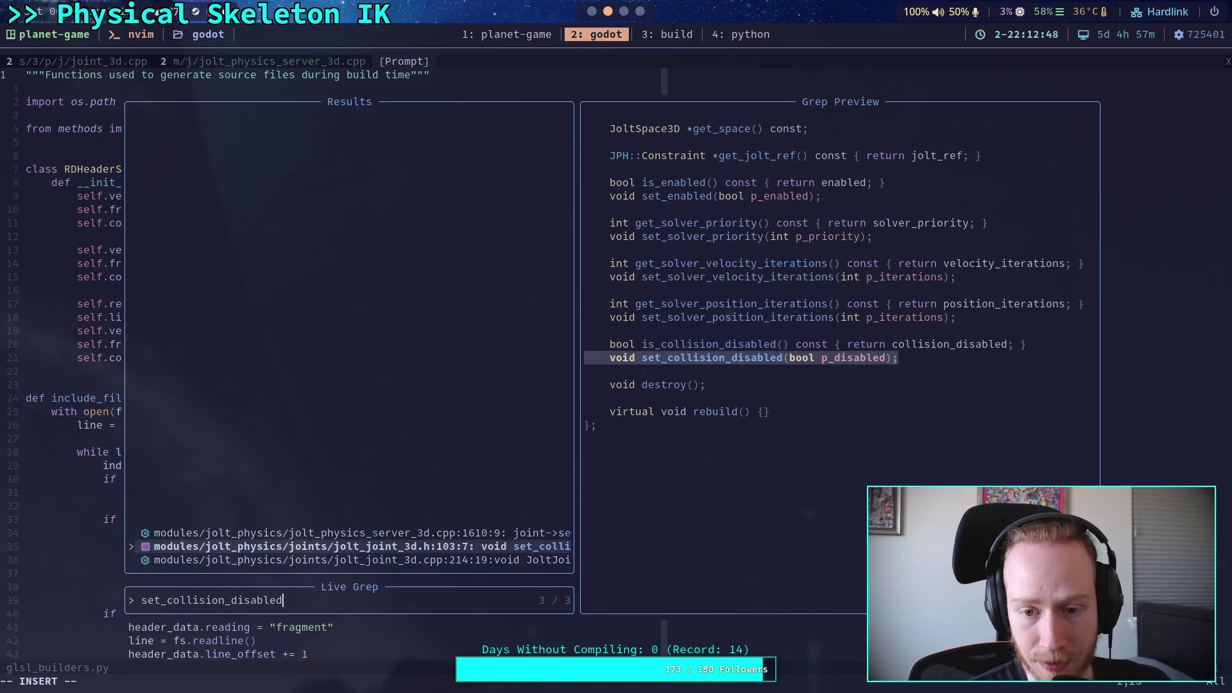
key(Up)
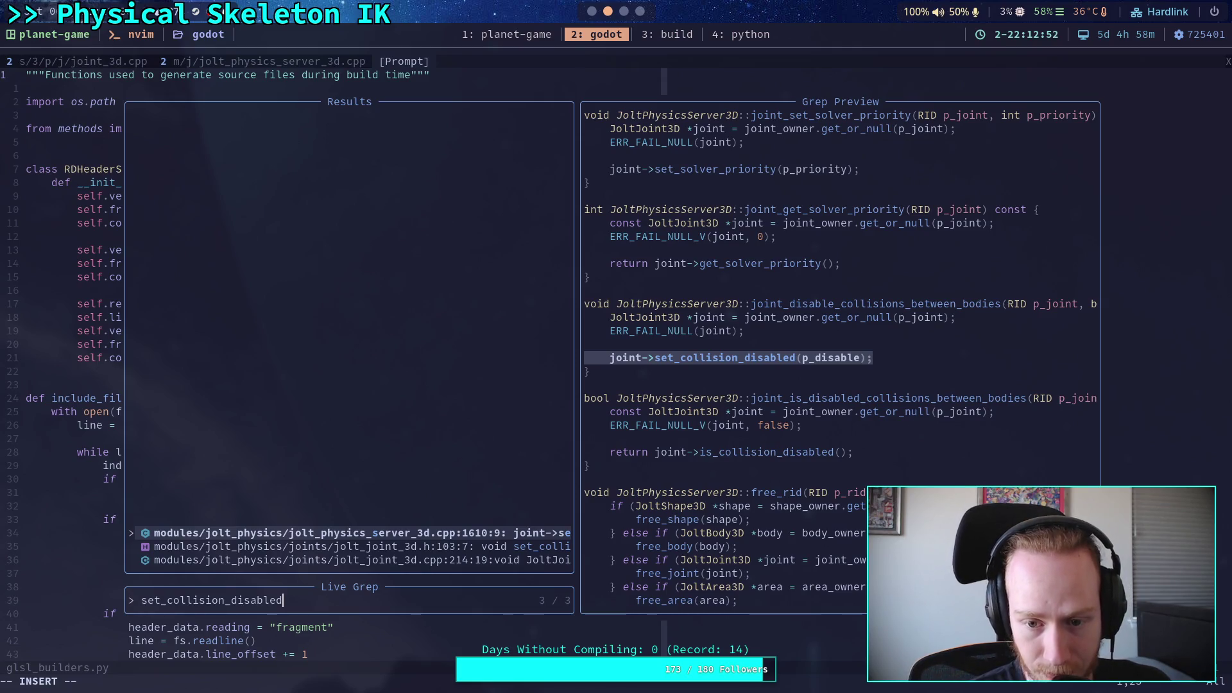
key(Down)
key(Down)
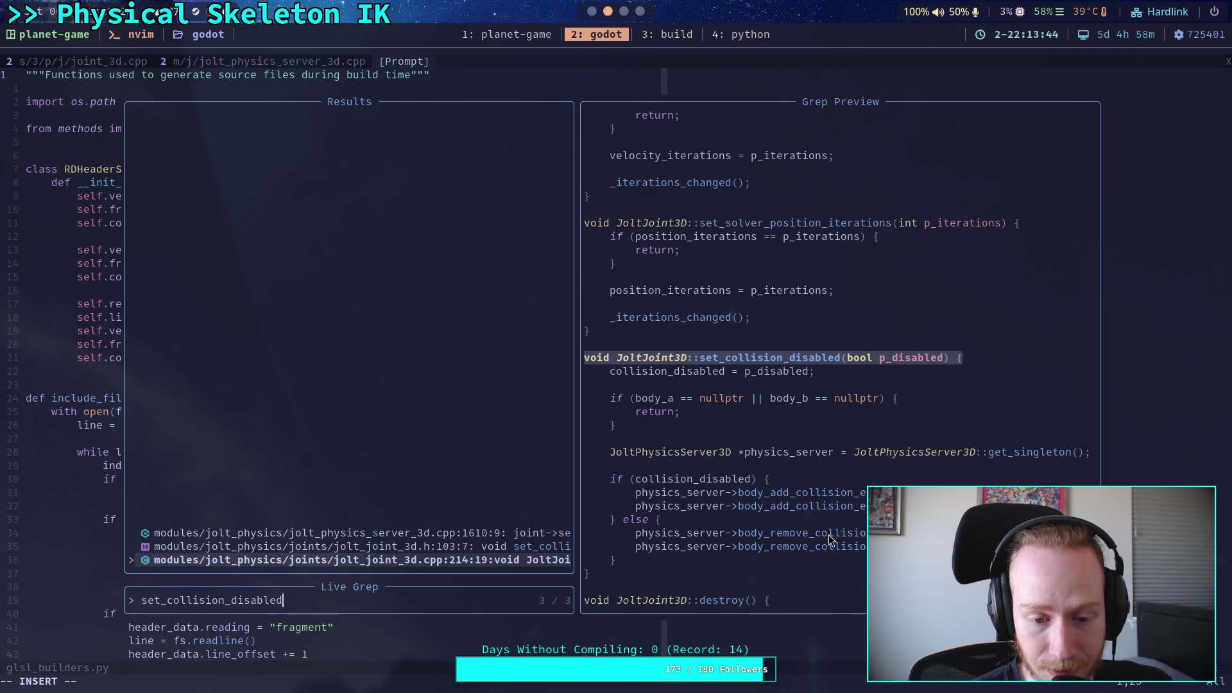
double_click(484, 533)
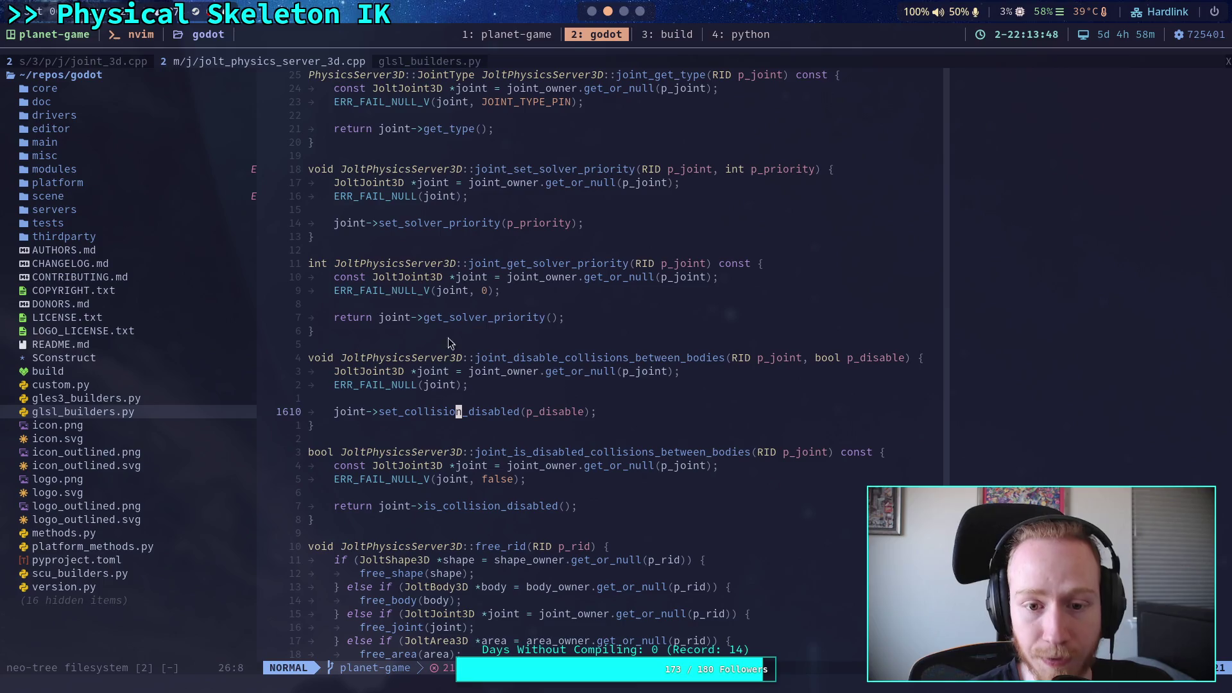
Switch to the joint_3d.cpp buffer and scroll through the file
click(82, 58)
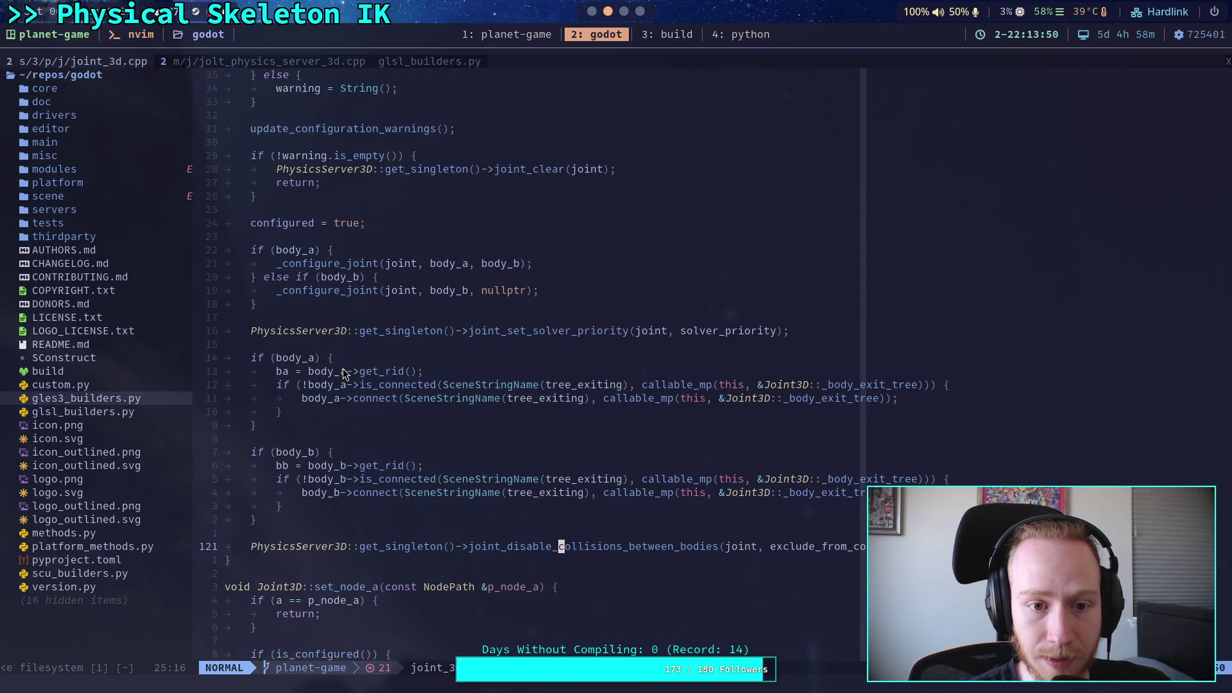
scroll(365, 359, down, 5)
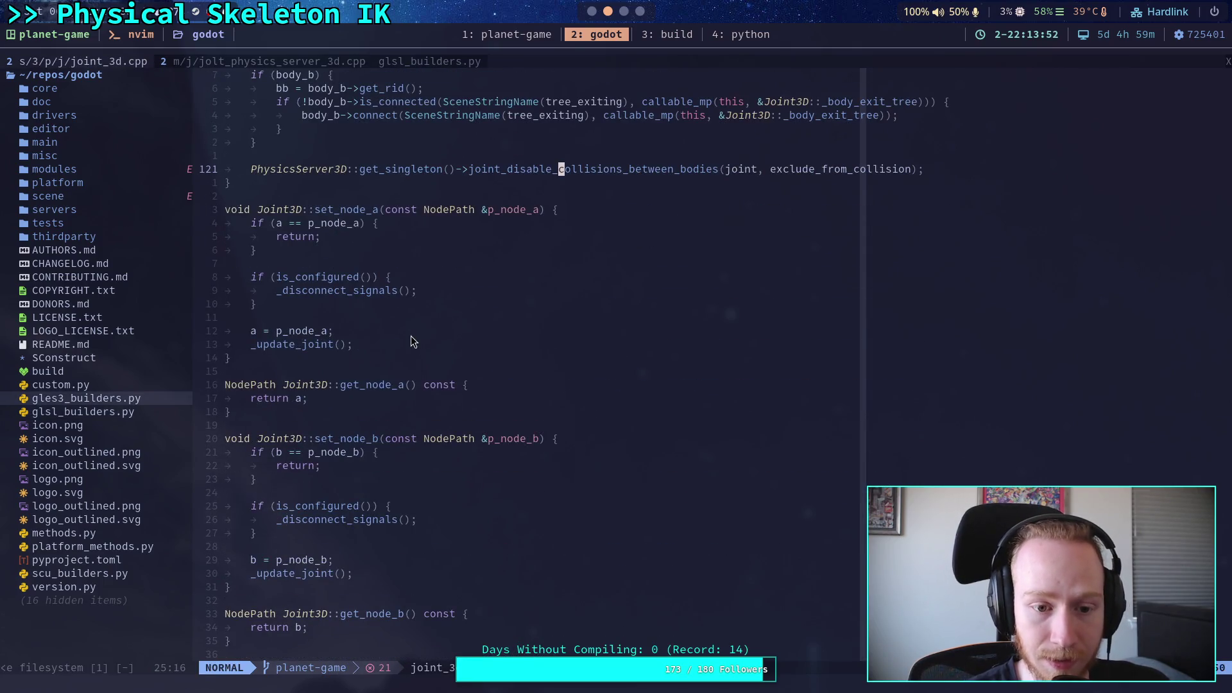
scroll(375, 356, down, 10)
scroll(377, 356, down, 12)
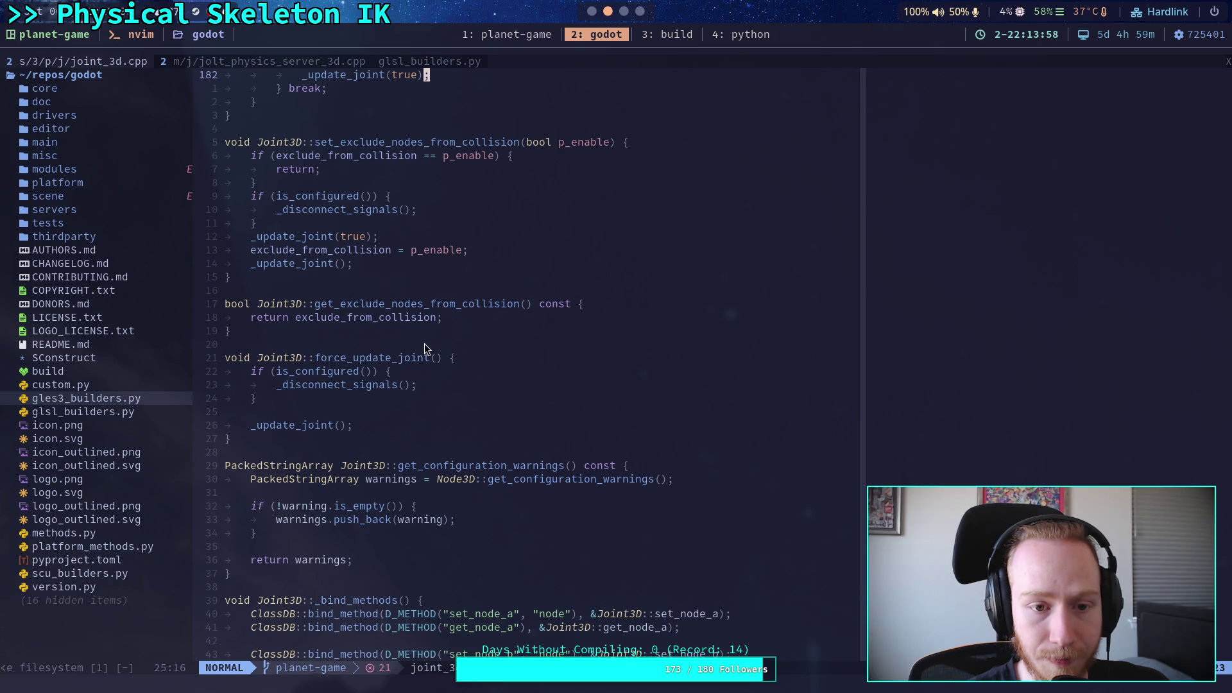
scroll(431, 330, up, 20)
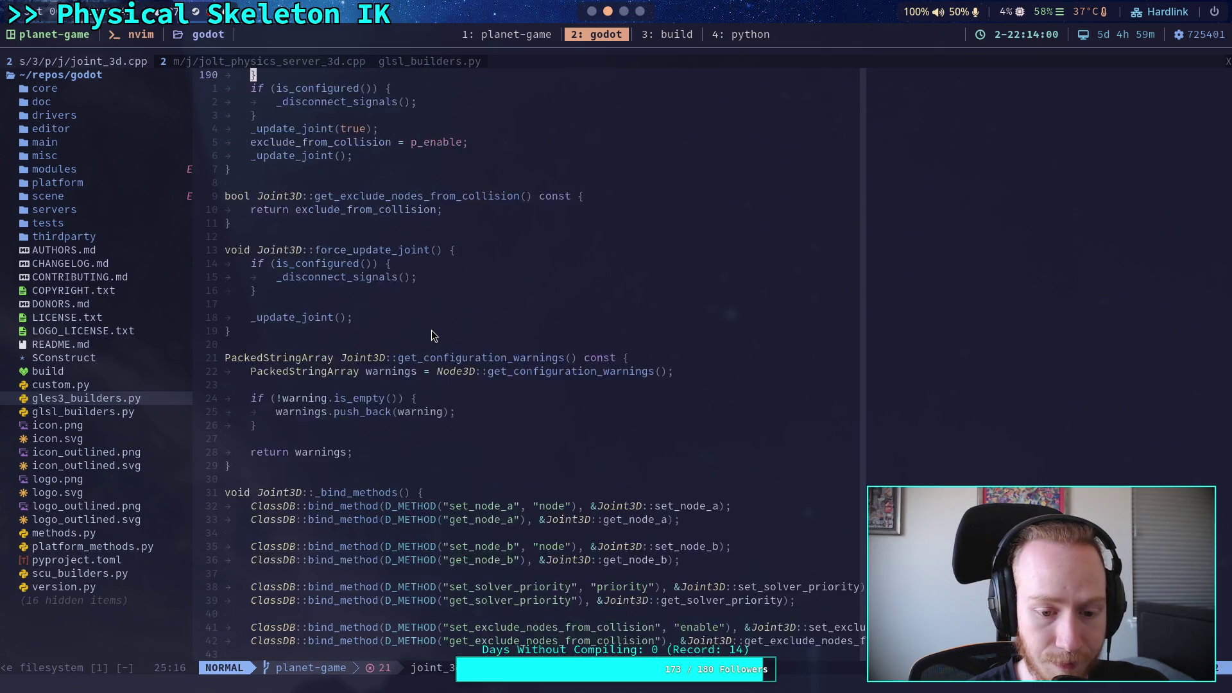
scroll(432, 328, up, 20)
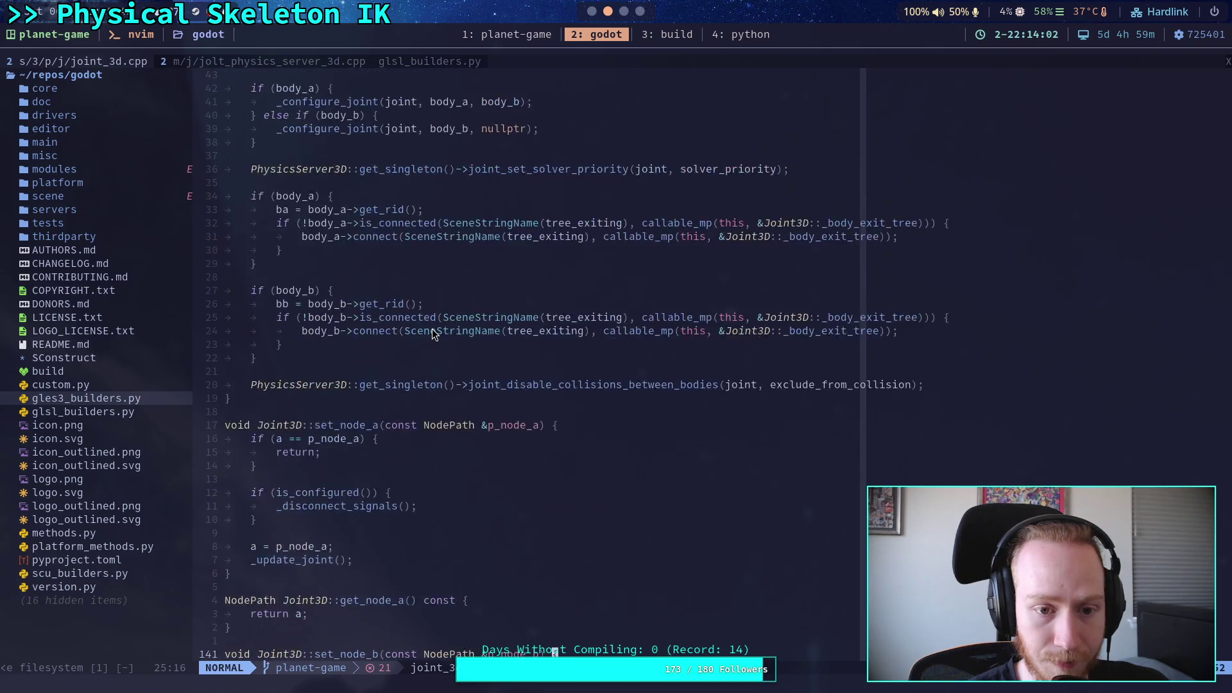
scroll(433, 329, up, 1)
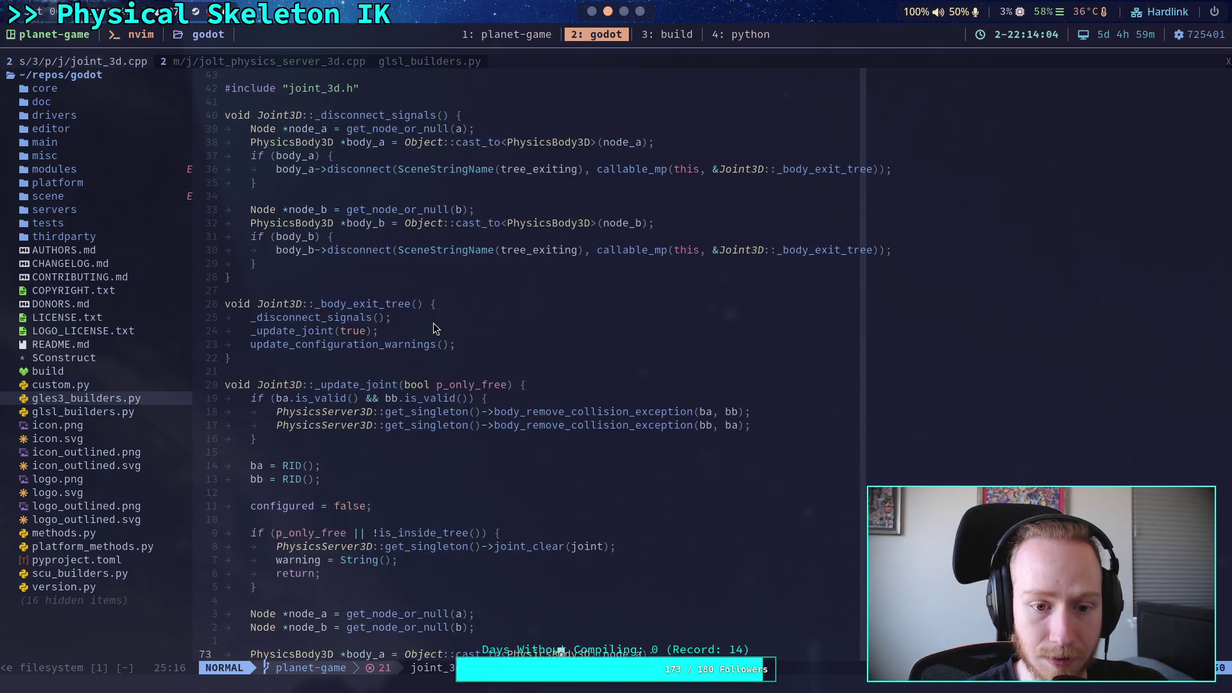
scroll(433, 329, down, 1)
Select the two remove_collision_exception calls and check the braces and condition of the line-54 if
drag(411, 303, 717, 321)
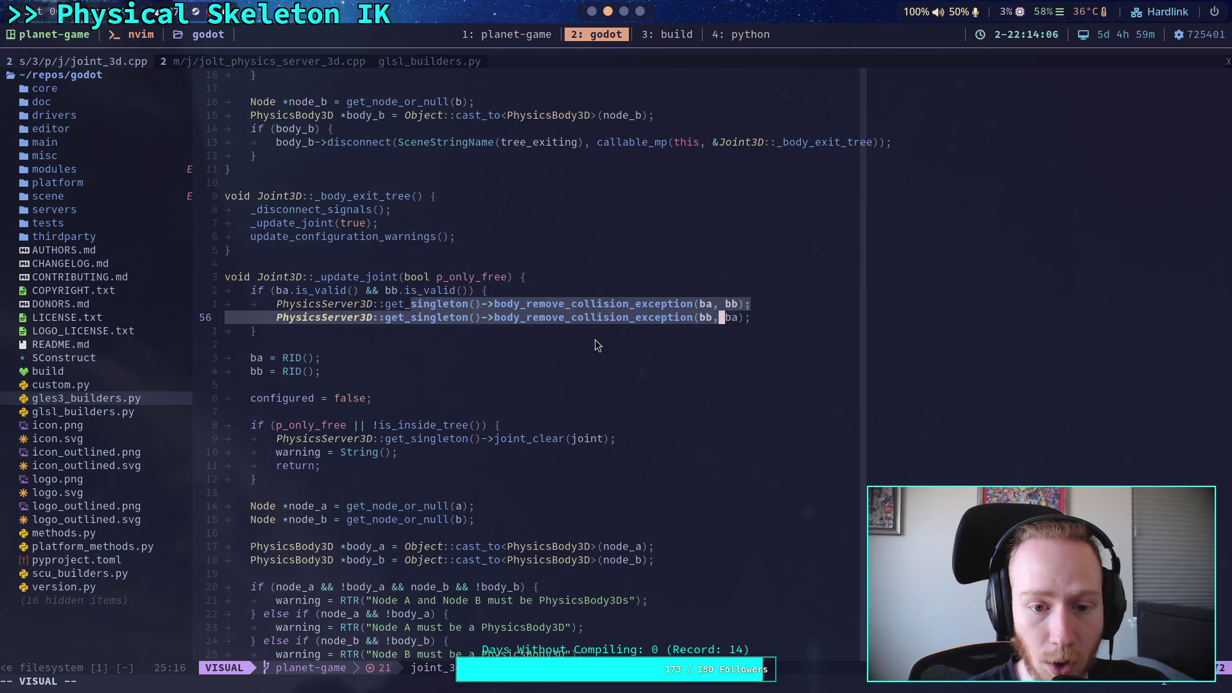
key(Escape)
click(610, 345)
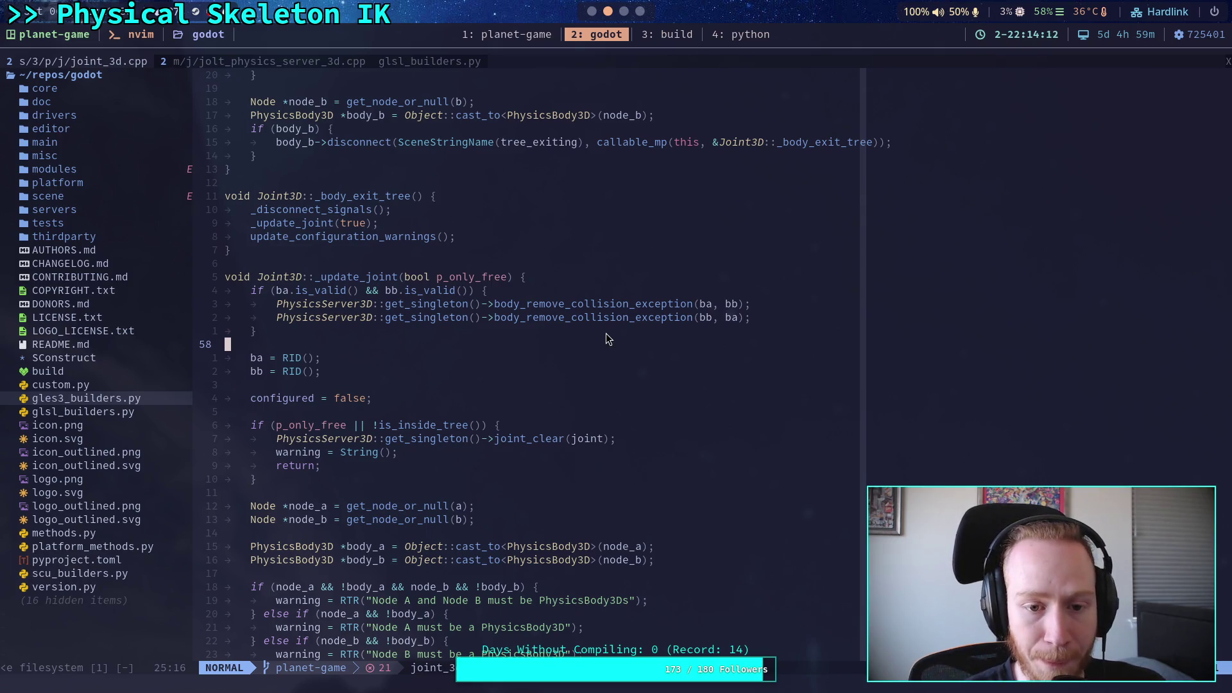
click(605, 333)
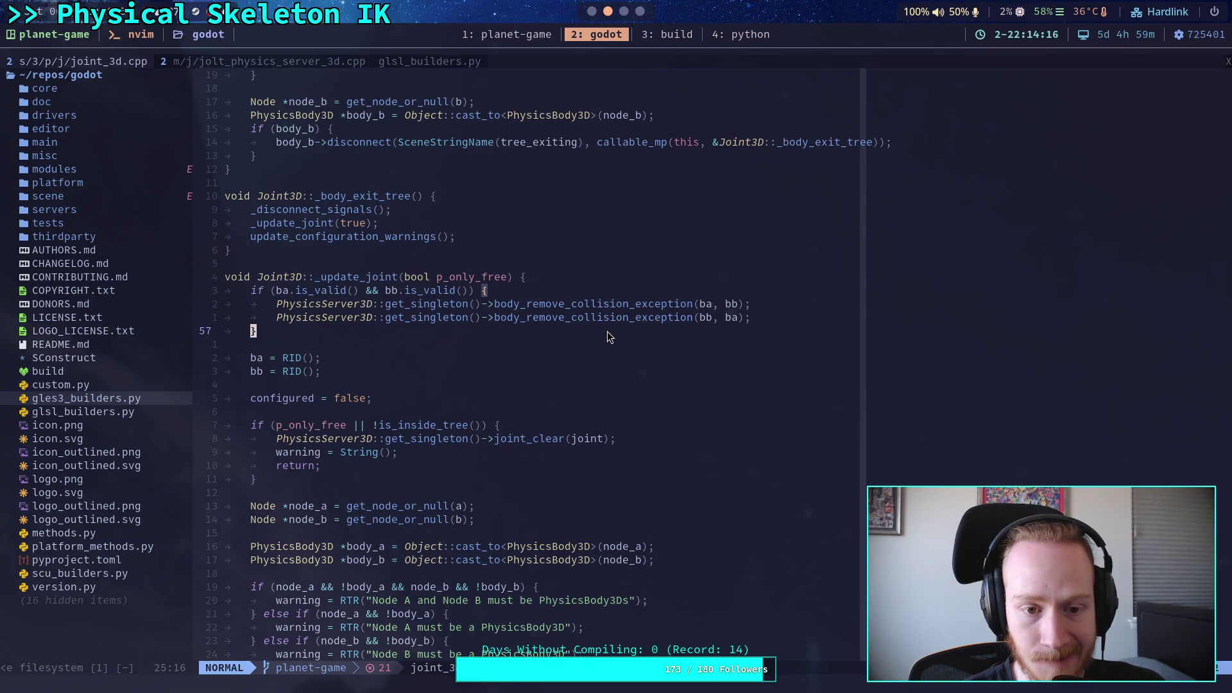
click(272, 290)
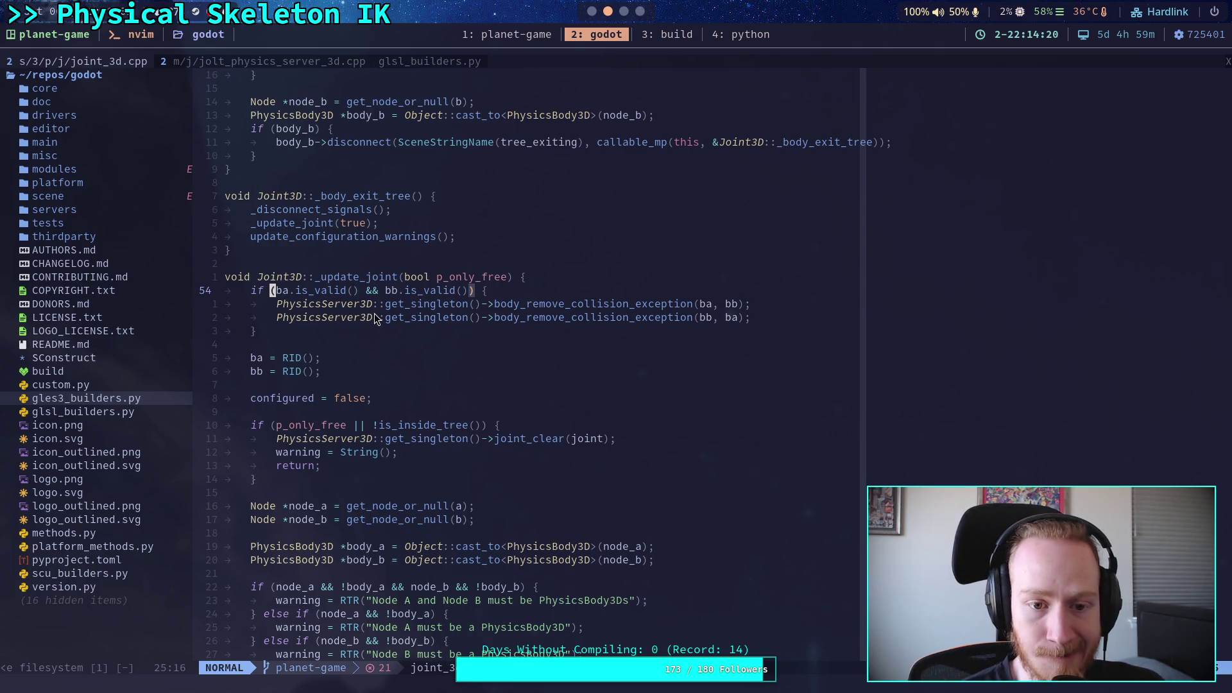
Find and select exclude_from_collision further down, then return to the line-54 if condition
scroll(375, 313, down, 20)
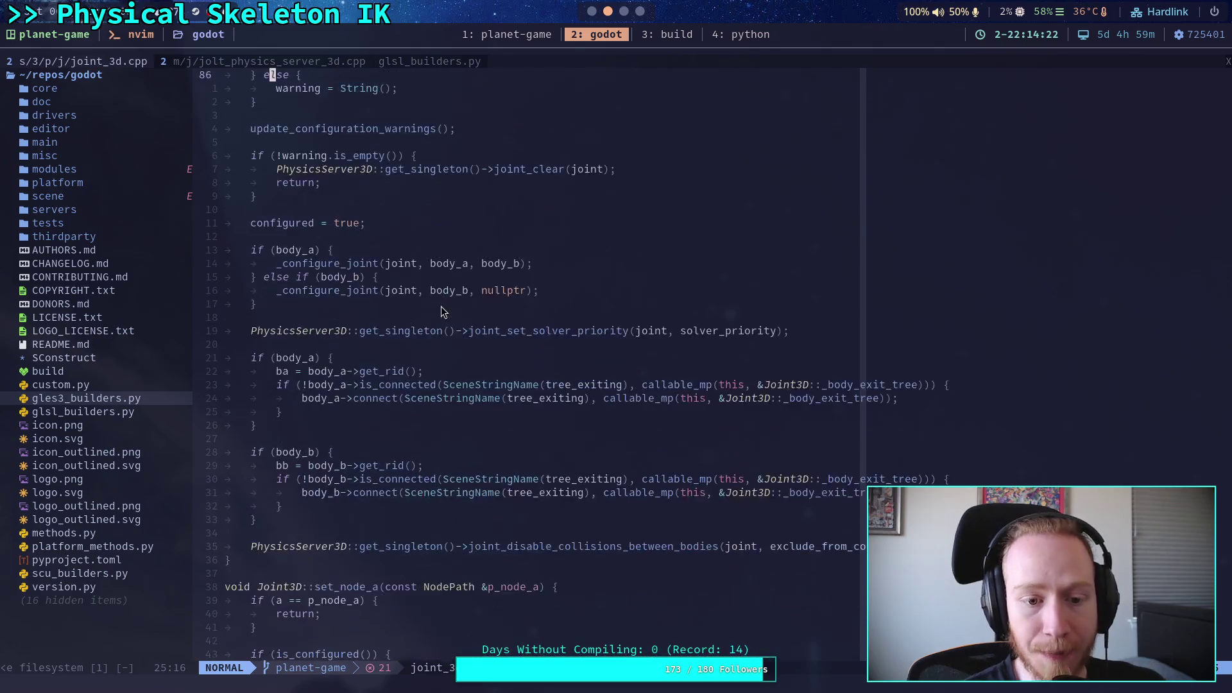
scroll(505, 345, down, 13)
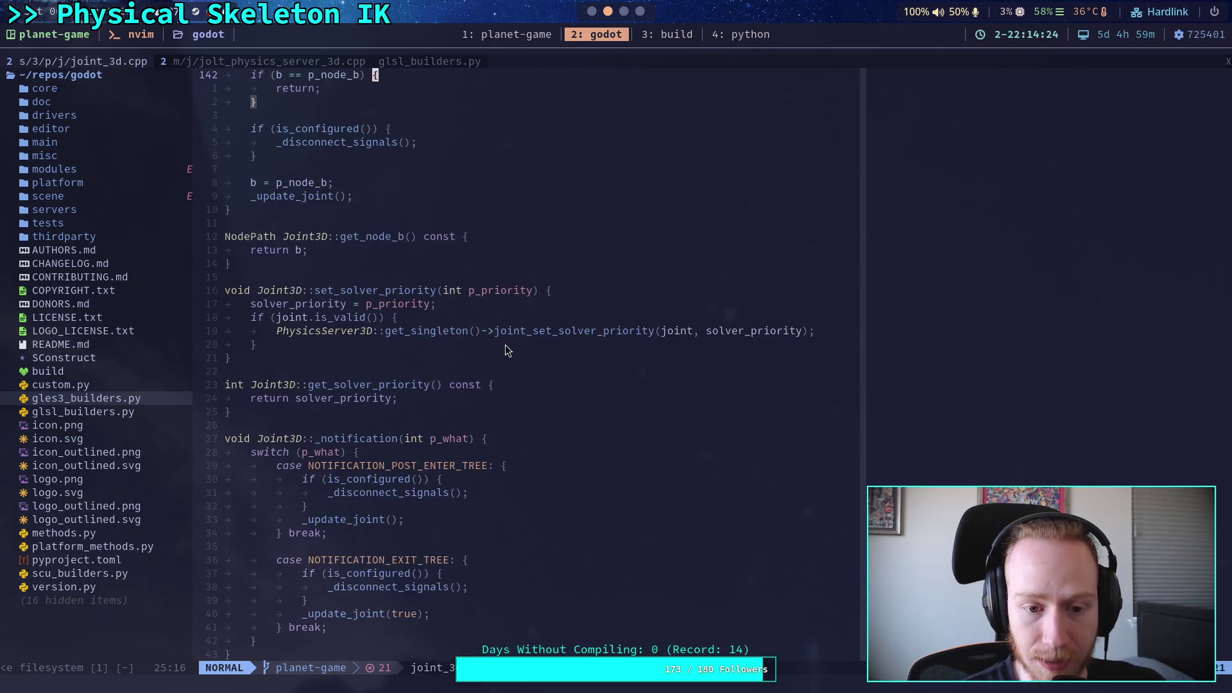
scroll(506, 346, down, 7)
click(364, 374)
double_click(364, 373)
key(y)
scroll(499, 330, up, 20)
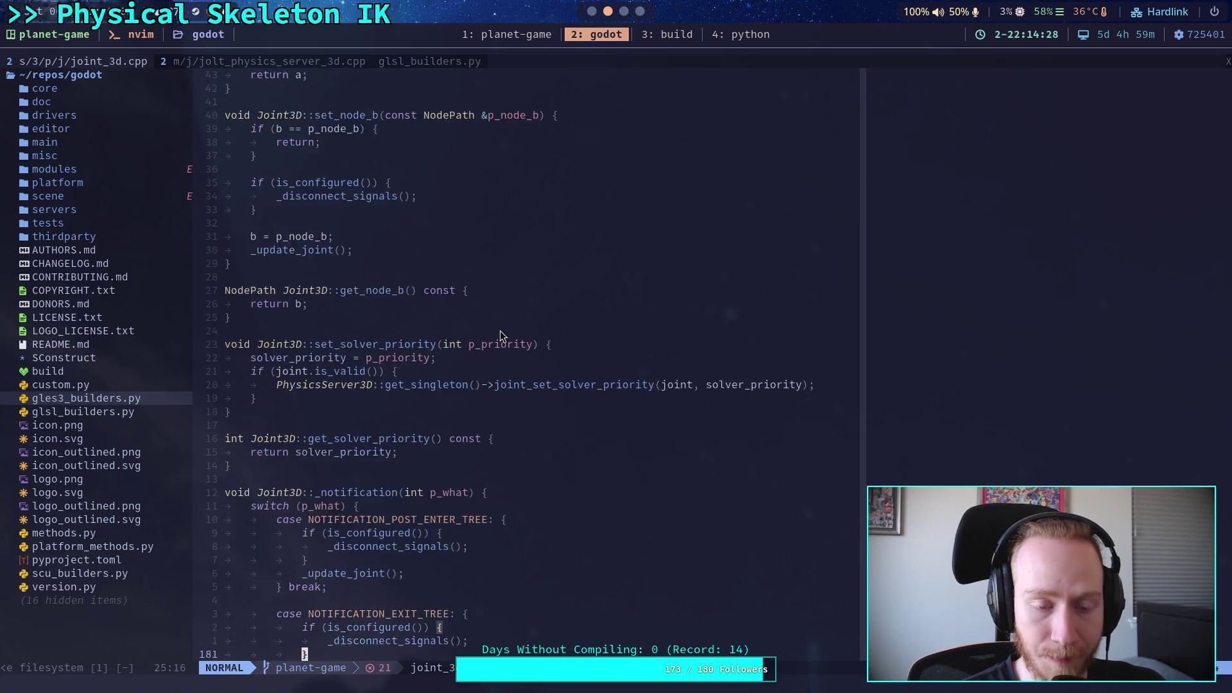
scroll(500, 330, up, 18)
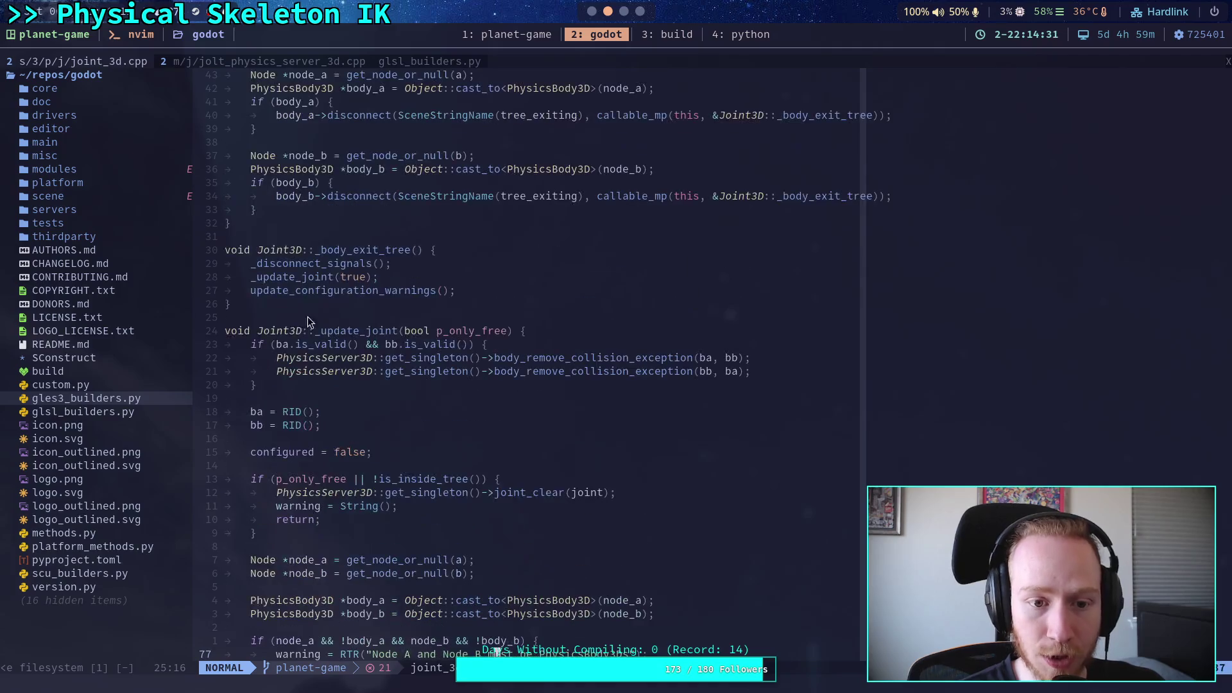
click(268, 345)
text(a)
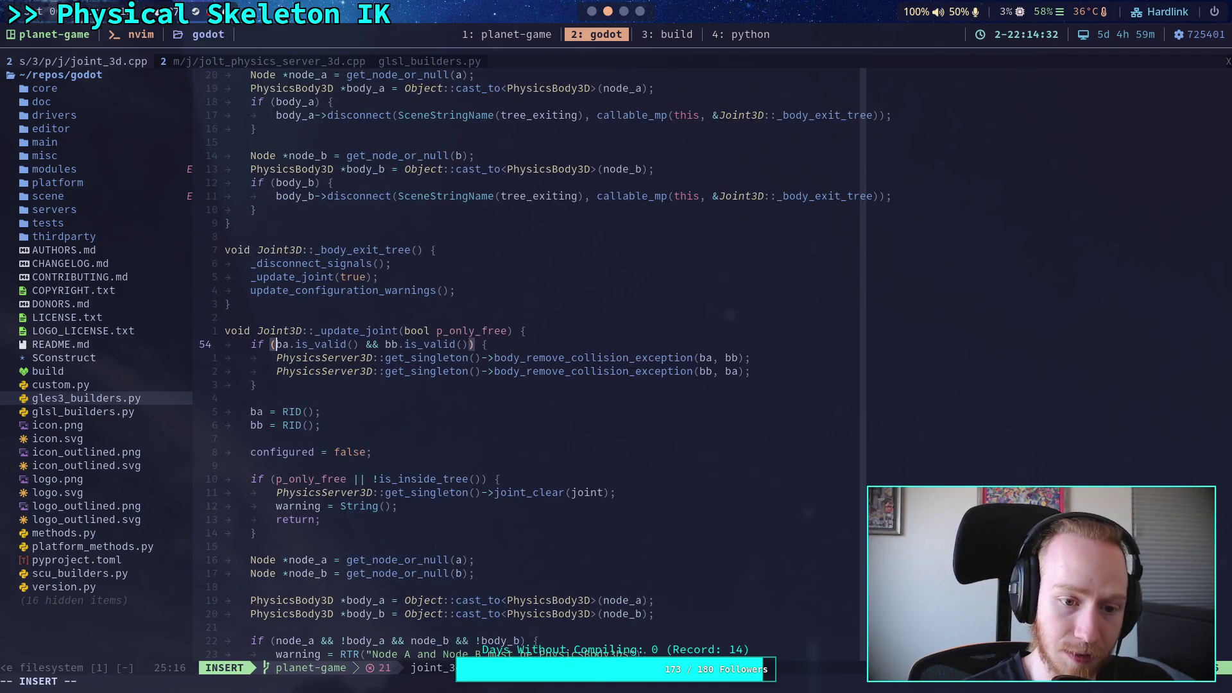
text( exclud)
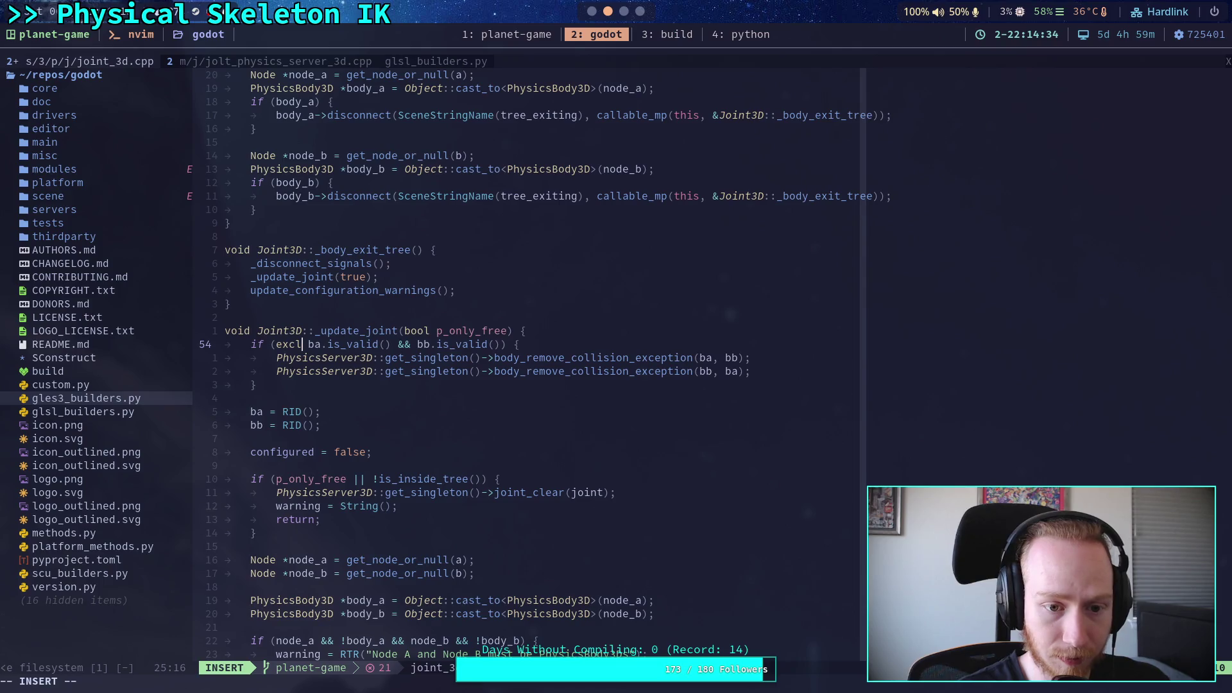
key(Tab)
text(&&)
key(Escape)
text(:w)
key(Return)
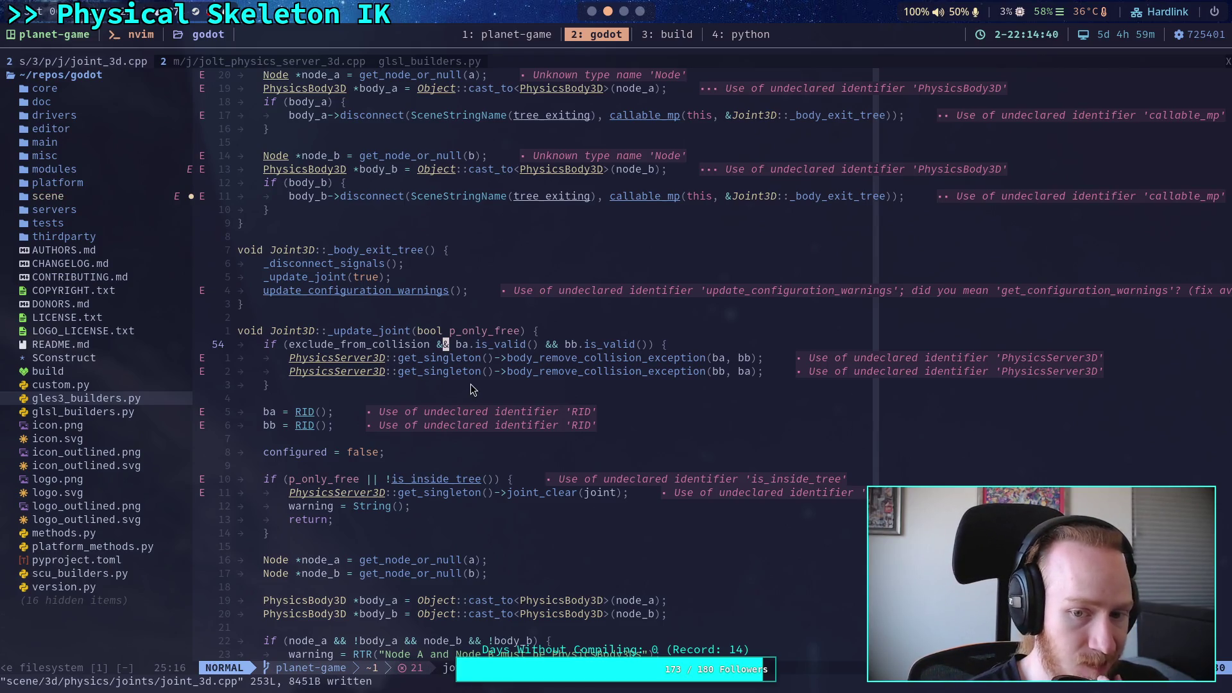
click(341, 439)
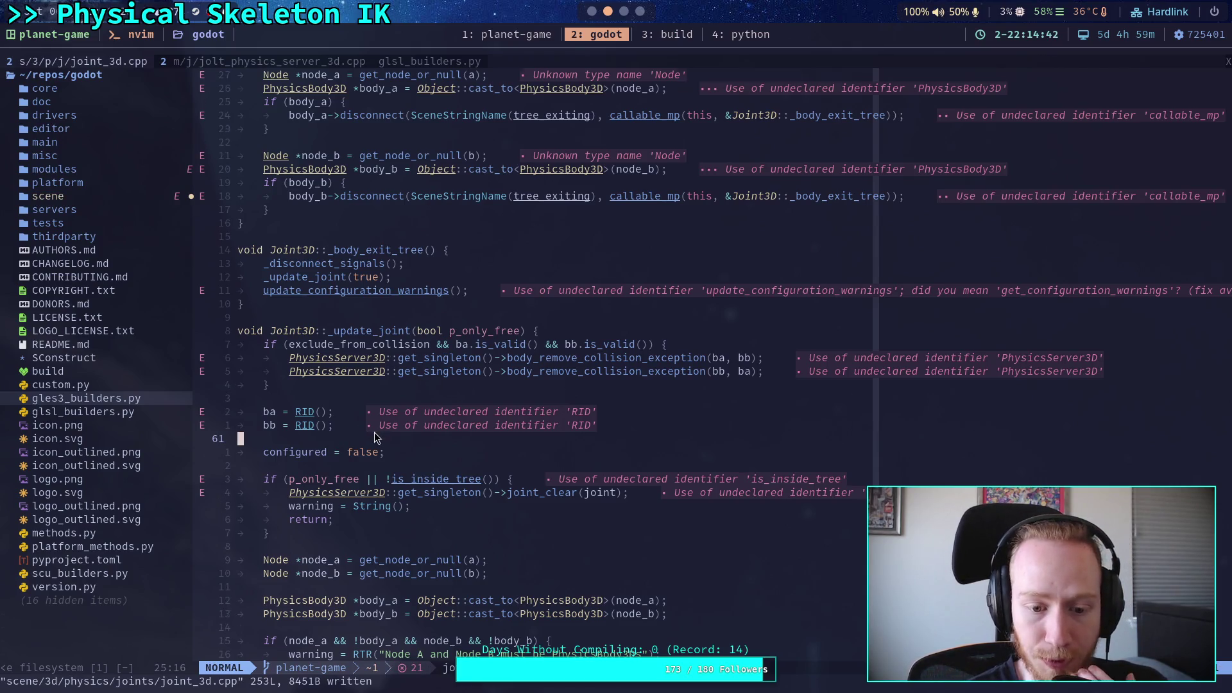
scroll(374, 434, down, 4)
scroll(375, 436, down, 4)
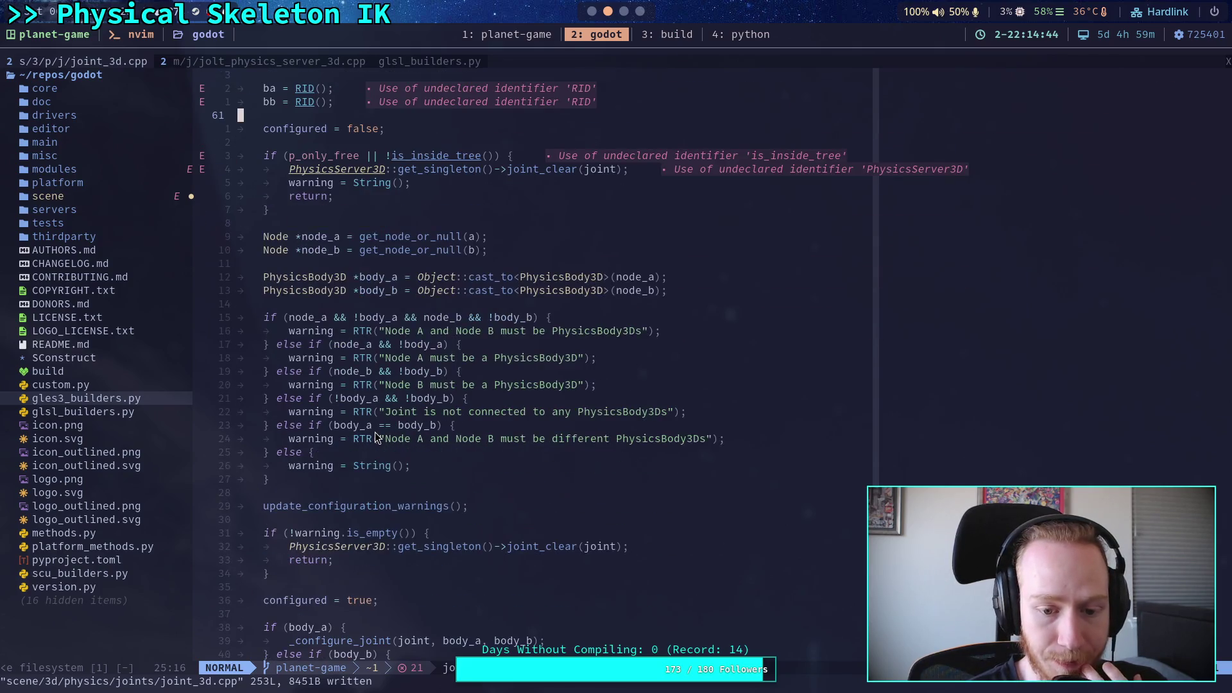
scroll(374, 436, up, 3)
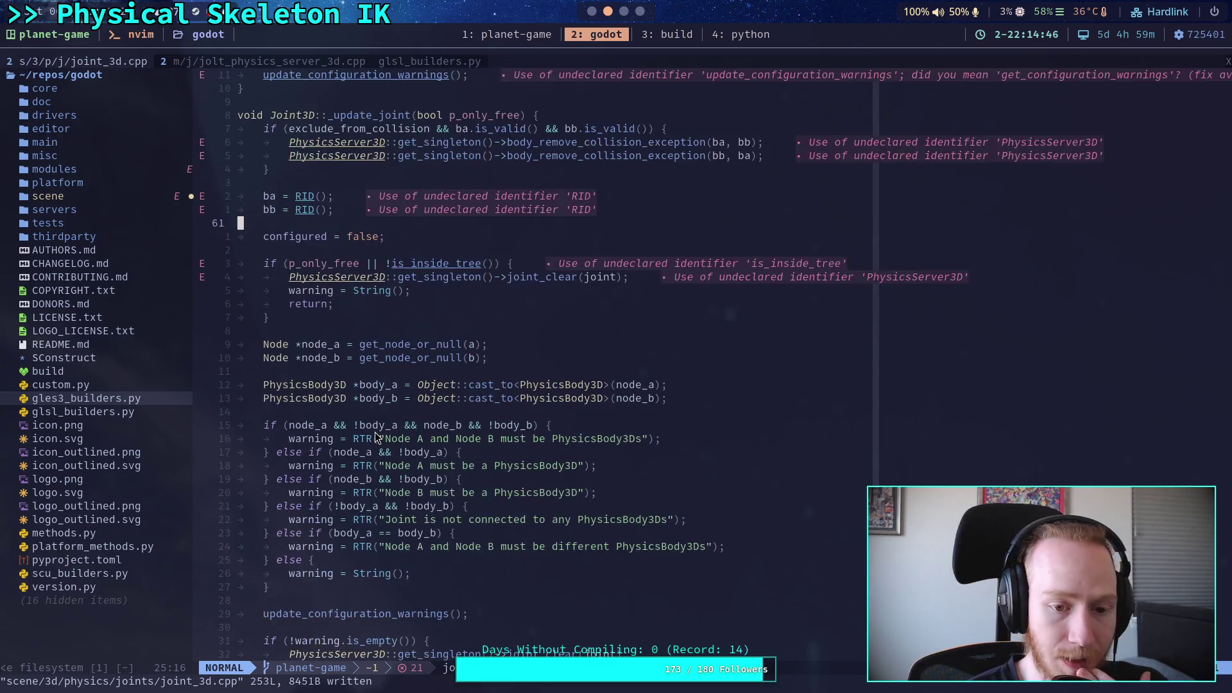
scroll(375, 432, down, 7)
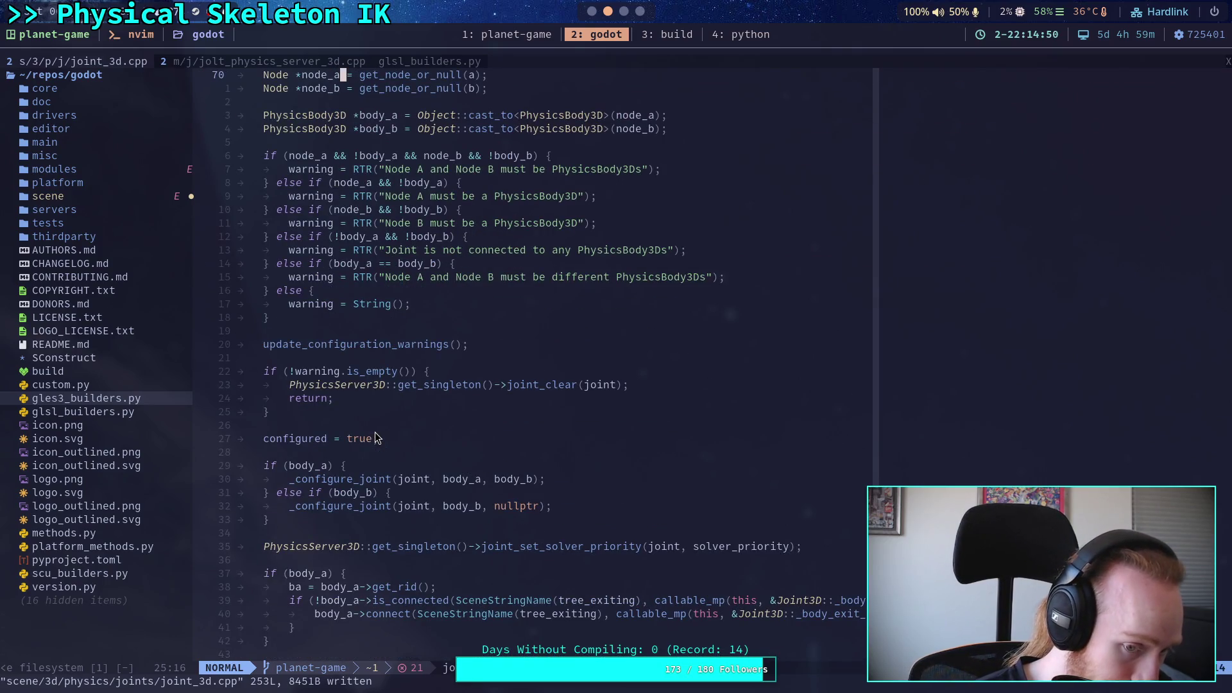
scroll(375, 432, up, 10)
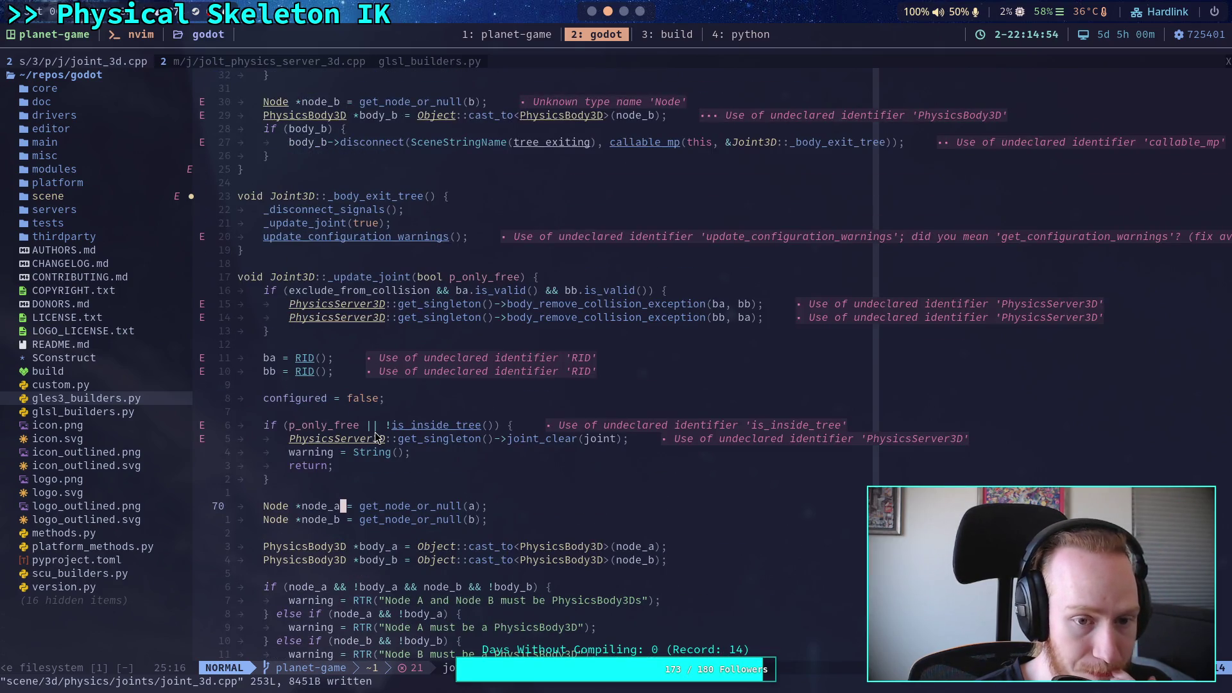
scroll(375, 432, down, 16)
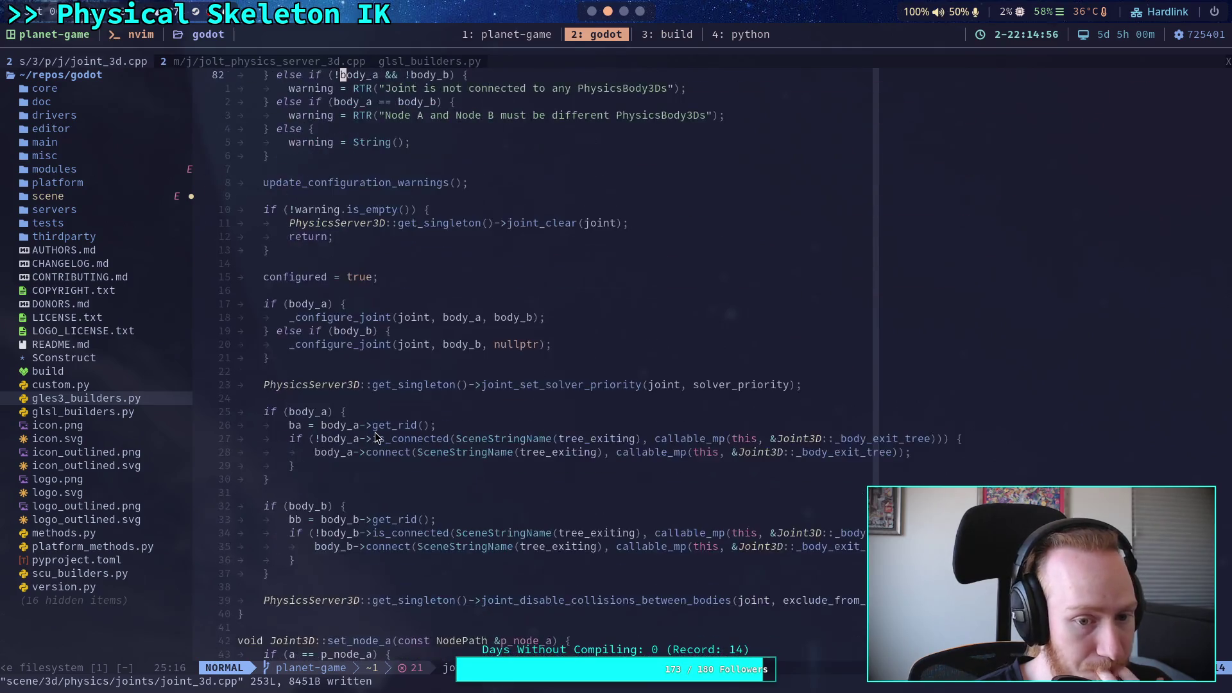
scroll(376, 437, down, 3)
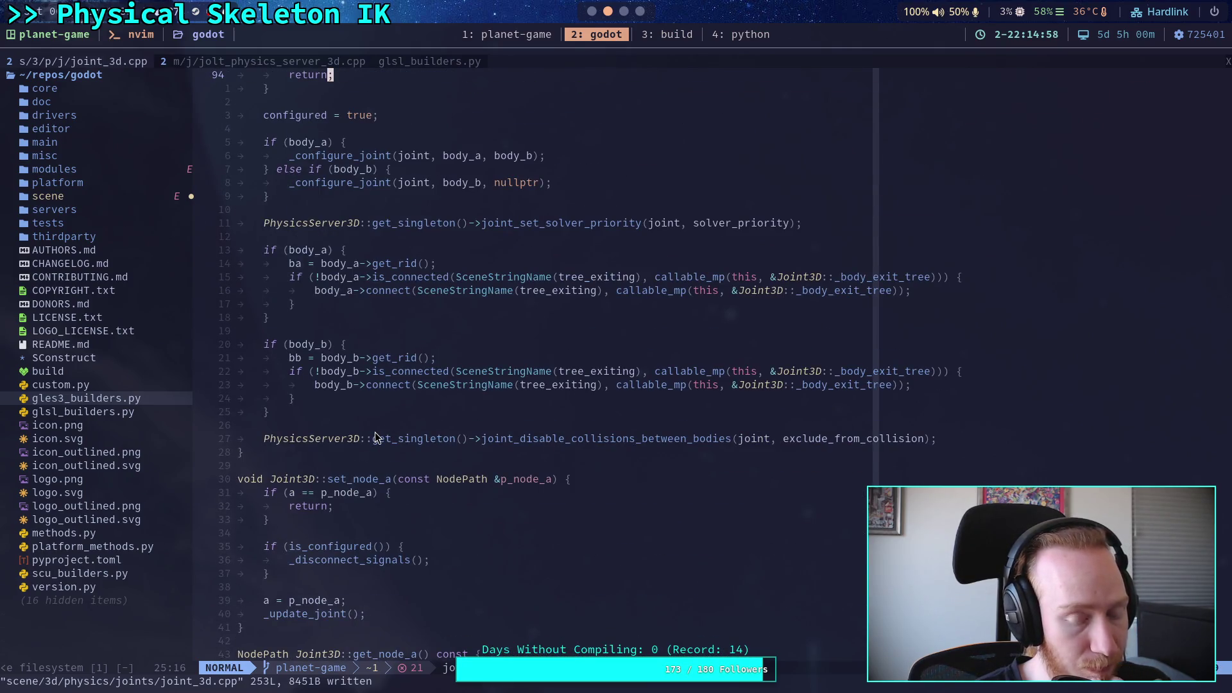
scroll(376, 437, up, 4)
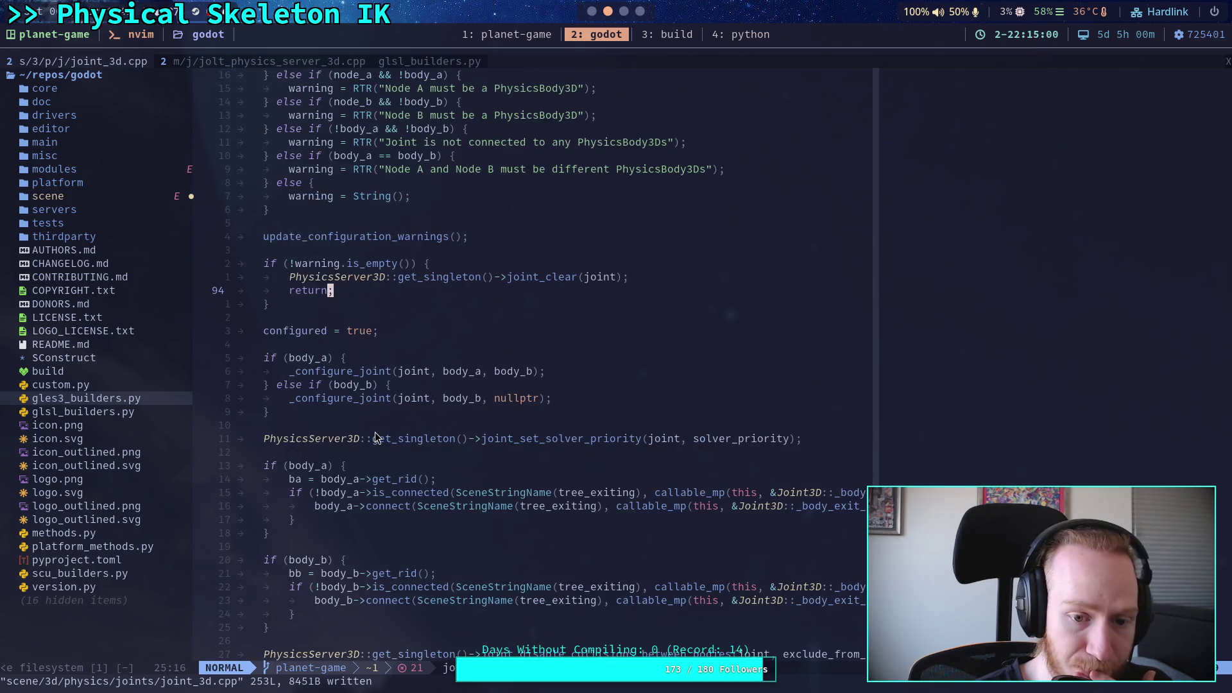
Select and review the if (body_a)/body_b block through the solver priority call
drag(830, 426, 357, 415)
mouse_move(798, 439)
mouse_down()
mouse_move(227, 397)
mouse_move(232, 357)
mouse_up()
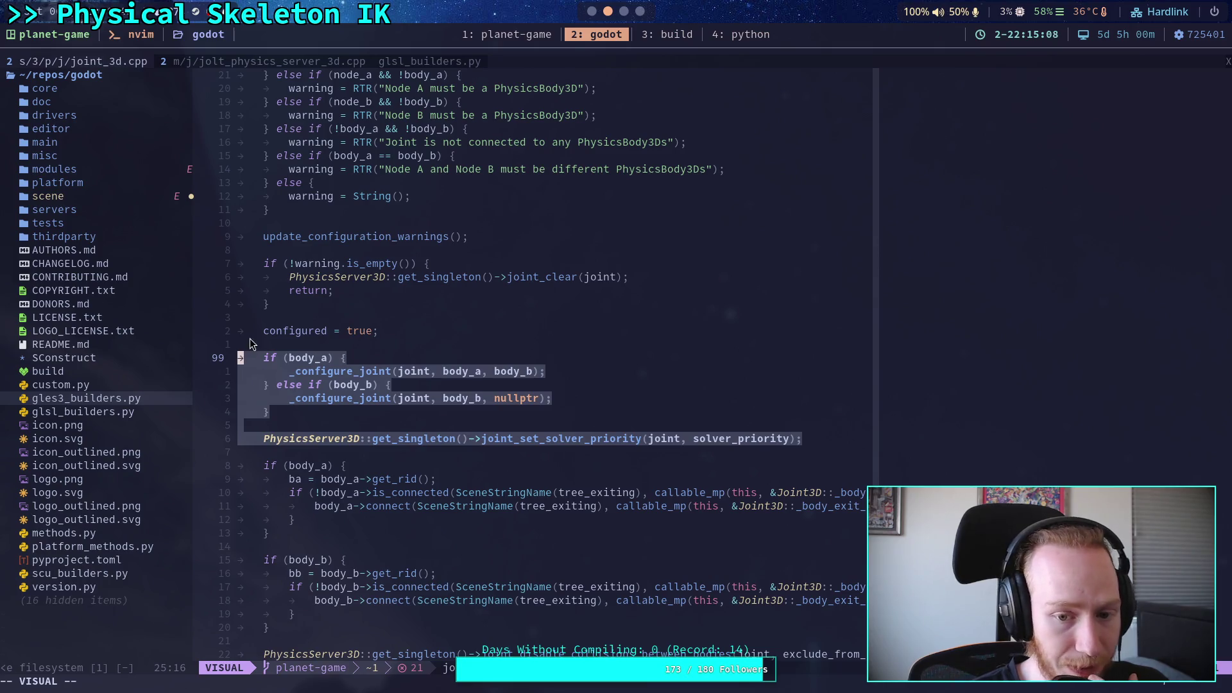
click(367, 430)
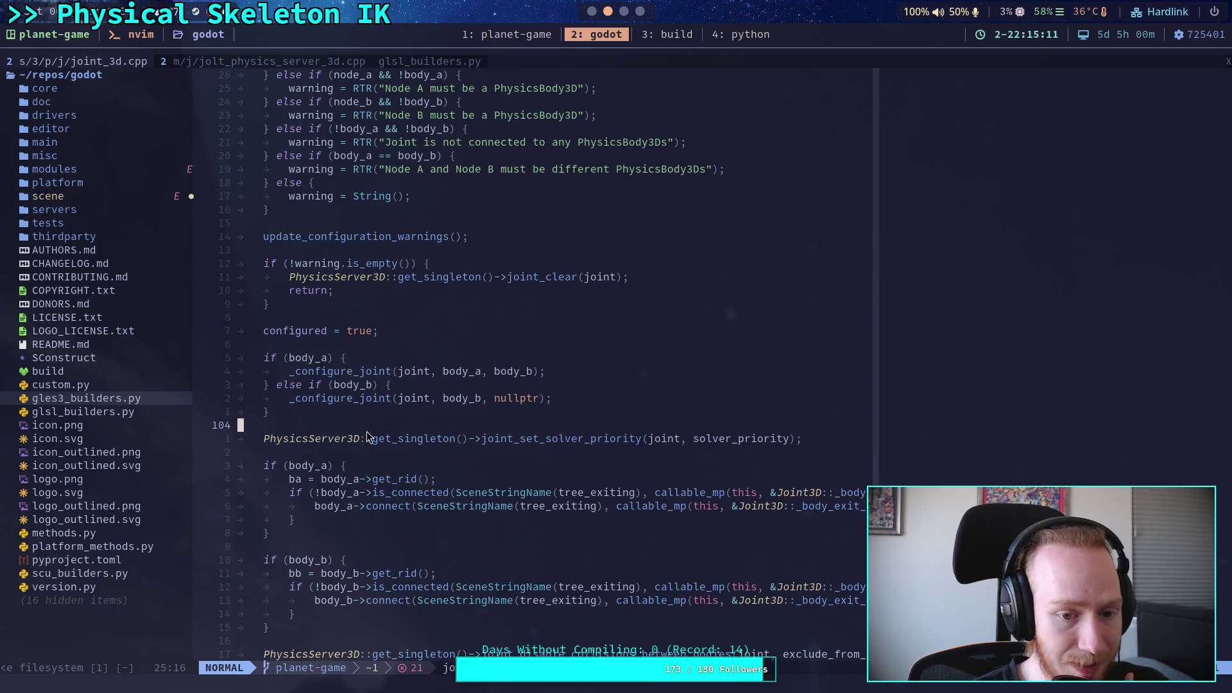
mouse_move(812, 439)
mouse_down()
mouse_move(239, 368)
mouse_move(240, 358)
mouse_move(340, 358)
mouse_up()
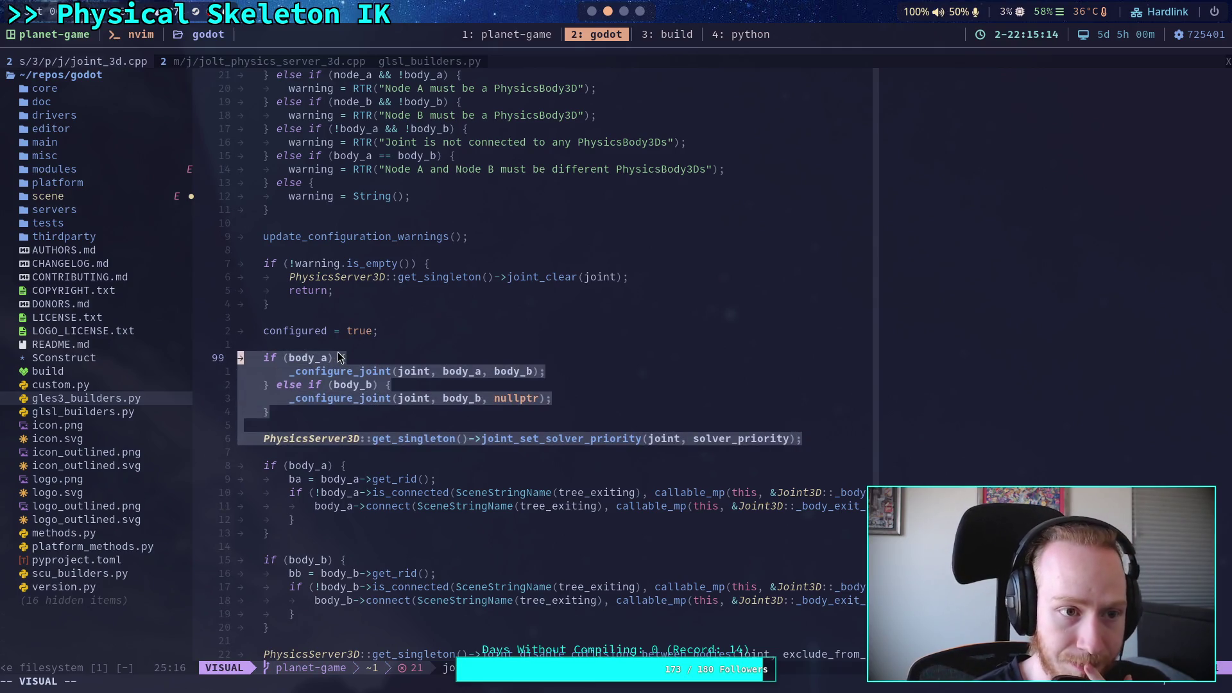
click(348, 344)
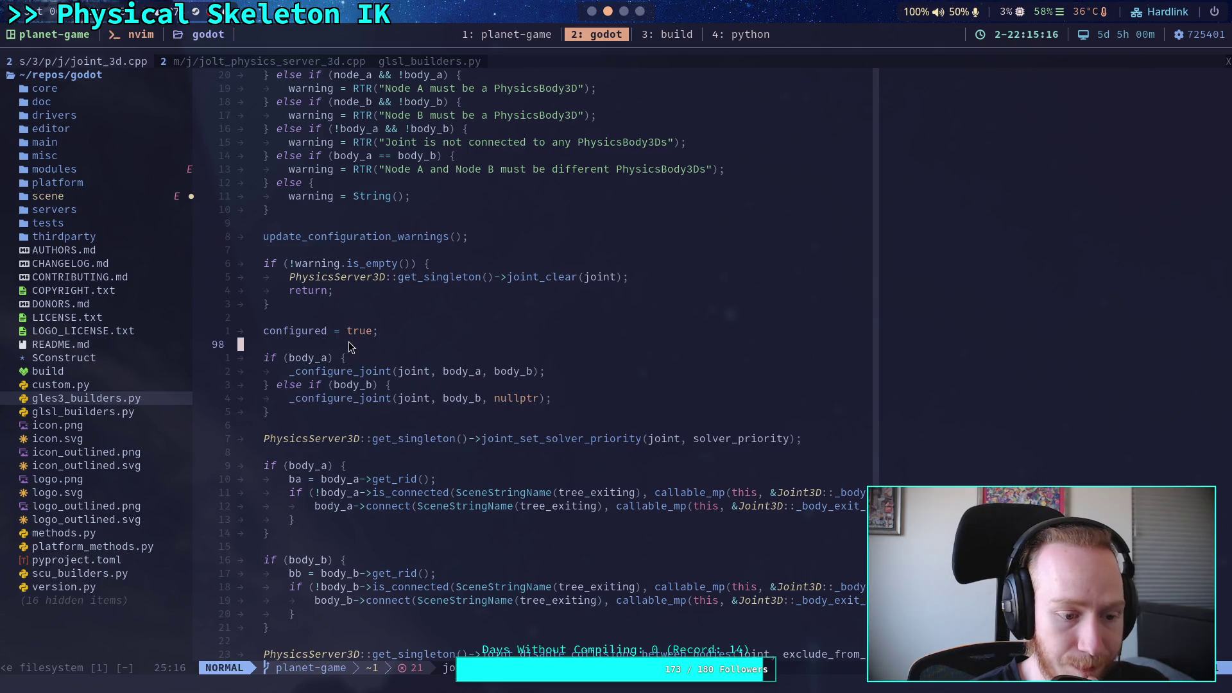
scroll(348, 346, down, 2)
mouse_move(813, 330)
mouse_down()
mouse_move(383, 318)
mouse_move(357, 291)
mouse_move(210, 241)
mouse_up()
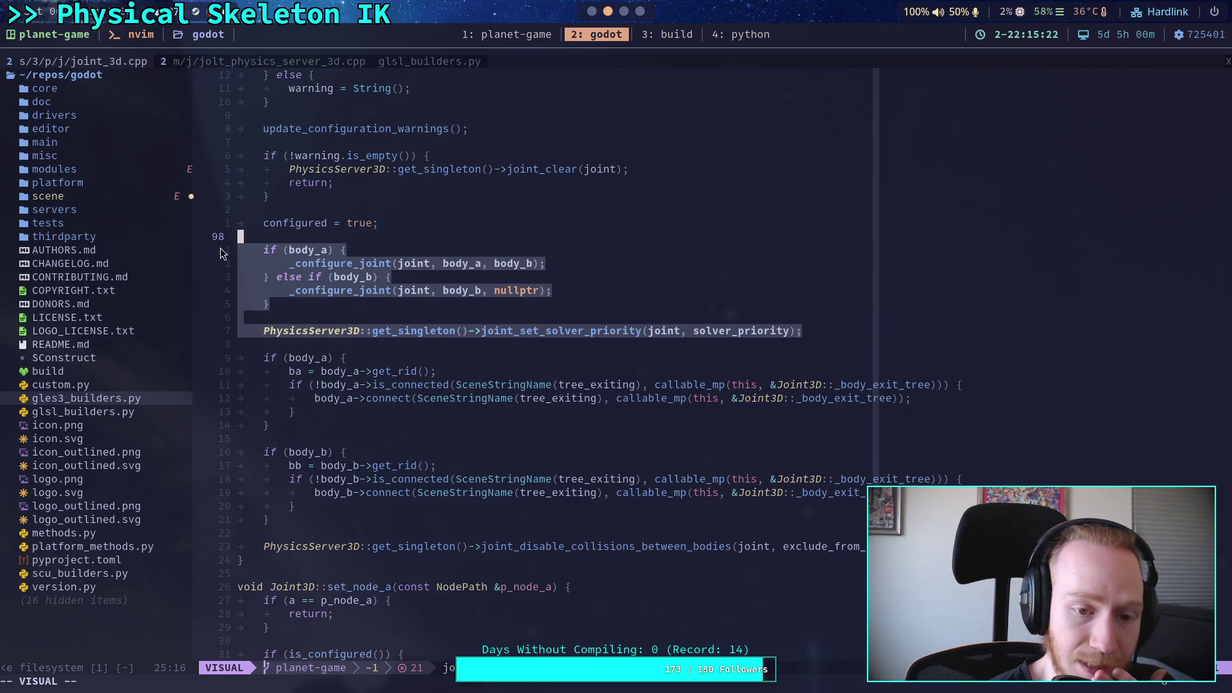
click(270, 317)
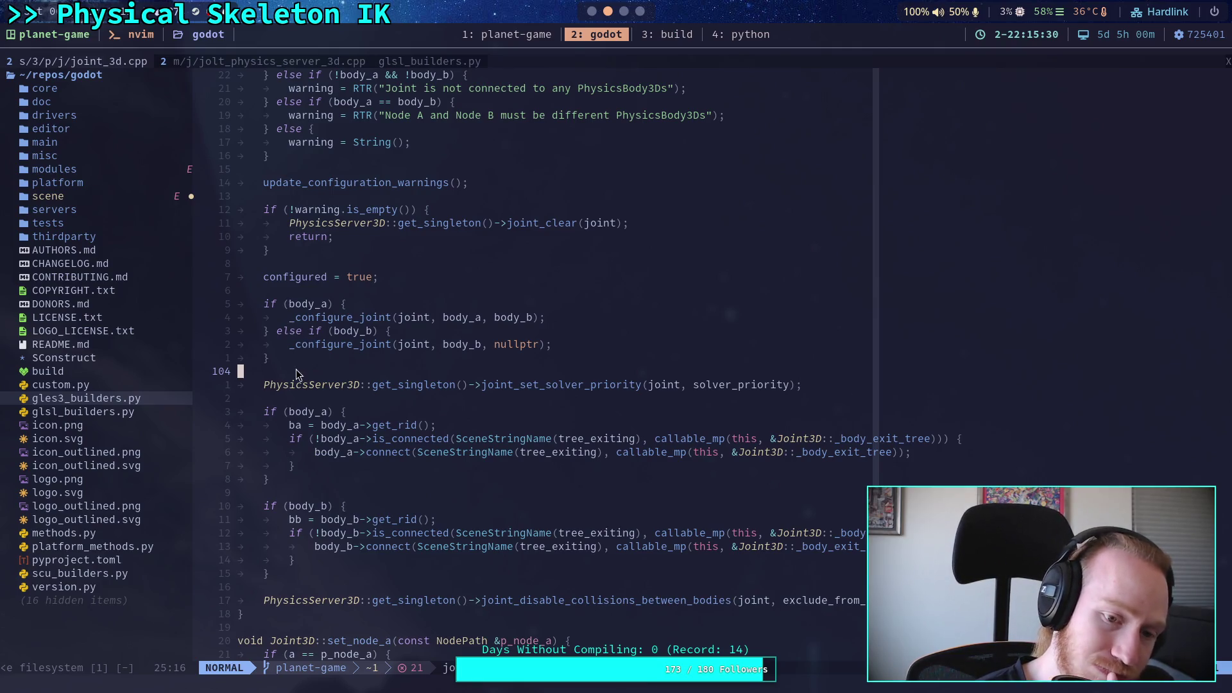
click(299, 290)
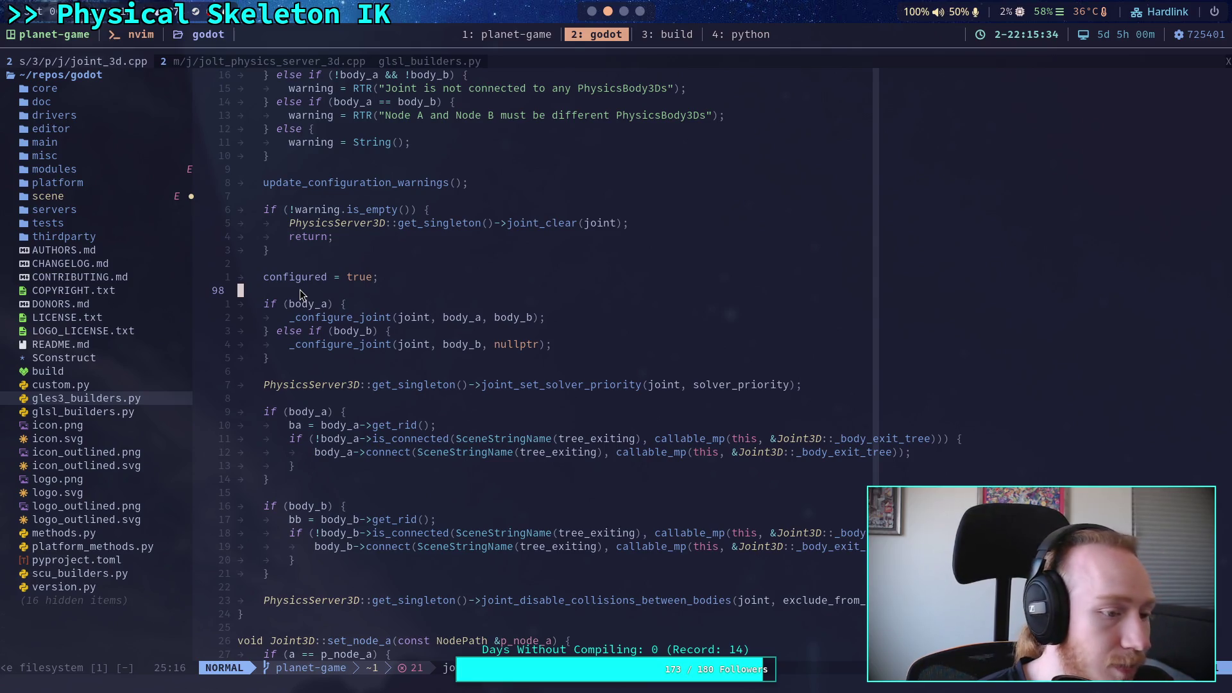
Close the glsl_builders.py buffer and move over to the browser workspace
click(294, 62)
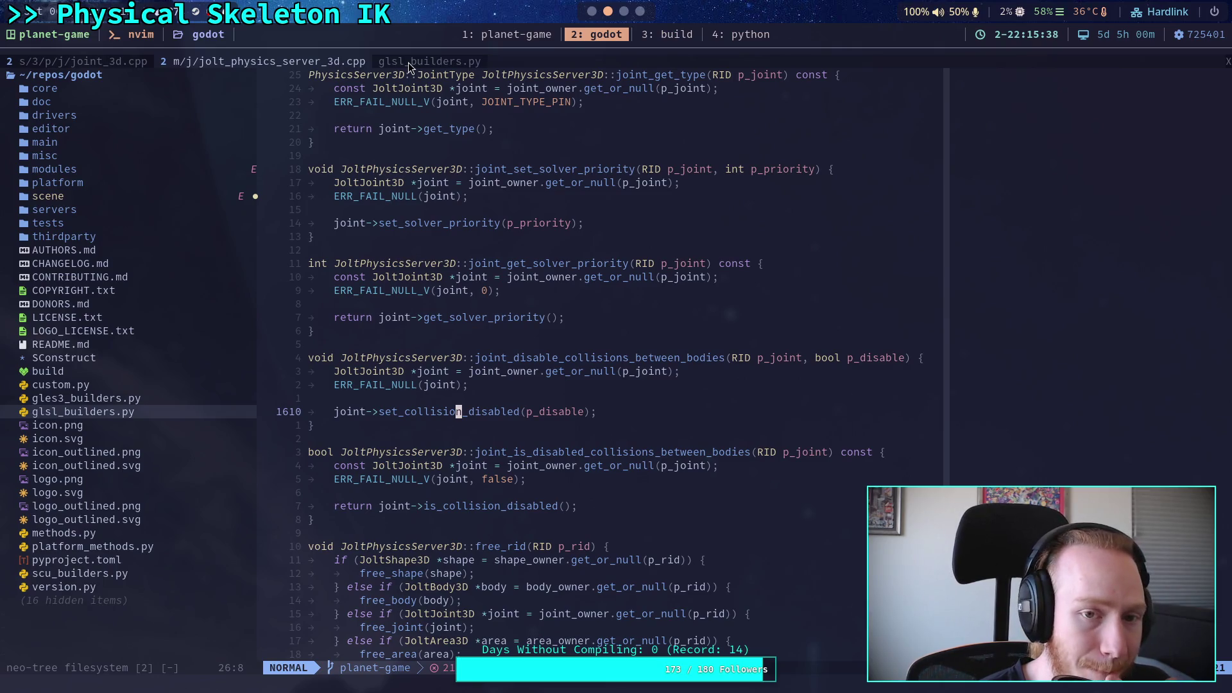
click(408, 63)
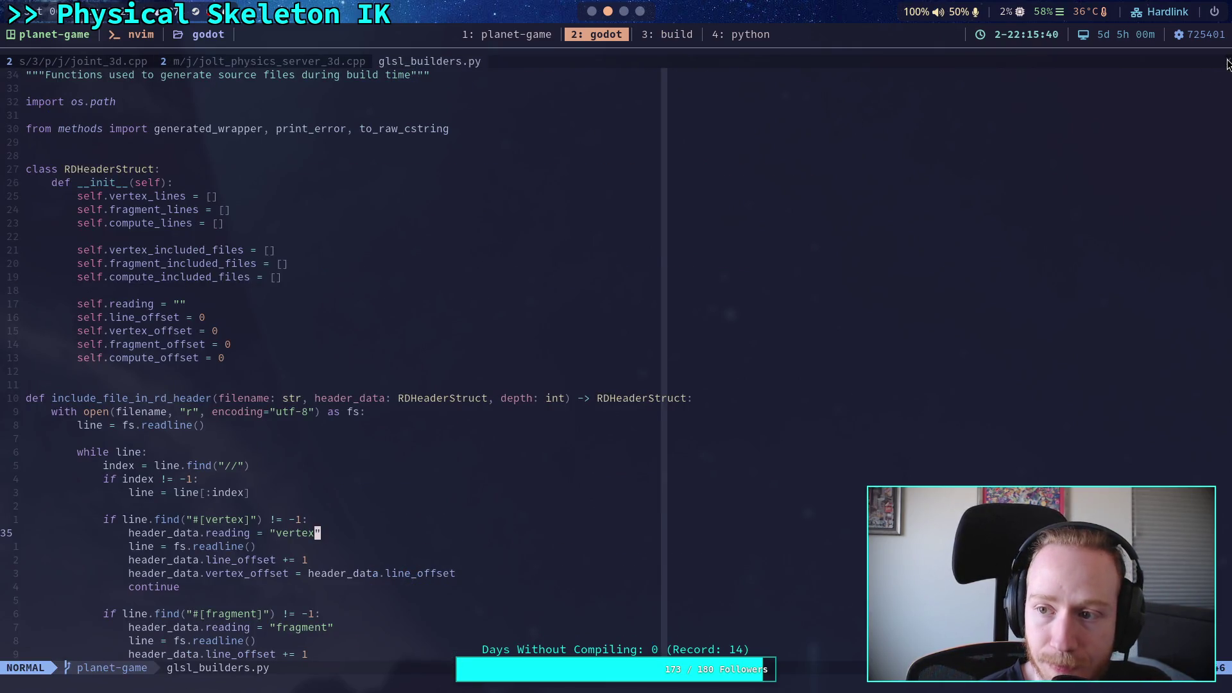
click(1228, 61)
click(640, 12)
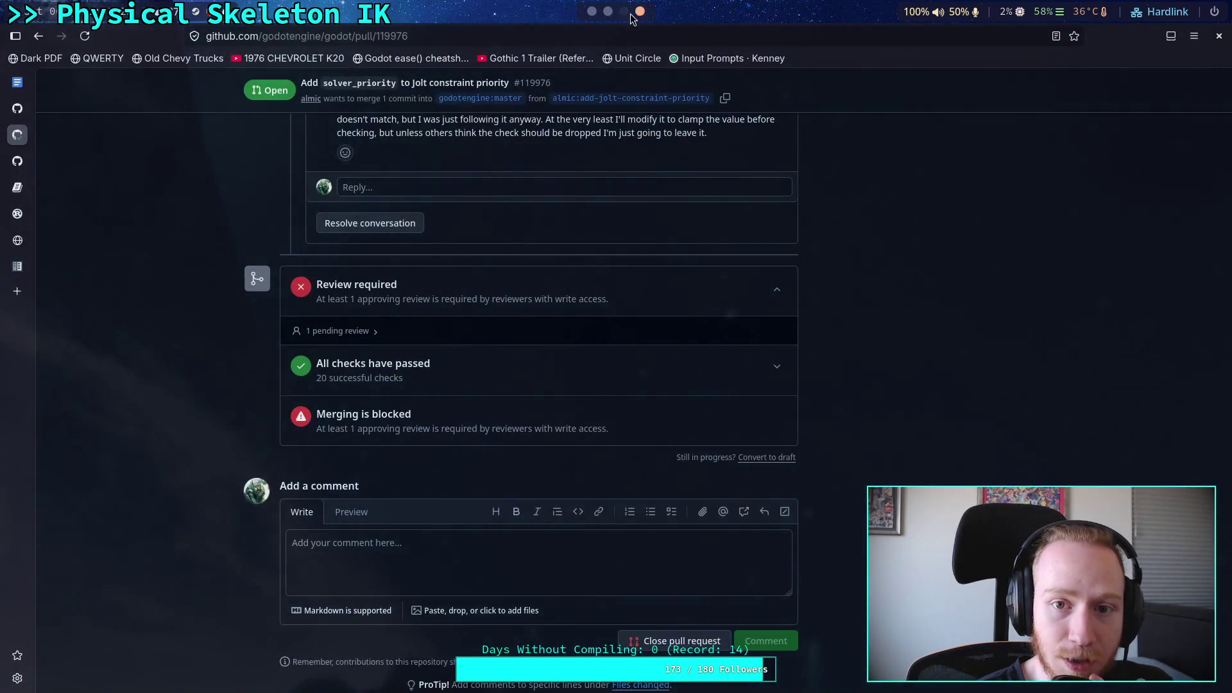
In a new tab, go to youtube.com and search for "tuco i'm relaxed"
click(17, 291)
text(youtube.com)
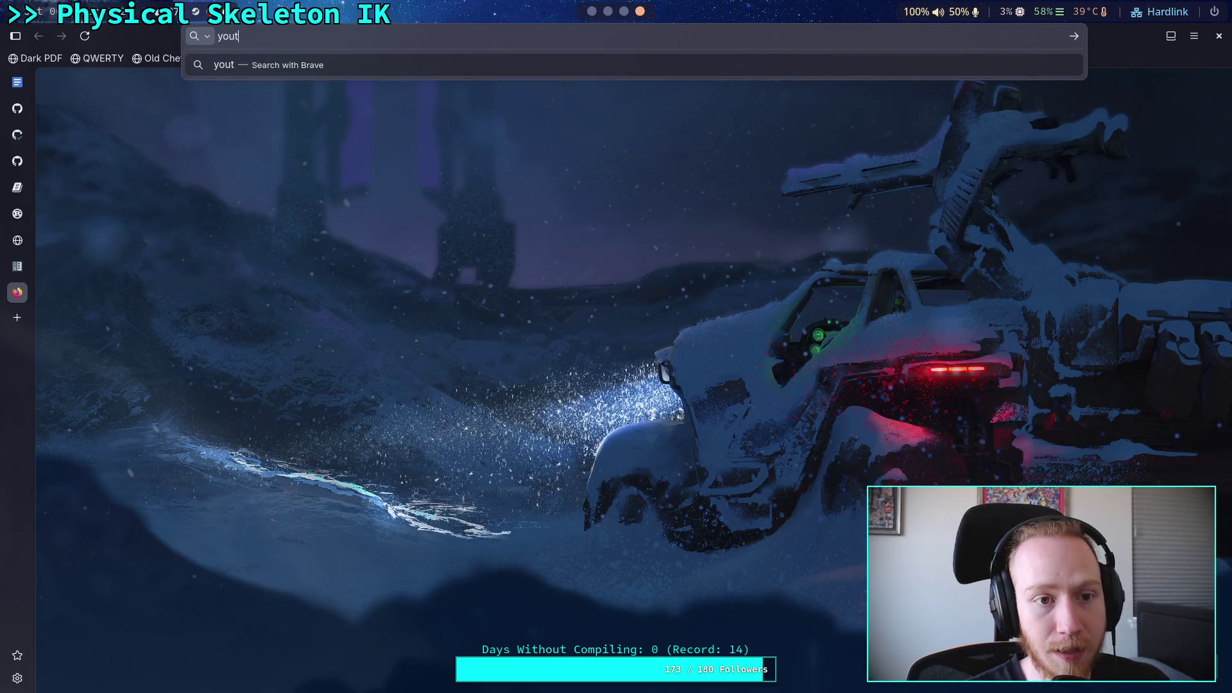
key(Return)
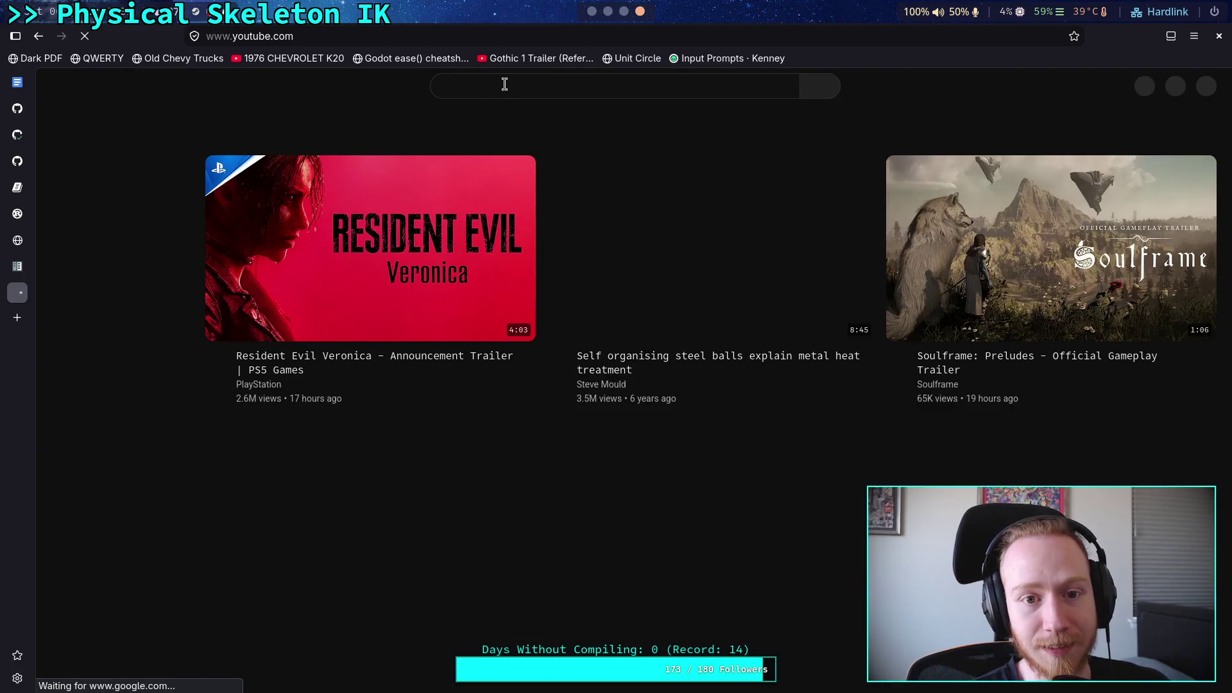
text(tuco im)
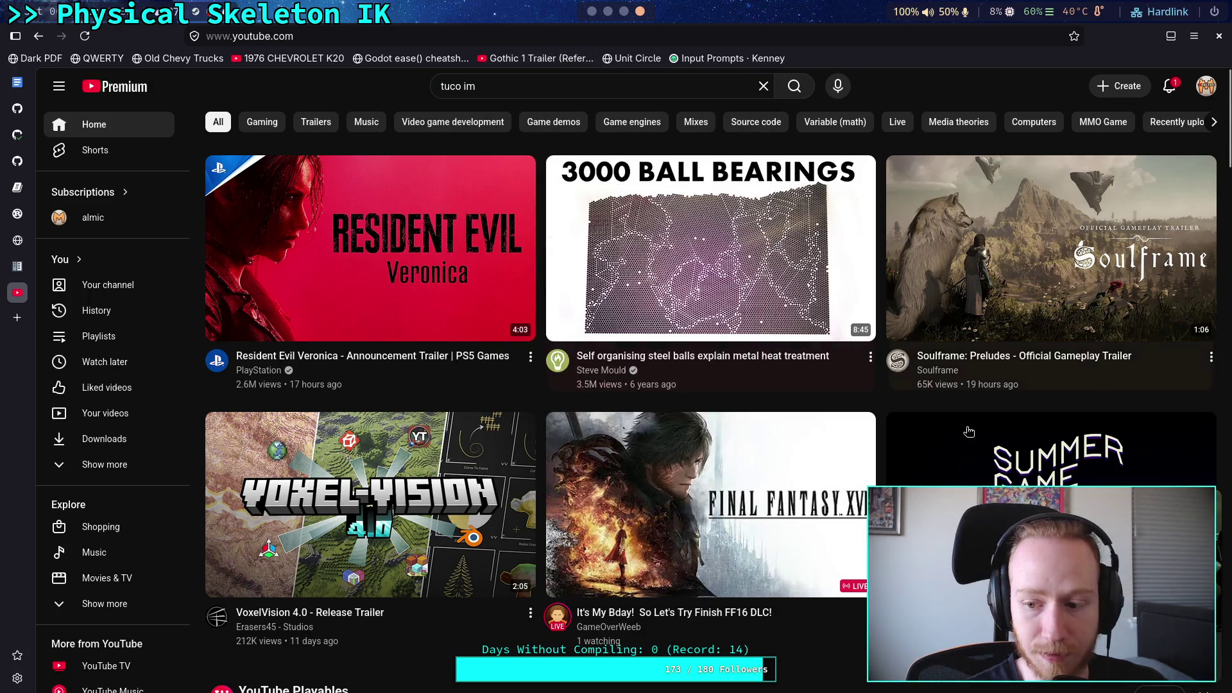
click(543, 86)
key(Down)
key(Return)
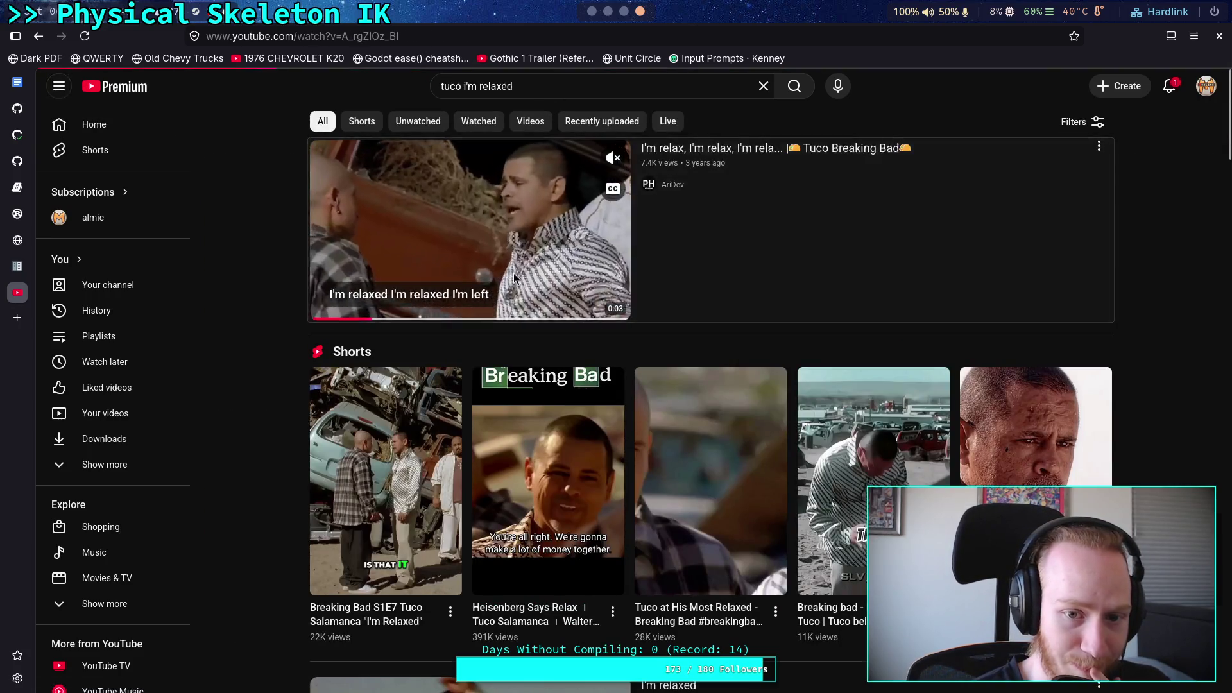
Play the Tuco "I'm relaxed" video from the start, then return to the pull request tab
click(513, 272)
click(479, 336)
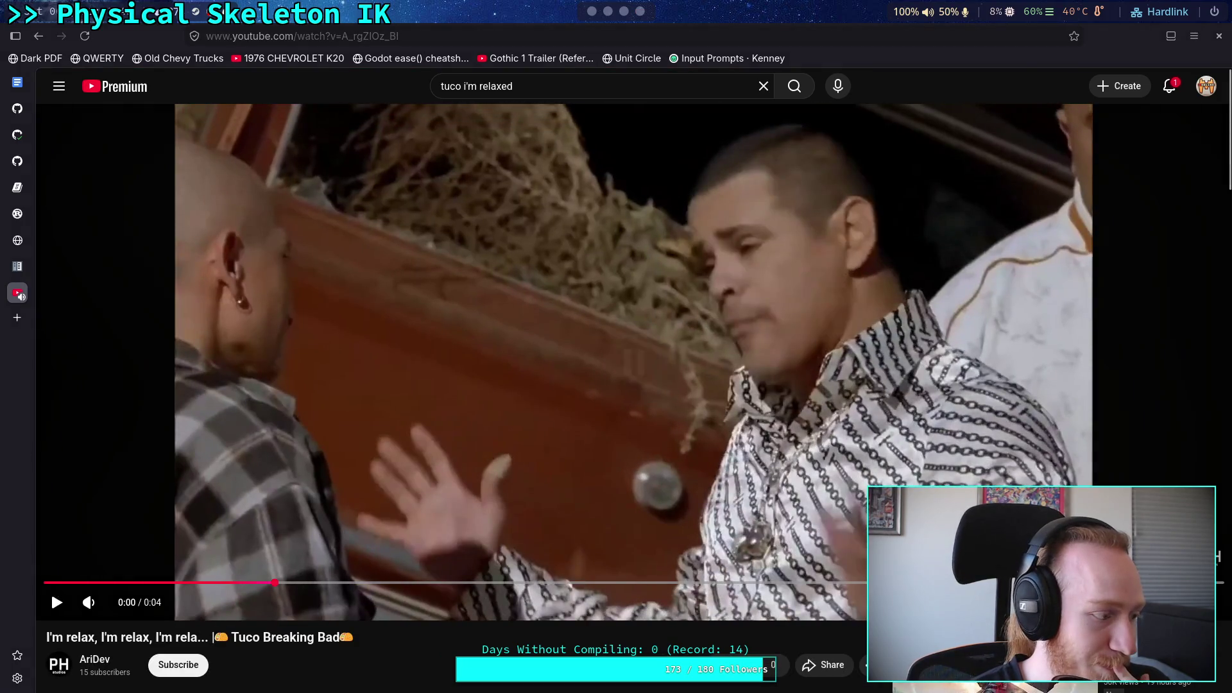
click(45, 584)
click(260, 503)
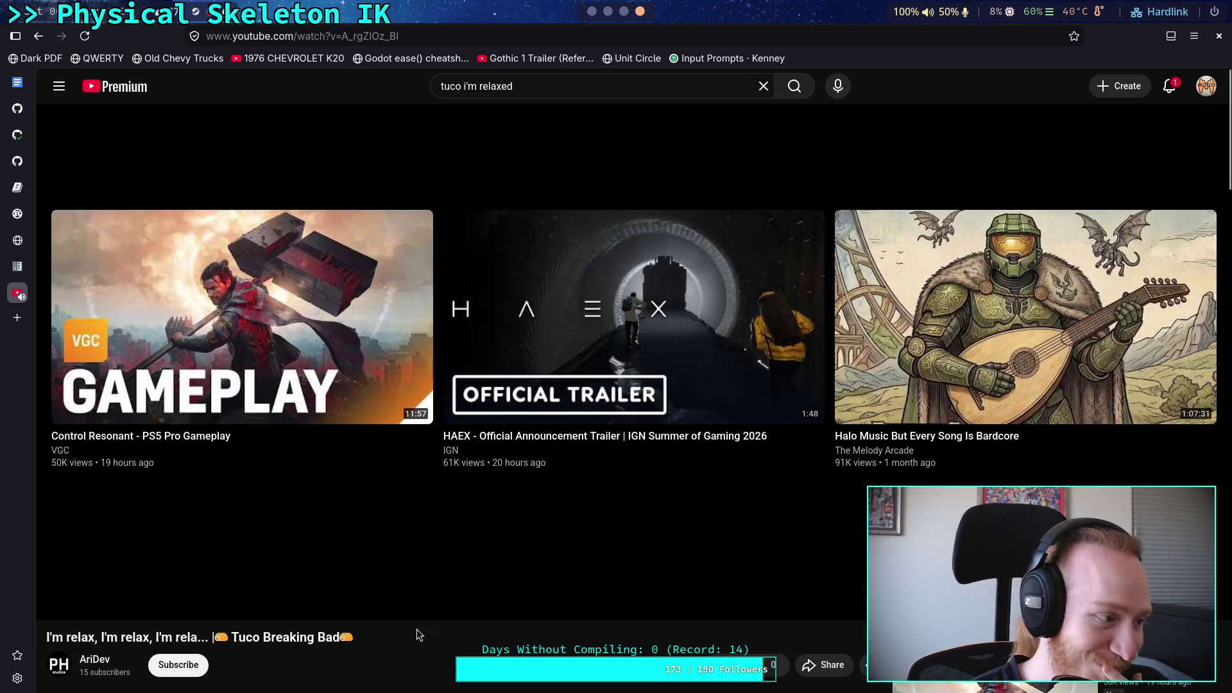
click(15, 267)
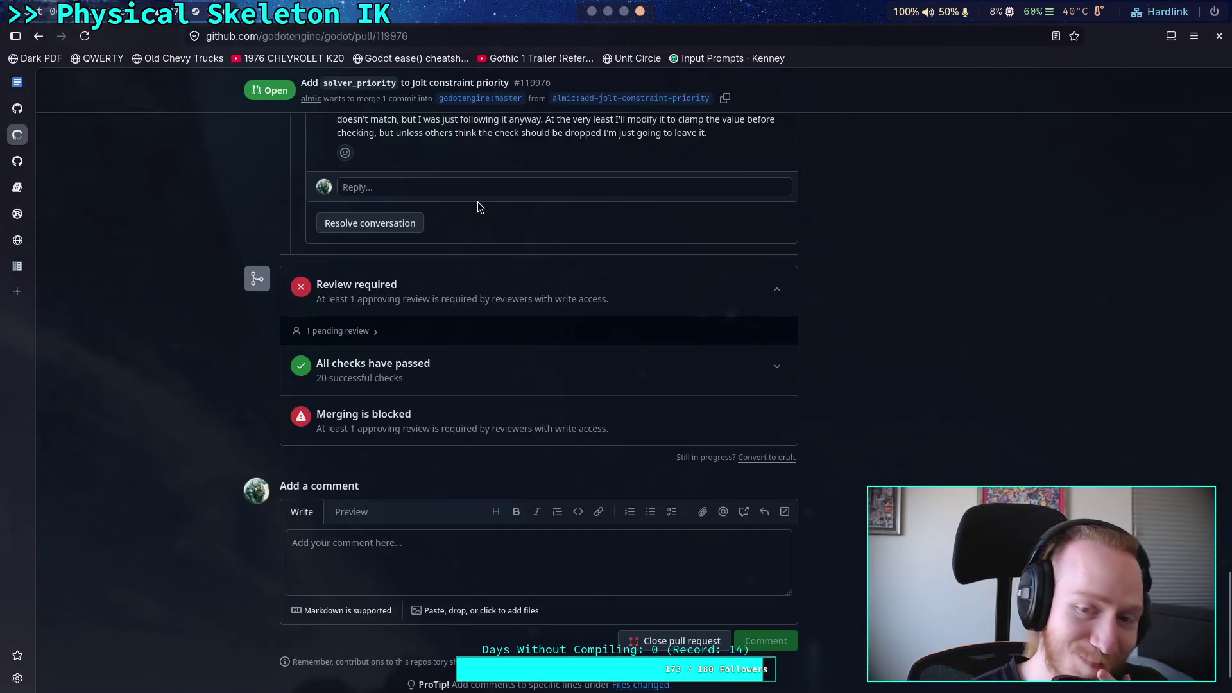
Check lines 134 and 140 of beam_joint.gd's _update_joint, then return to joint_disable_collisions_between_bodies in Neovim
click(623, 11)
click(592, 11)
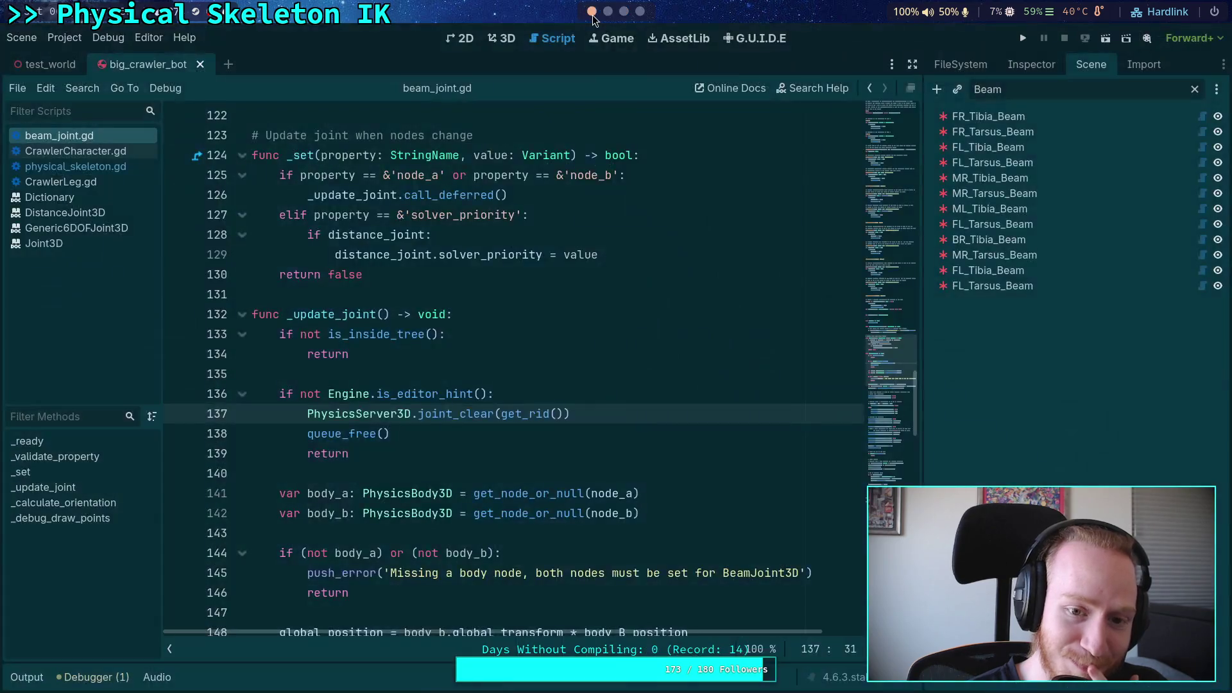
click(569, 360)
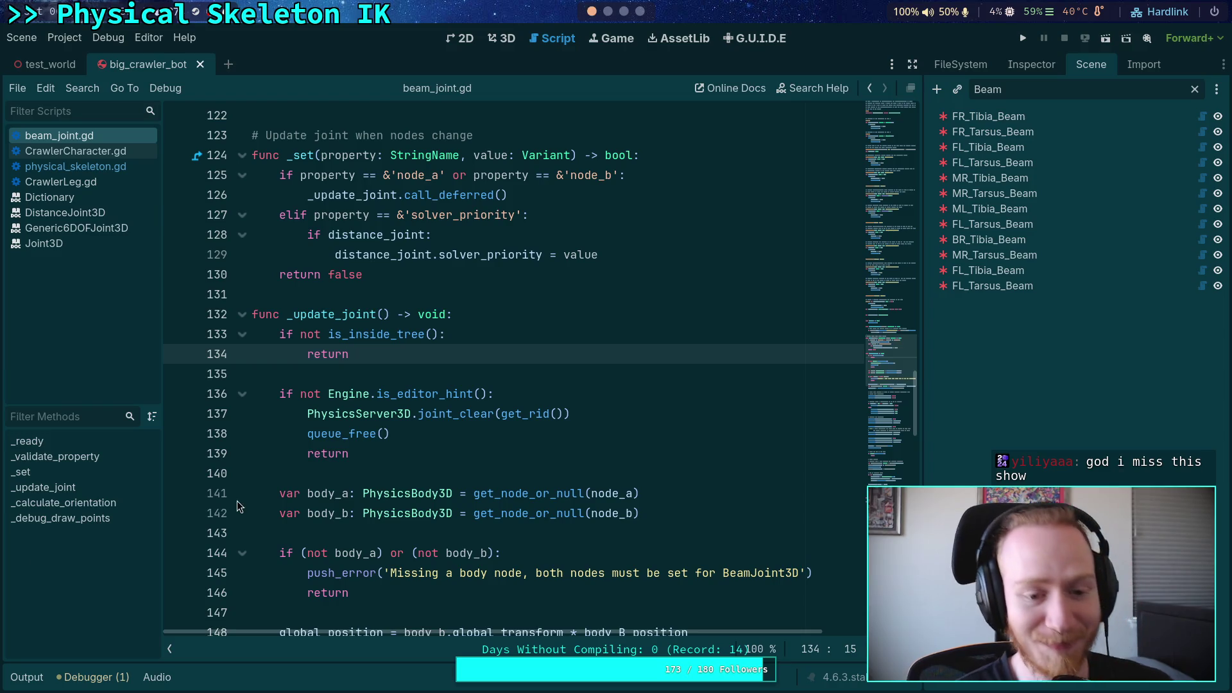
click(325, 475)
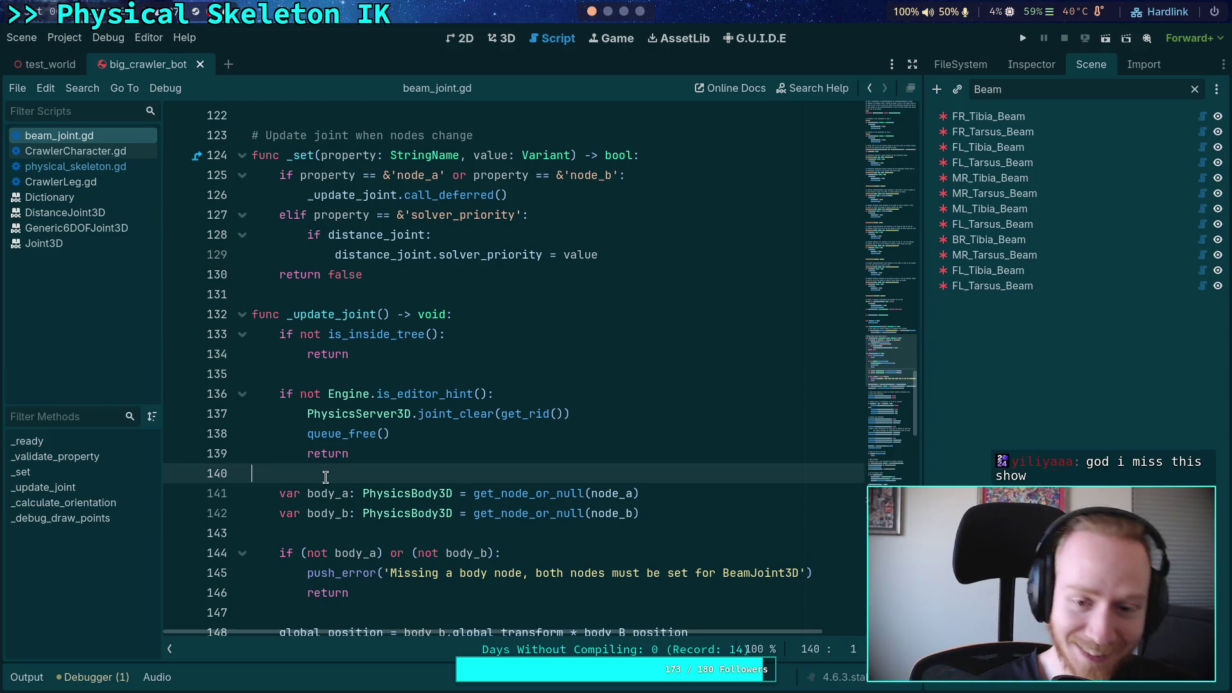
click(607, 11)
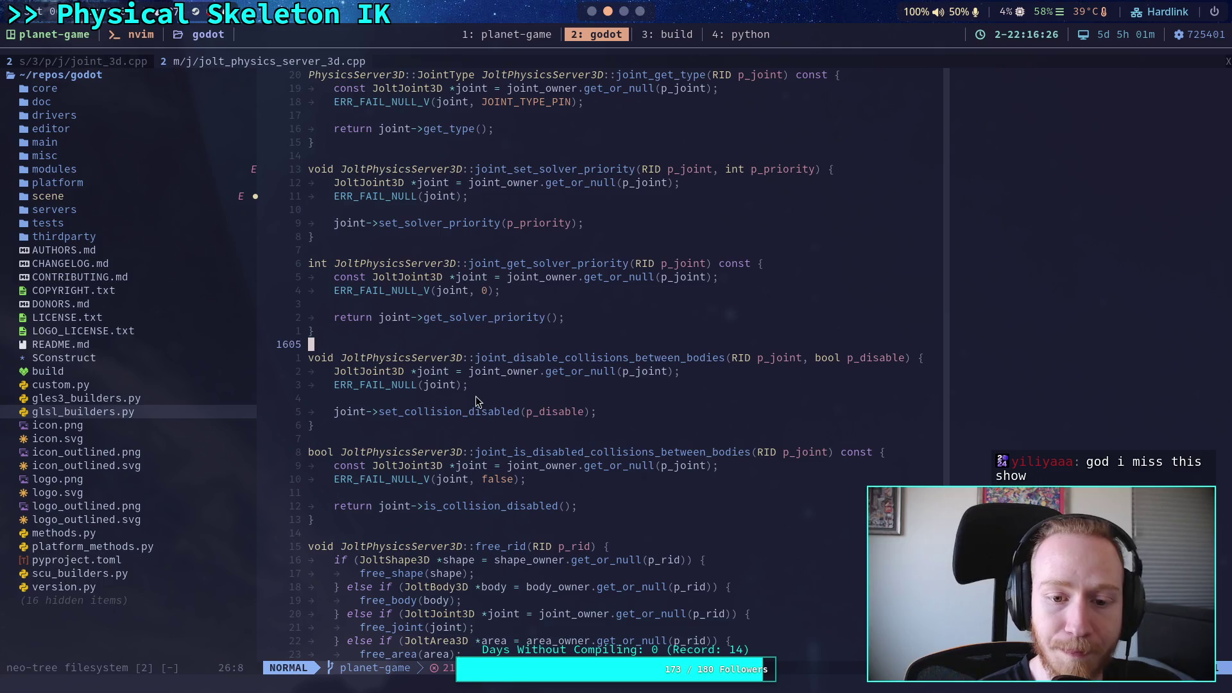
click(501, 402)
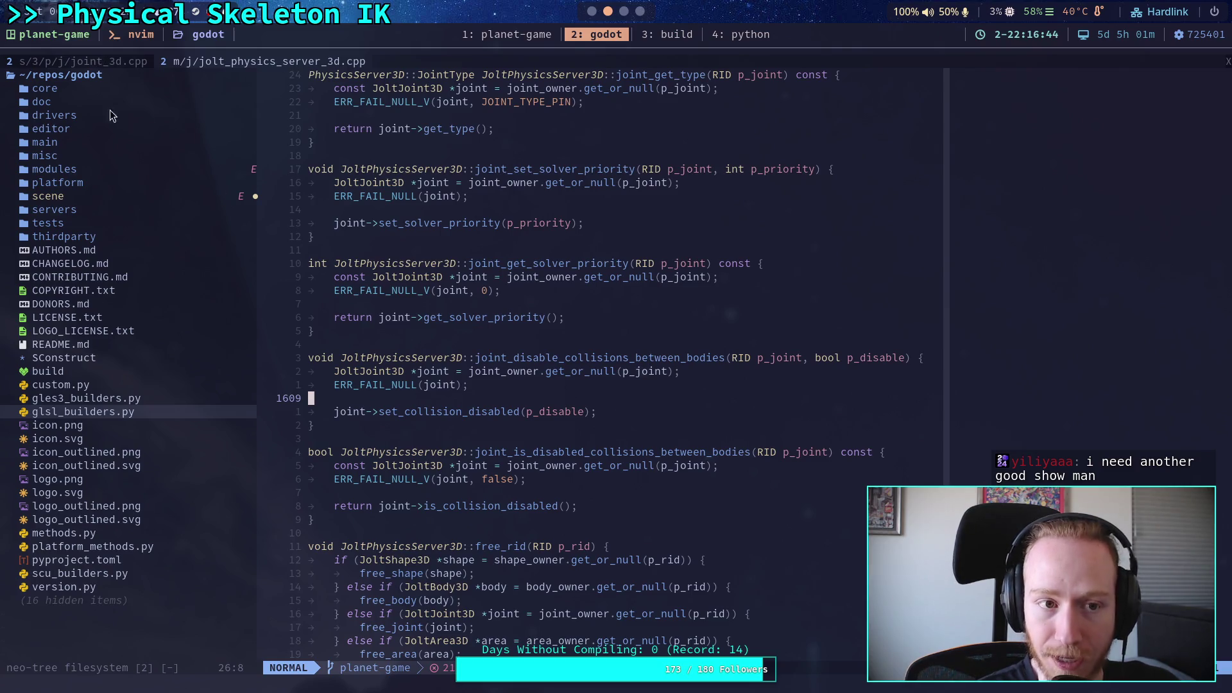
In joint_3d.cpp, open a line above the line-121 call and type 'if (exclude_from_collisions)'
click(75, 61)
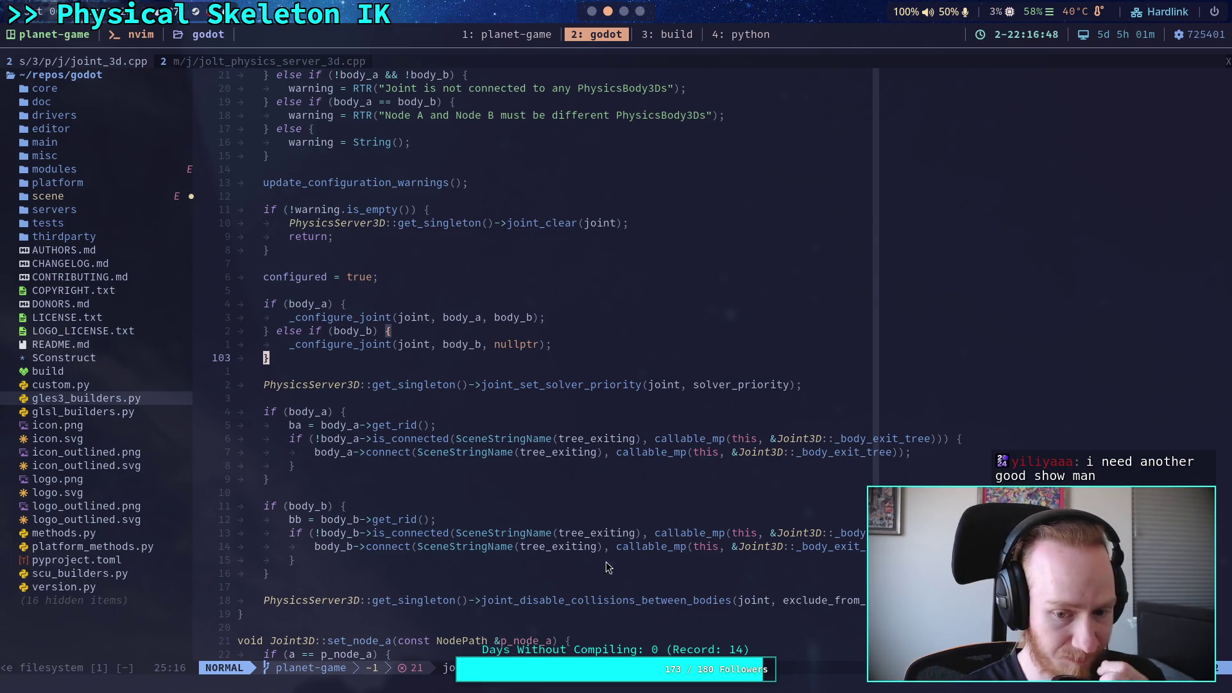
click(659, 600)
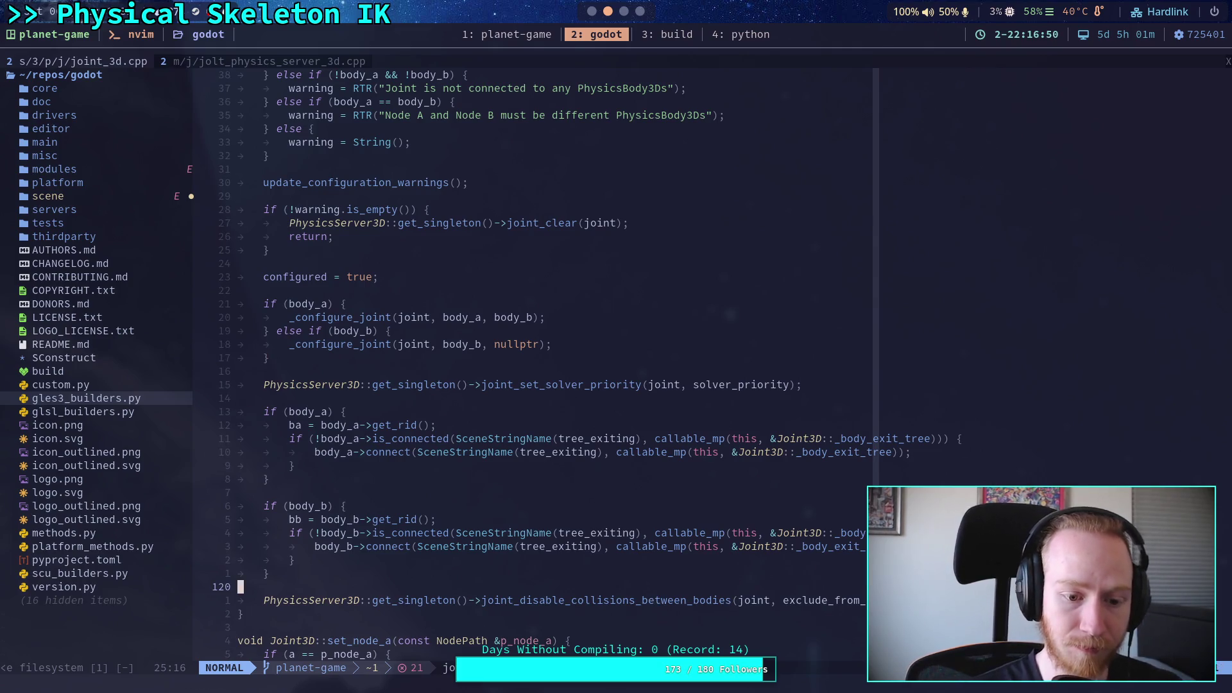
text(Oif (ex)
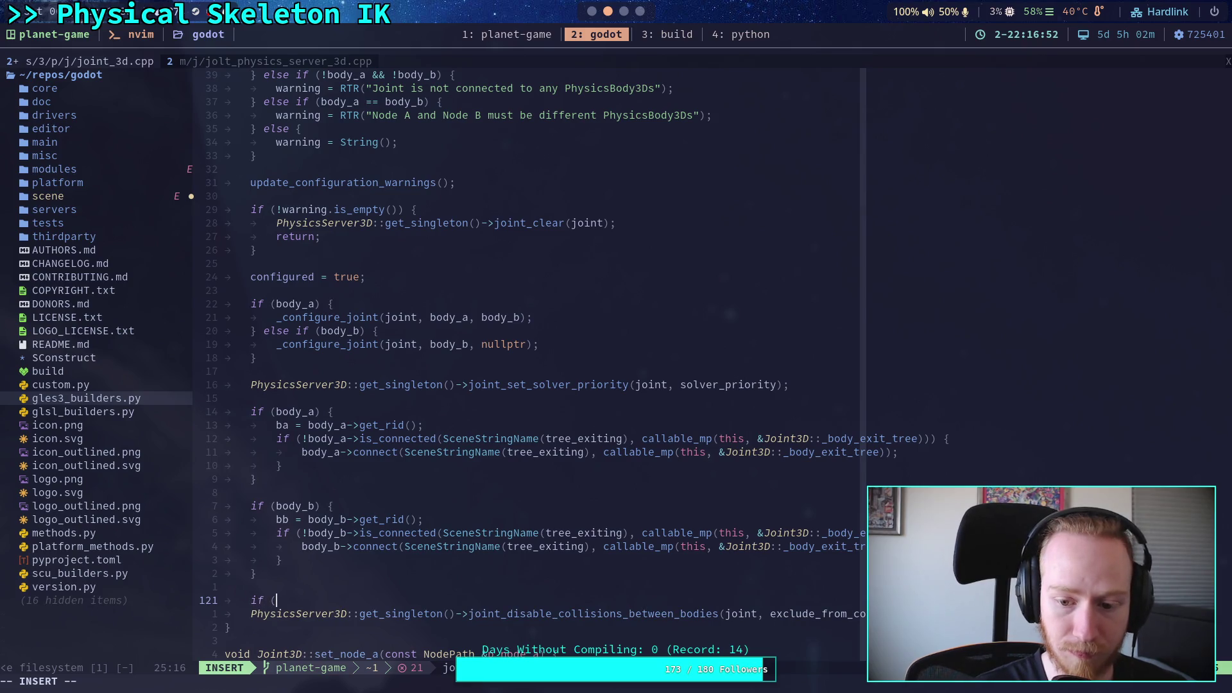
text(clu)
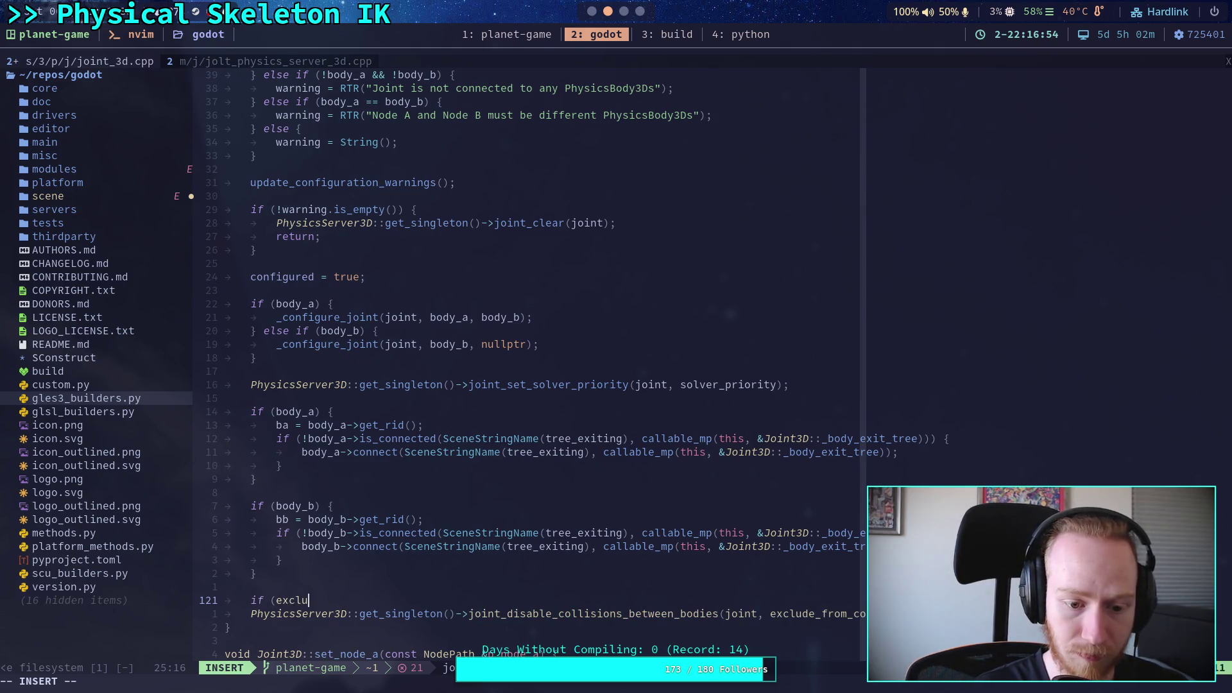
text(de_from_collisions))
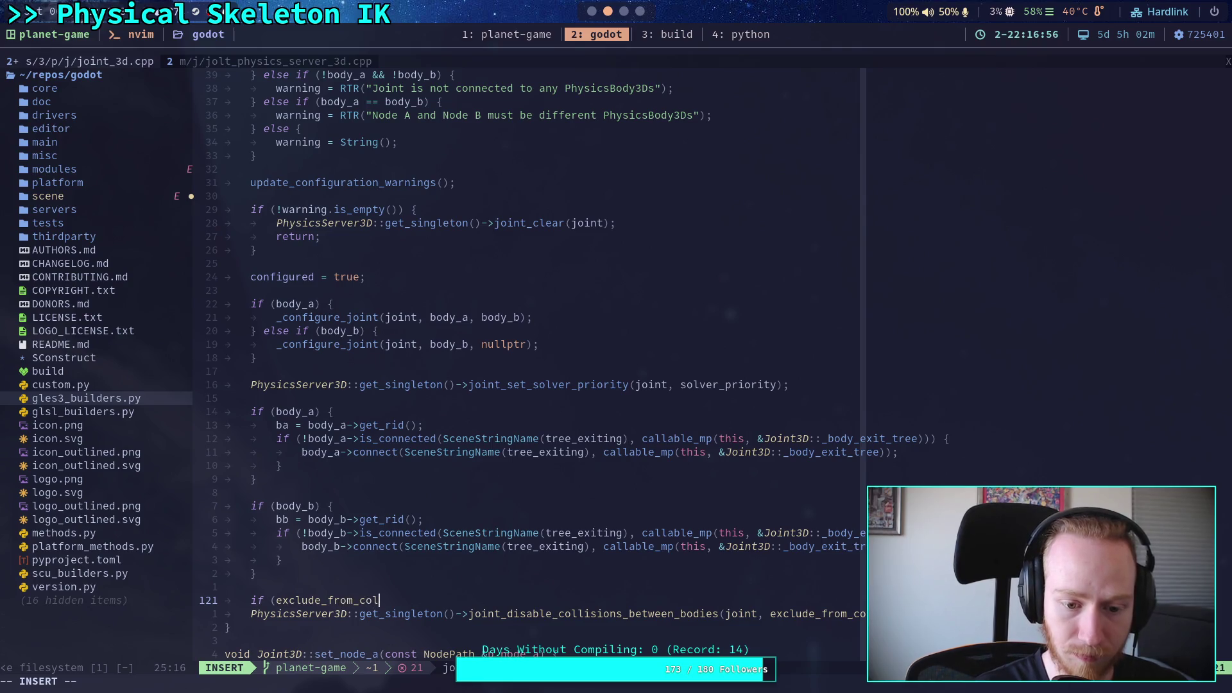
Complete 'if (exclude_from_collision) {', indent the PhysicsServer3D call inside it, and add the closing '}'
key(BackSpace)
key(BackSpace)
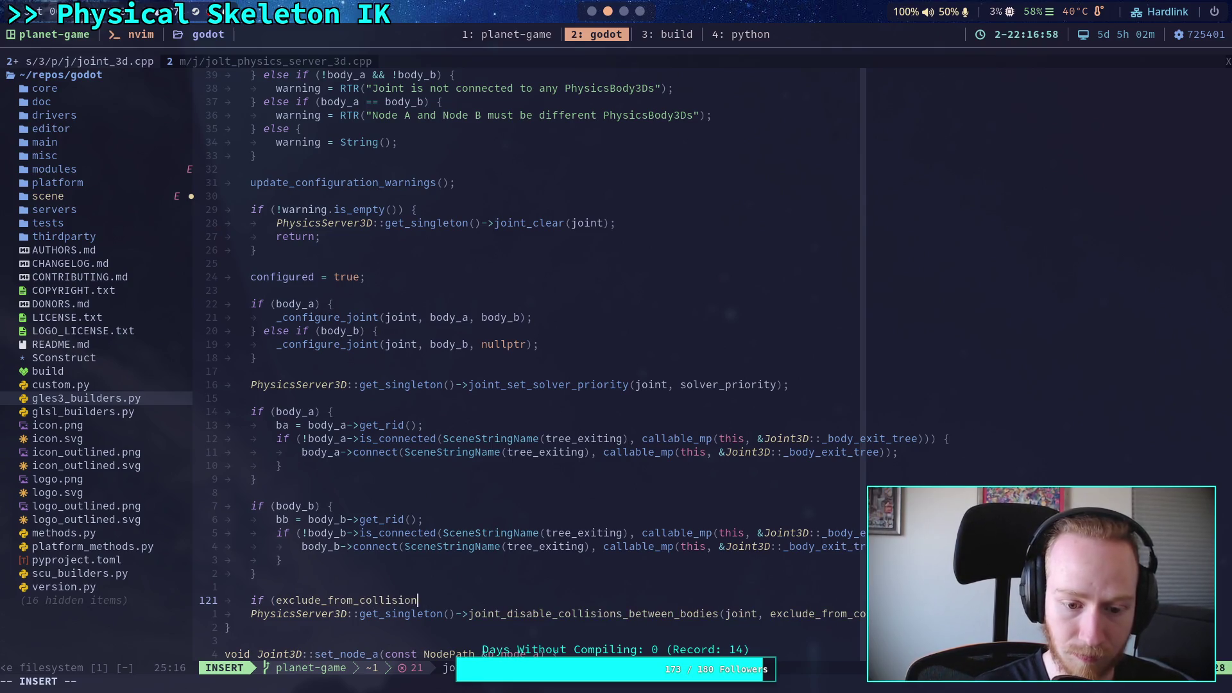
text() {)
key(Return)
key(Down)
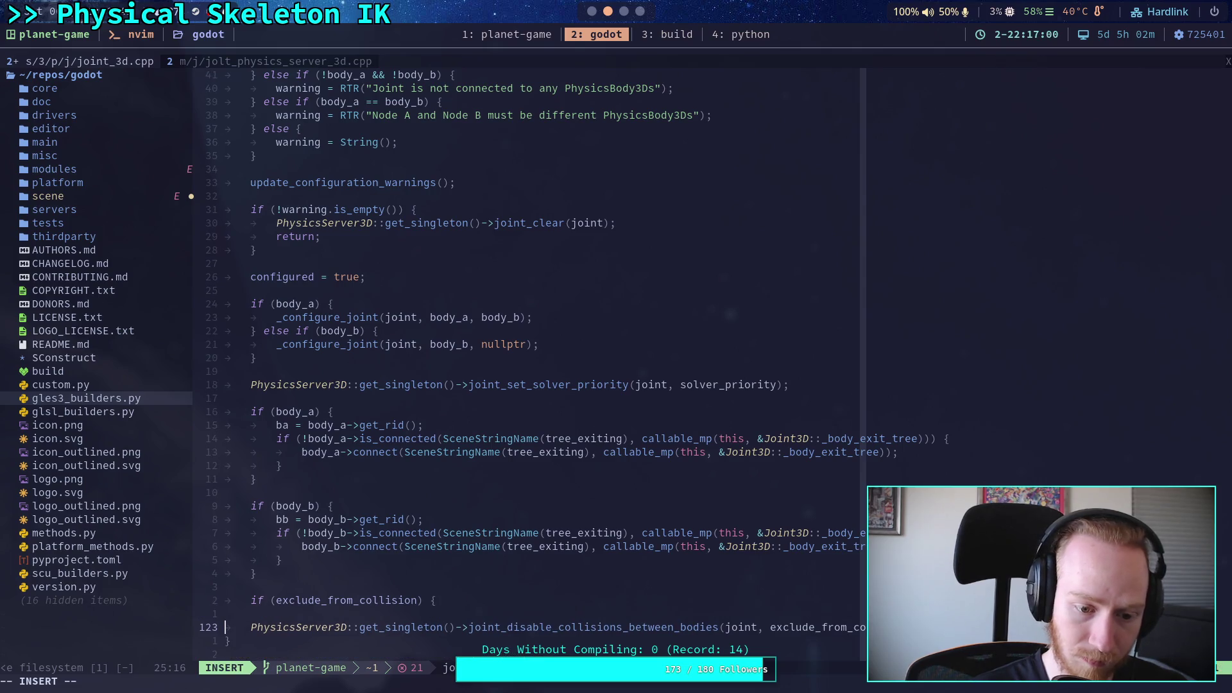
key(Tab)
key(Up)
key(BackSpace)
key(Down)
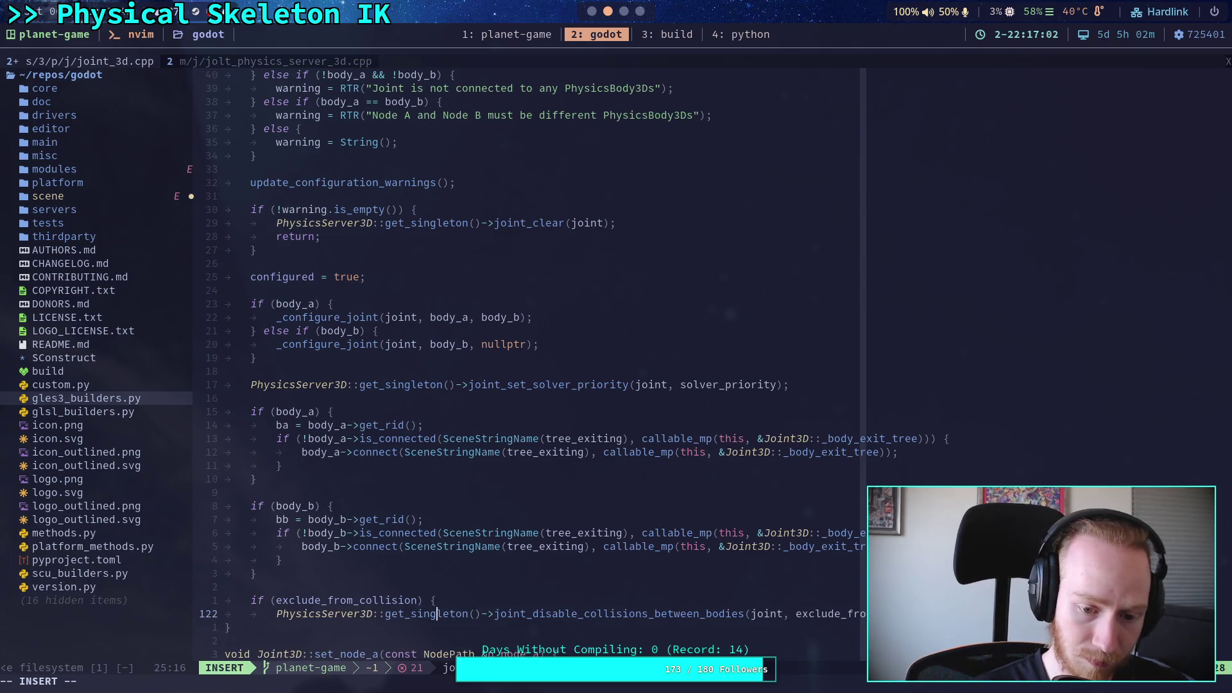
key(End)
key(Return)
text(})
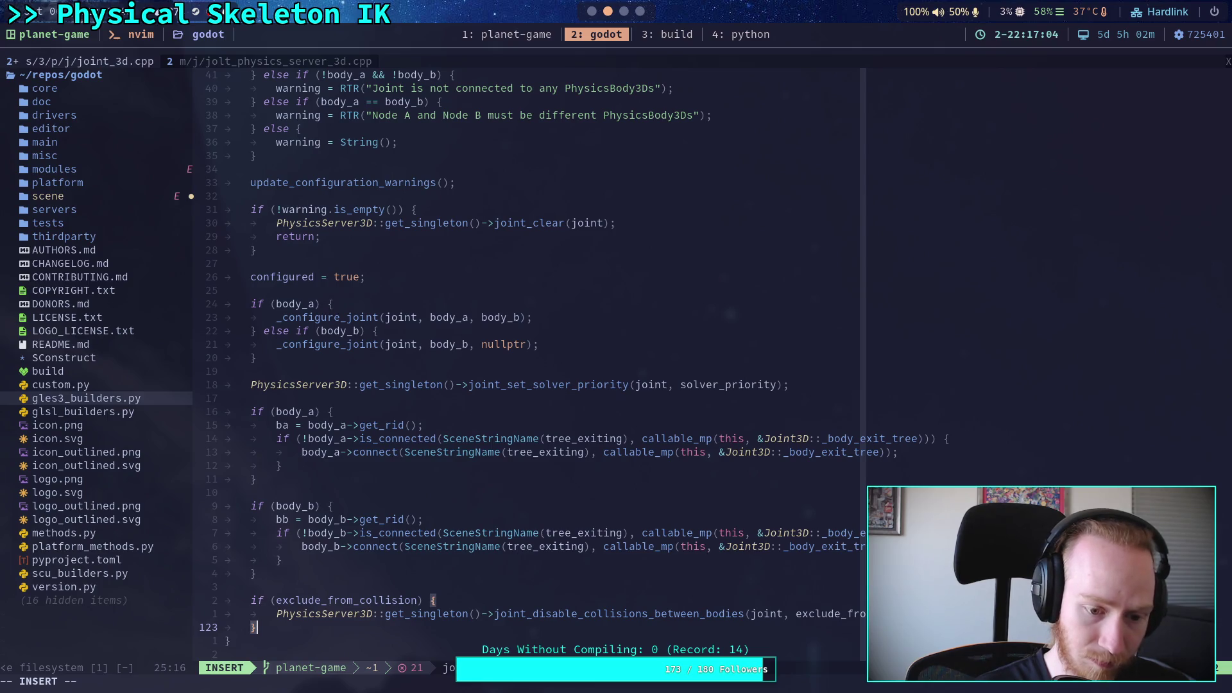
Leave insert mode and save joint_3d.cpp with :w
key(Escape)
text(:w)
key(Return)
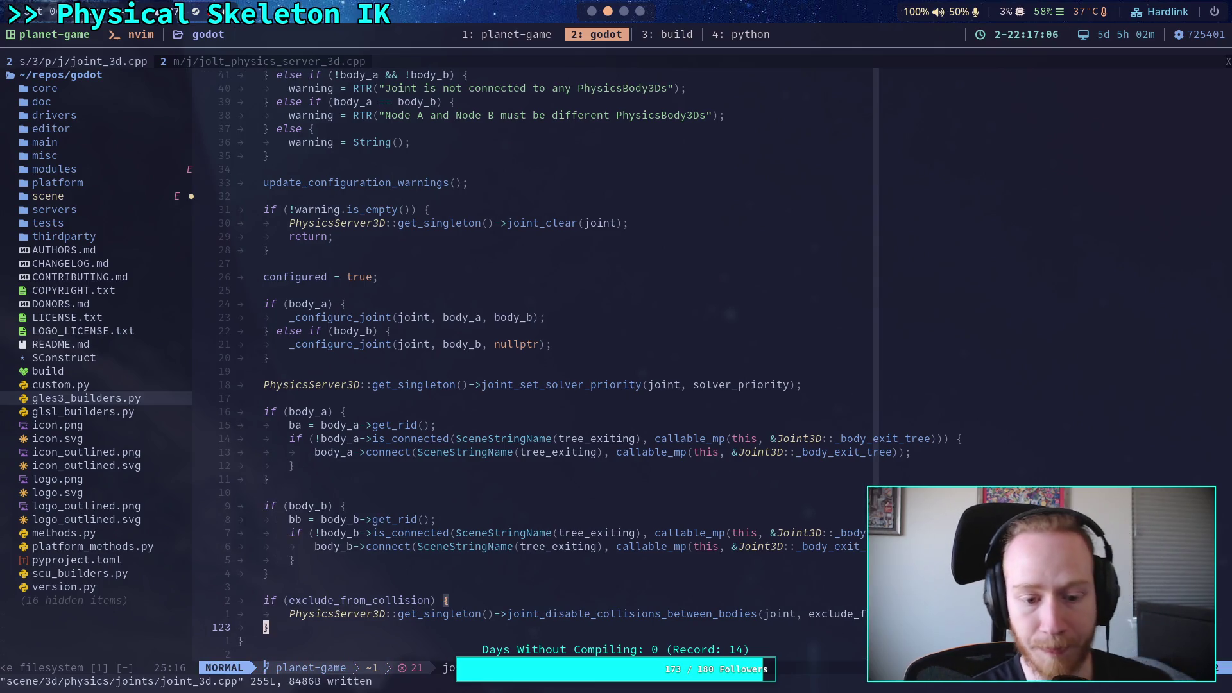
click(521, 589)
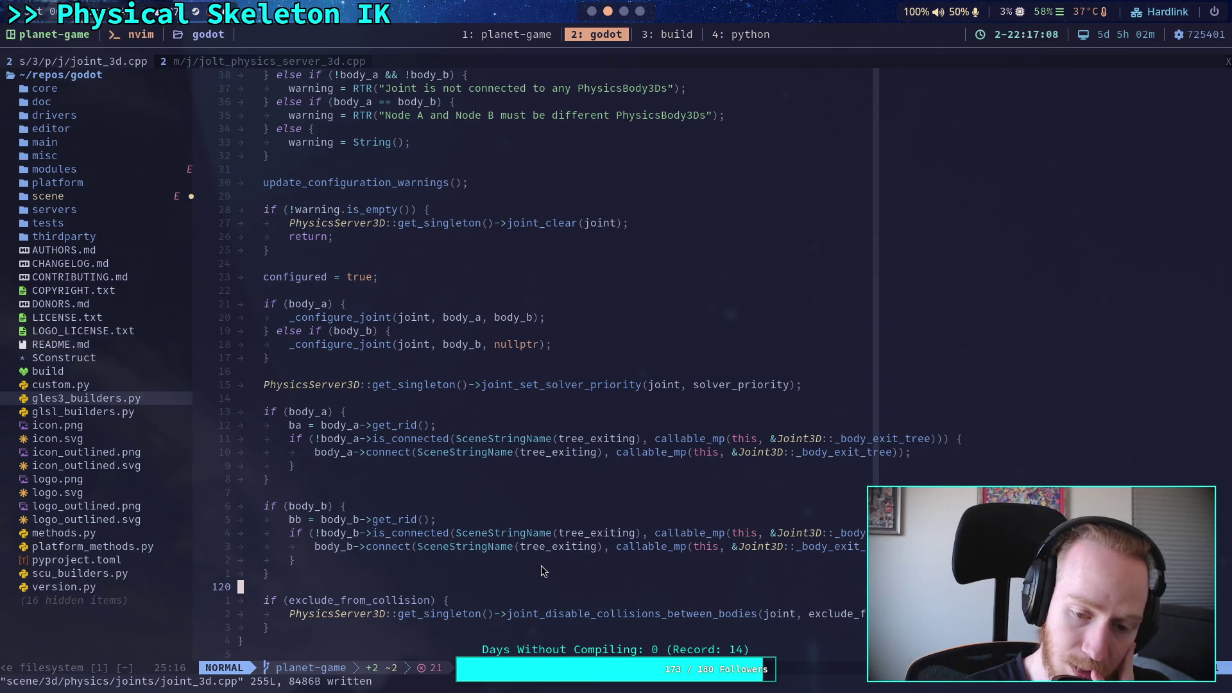
click(346, 493)
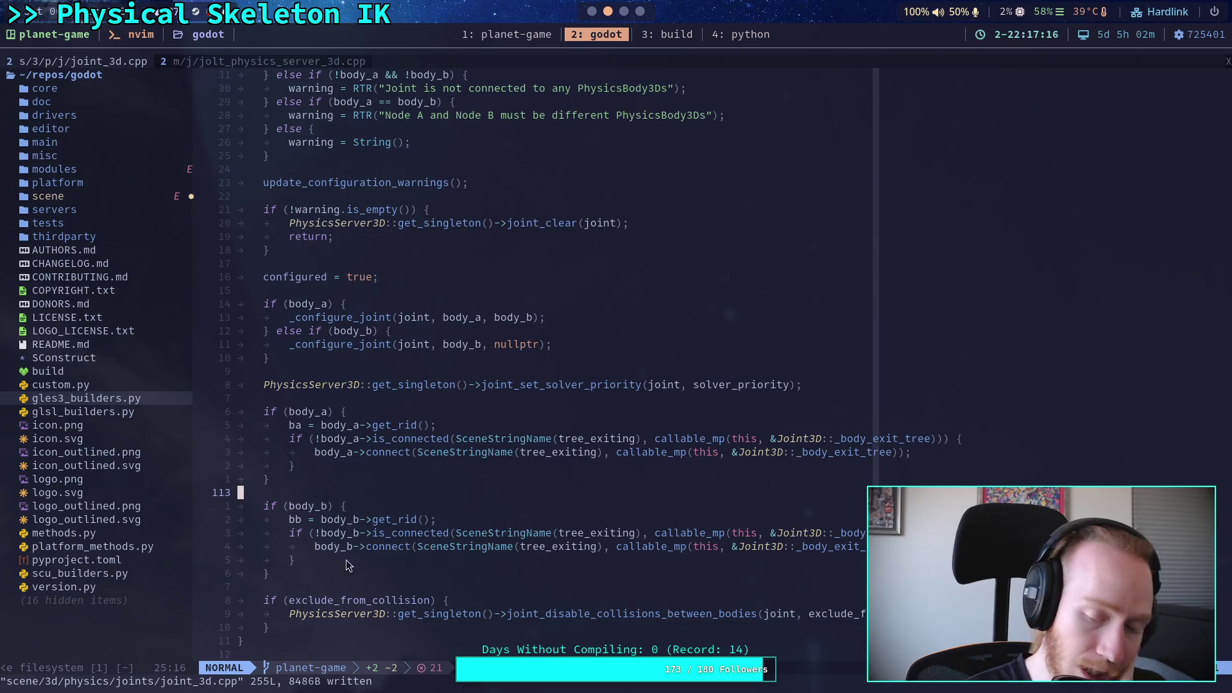
Select the collision call with its closing brace and scroll around the new block
mouse_move(267, 626)
mouse_down()
mouse_move(244, 612)
mouse_move(271, 573)
mouse_up()
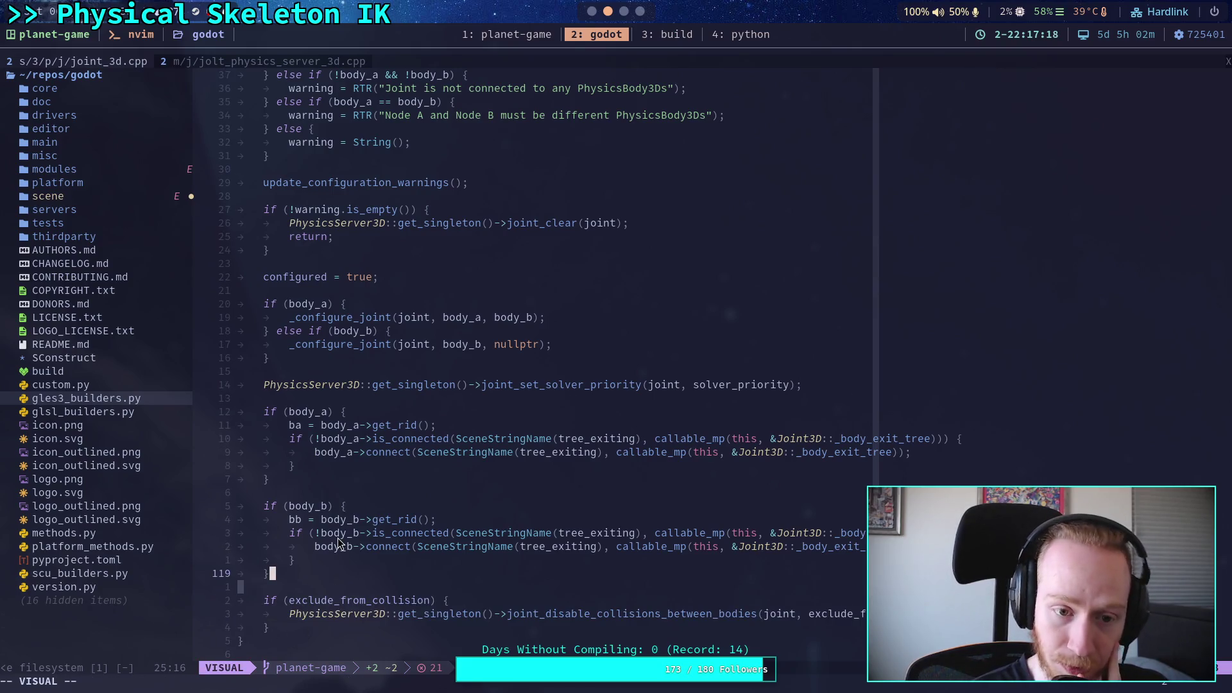
click(333, 370)
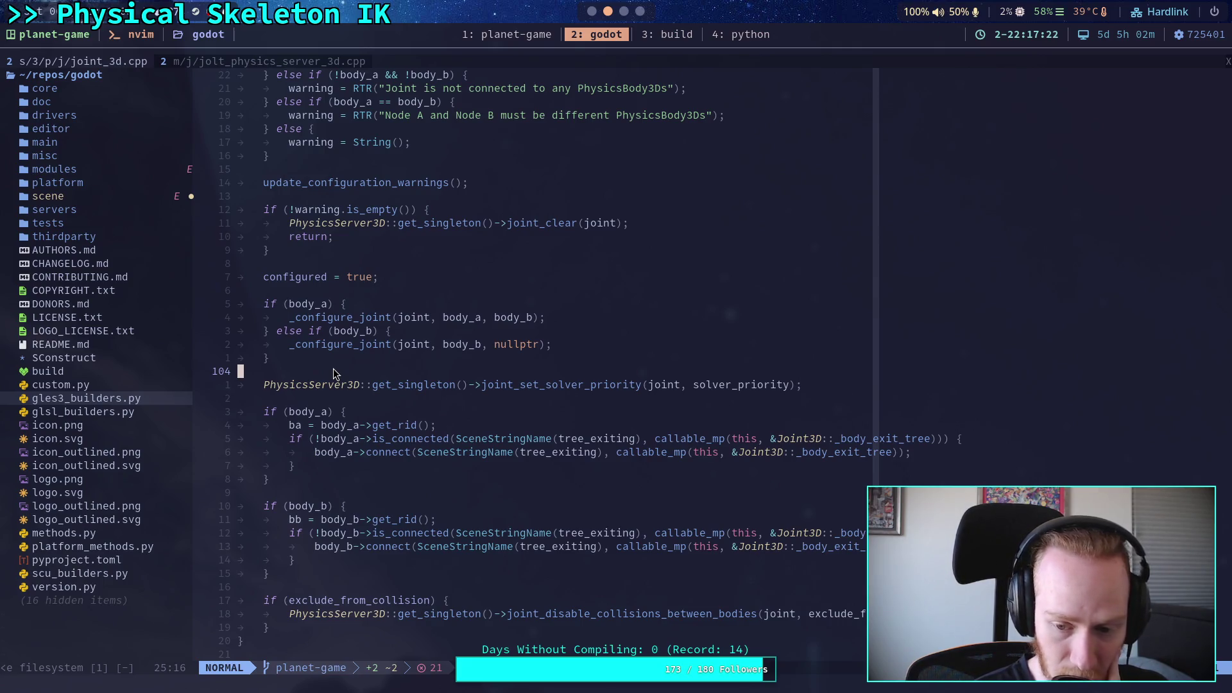
scroll(333, 368, down, 3)
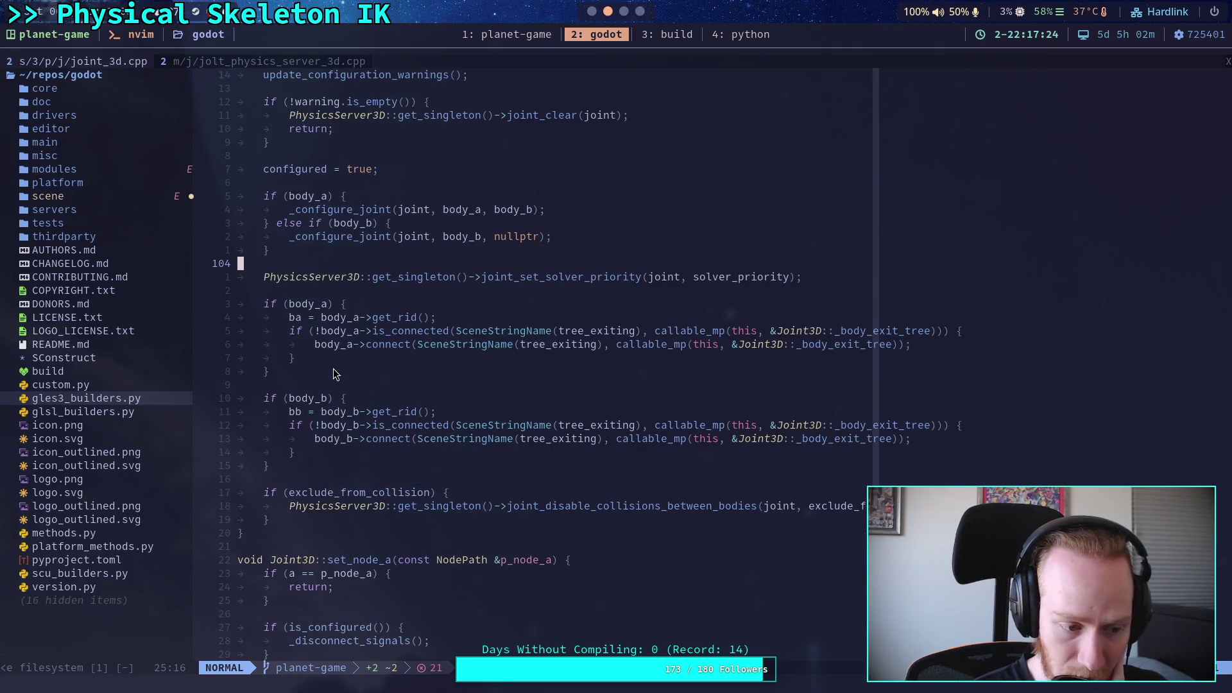
scroll(333, 368, down, 8)
scroll(333, 368, up, 9)
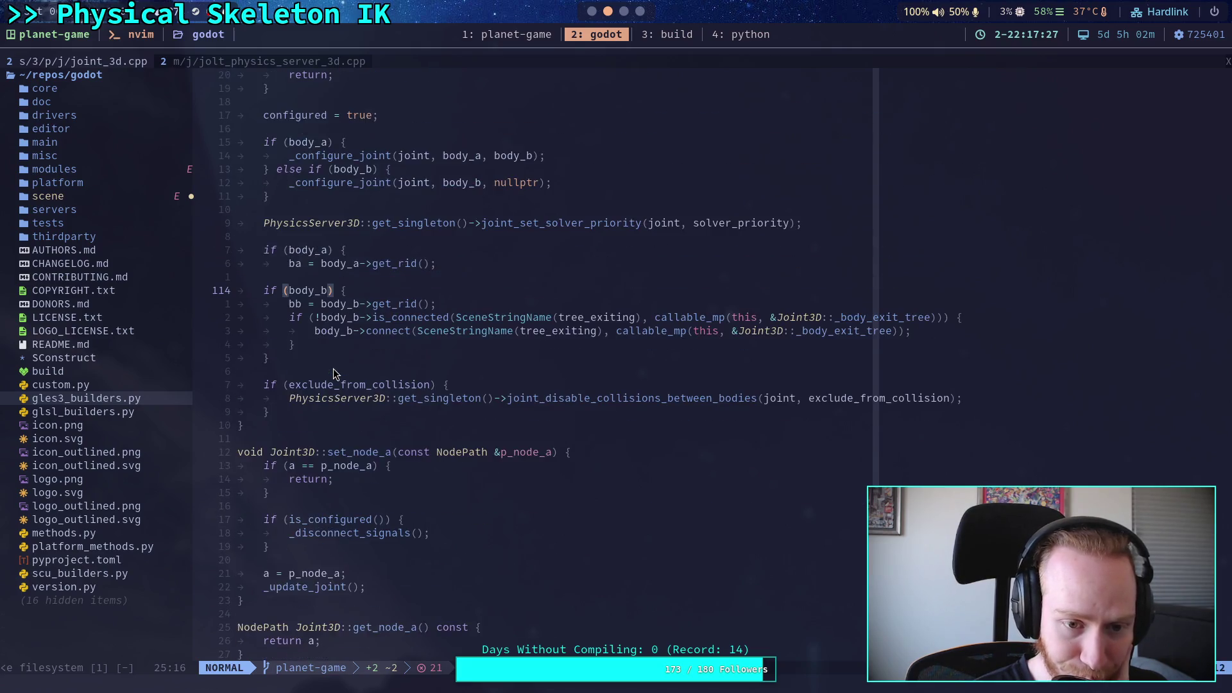
Select the whole exclude_from_collision if block, then switch to the Godot editor
click(295, 441)
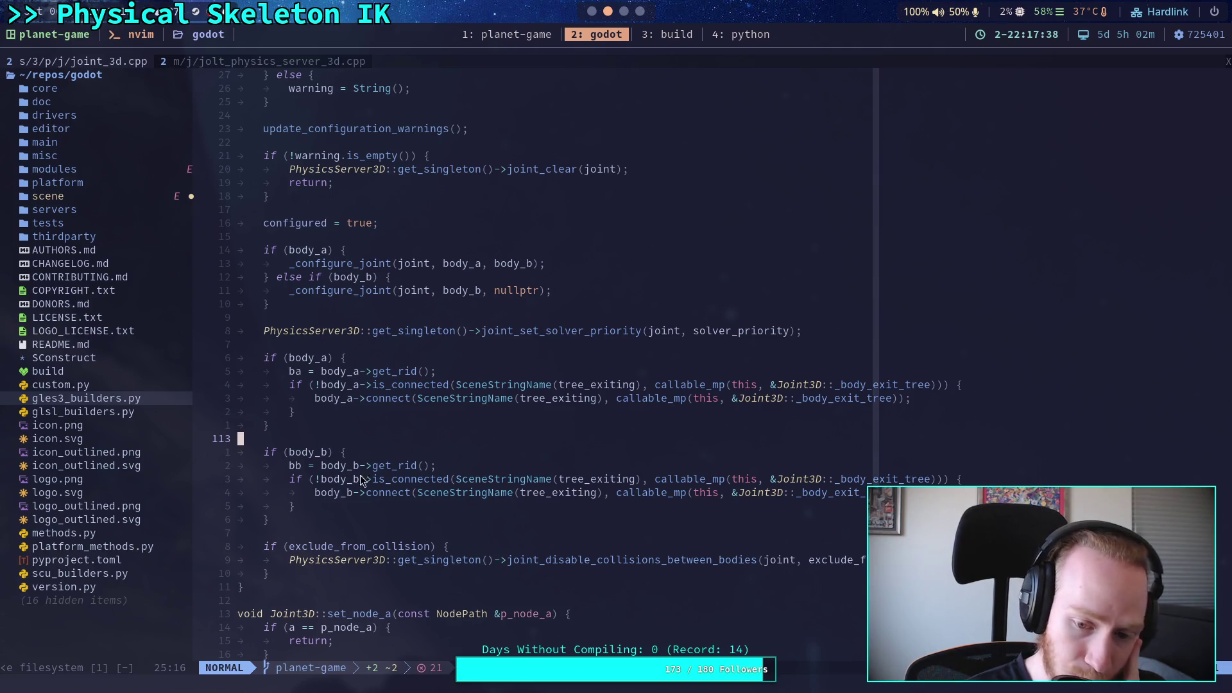
drag(299, 575, 207, 544)
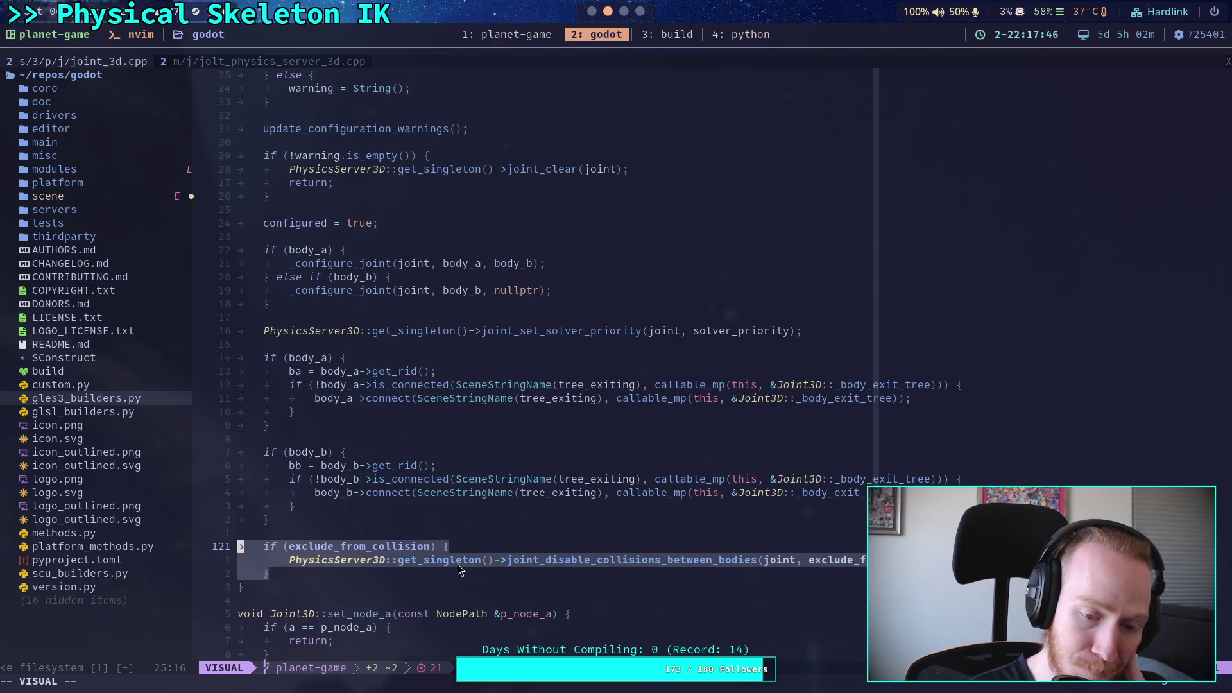
key(Escape)
key(k)
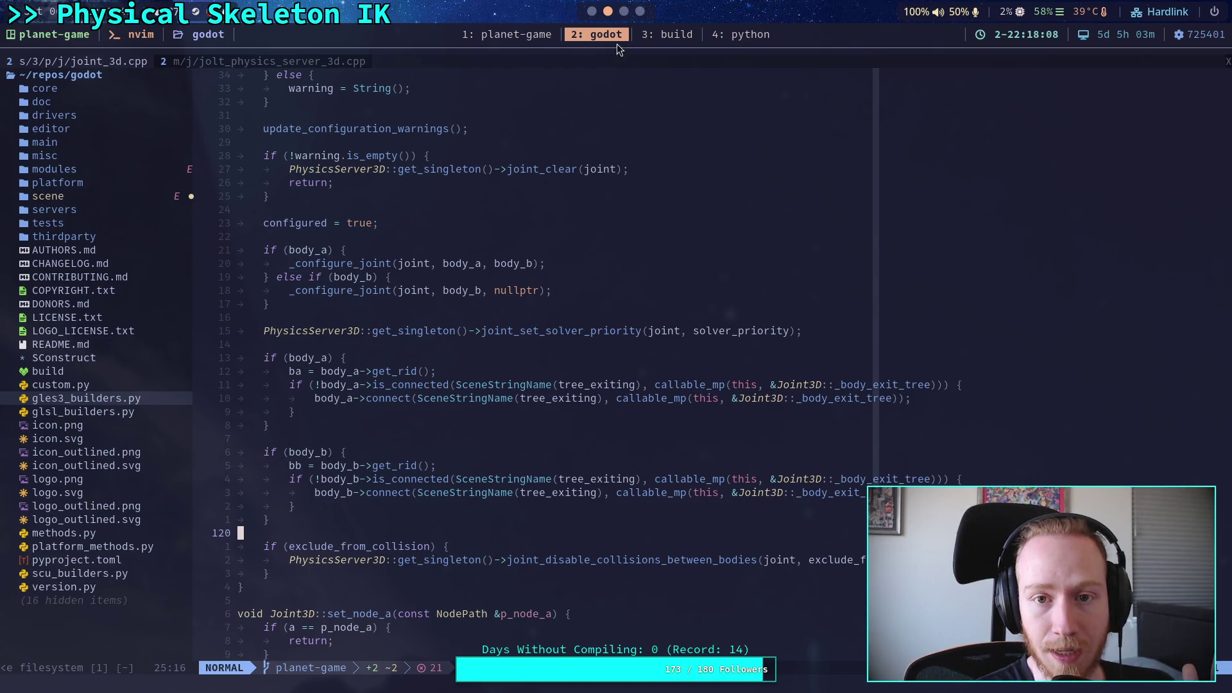
key(alt+Tab)
click(1031, 64)
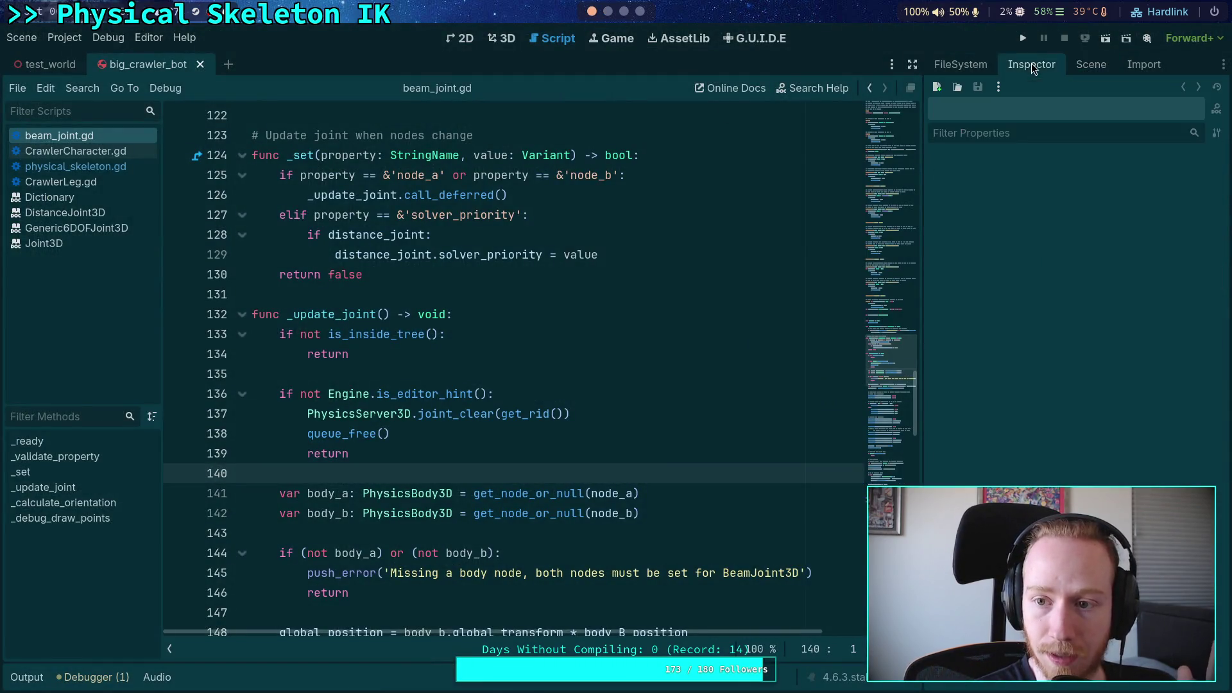
Clear the Beam scene-tree filter and inspect the BR_Tibia_Body node's properties
click(1091, 64)
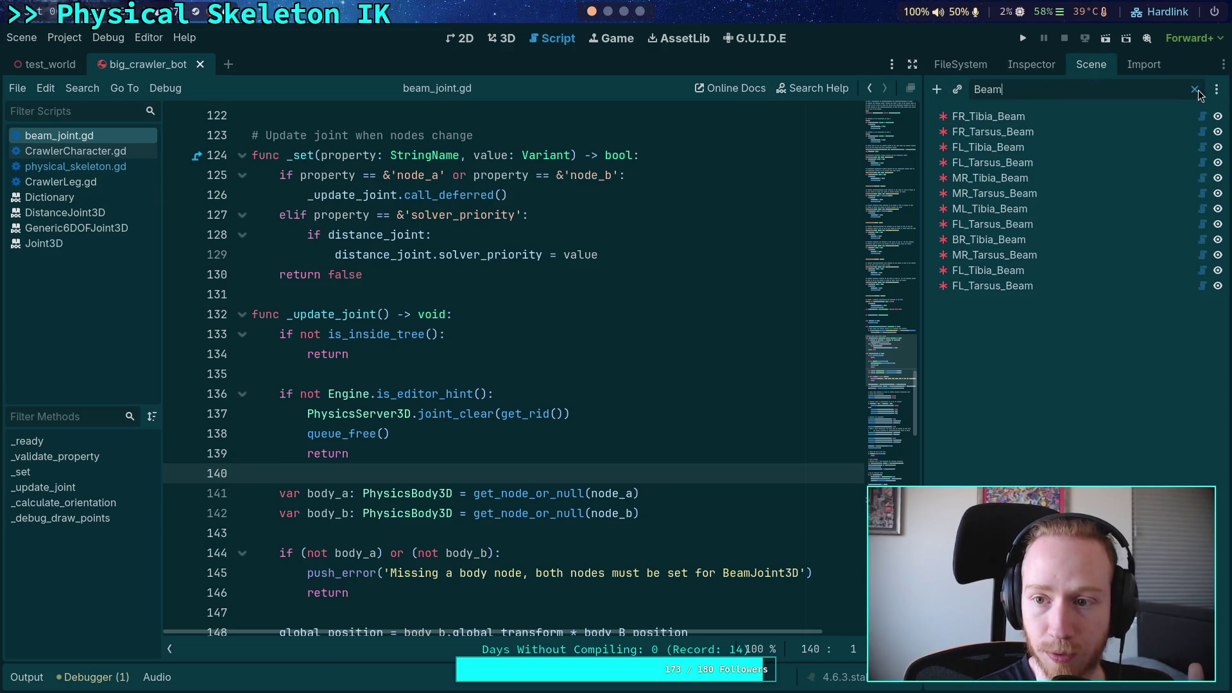
key(ctrl+a)
key(BackSpace)
click(1018, 455)
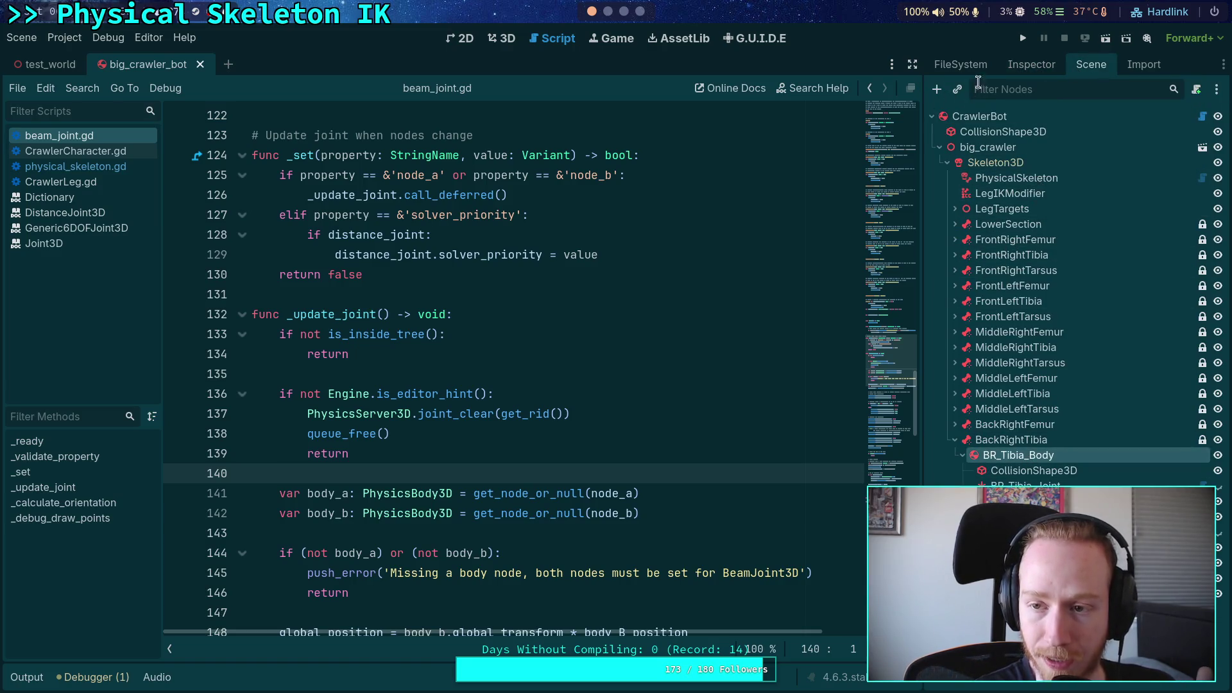
click(1040, 64)
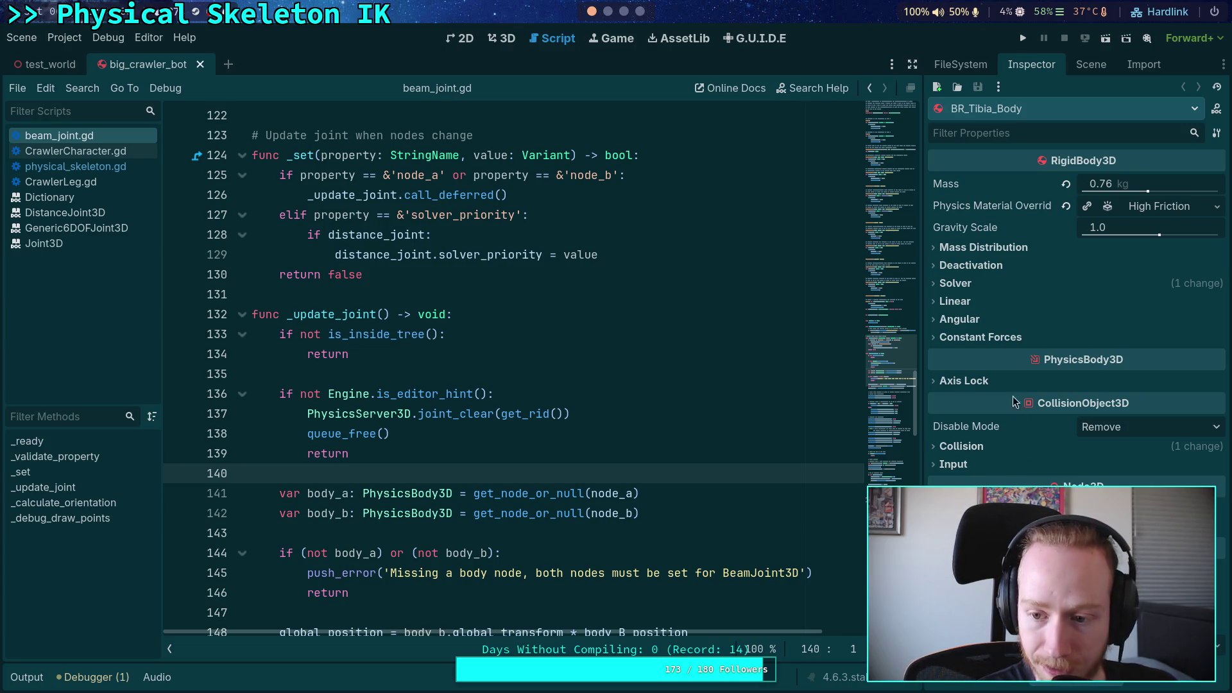
Inspect the BR_Tibia_Joint and BR_Tibia_Beam nodes' properties in the Inspector
click(1082, 66)
click(1025, 485)
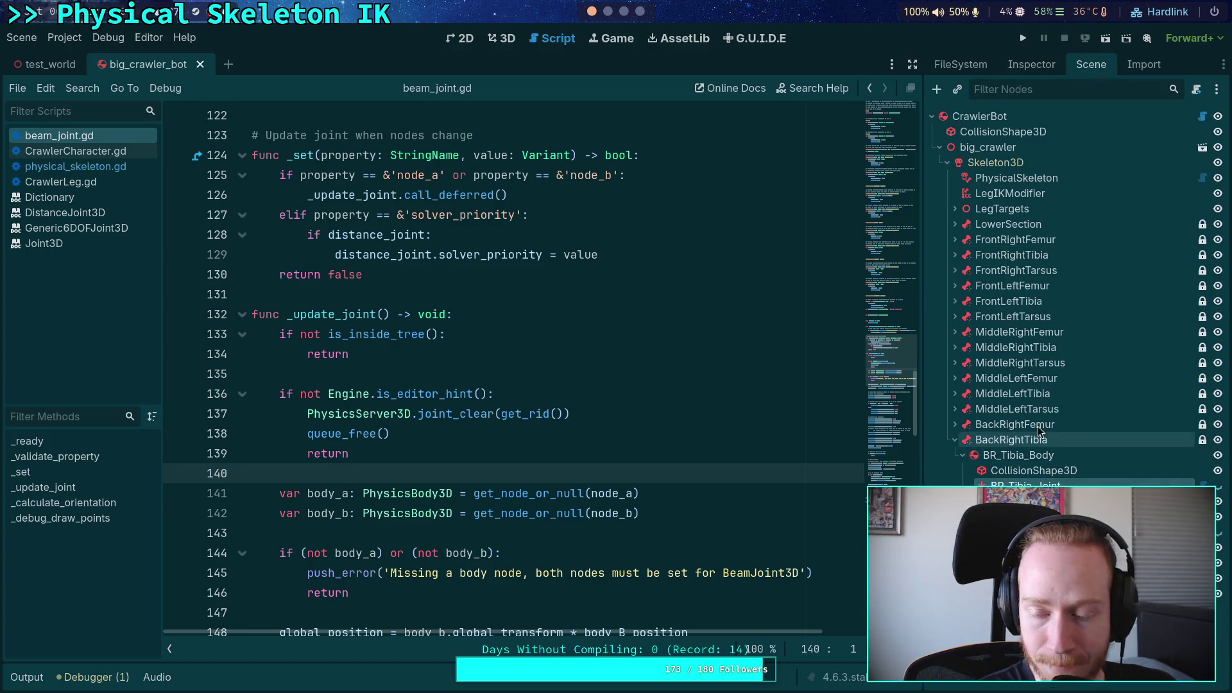
click(1031, 64)
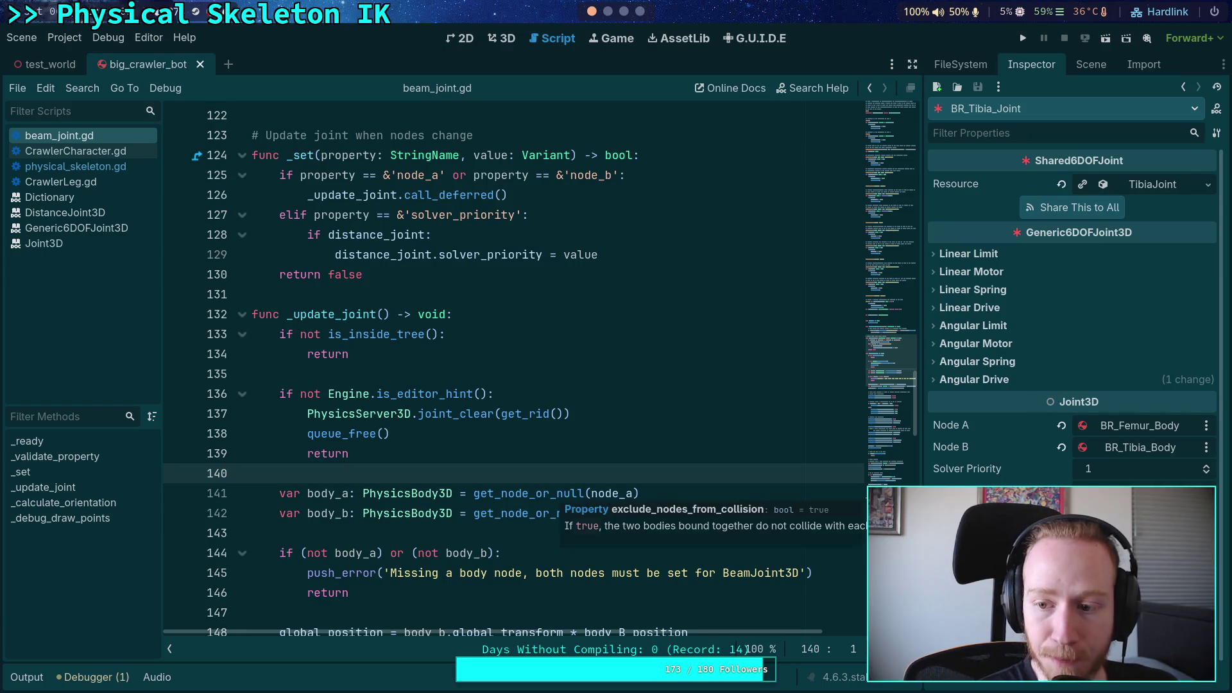
click(1091, 64)
click(1027, 442)
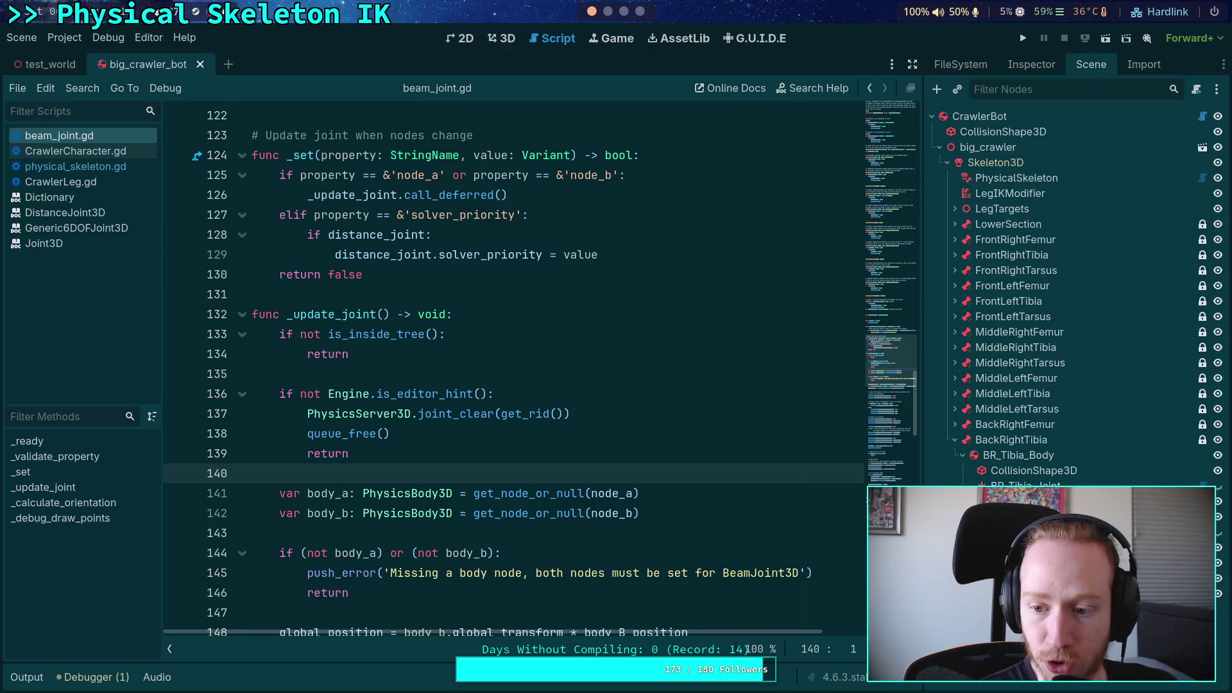
click(1019, 66)
scroll(1058, 326, down, 4)
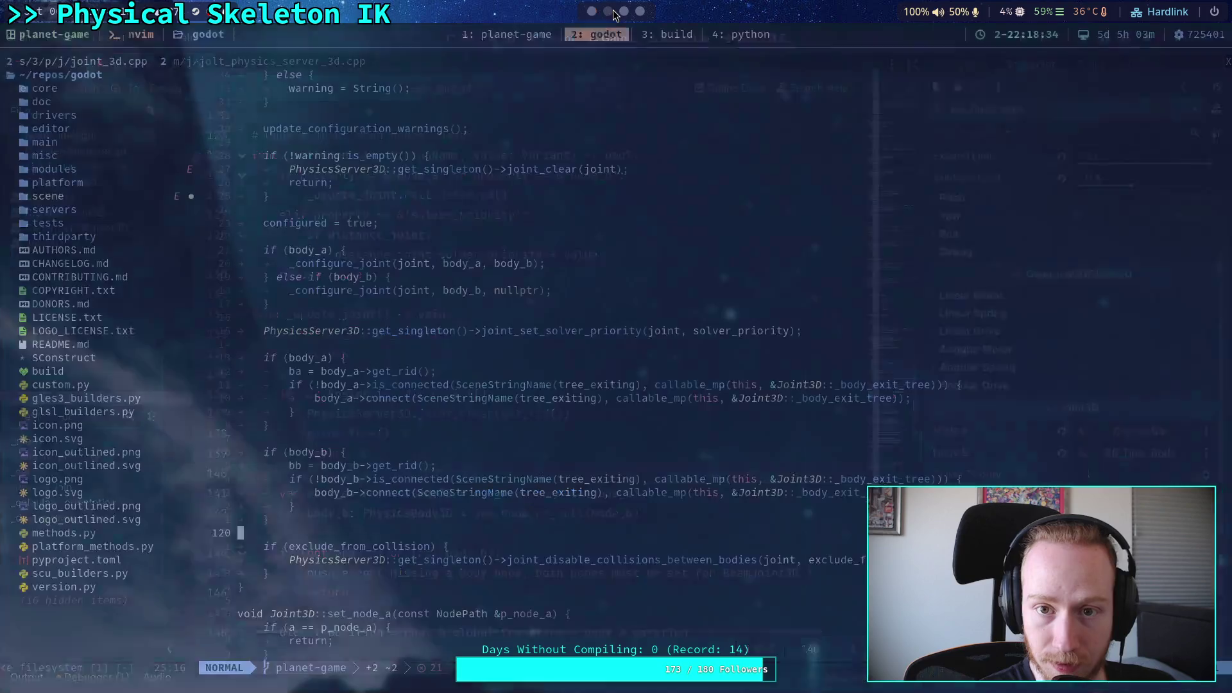
Back in Neovim, live-grep the project for joint_disable_collisions_between_bodies
click(607, 11)
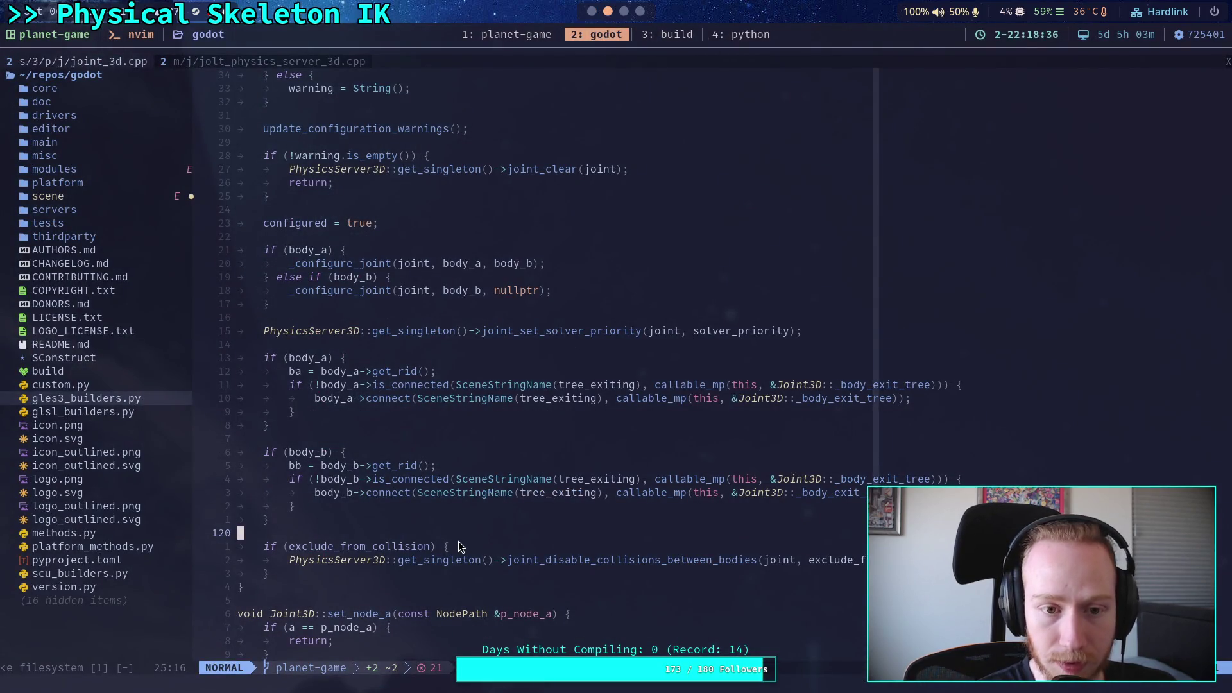
scroll(458, 540, up, 10)
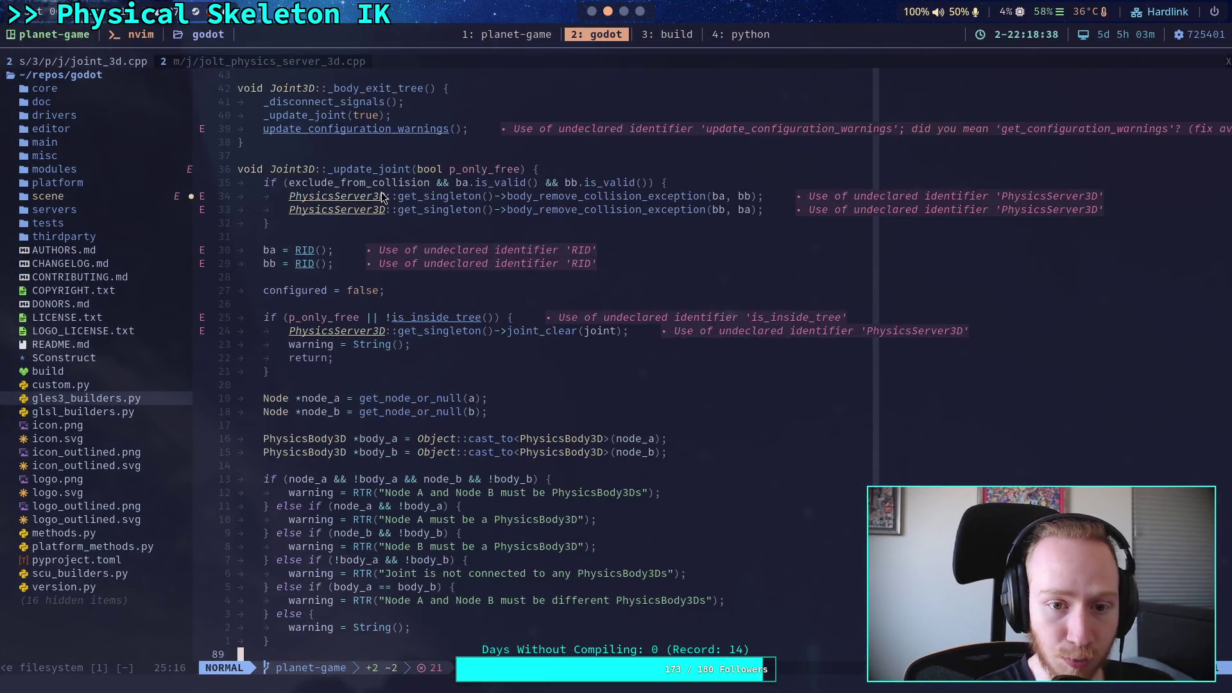
scroll(392, 195, down, 15)
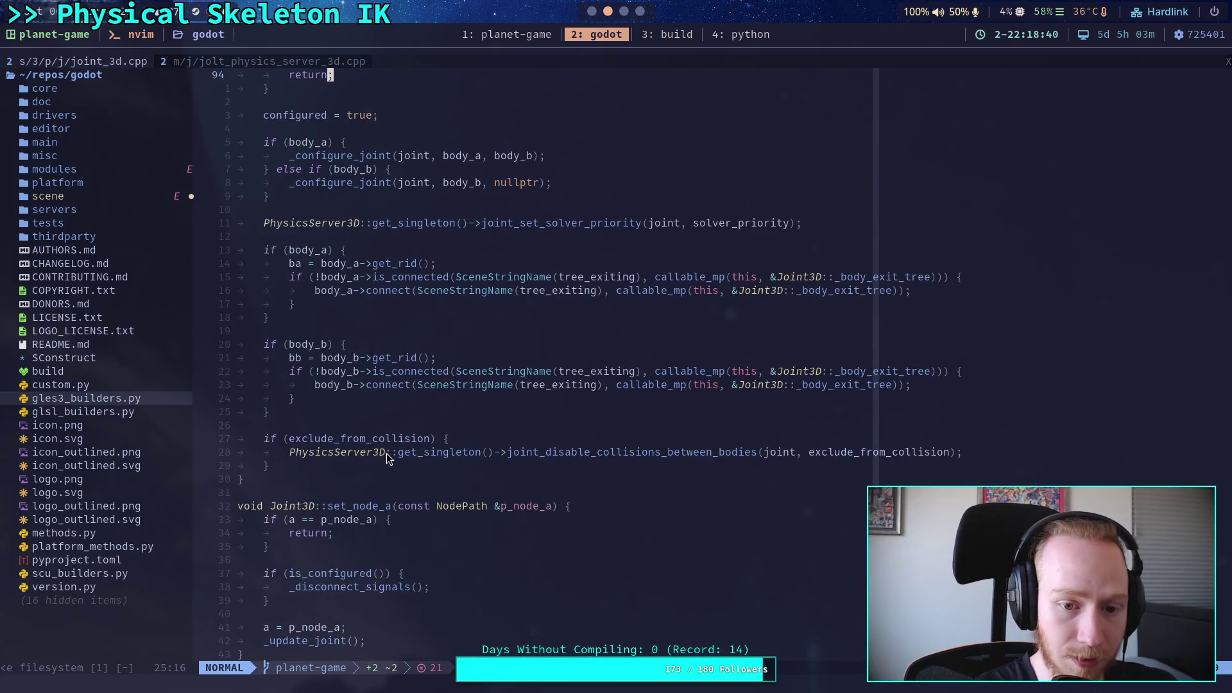
click(386, 453)
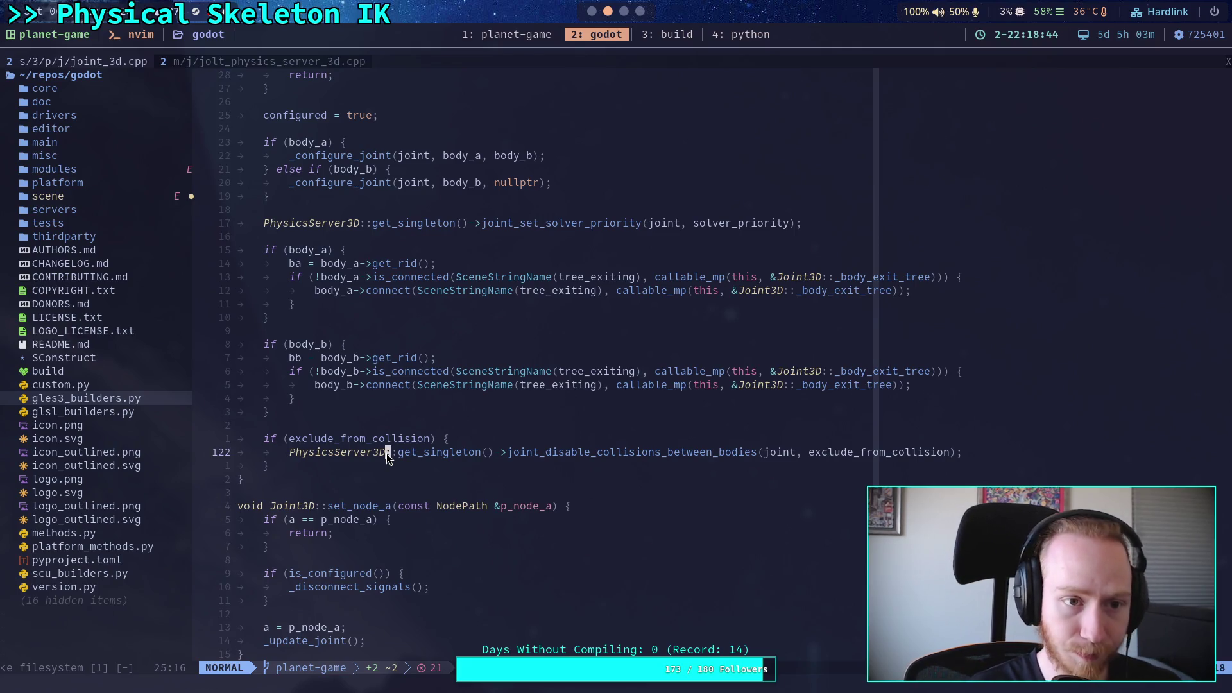
key(space)
text(fgjoint_disa)
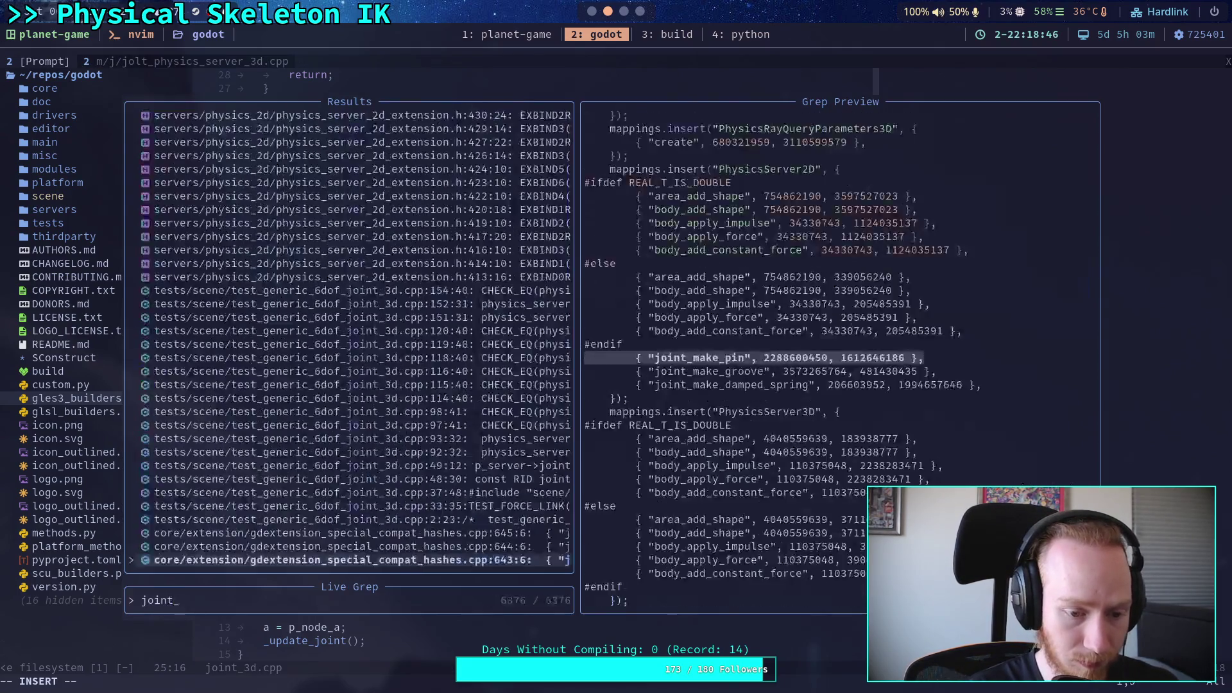
text(ble_collil)
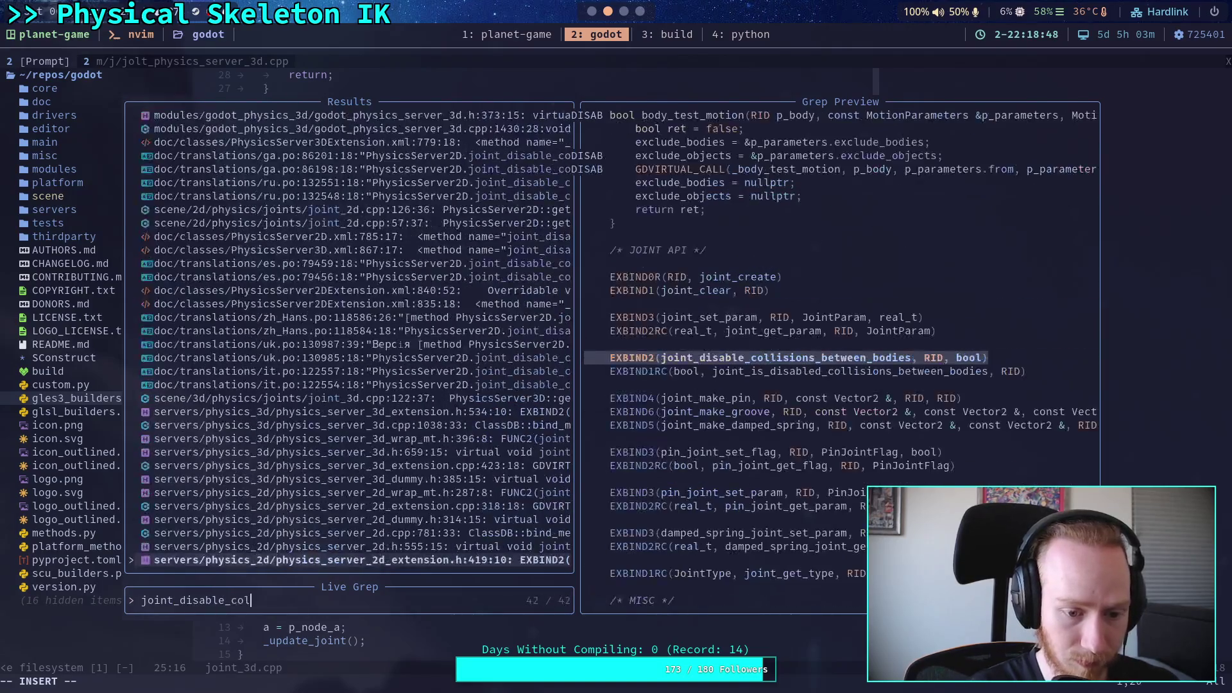
key(BackSpace)
text(isions_b)
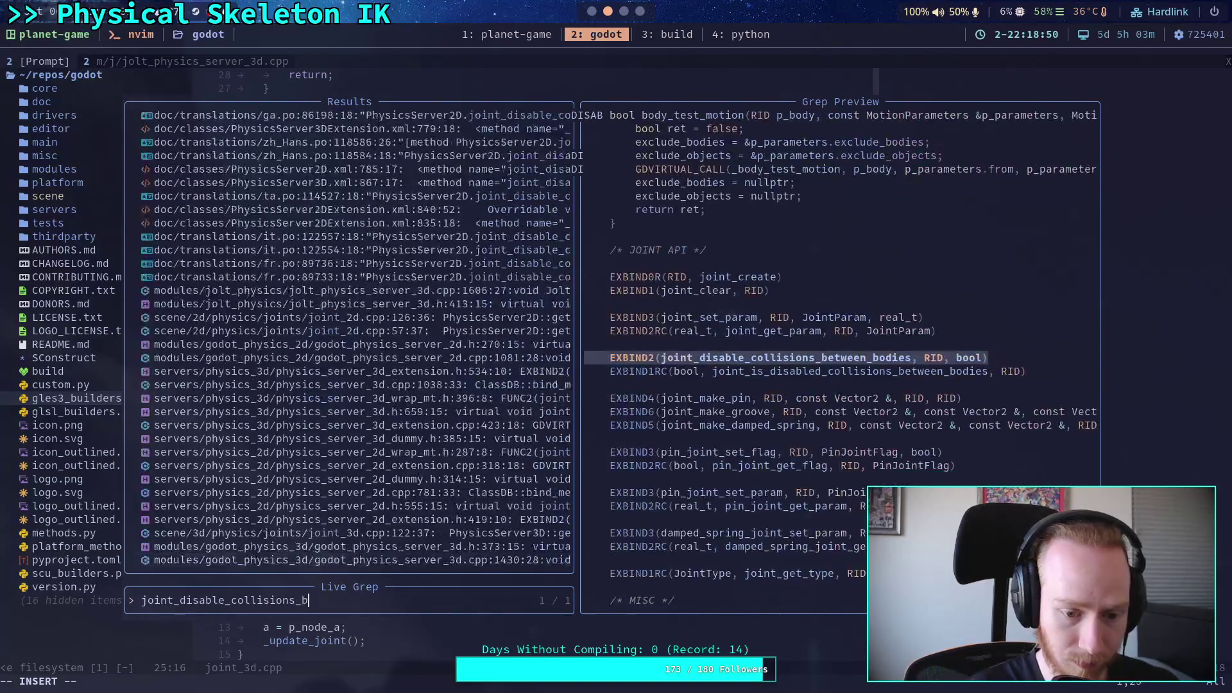
text(etween)
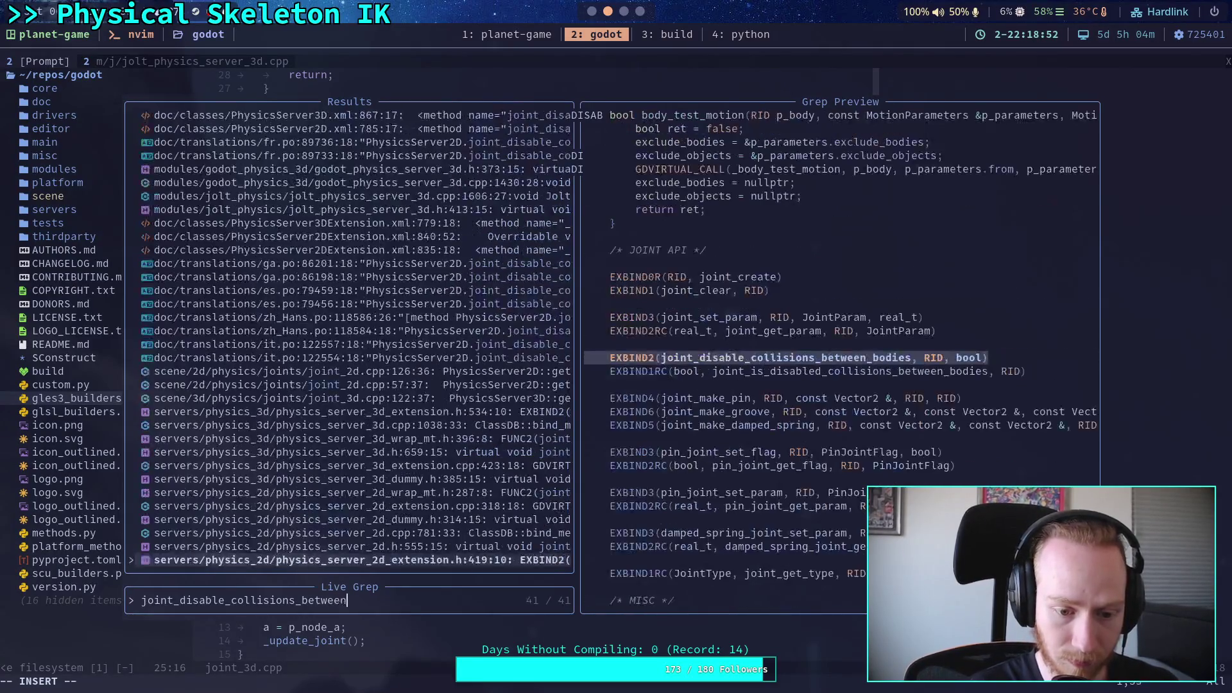
text(_bodies)
Preview the extension, physics server and joint_3d.cpp hits, then open joint_2d.cpp at its _update_joint match
key(Up)
key(Up)
key(Up)
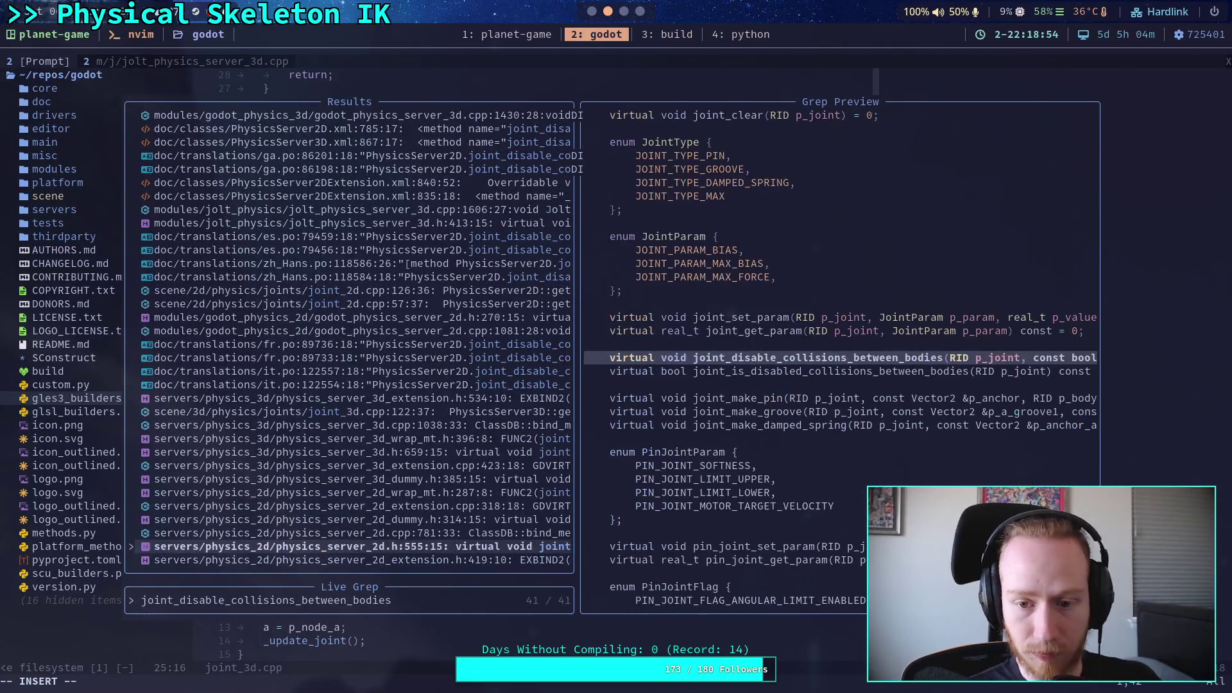
key(Up)
key(Up)
key(Up)
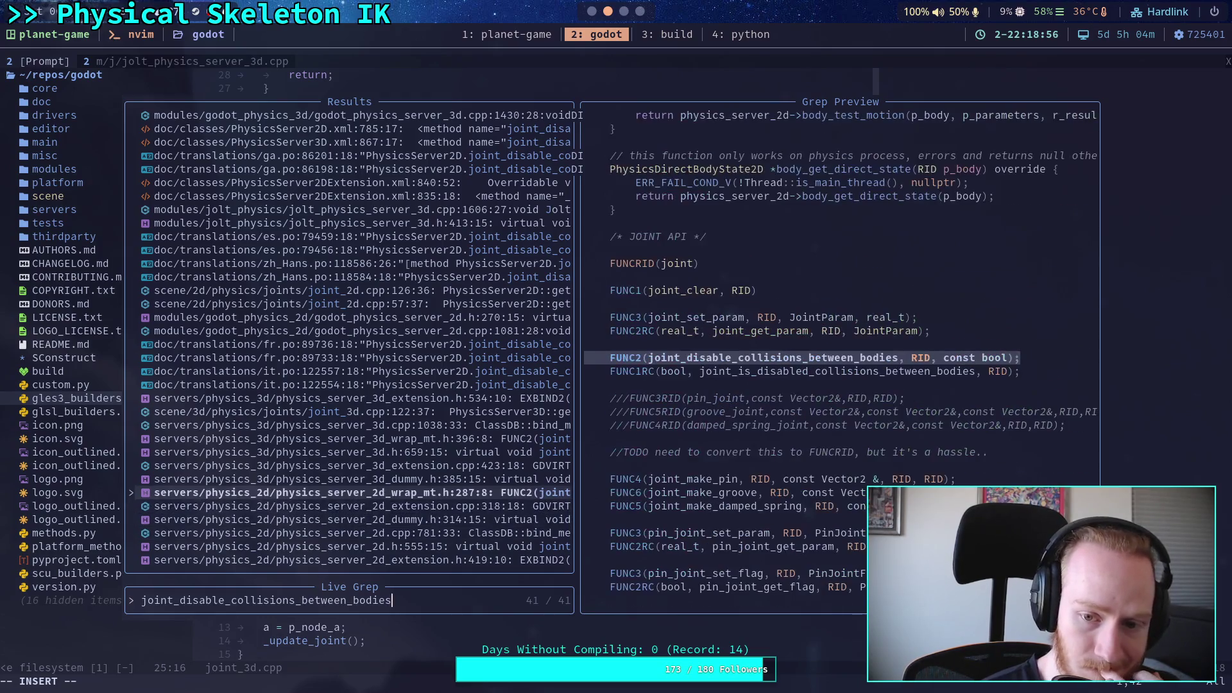
key(Up)
key(Up)
key(Up)
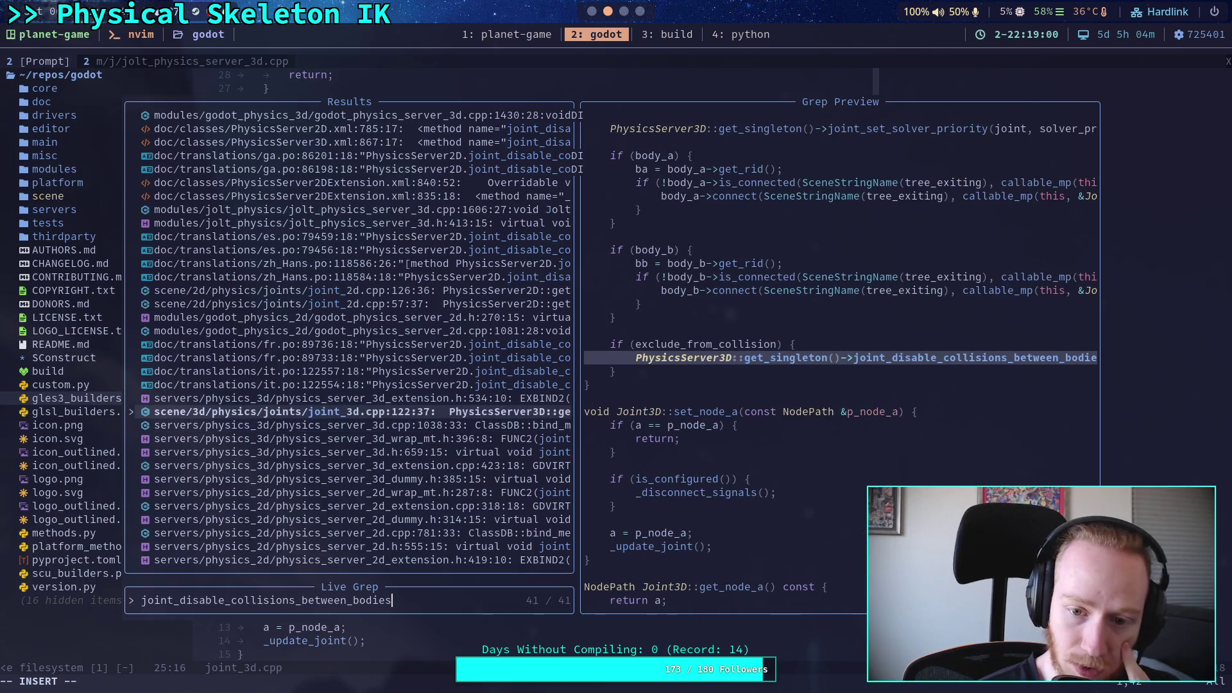
key(Up)
key(Up)
key(Up)
key(Up)
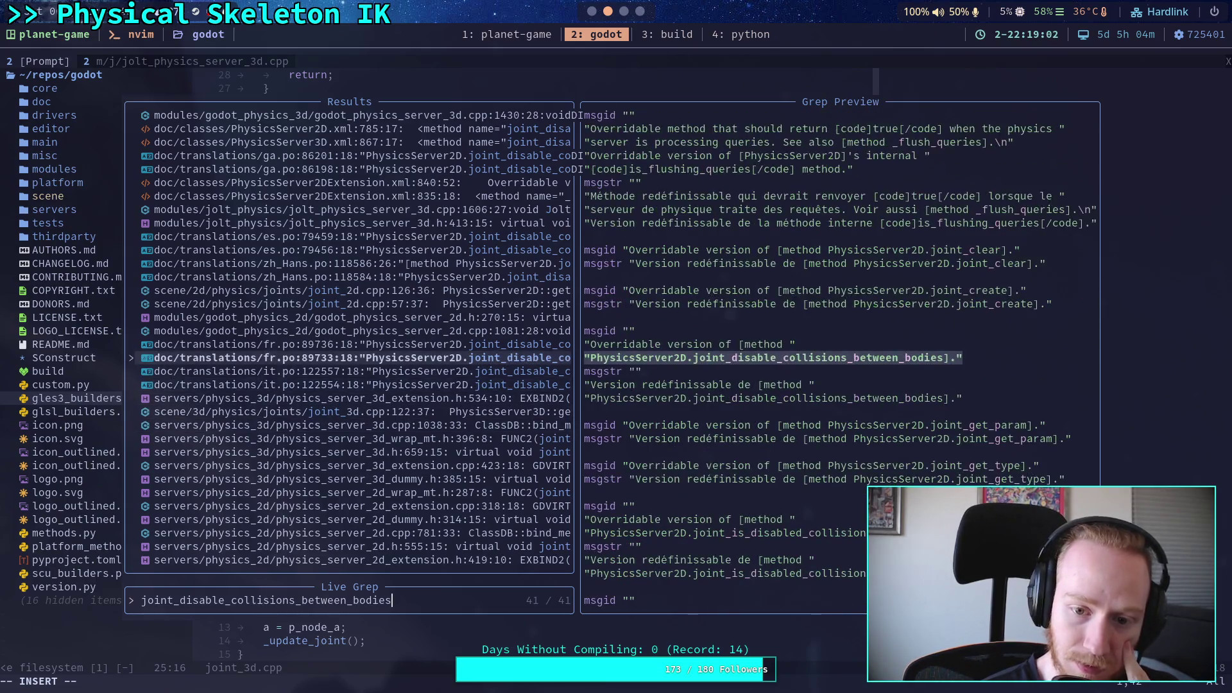
key(Up)
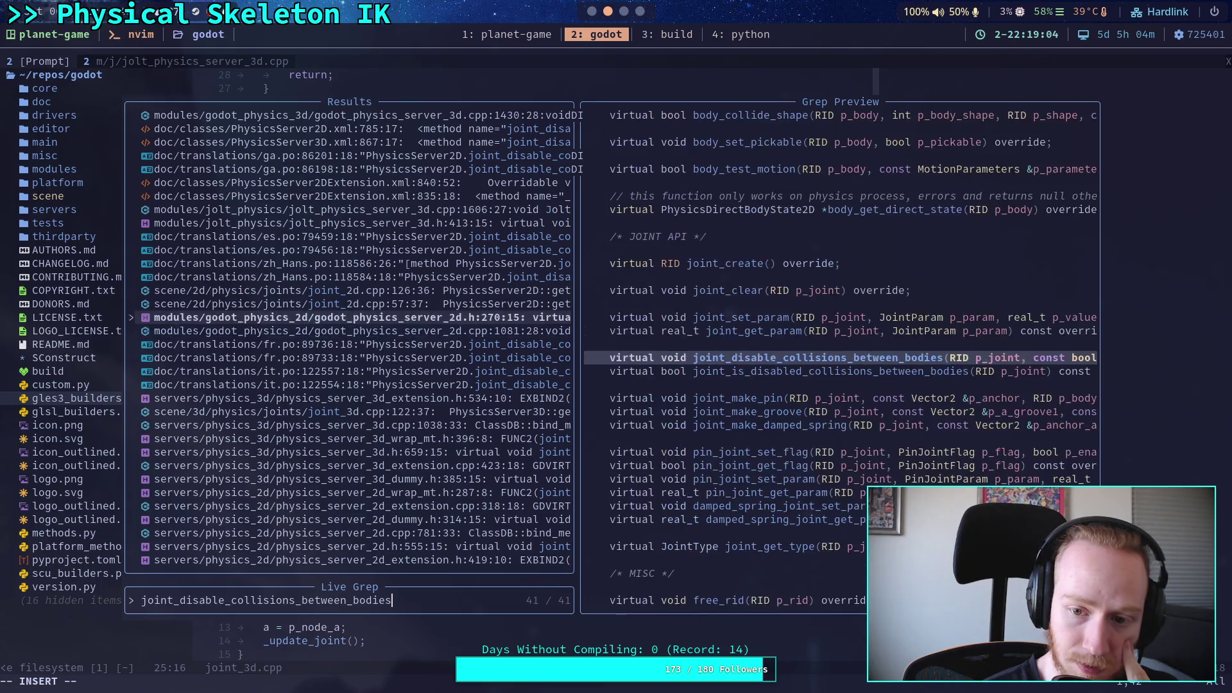
key(Down)
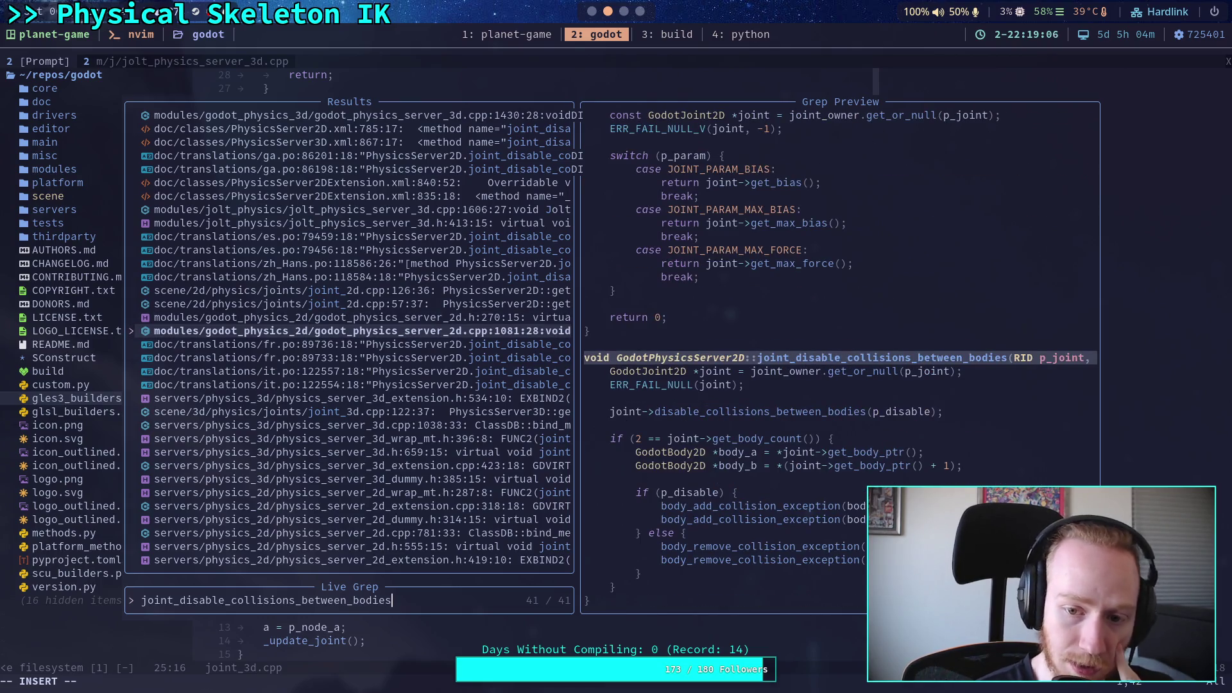
key(Up)
key(Up)
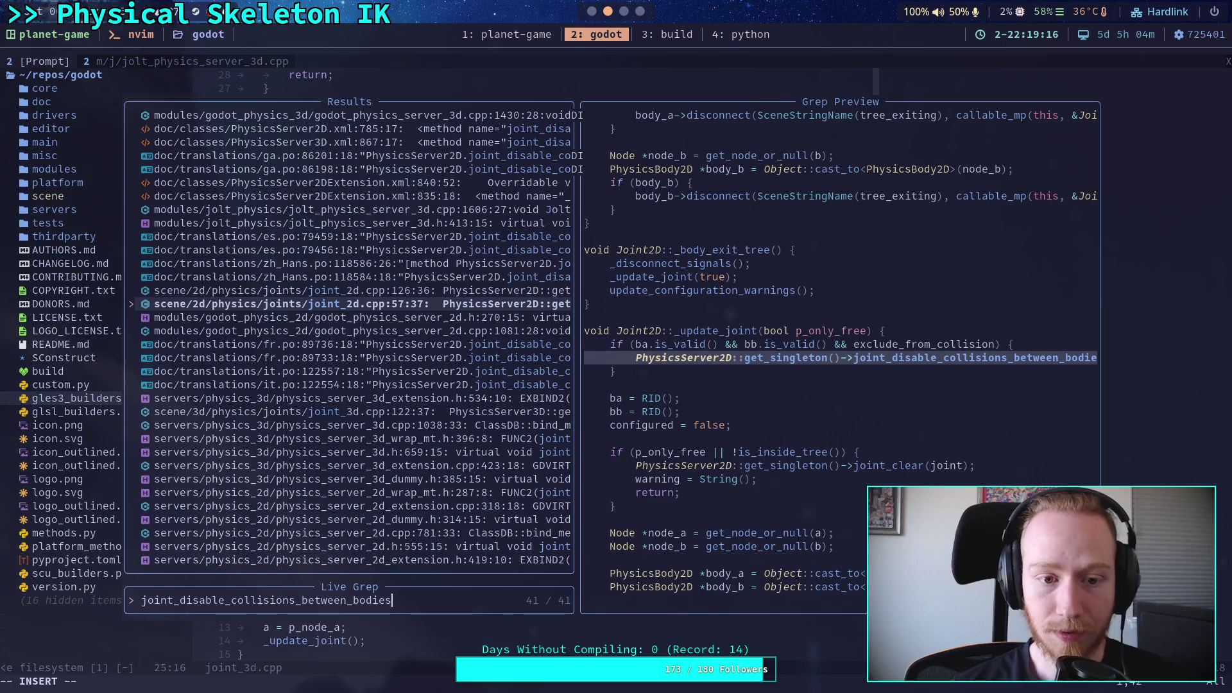
click(359, 290)
click(359, 303)
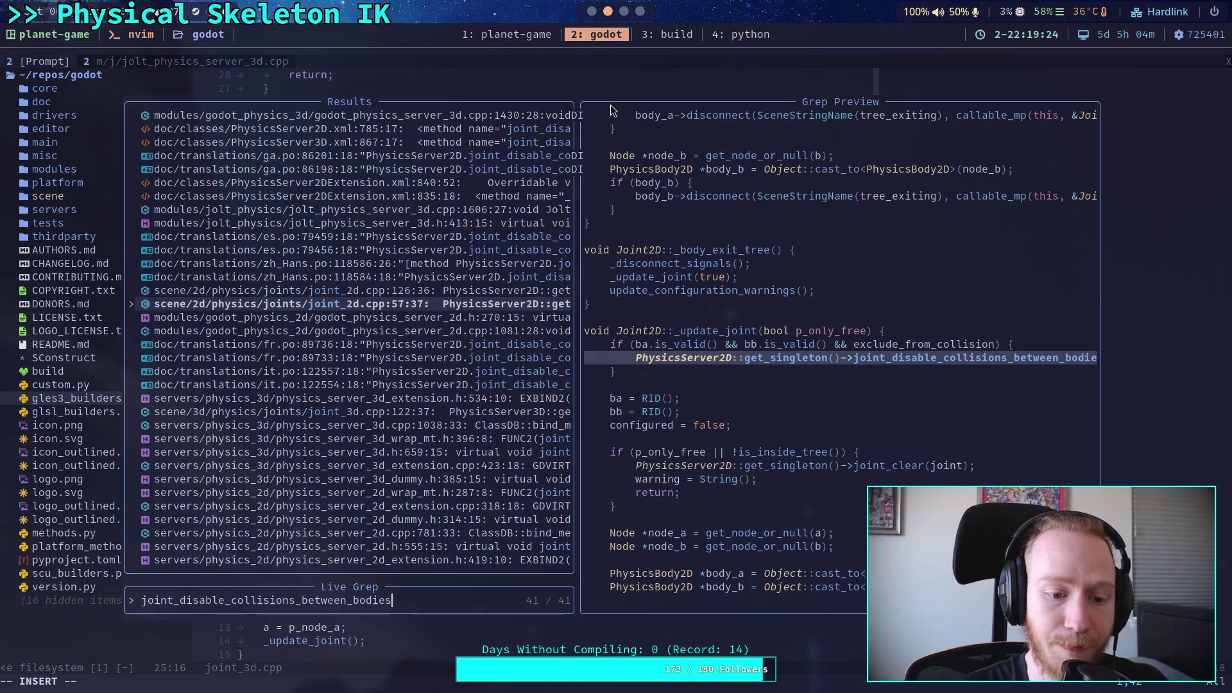
key(Return)
Check the terminal to confirm the Jolt constraint priority build finished, then return to the editor
click(624, 12)
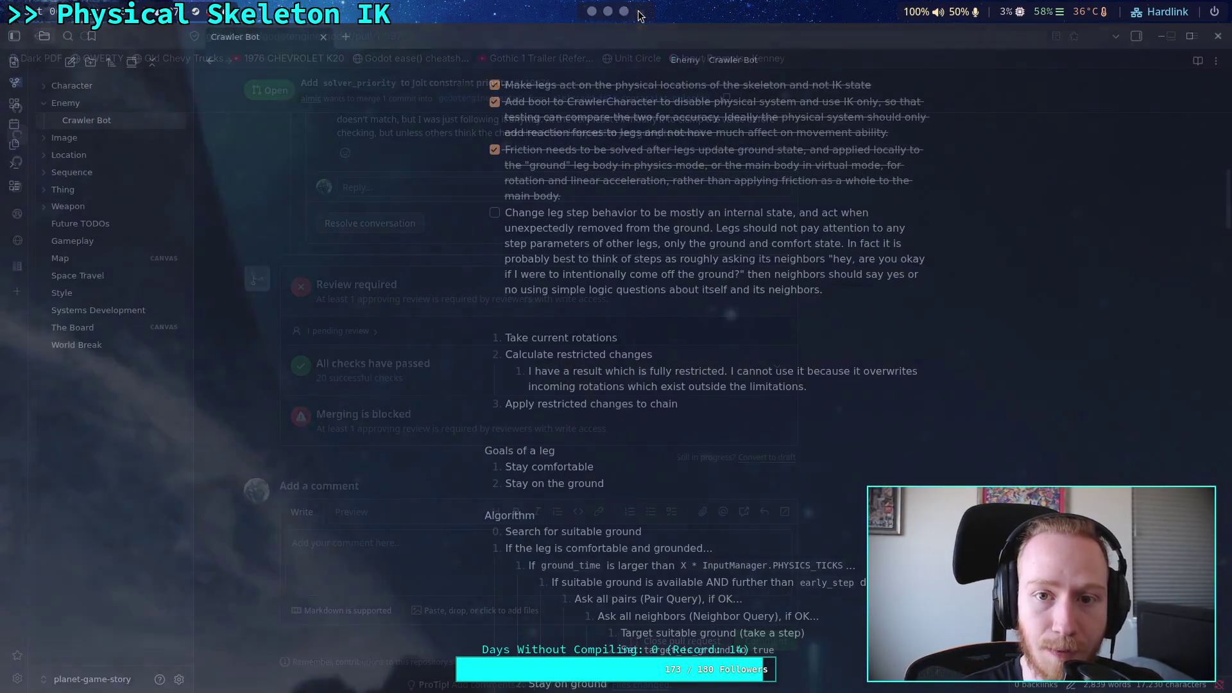
click(623, 12)
click(607, 12)
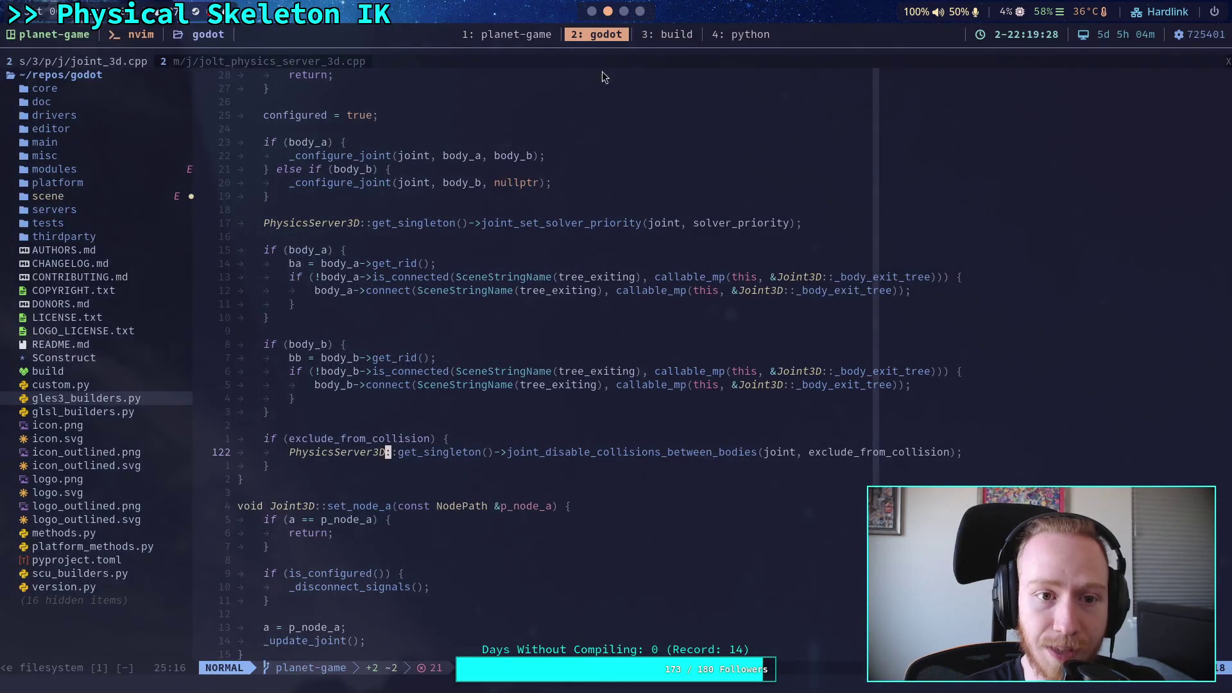
click(664, 35)
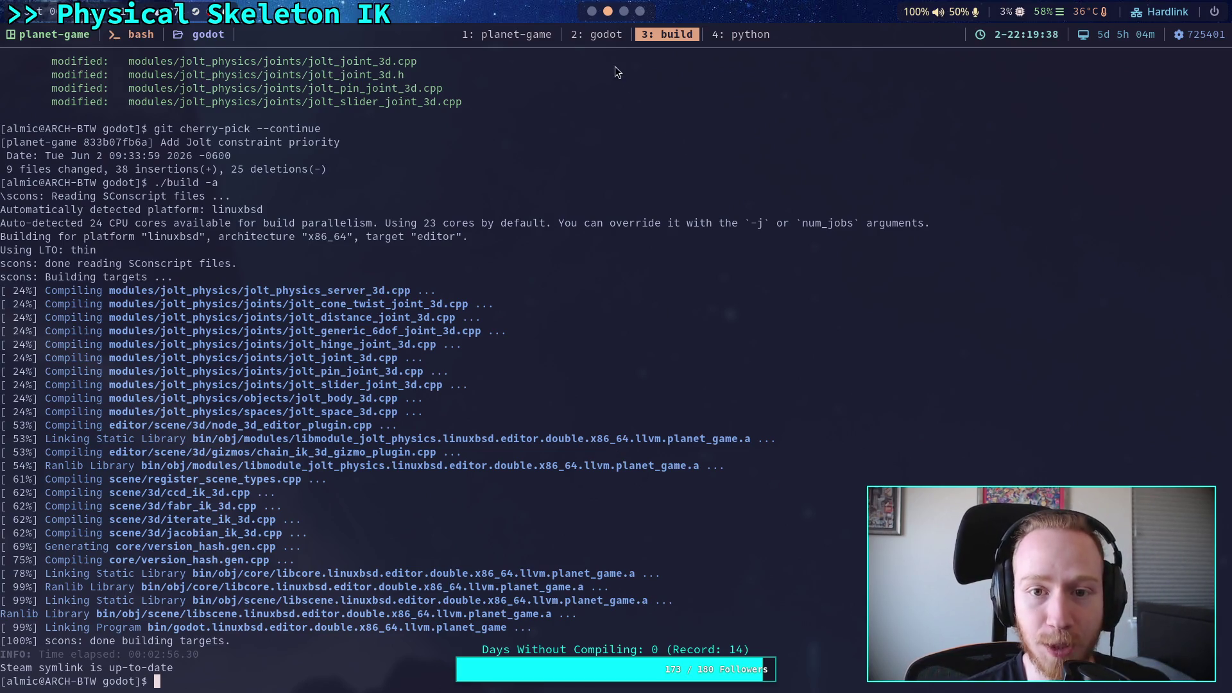
click(614, 41)
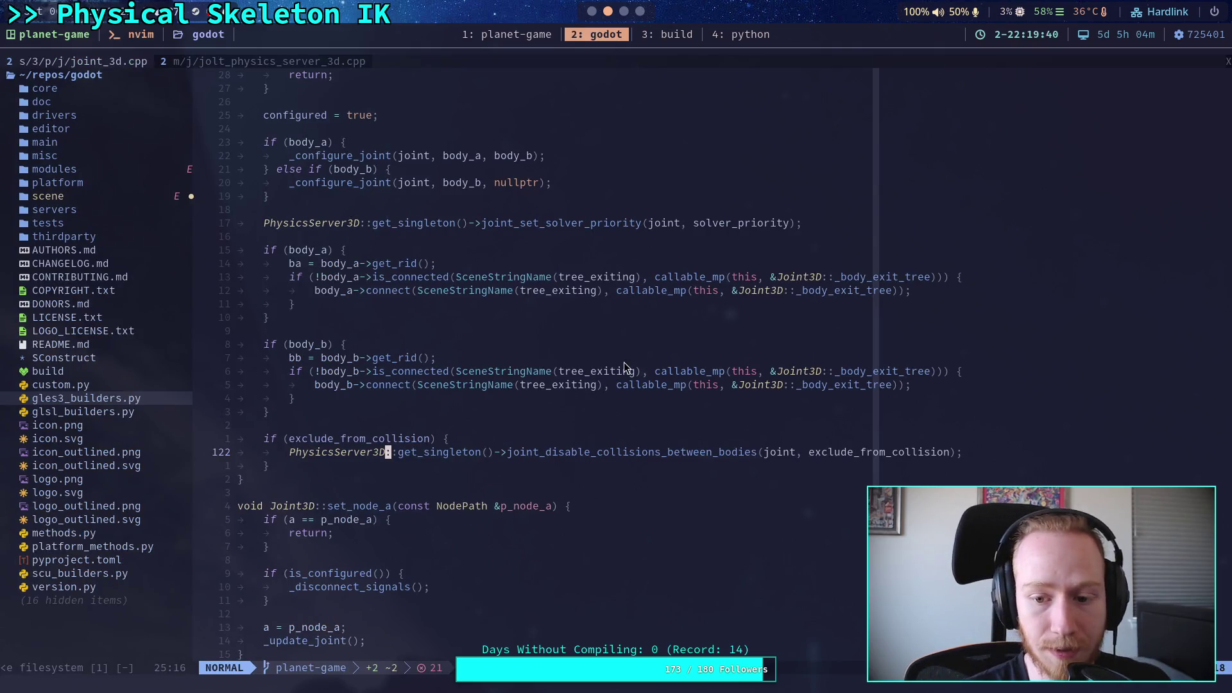
Select the exclude_from_collision if block in joint_3d.cpp, then deselect it and cancel an in-file search
drag(315, 469, 240, 441)
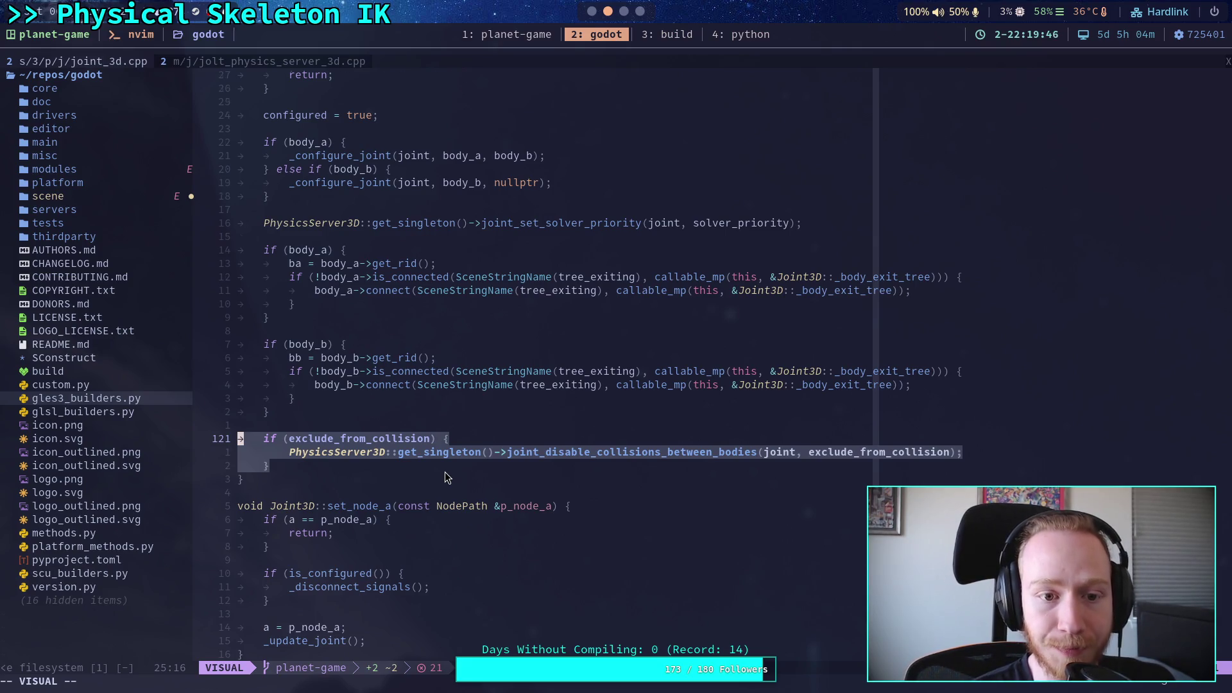
scroll(444, 472, up, 3)
click(575, 482)
key(slash)
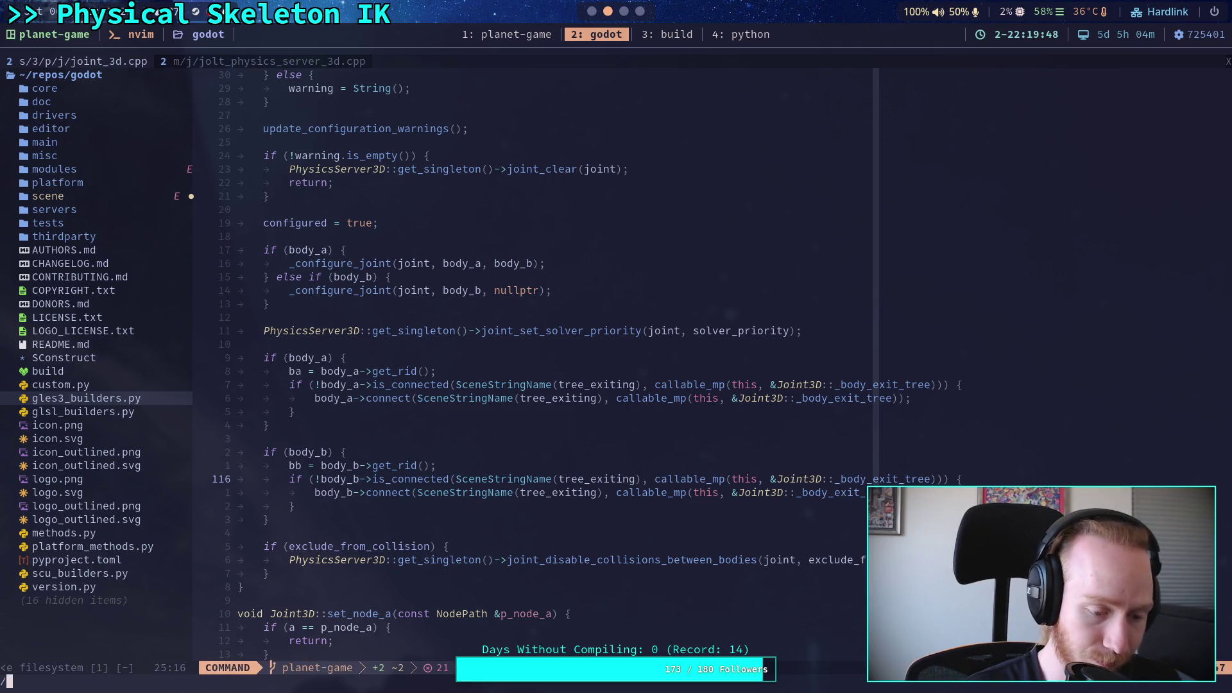
key(Escape)
Live-grep the project for joint_disable_collisions_between_bodies and preview the physics server, es.po and XML matches
key(space)
text(fg)
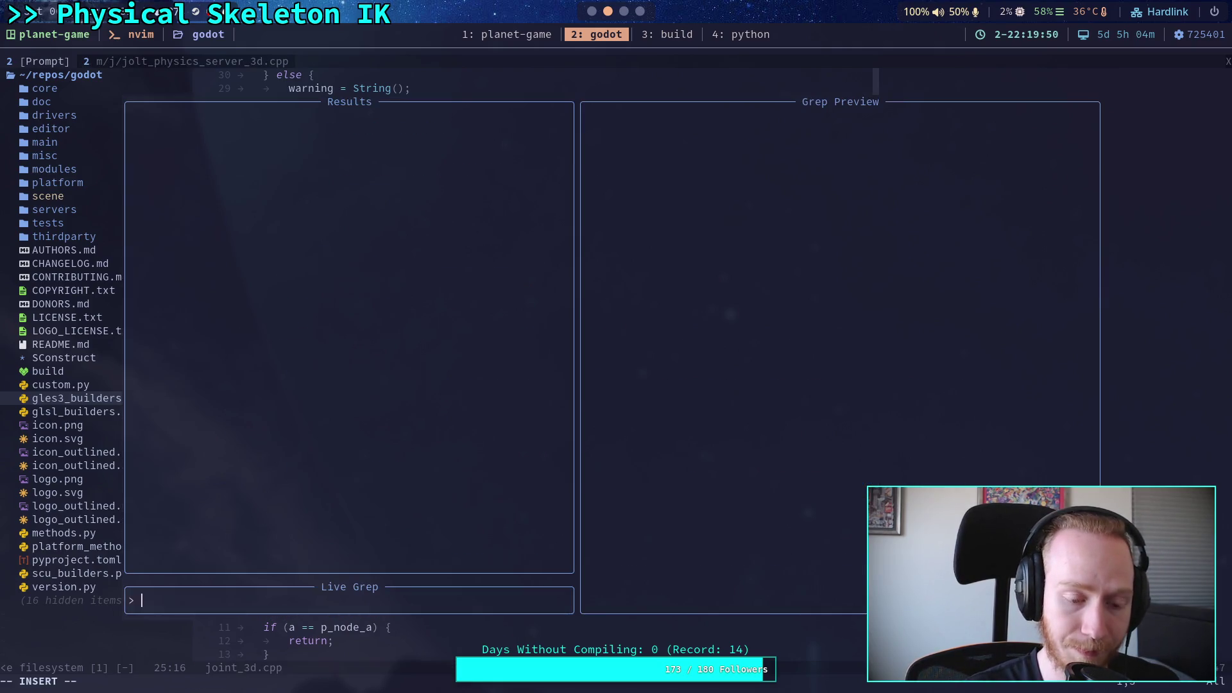
text(joint_di)
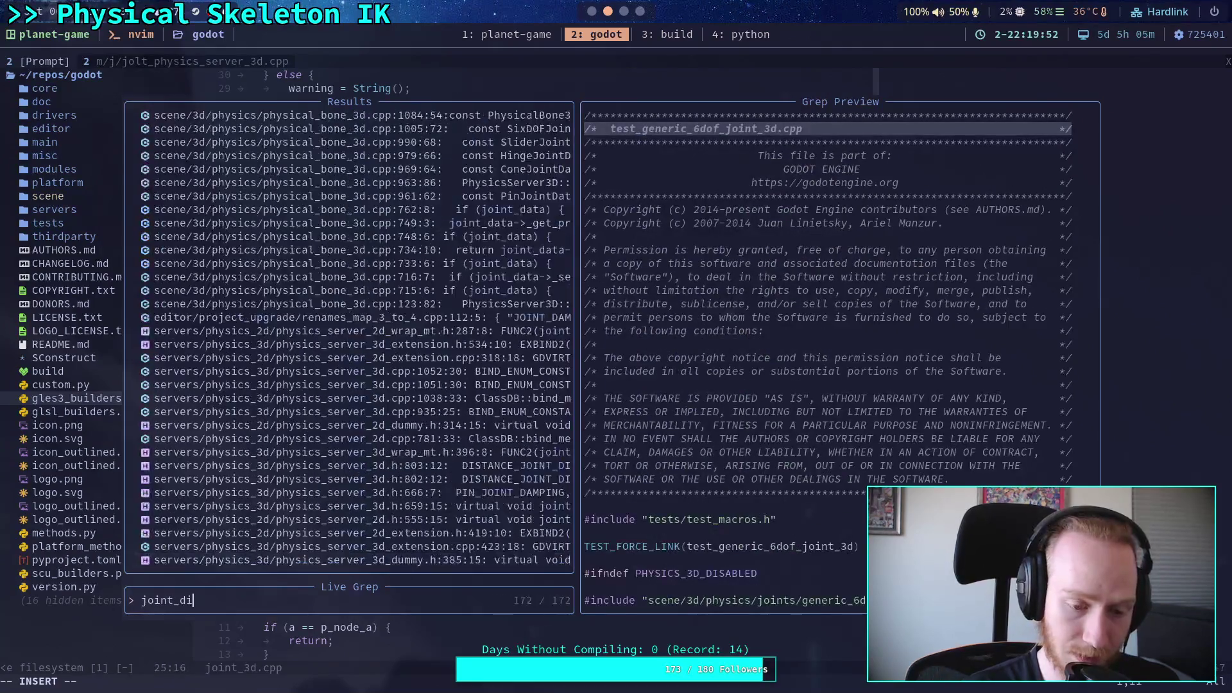
text(sable_collis)
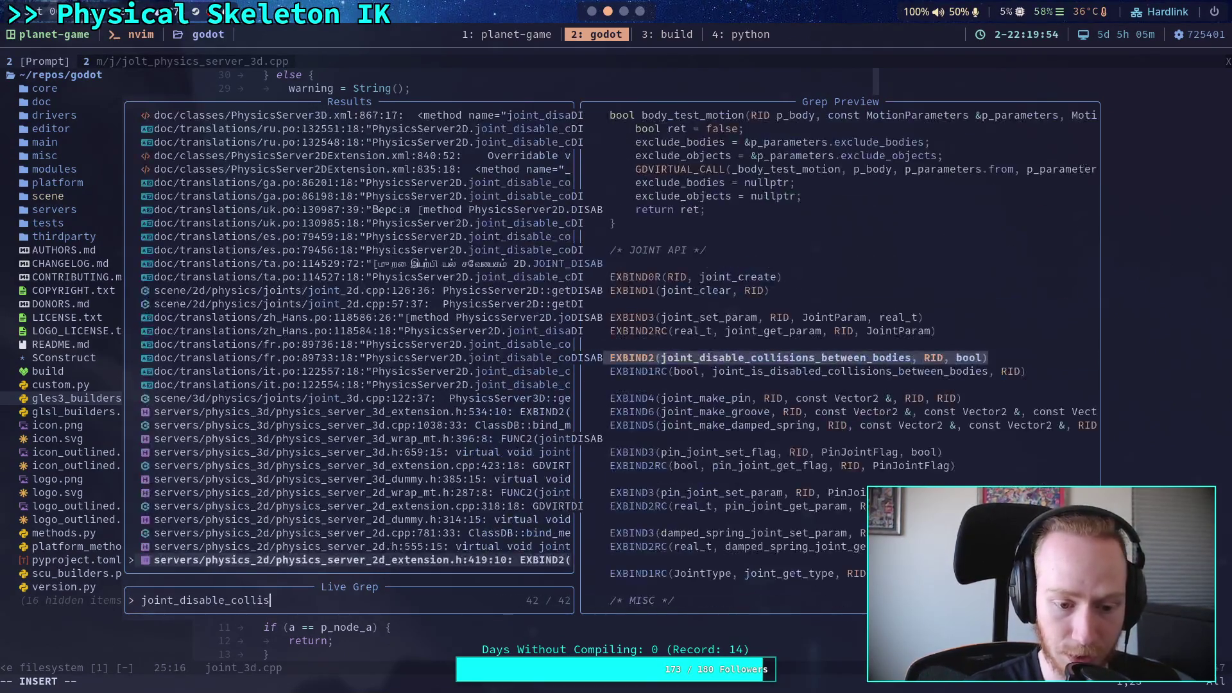
text(ions_betw)
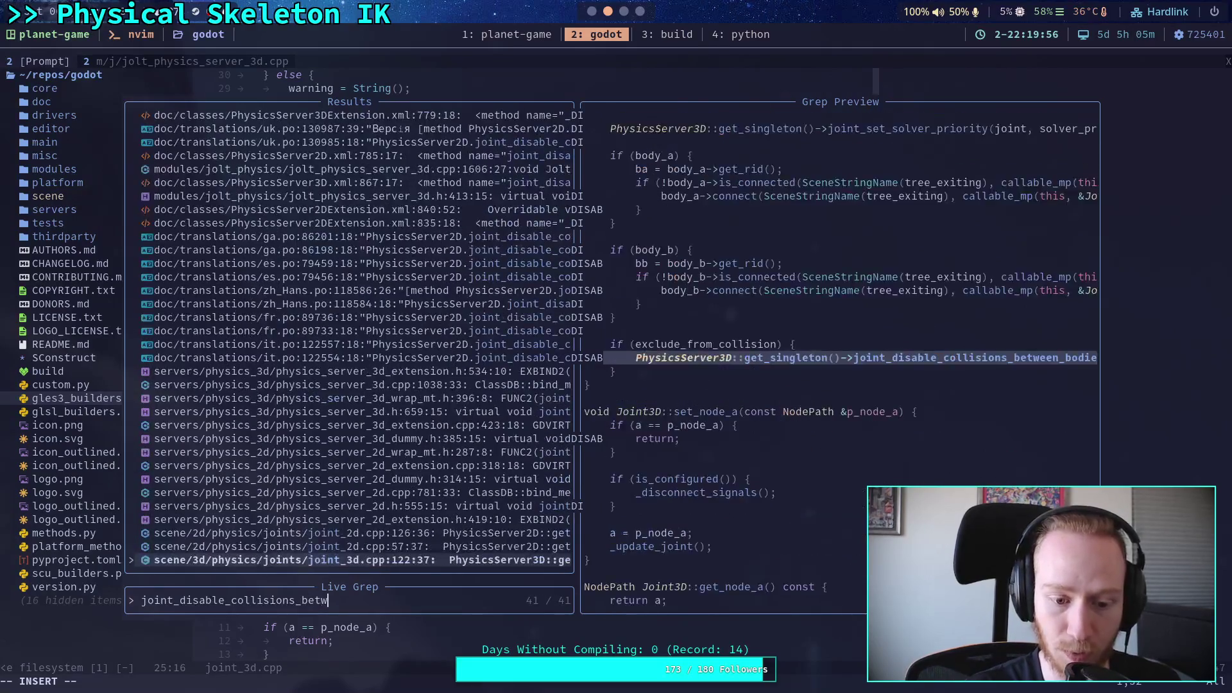
text(een_bodies)
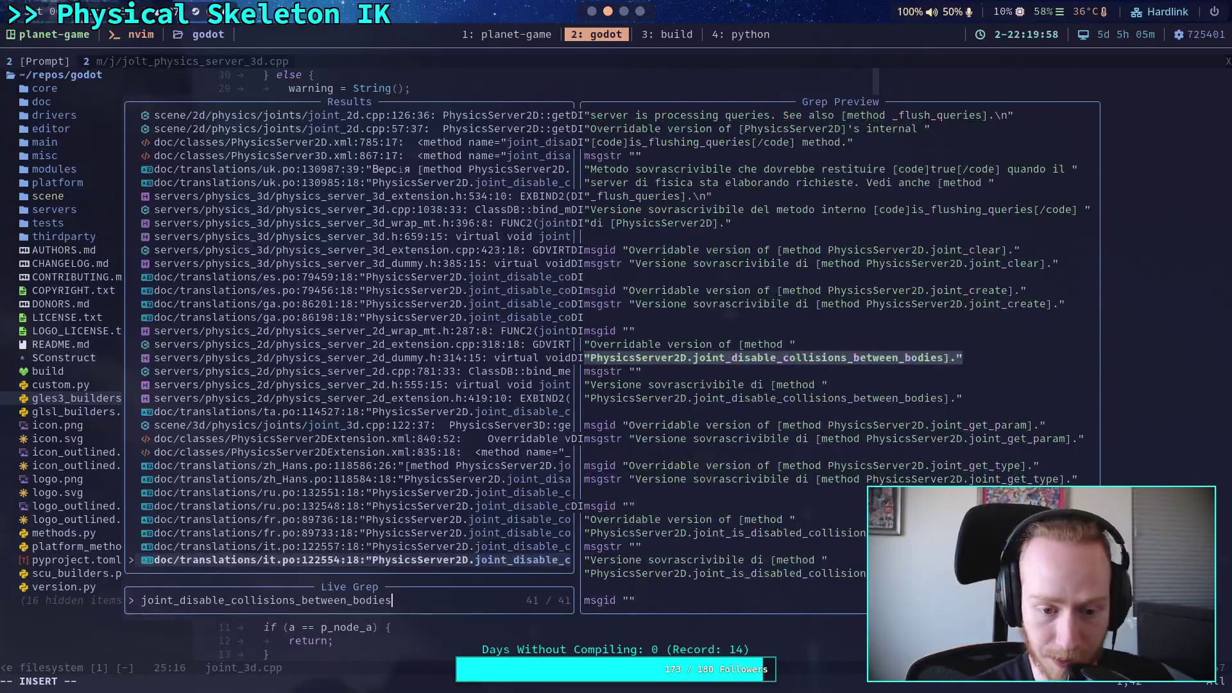
key(Up)
key(Up)
key(Up)
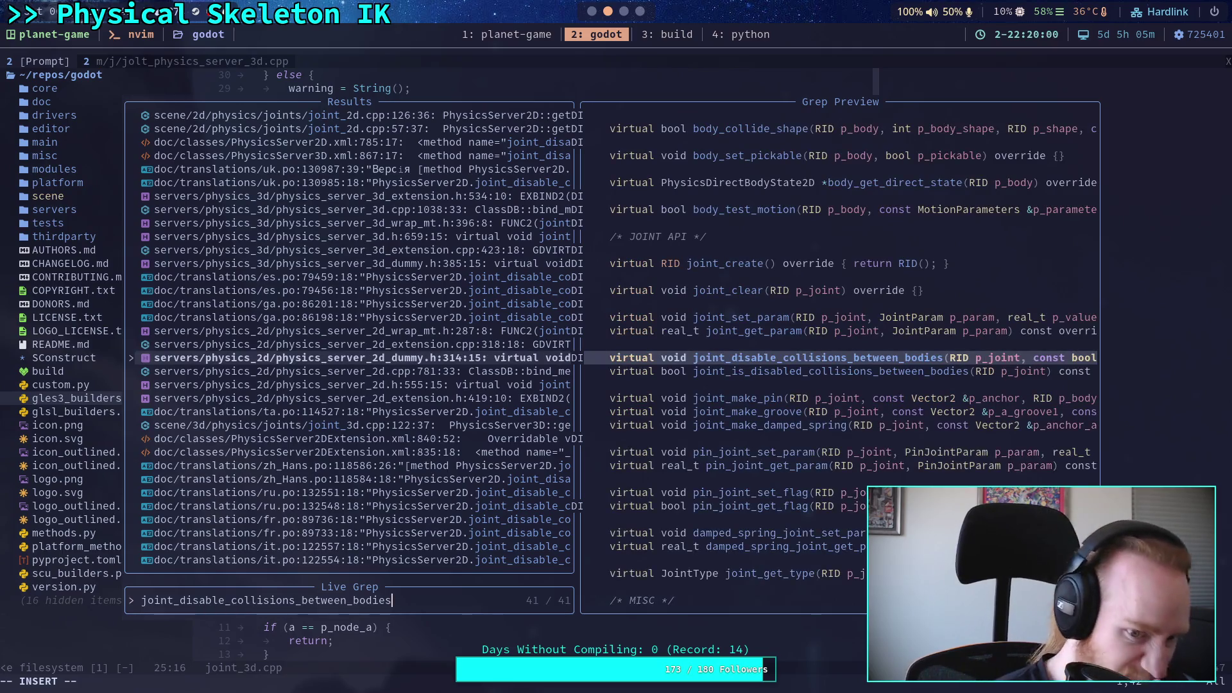
key(Up)
key(Up)
key(Up)
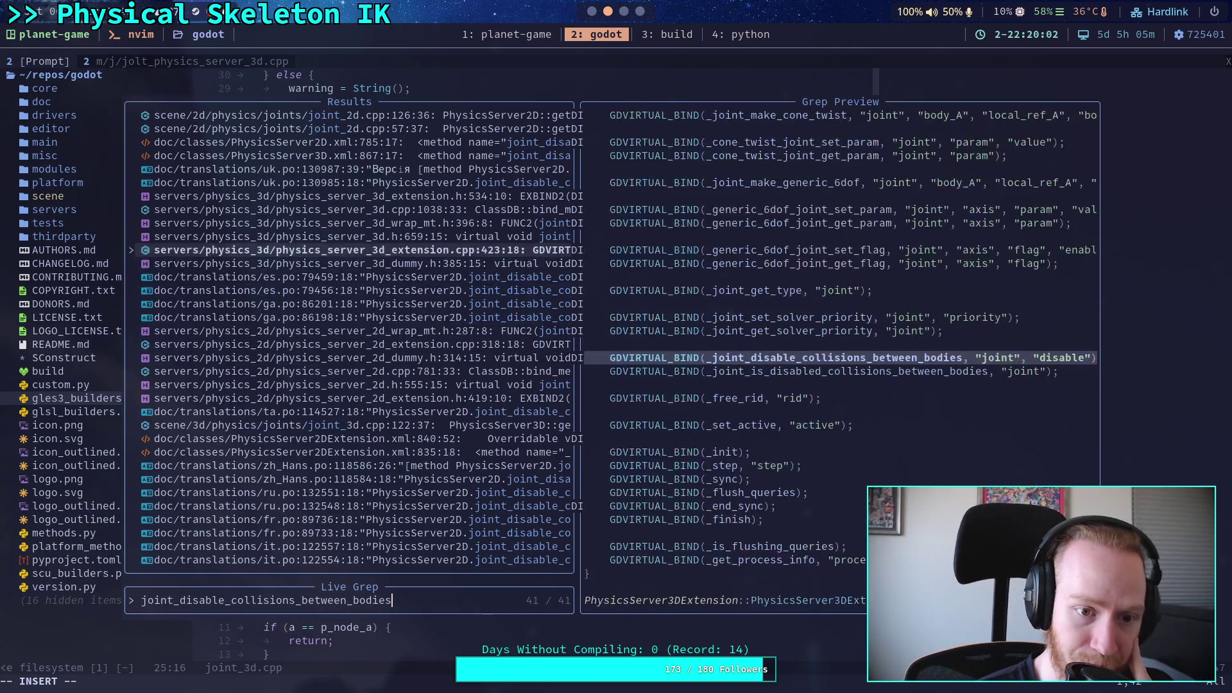
key(Up)
key(Up)
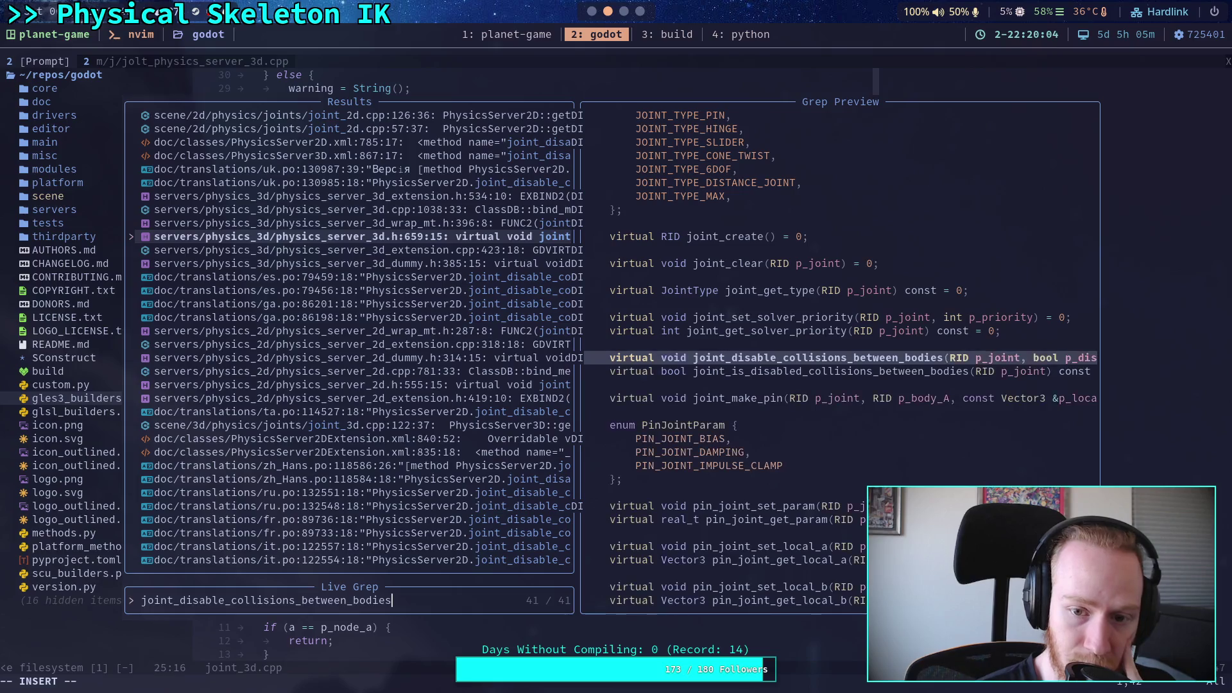
key(Up)
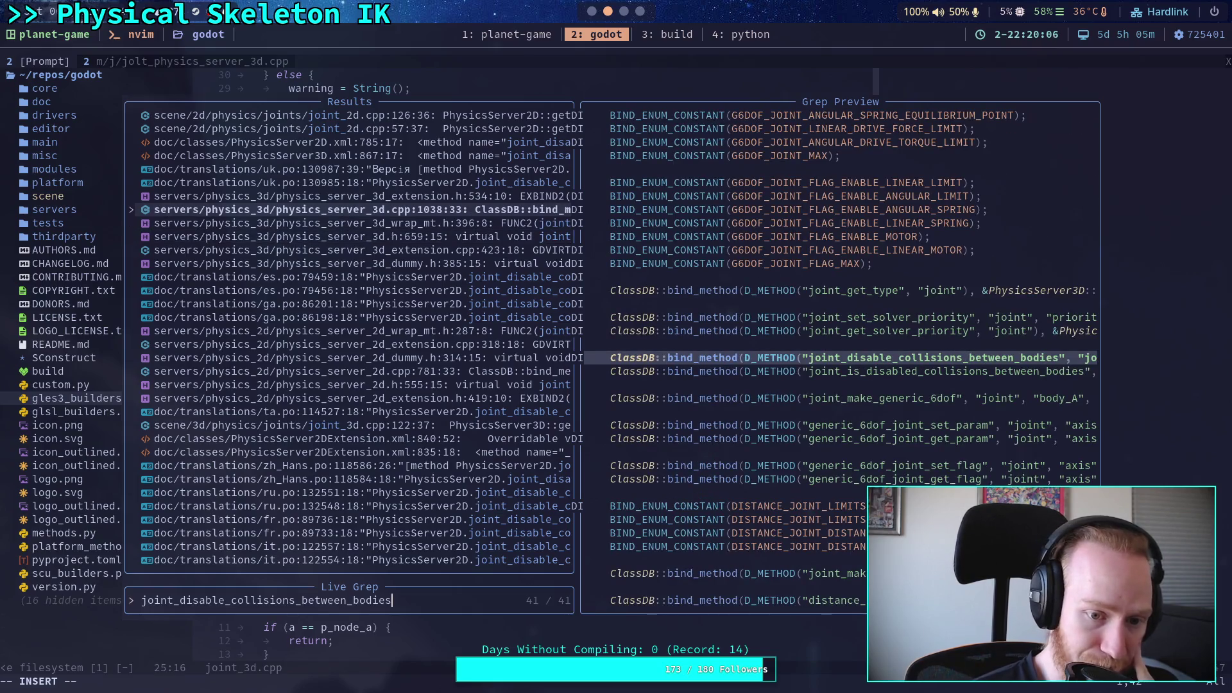
key(Down)
key(Down)
key(Down)
key(Down)
key(Down)
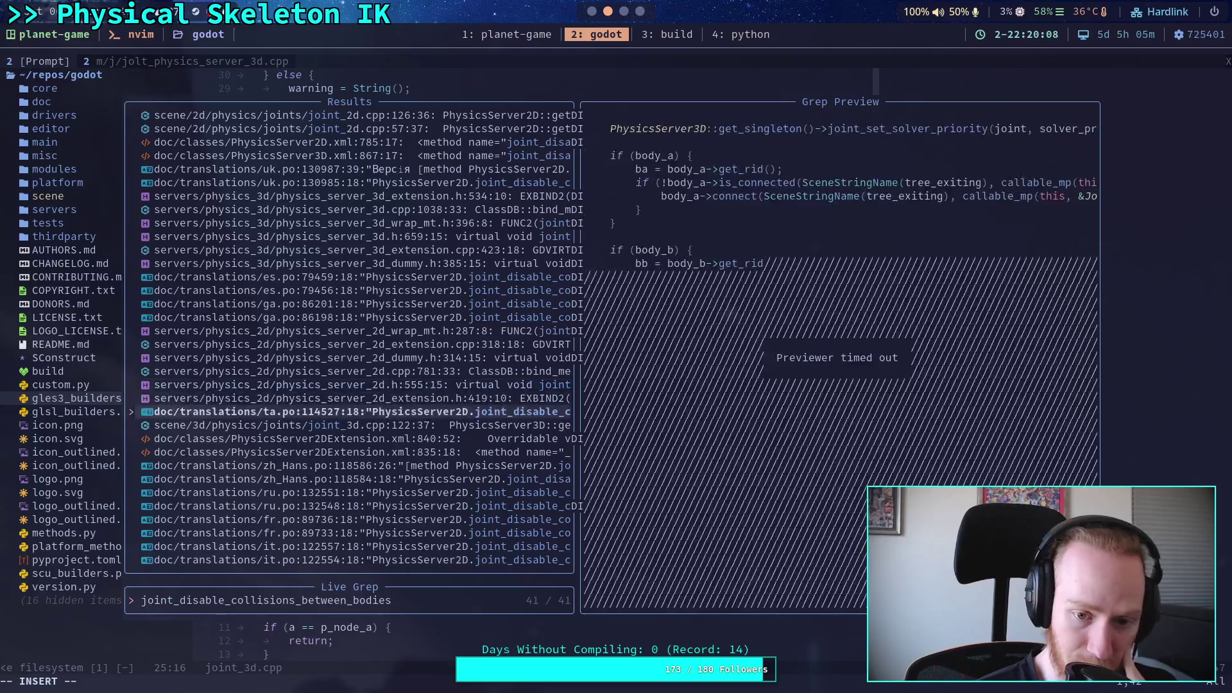
key(Up)
key(Up)
key(Up)
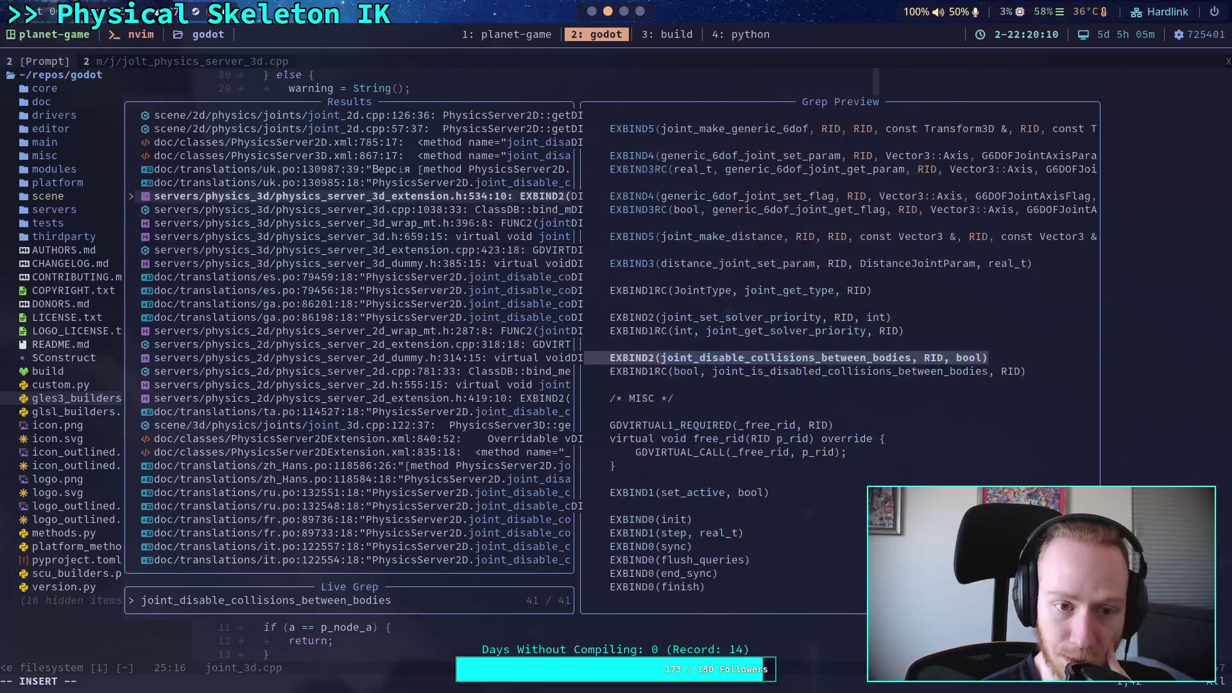
Preview the joint_2d.cpp lines 57 and 126 matches, then return to joint_3d.cpp's else if (body_b) line
key(Up)
key(Up)
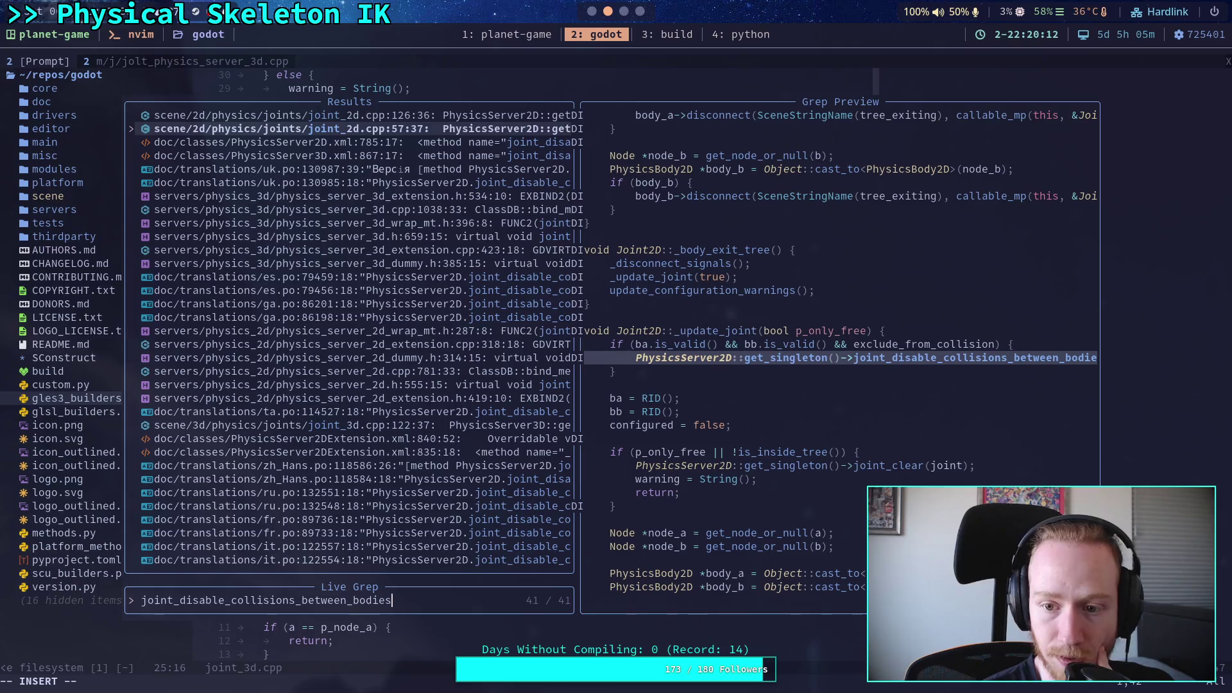
key(Up)
key(Up)
key(Up)
key(Up)
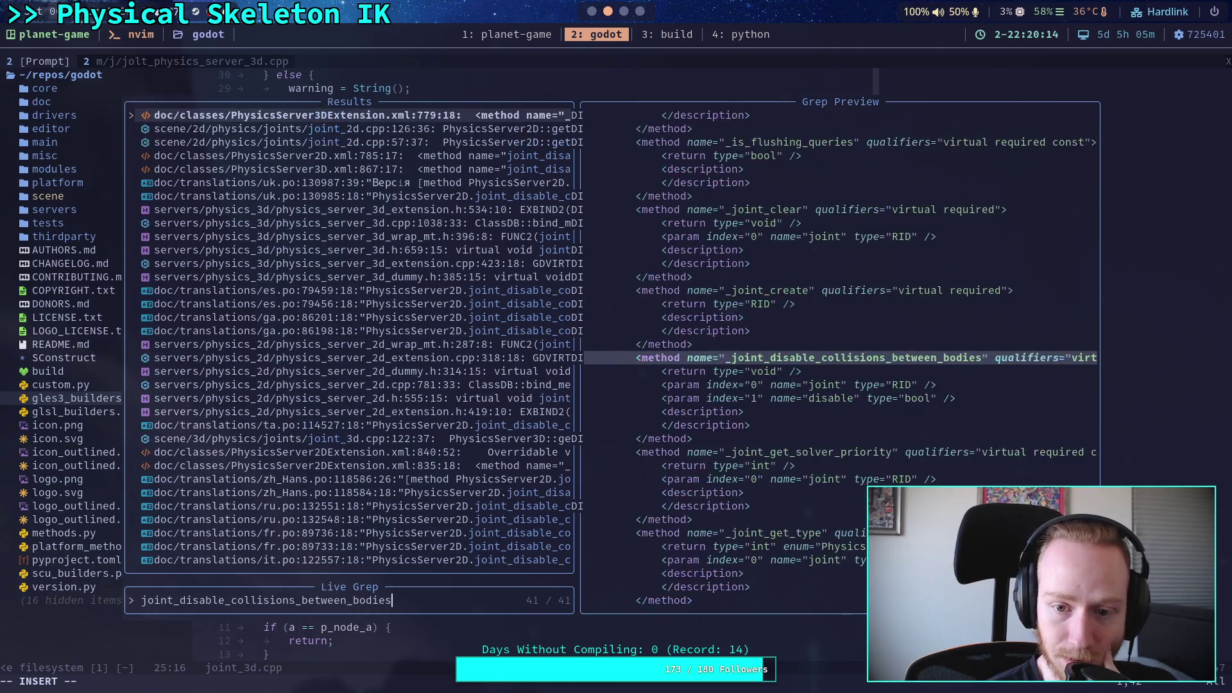
key(Up)
key(Up)
key(Up)
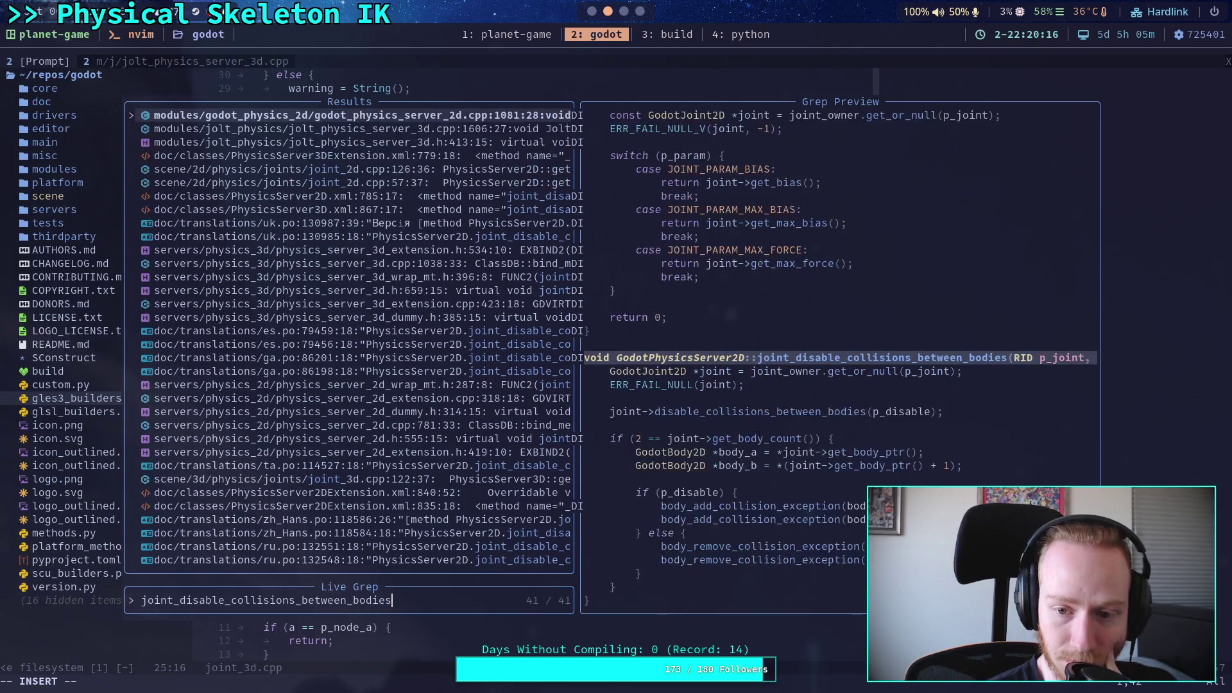
key(Up)
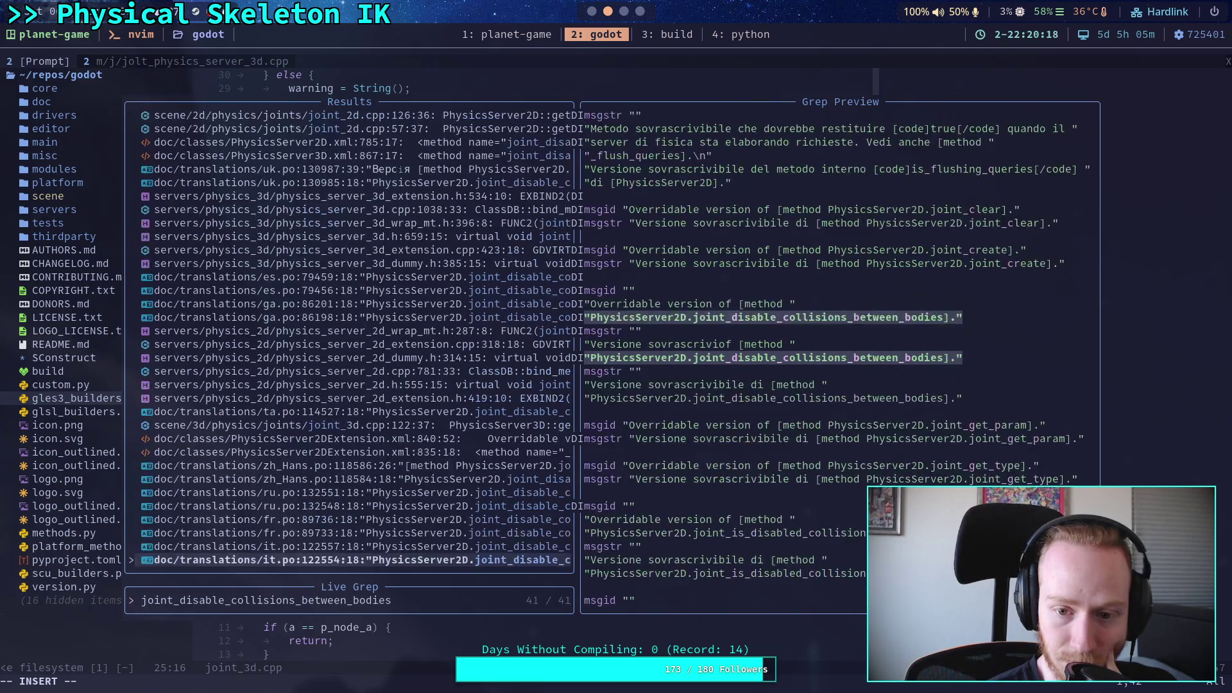
key(Down)
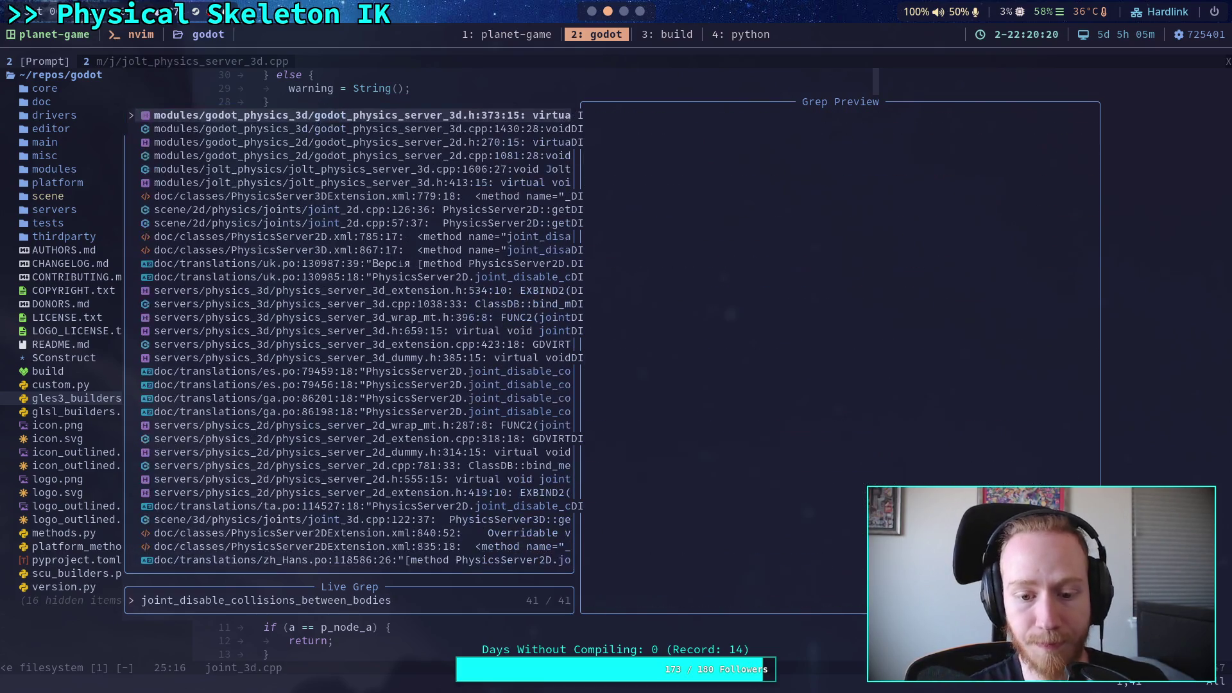
key(Escape)
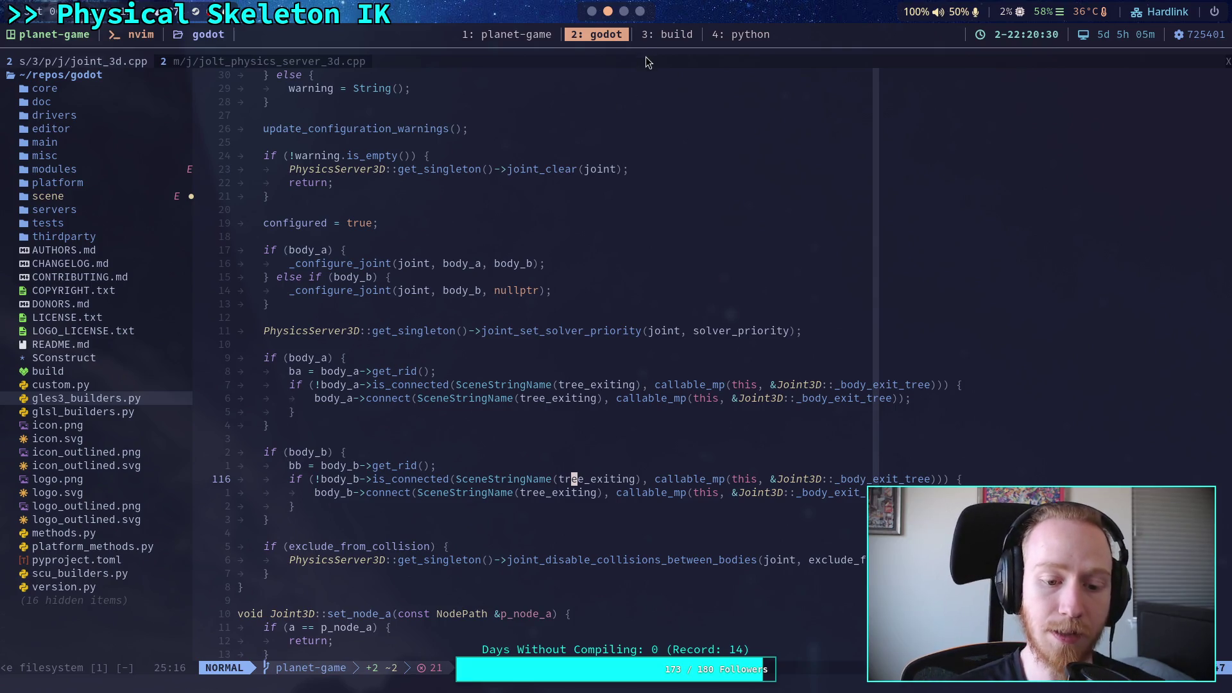
click(469, 280)
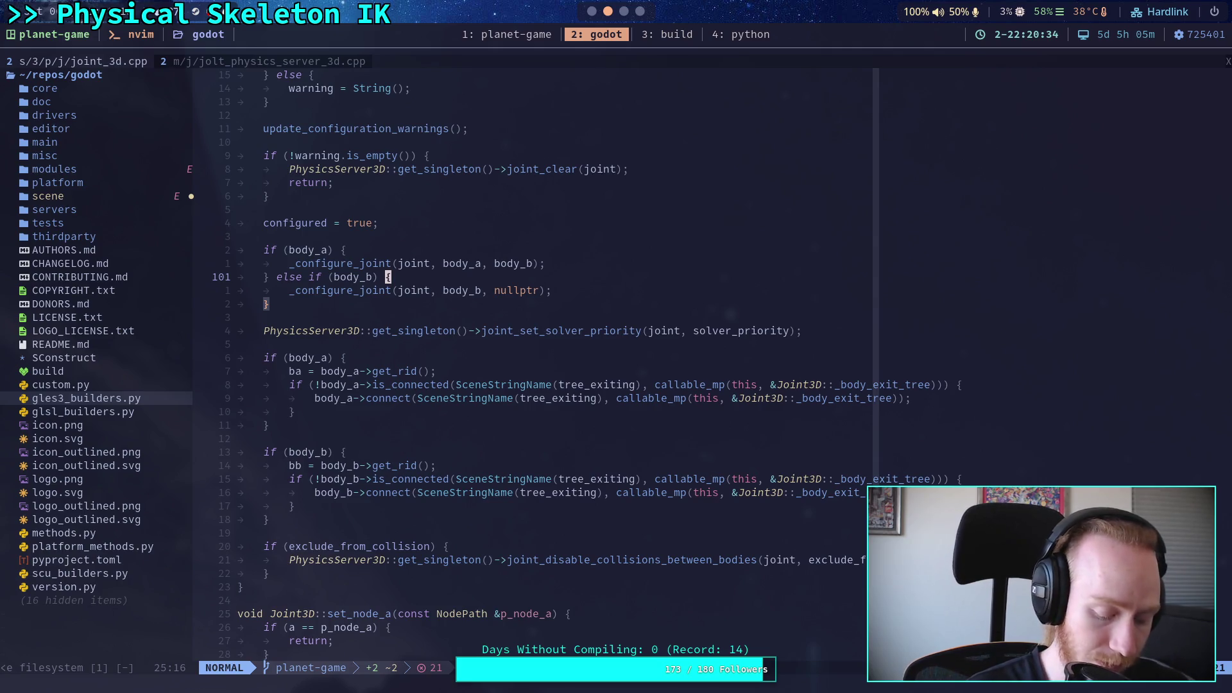
Open joint_2d.cpp through the project file finder
key(space)
key(f)
key(f)
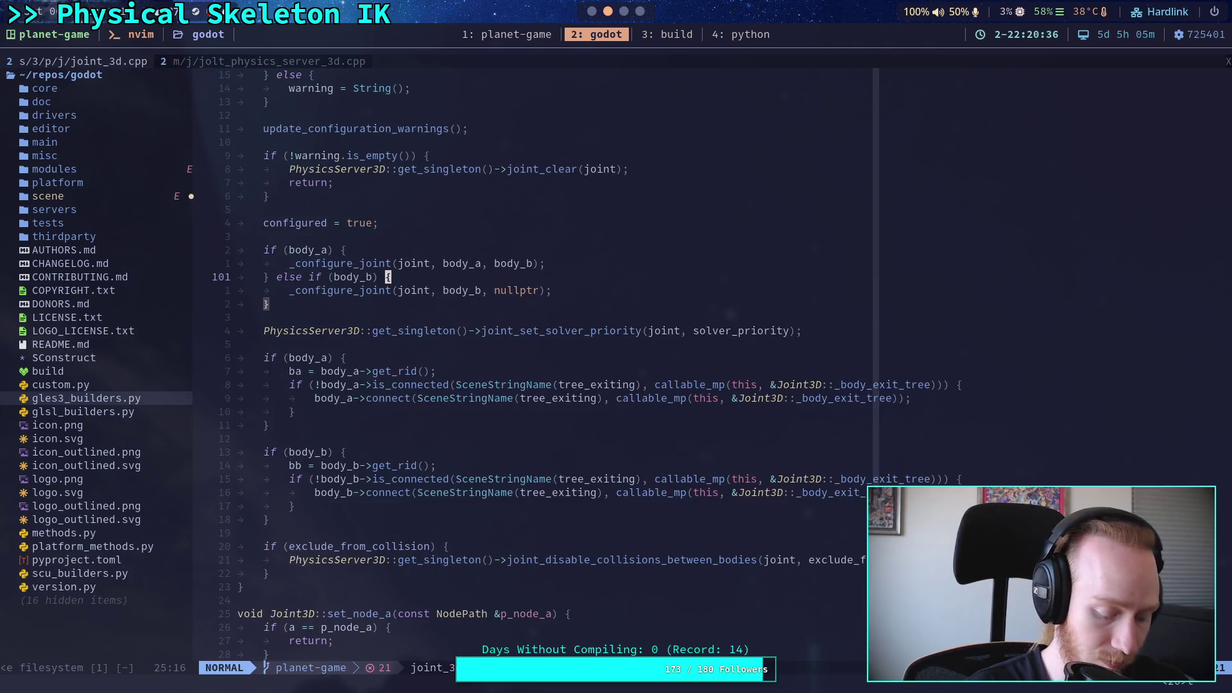
text(joint_2dh)
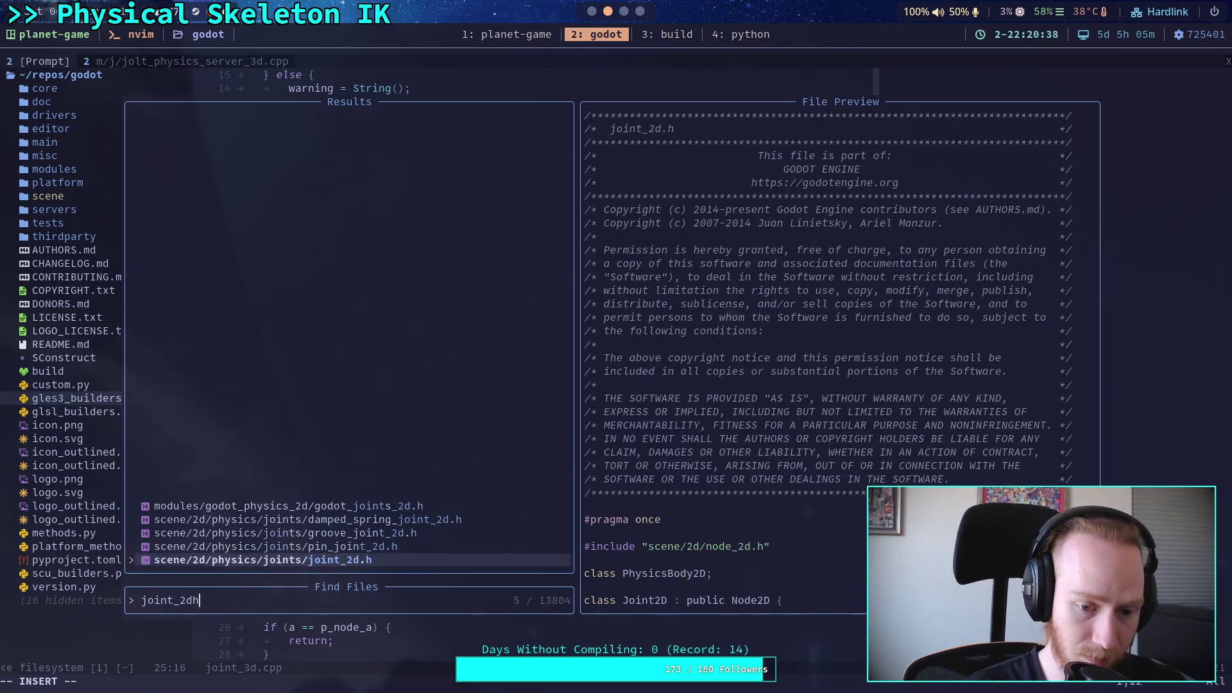
click(276, 546)
key(BackSpace)
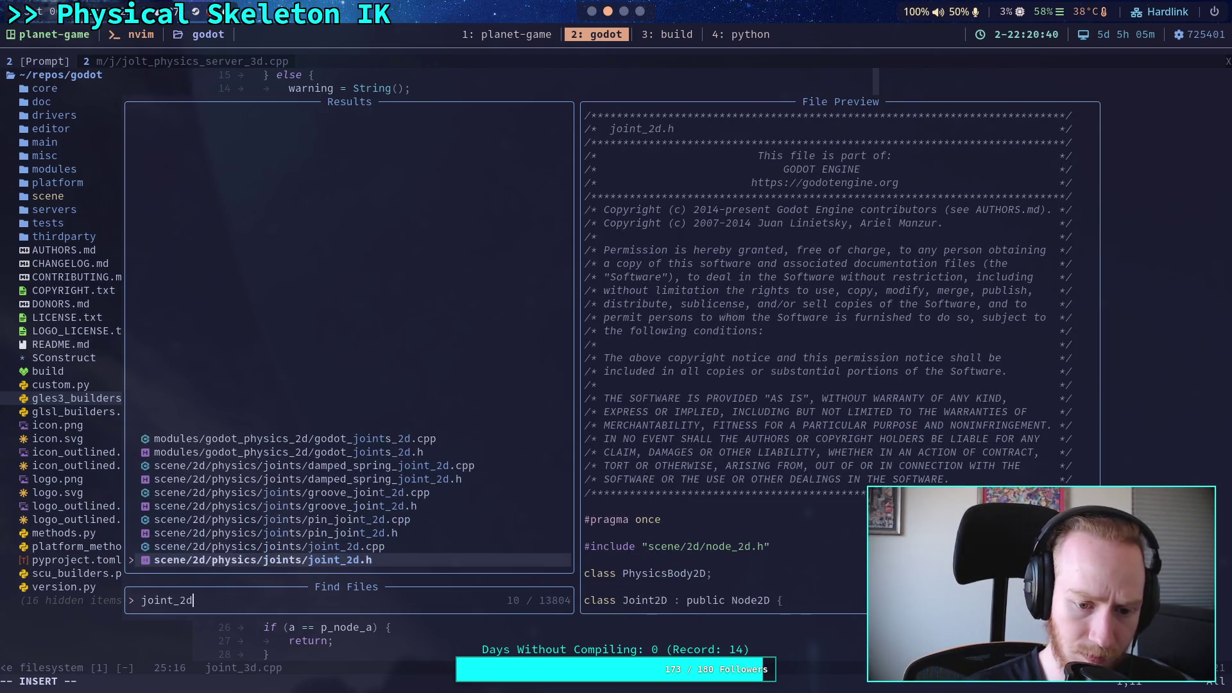
text(cpp)
key(Return)
Search joint_2d.cpp for exclude_f to reach the joint_disable_collisions_between_bodies call
key(slash)
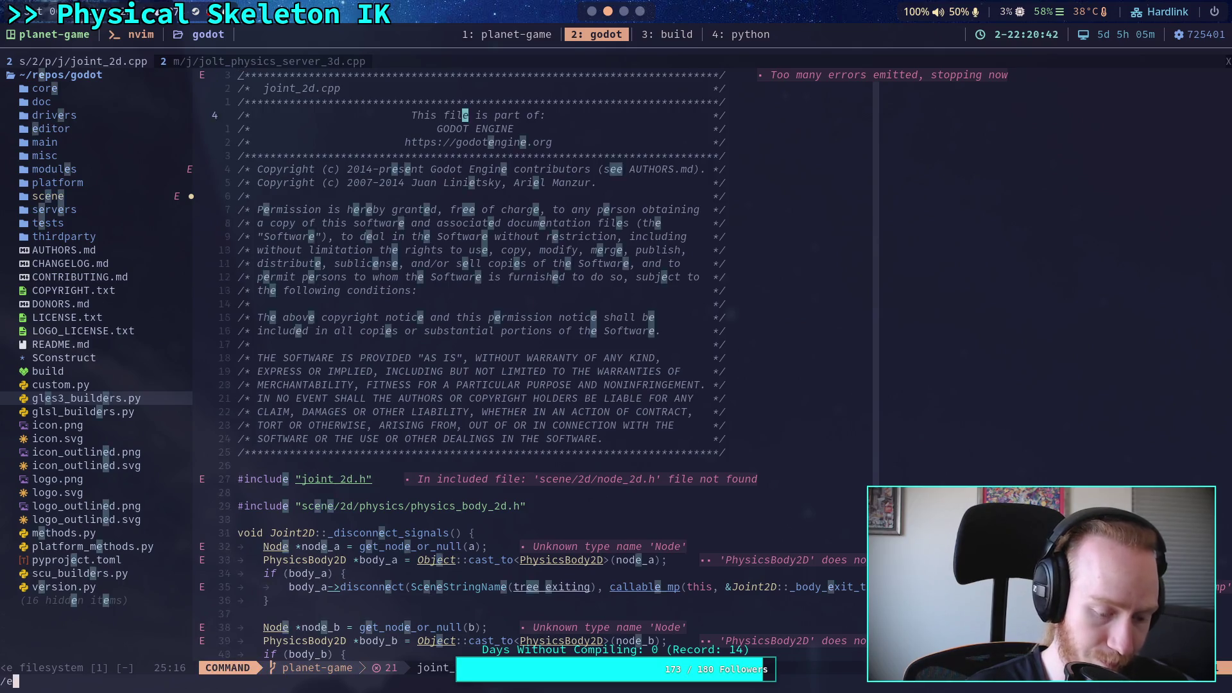
text(exclude_c)
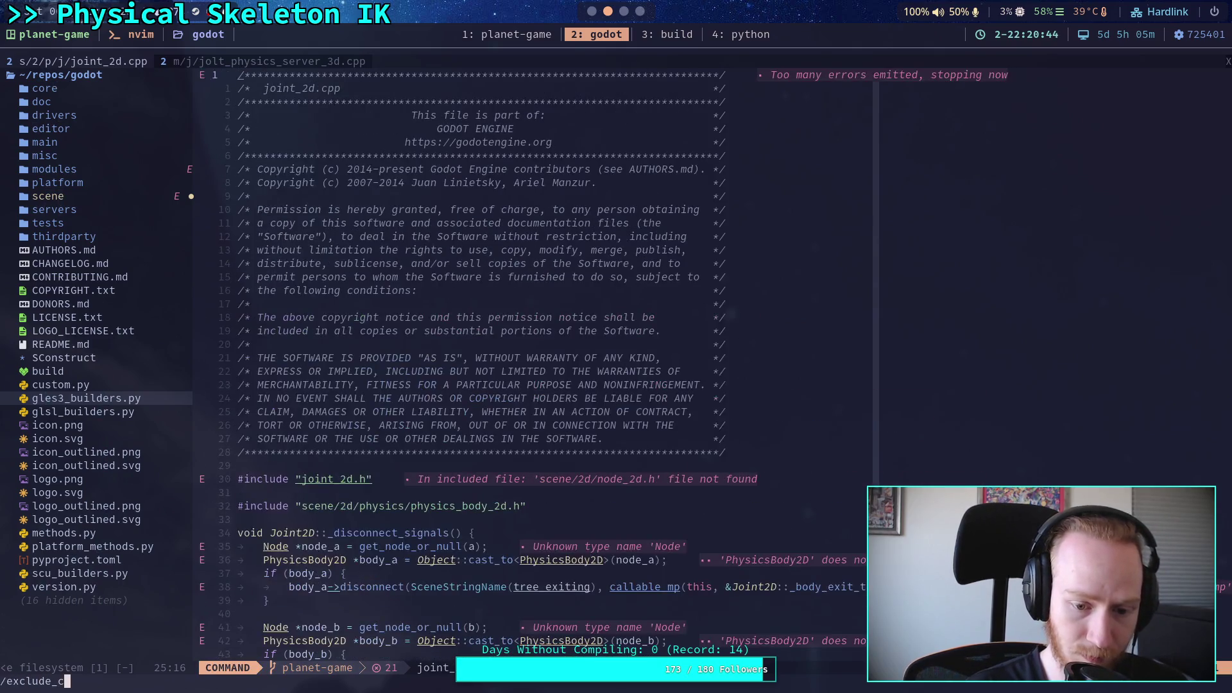
key(Return)
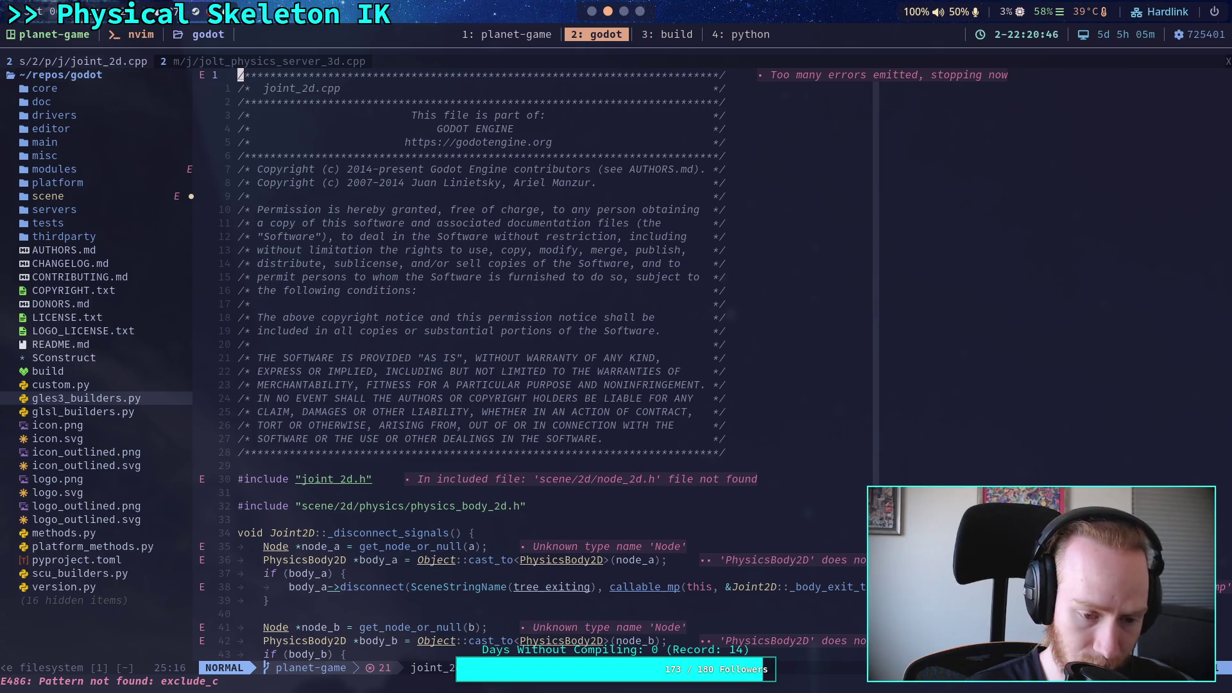
key(slash)
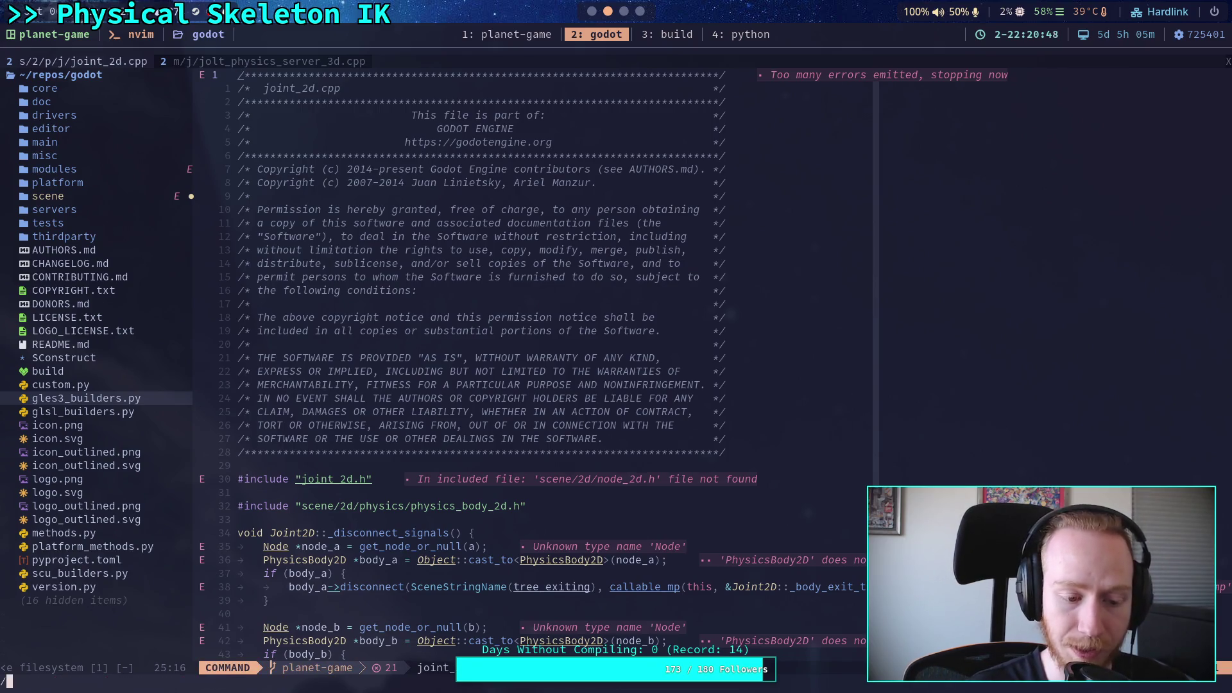
text(exclude_f)
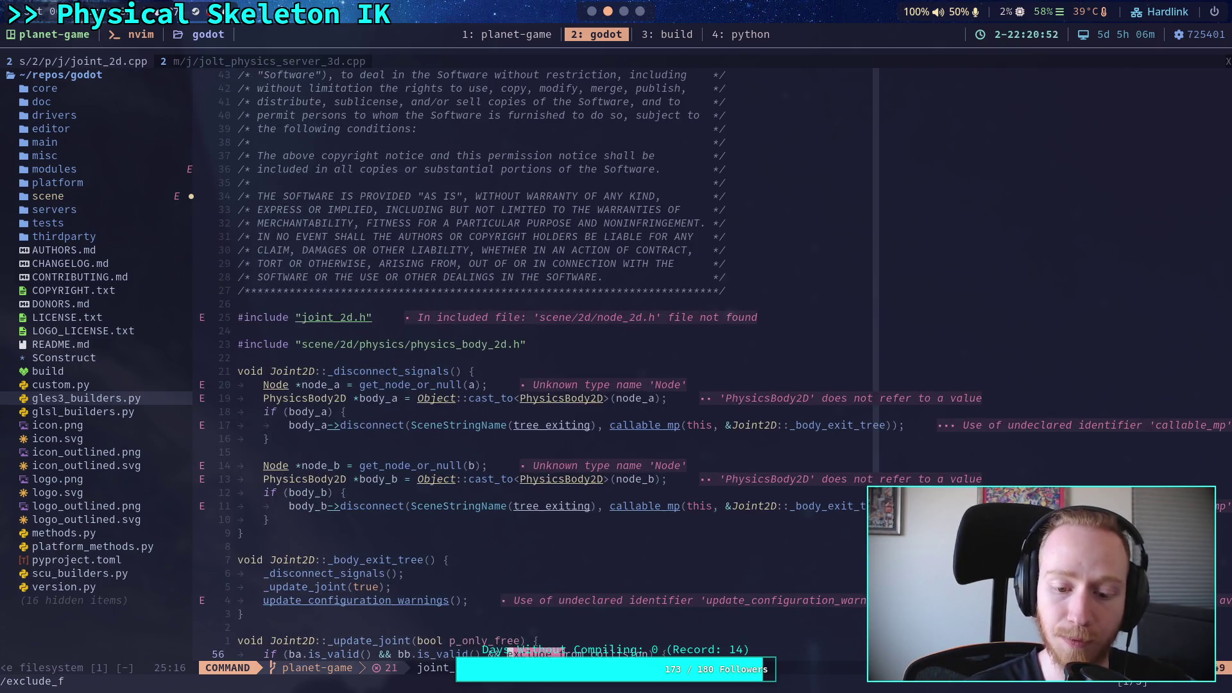
key(Return)
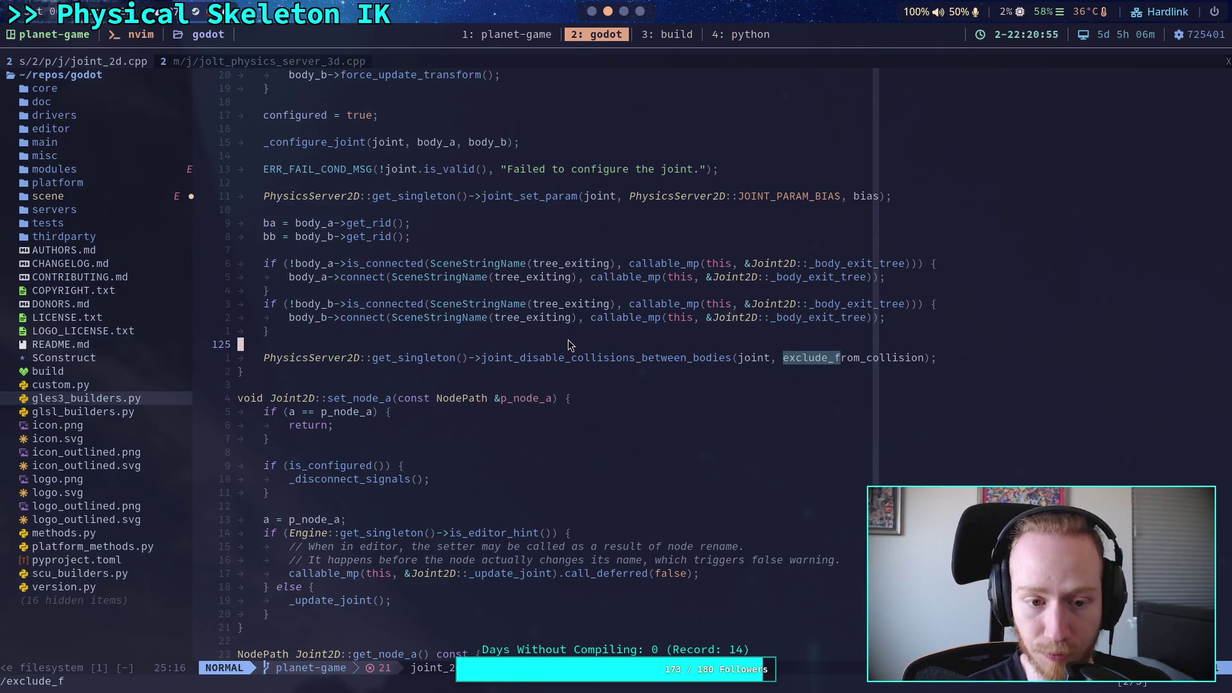
Wrap the call in an indented 'if (exclude_from_collision) { … }' block and save joint_2d.cpp
text(Oif )
text((exclude_fr)
text(om_)
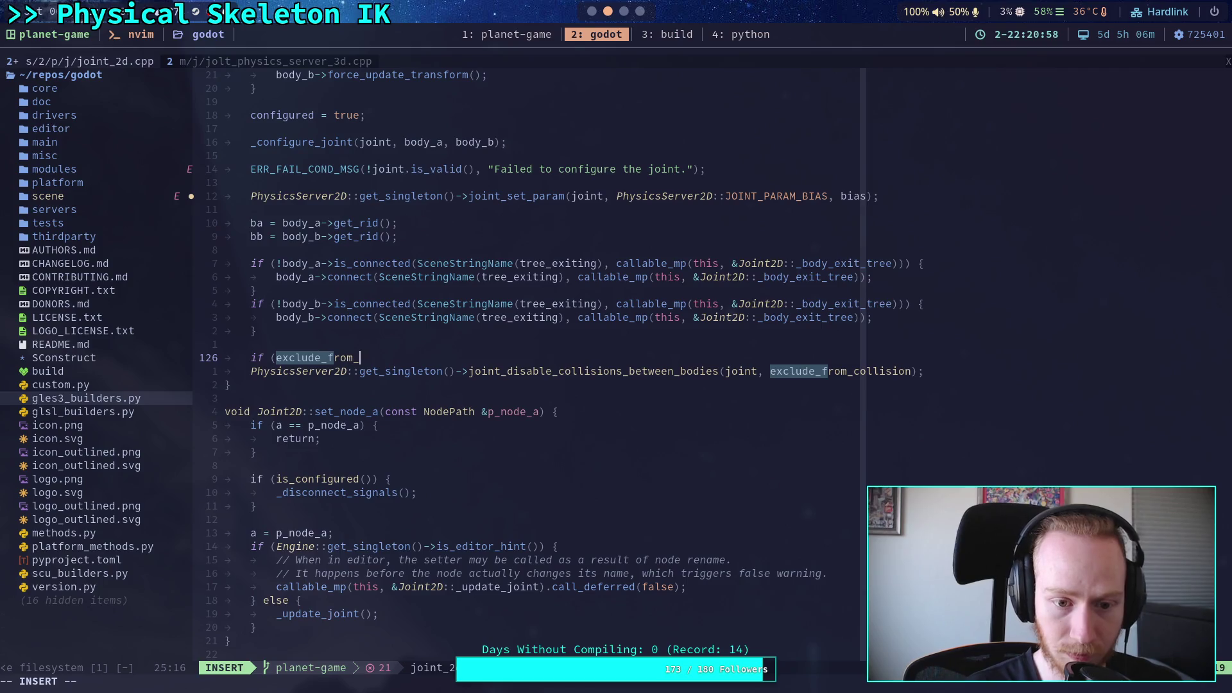
text(collision) {)
key(Escape)
key(Return)
key(i)
key(Tab)
key(End)
key(Return)
text(})
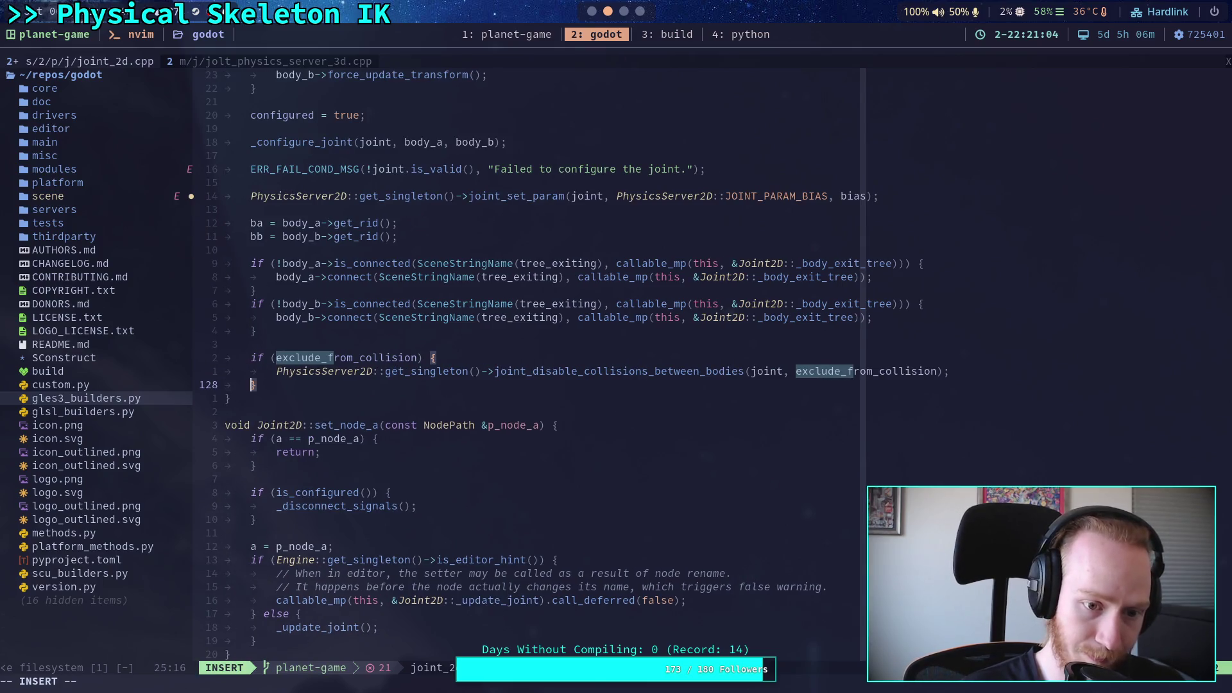
key(Escape)
text(:w)
key(Return)
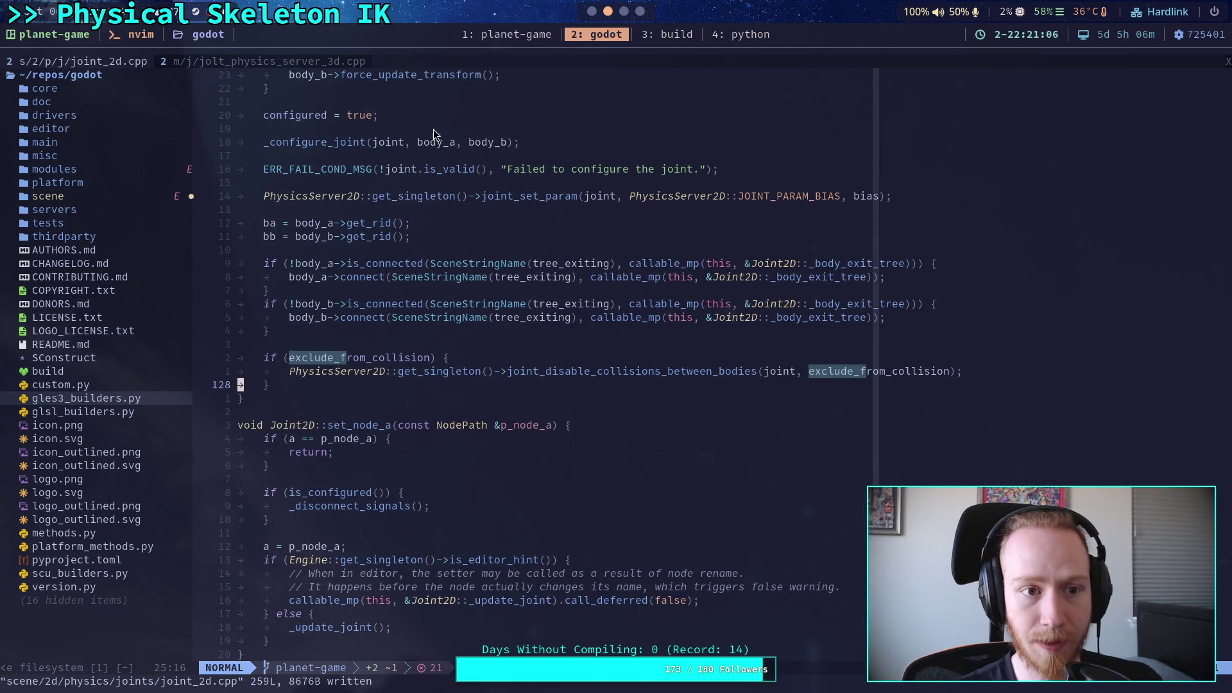
key(super+3)
Review both joints' exclude_from_collision guards with git diff, then start the rebuild with ./build -a
text(git diff)
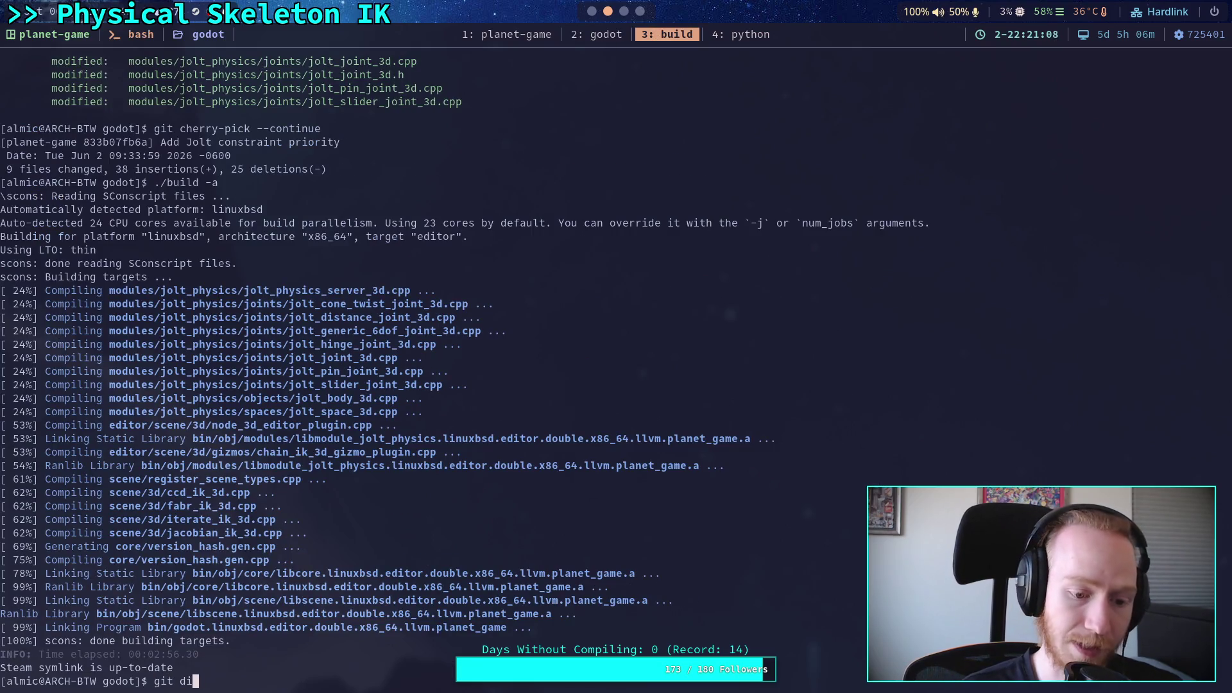
key(Return)
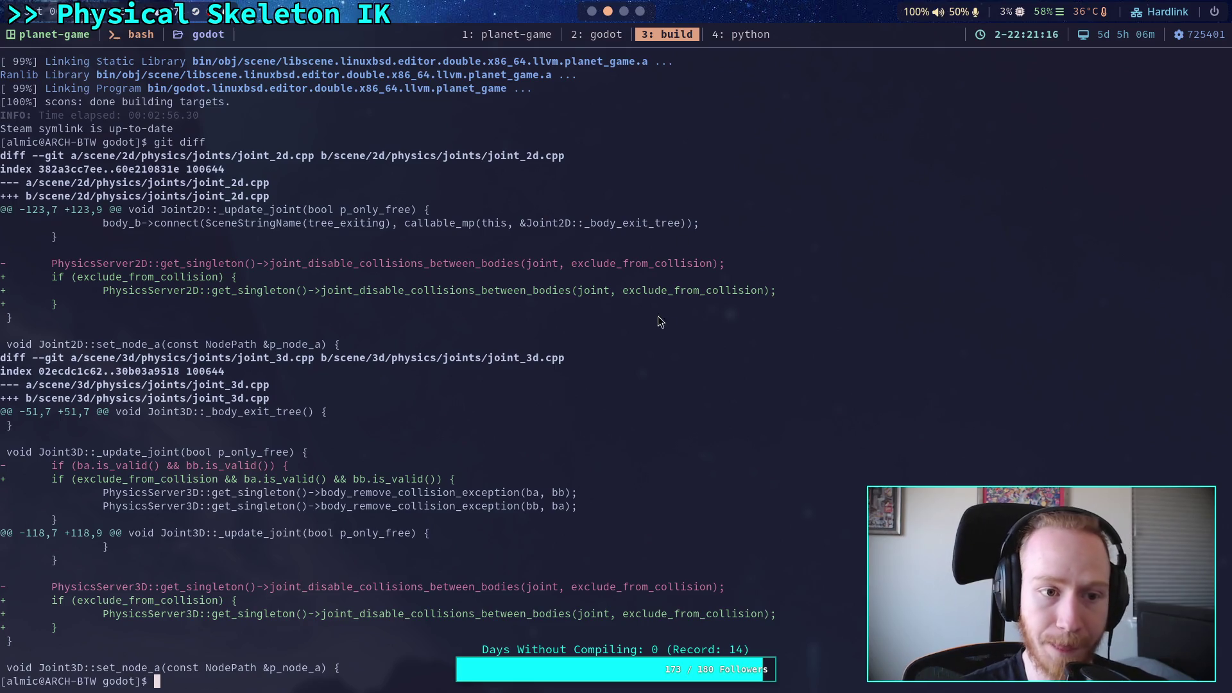
text(./build -a)
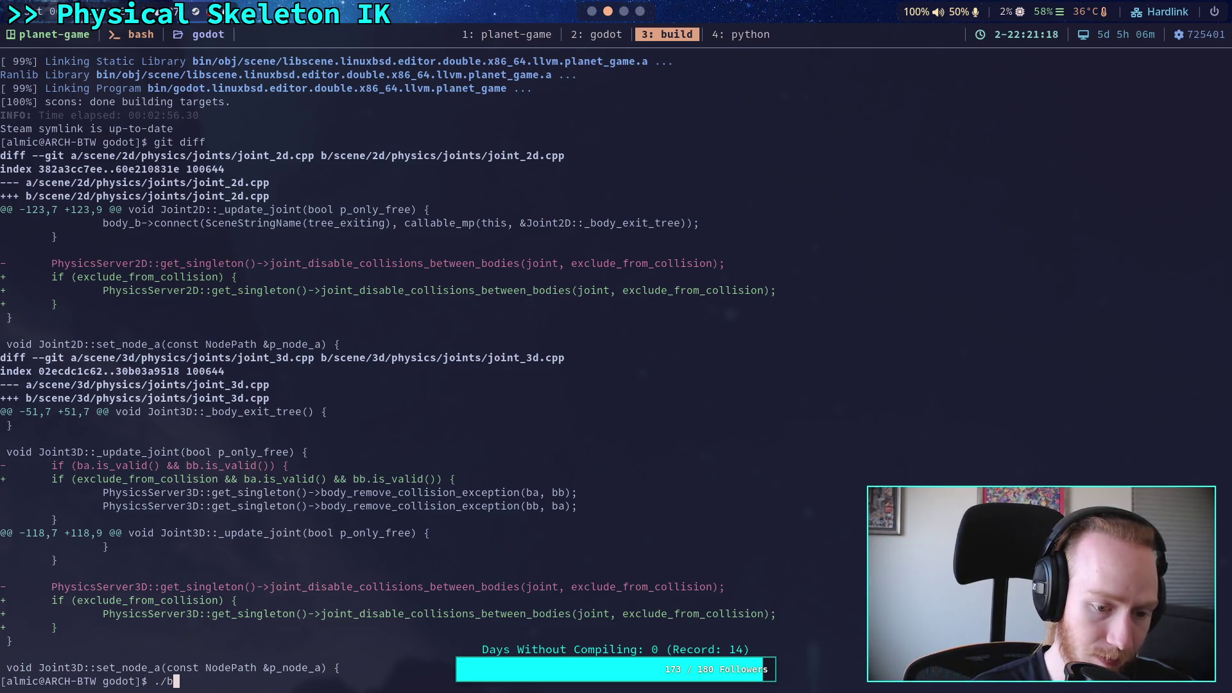
key(Return)
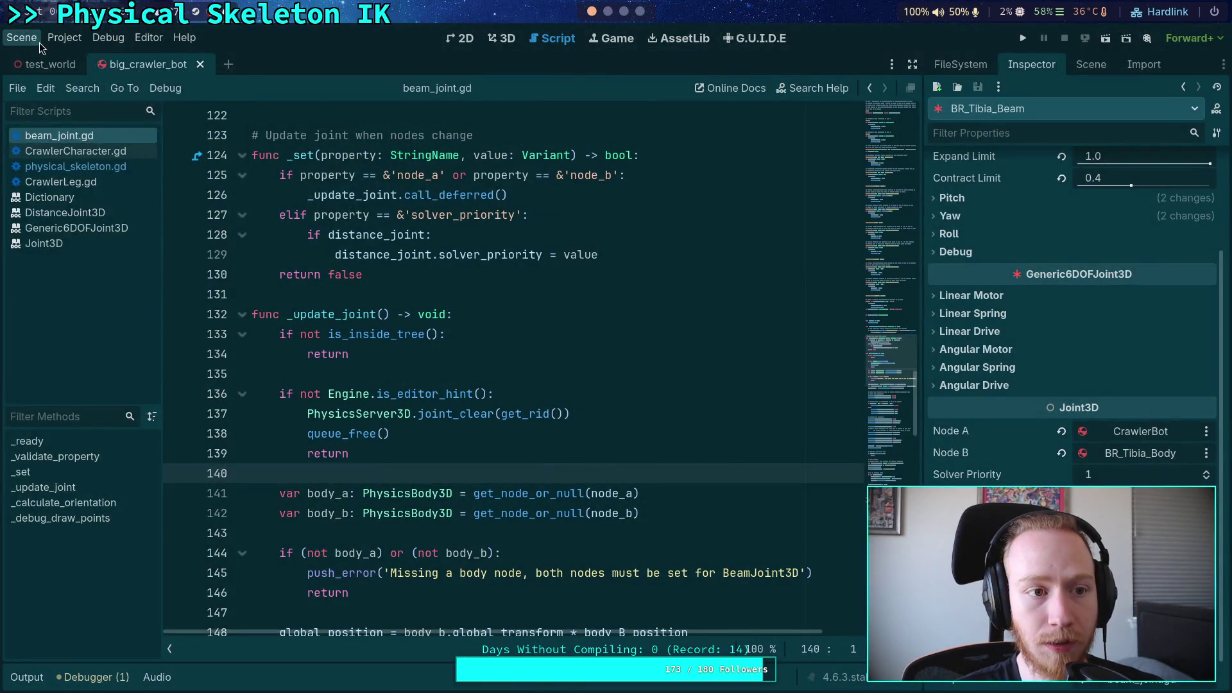
click(21, 37)
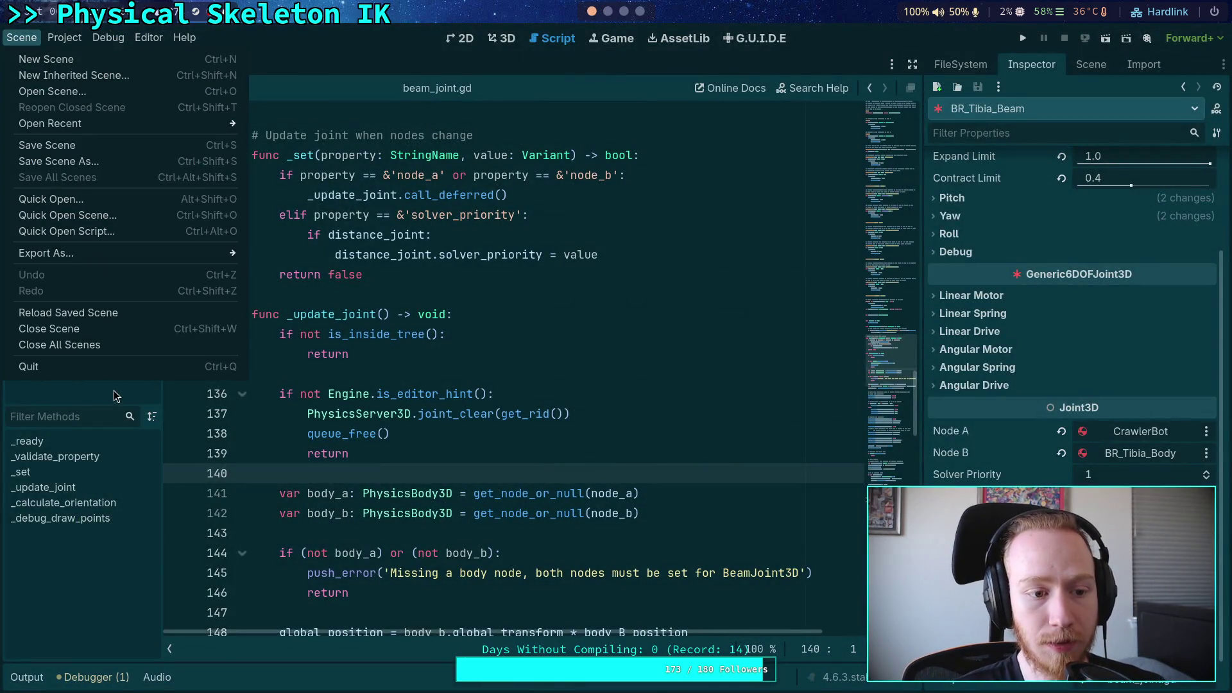
Watch the build reach 99% linking, then bring up the solver_priority pull request scrolled to the top
click(70, 371)
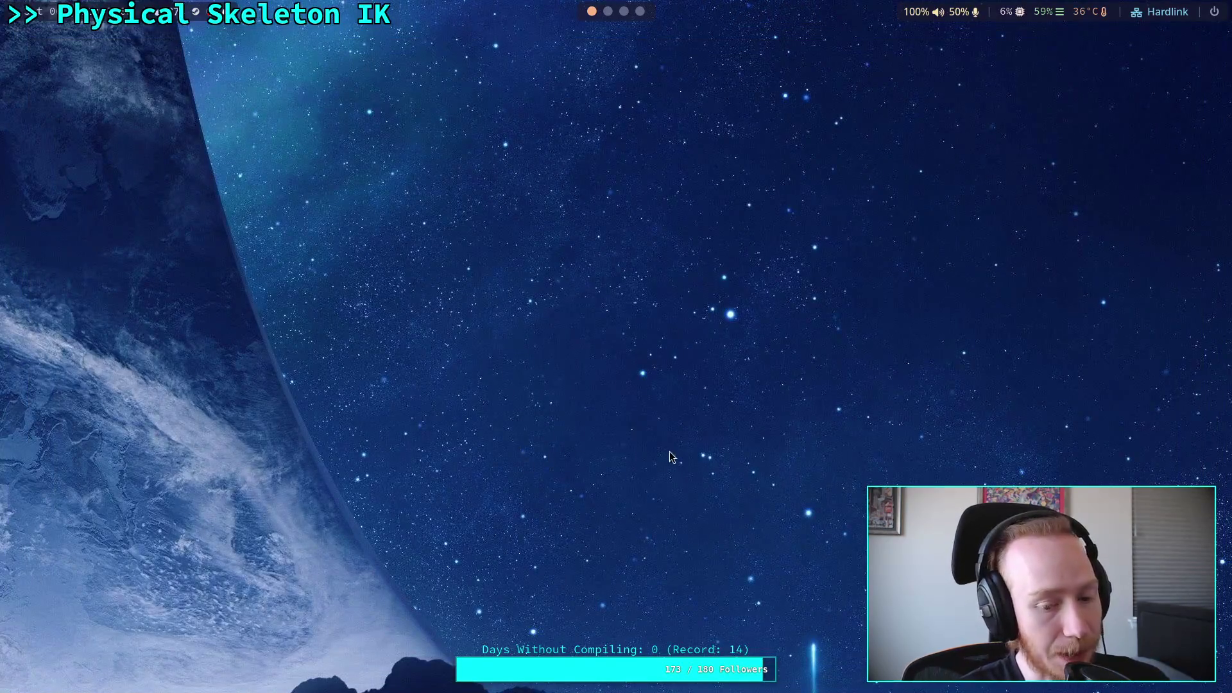
click(617, 11)
click(617, 14)
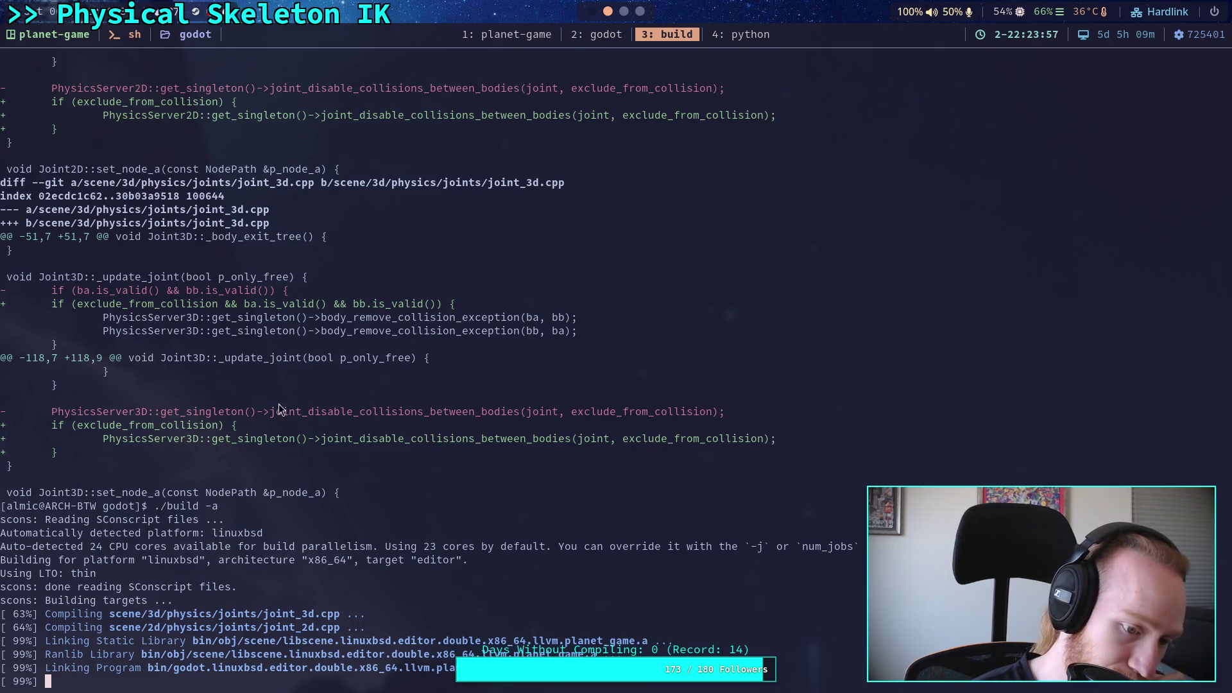
click(635, 14)
scroll(245, 362, up, 15)
scroll(247, 367, up, 10)
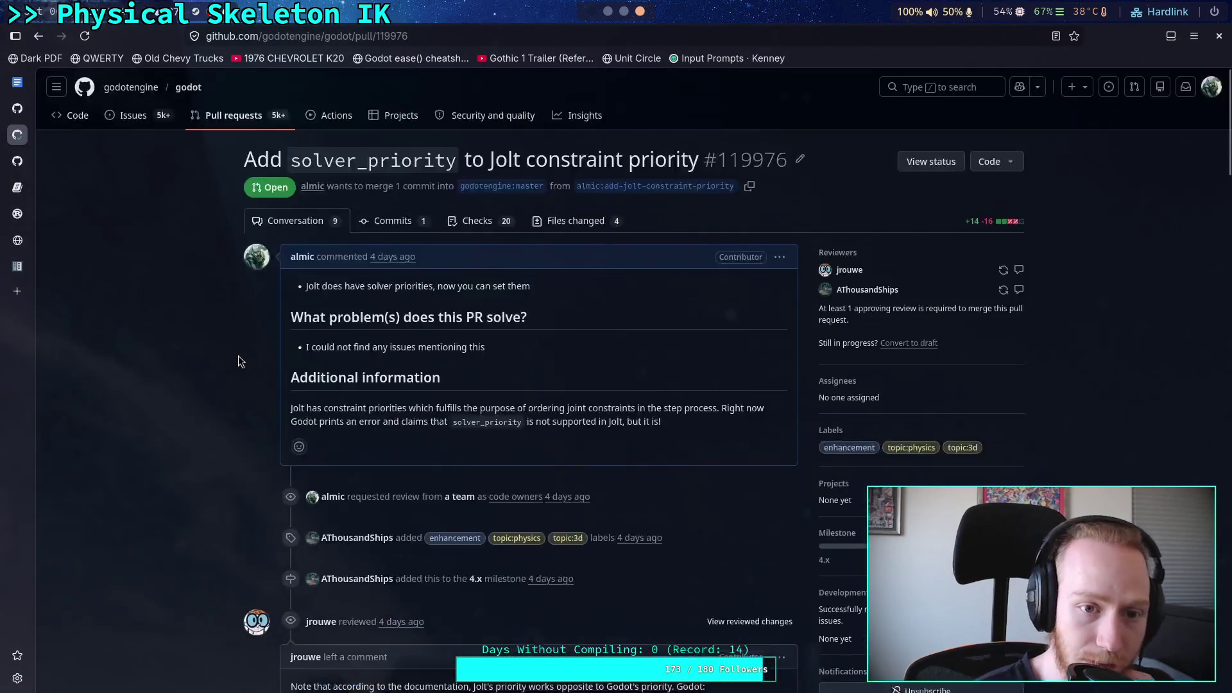